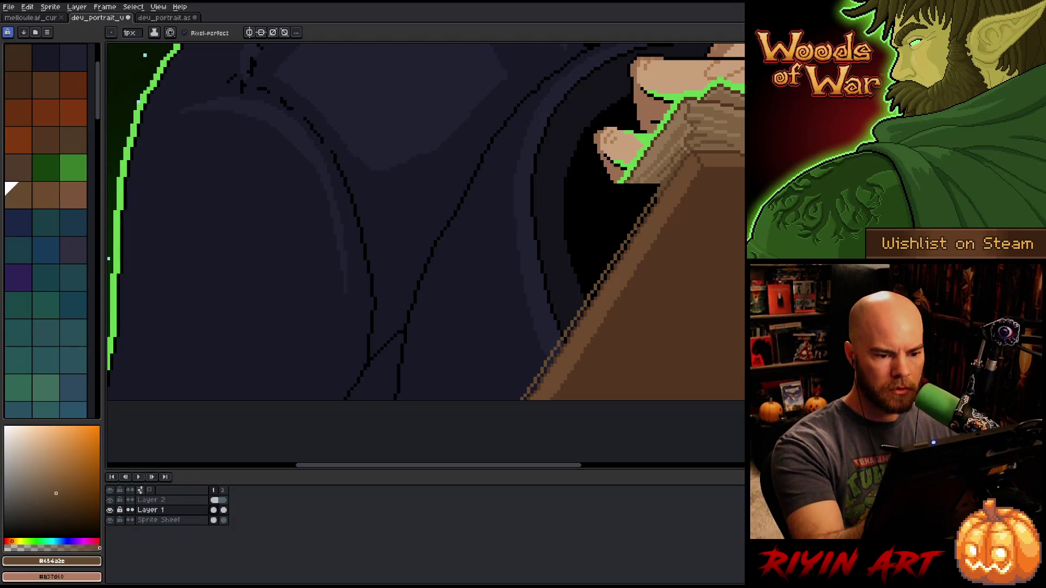
- Draw a straight dark brown #533621 line along the book's lower edge
{"action": "left_click", "coordinate": [623, 190], "text": "alt"}
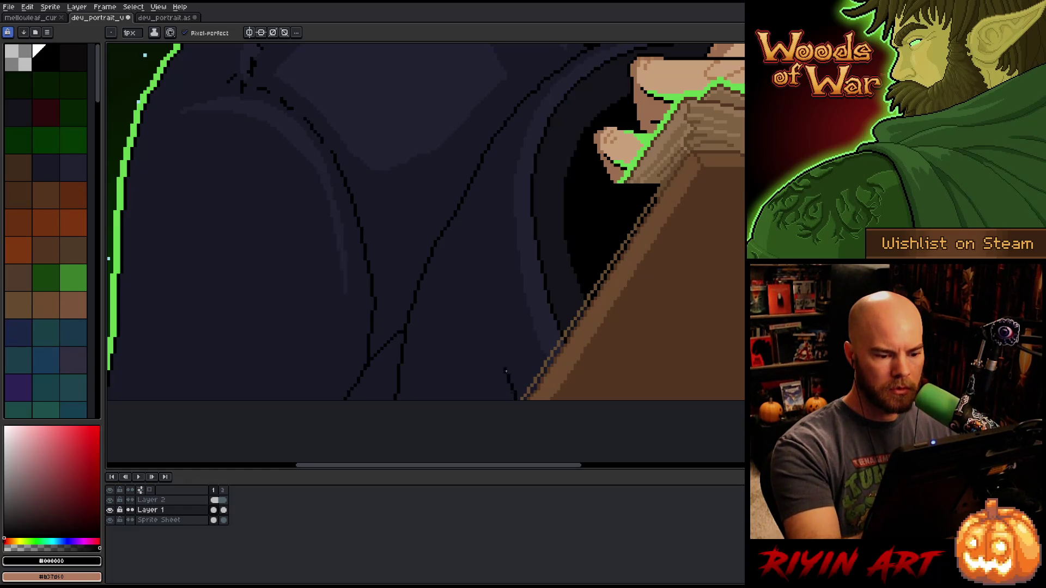
{"action": "key", "text": "alt"}
{"action": "left_click", "coordinate": [38, 243]}
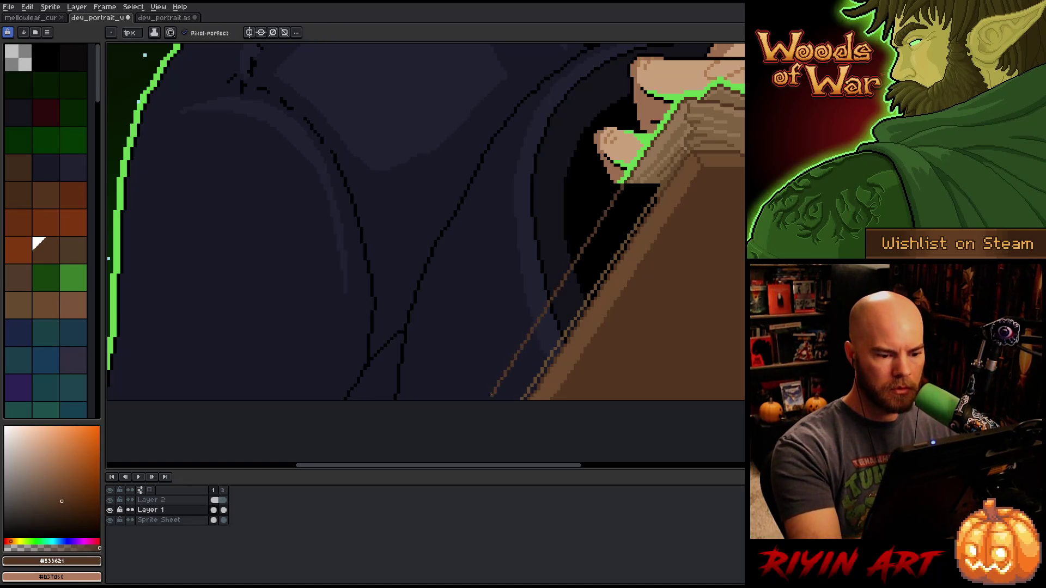
{"action": "left_click", "coordinate": [497, 389], "text": "shift"}
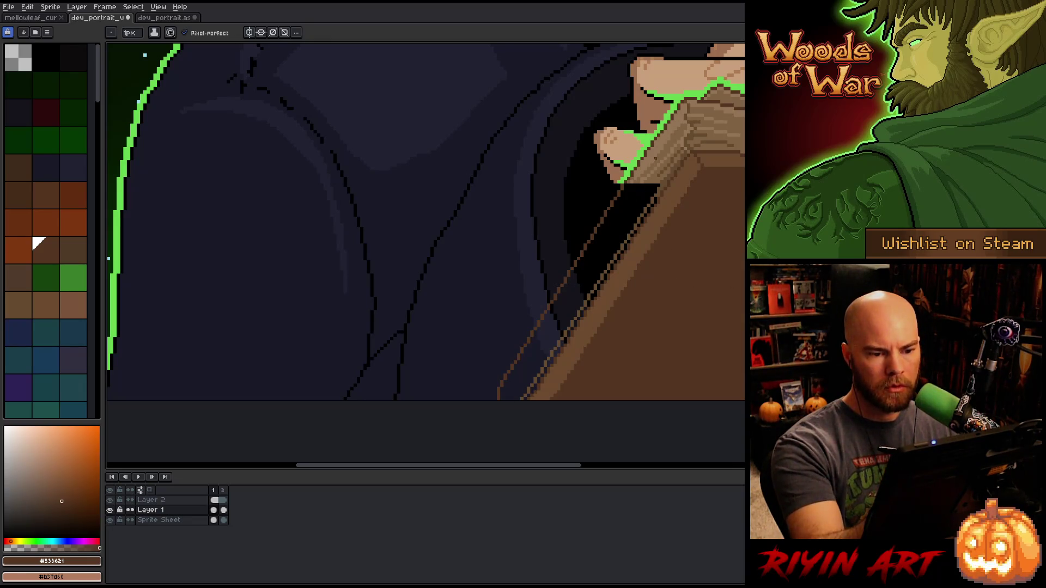
- Fill the dark wedge and strip beside the book with tan #947556
{"action": "left_click", "coordinate": [648, 164], "text": "alt"}
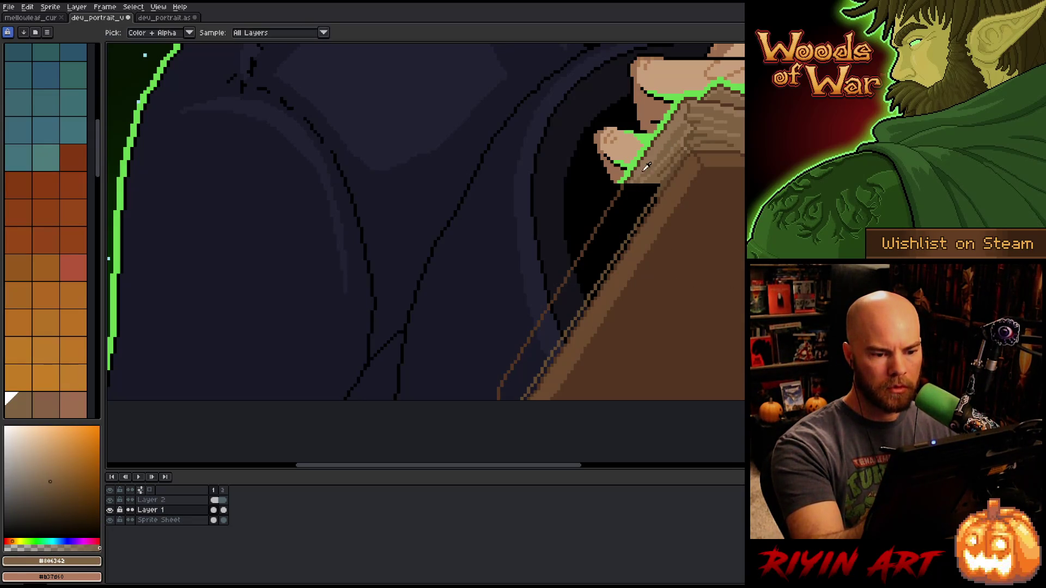
{"action": "left_click", "coordinate": [649, 164], "text": "alt"}
{"action": "key", "text": "g"}
{"action": "left_click", "coordinate": [616, 239]}
{"action": "left_click", "coordinate": [552, 327]}
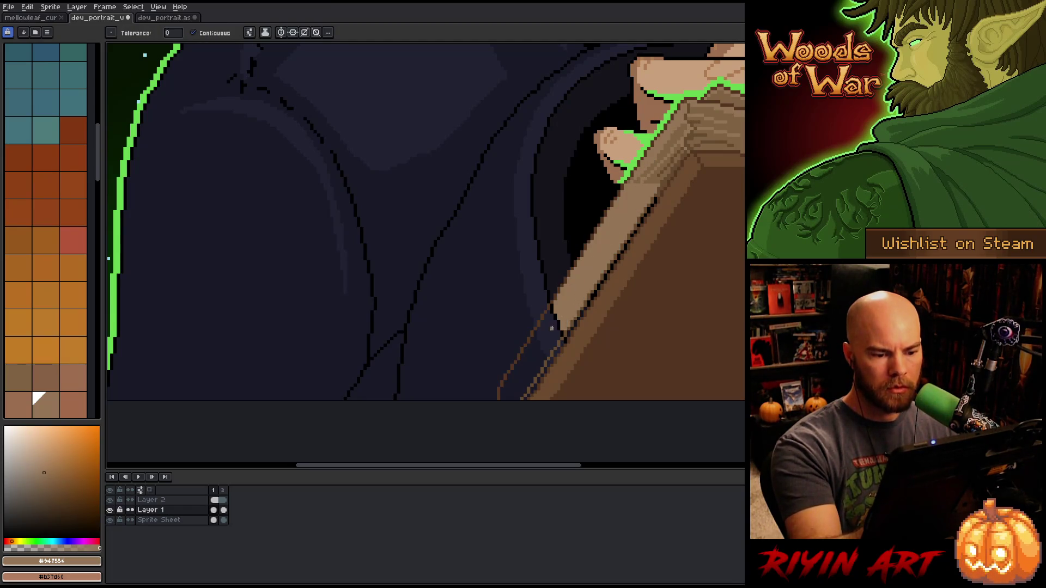
{"action": "left_click", "coordinate": [552, 328]}
{"action": "left_click", "coordinate": [523, 376]}
{"action": "key", "text": "b"}
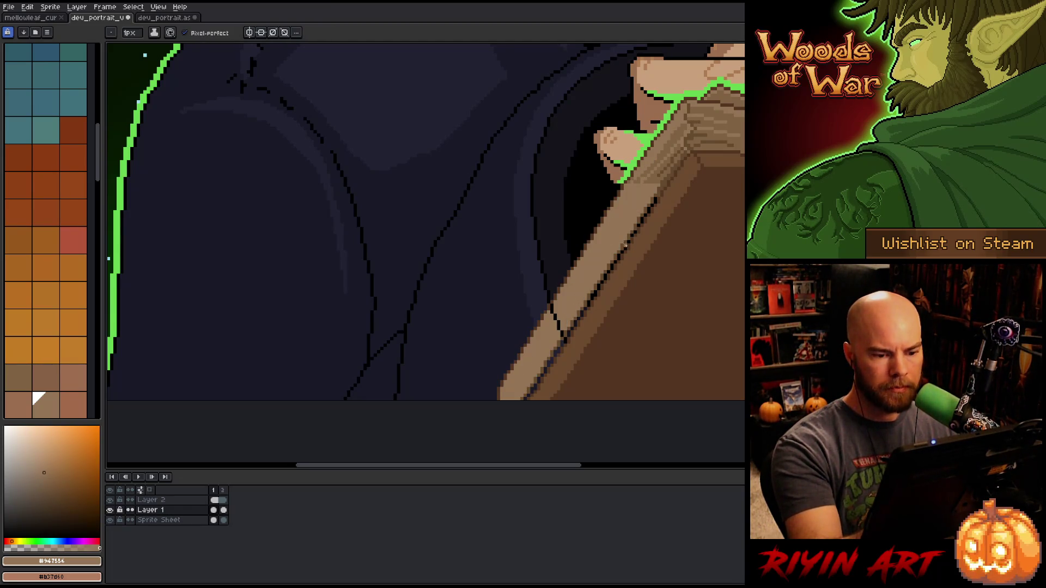
{"action": "left_click", "coordinate": [661, 183], "text": "alt"}
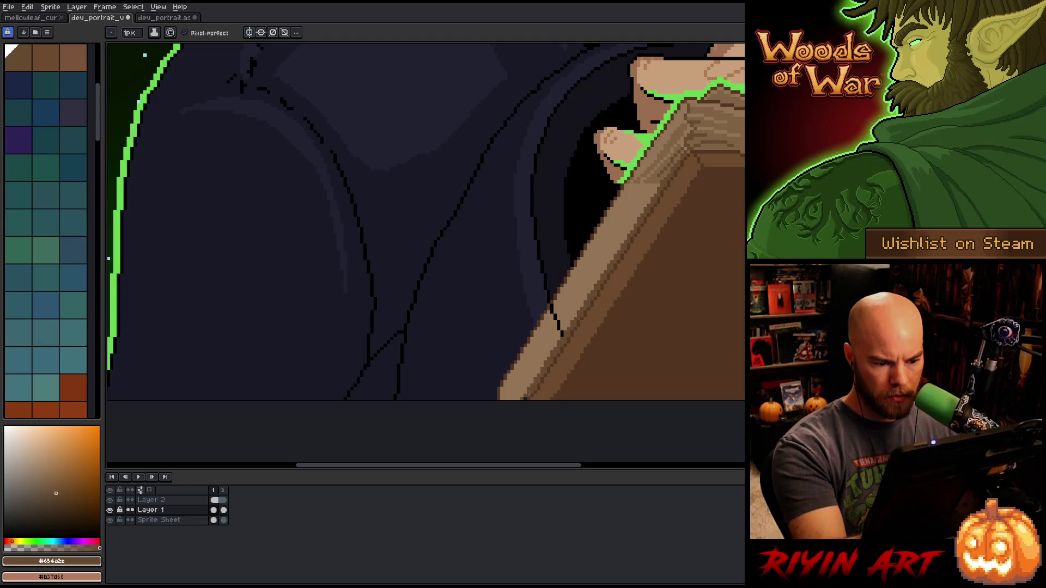
- Paint the stray dark line end and the book's upper edge in tan #947556
{"action": "left_click", "coordinate": [542, 351], "text": "alt"}
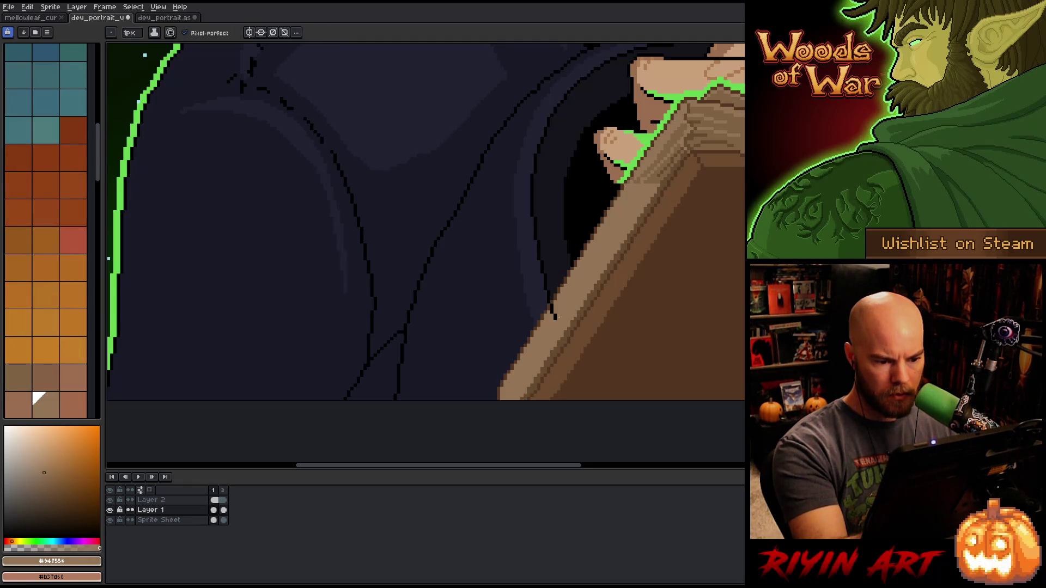
{"action": "left_click_drag", "start_coordinate": [556, 319], "coordinate": [552, 312]}
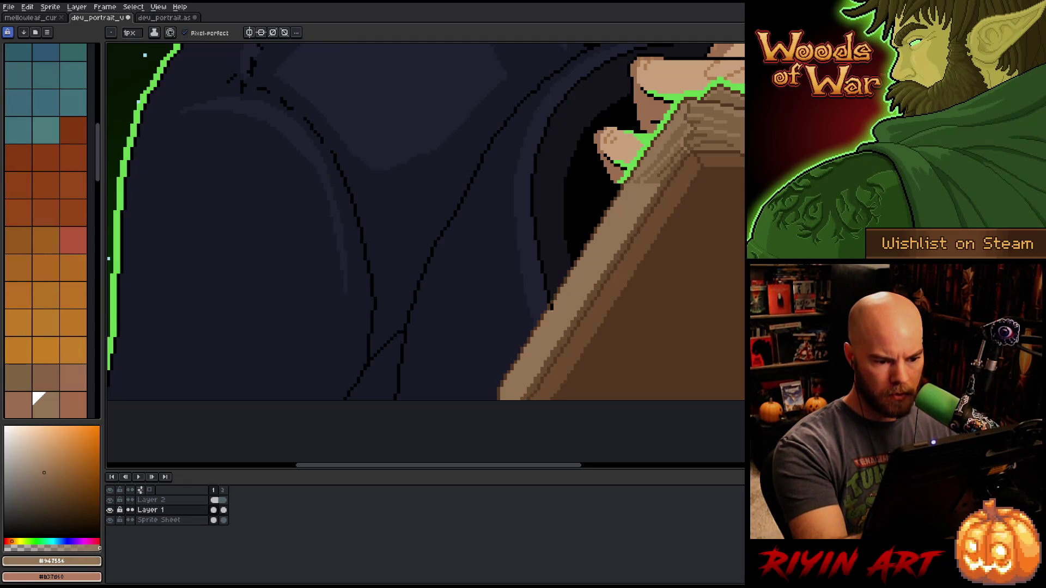
{"action": "left_click", "coordinate": [661, 162], "text": "alt"}
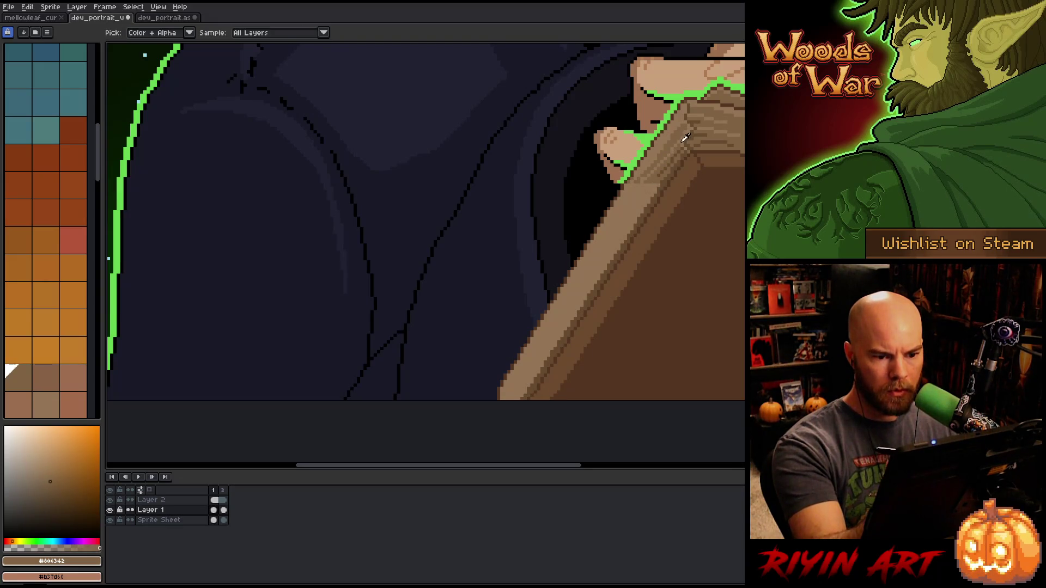
{"action": "left_click", "coordinate": [662, 161], "text": "alt"}
{"action": "left_click_drag", "start_coordinate": [673, 155], "coordinate": [660, 179]}
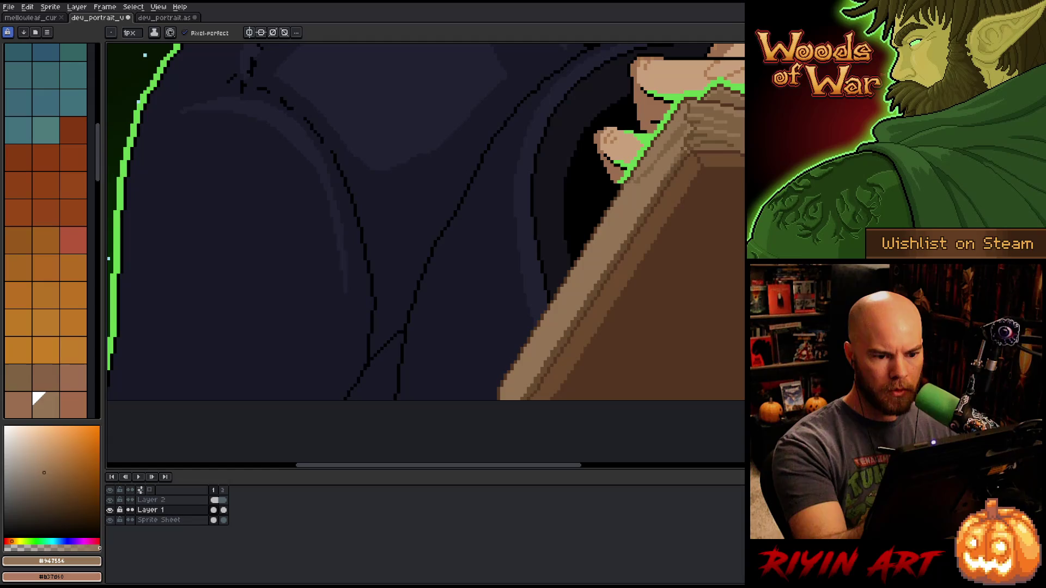
- Draw a darker brown #806342 line down the book's light edge
{"action": "left_click", "coordinate": [684, 144], "text": "alt"}
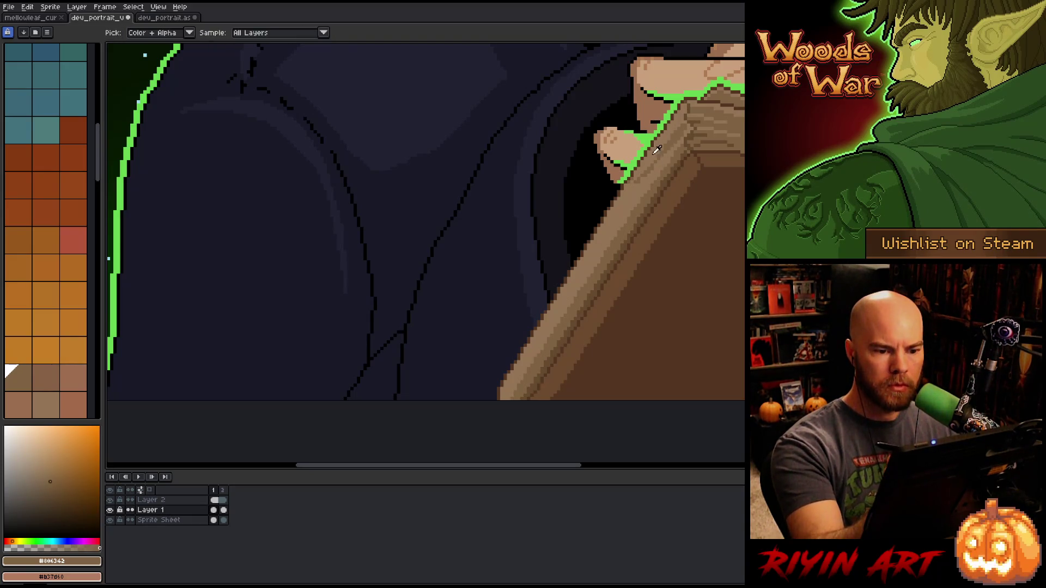
{"action": "left_click", "coordinate": [638, 183], "text": "alt"}
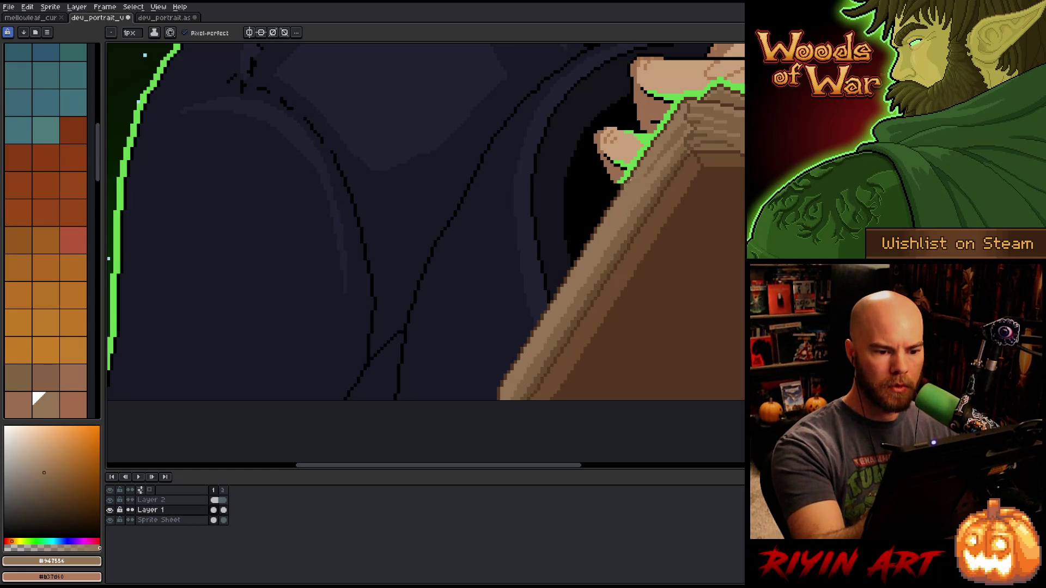
{"action": "left_click", "coordinate": [675, 134], "text": "alt"}
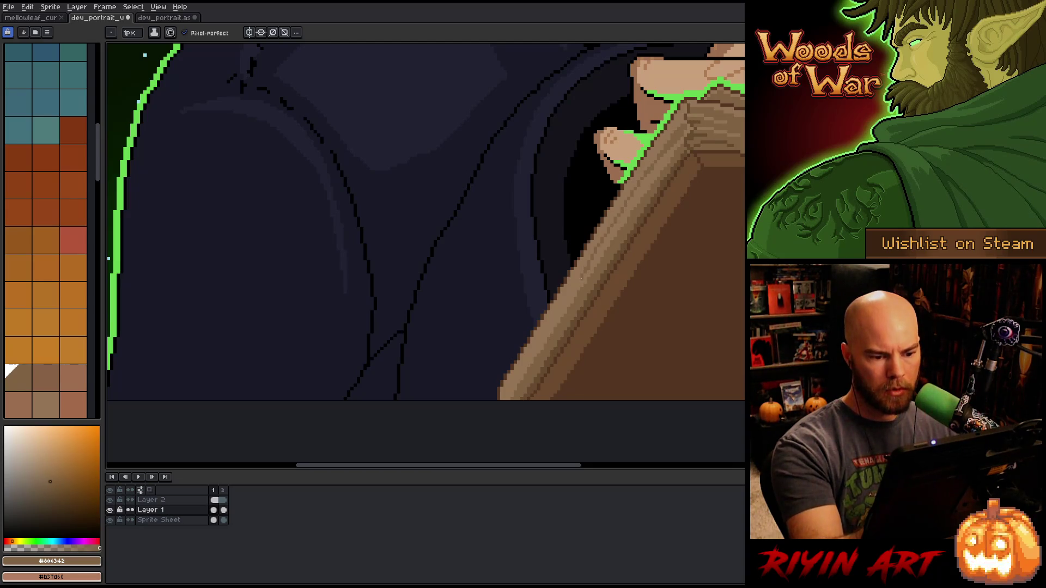
{"action": "left_click_drag", "start_coordinate": [582, 277], "coordinate": [519, 373]}
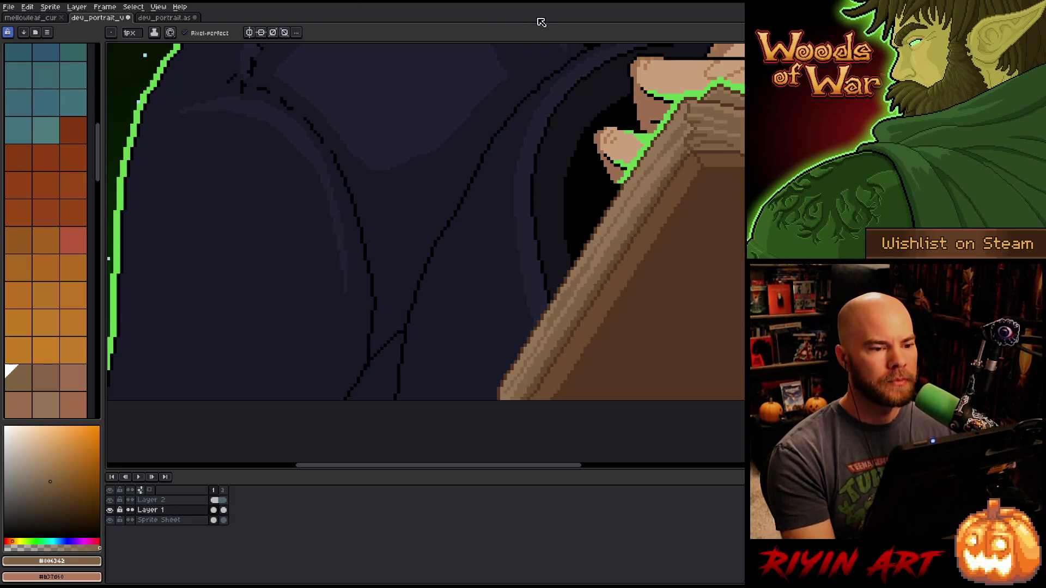
{"action": "scroll", "coordinate": [654, 143], "scroll_direction": "down", "scroll_amount": 3}
{"action": "left_click_drag", "start_coordinate": [654, 143], "coordinate": [496, 250]}
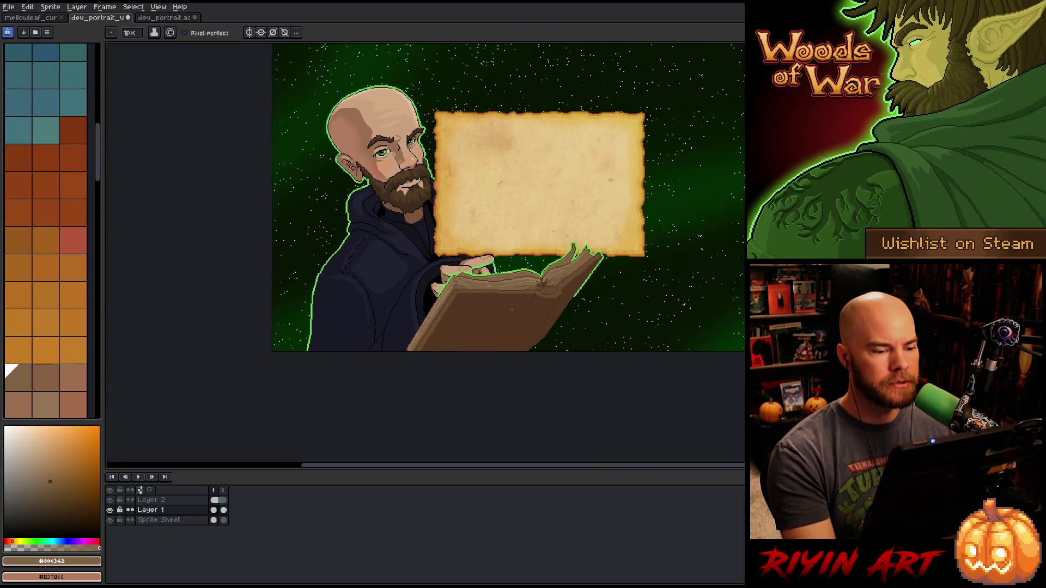
{"action": "scroll", "coordinate": [499, 272], "scroll_direction": "up", "scroll_amount": 2}
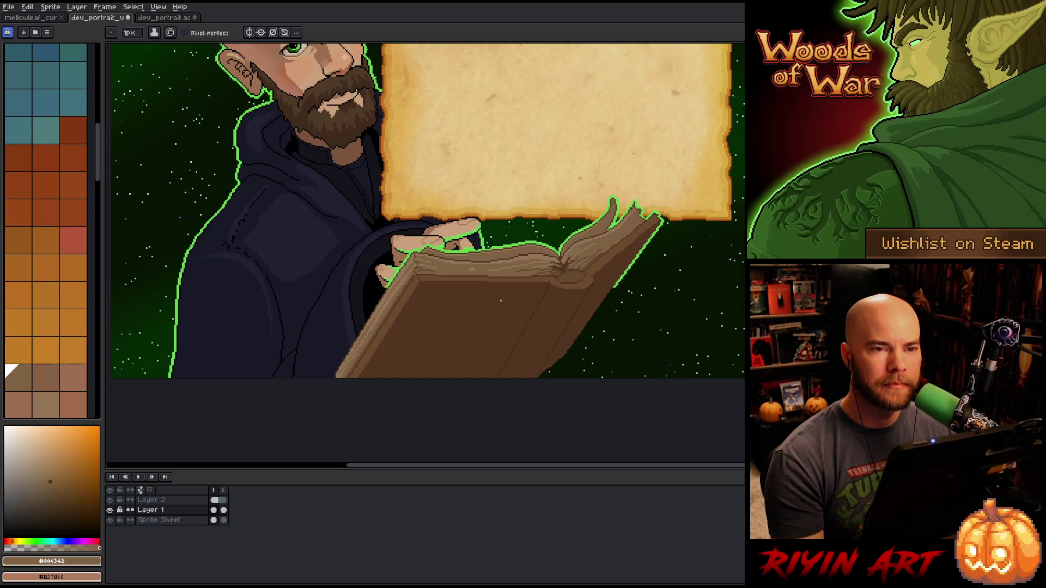
{"action": "scroll", "coordinate": [534, 245], "scroll_direction": "down", "scroll_amount": 2}
{"action": "scroll", "coordinate": [534, 245], "scroll_direction": "up", "scroll_amount": 2}
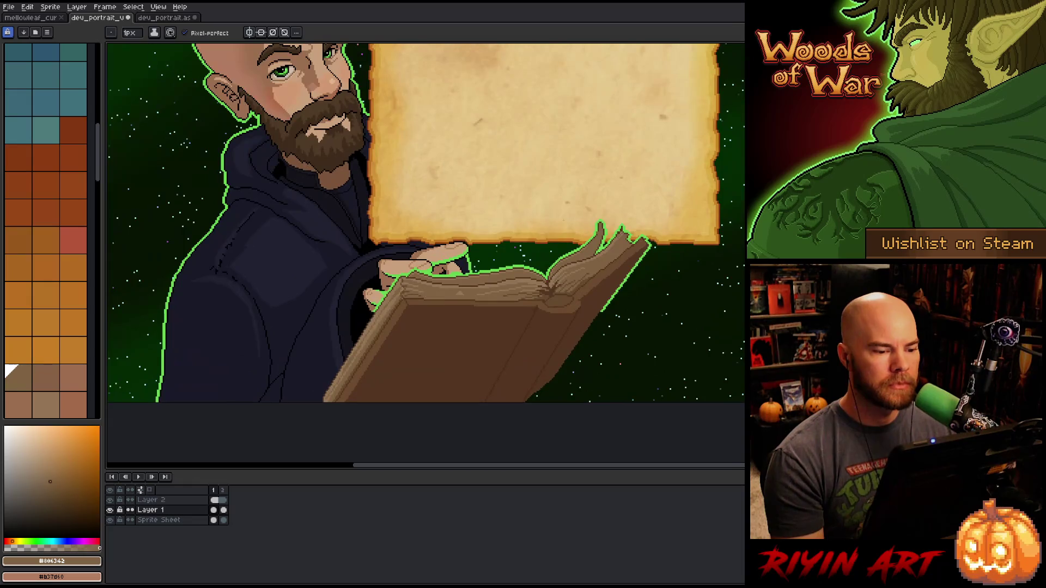
{"action": "scroll", "coordinate": [545, 234], "scroll_direction": "down", "scroll_amount": 1}
{"action": "scroll", "coordinate": [545, 234], "scroll_direction": "up", "scroll_amount": 1}
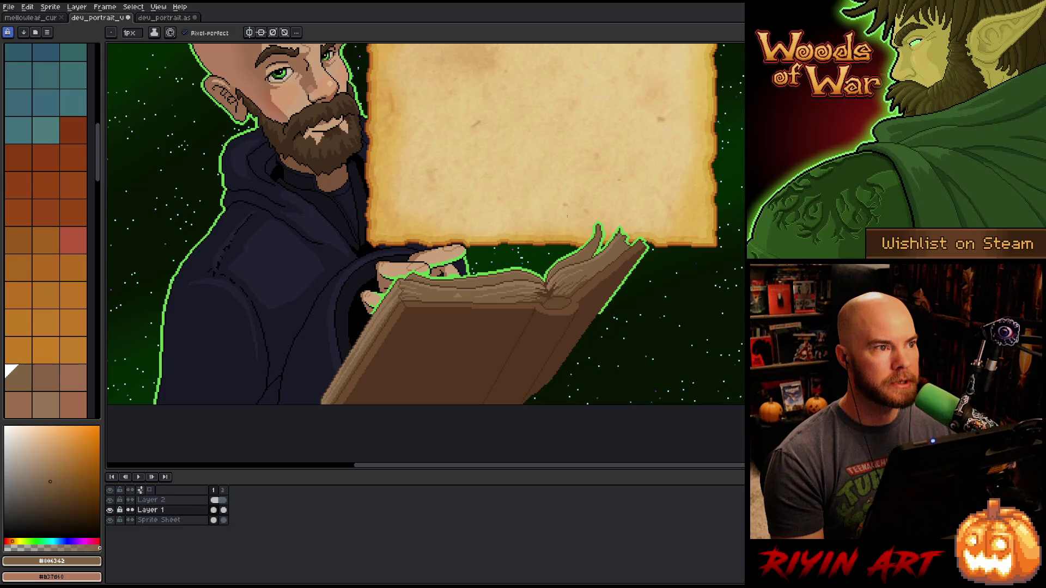
- Lasso-select the book's right page and spine and pick green #65d34f
{"action": "key", "text": "m"}
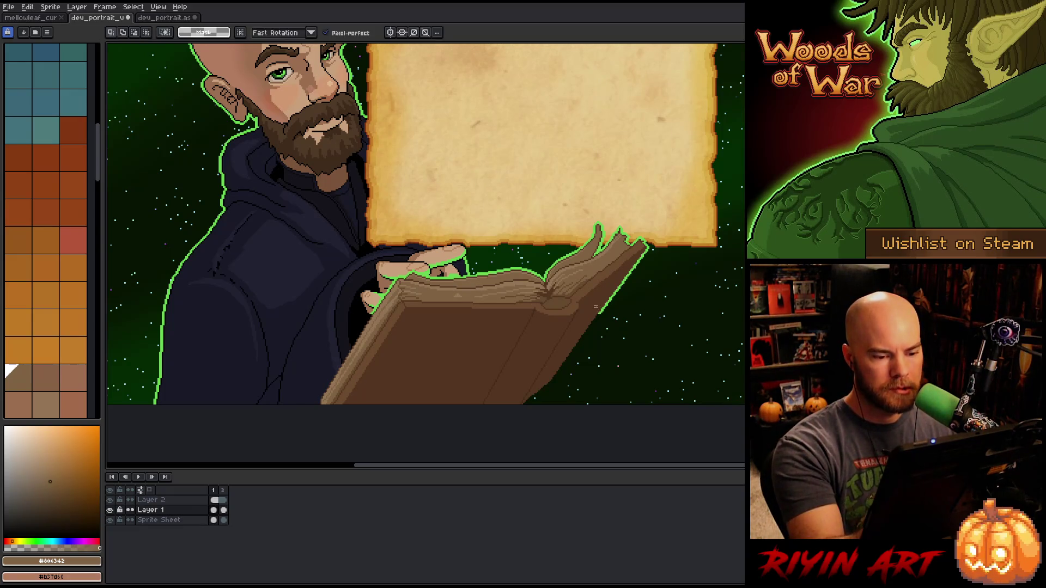
{"action": "mouse_move", "coordinate": [599, 313]}
{"action": "left_mouse_down"}
{"action": "mouse_move", "coordinate": [577, 403]}
{"action": "mouse_move", "coordinate": [501, 382]}
{"action": "mouse_move", "coordinate": [561, 299]}
{"action": "left_mouse_up"}
{"action": "scroll", "coordinate": [560, 305], "scroll_direction": "up", "scroll_amount": 3}
{"action": "left_click", "coordinate": [592, 294], "text": "alt"}
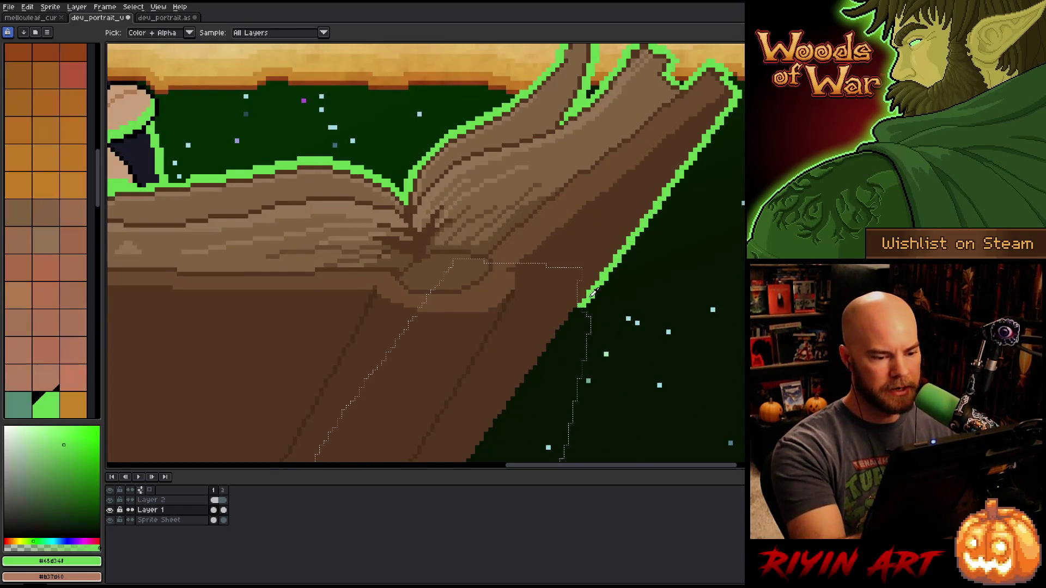
{"action": "scroll", "coordinate": [580, 322], "scroll_direction": "down", "scroll_amount": 2}
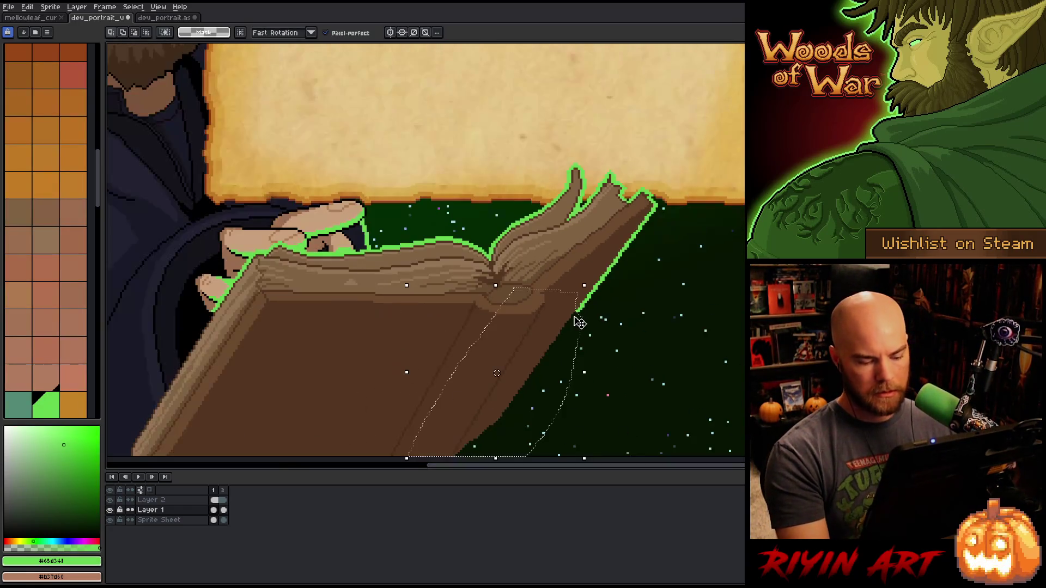
- Apply the green Outline effect to the selected book edge, then deselect
{"action": "key", "text": "shift+o"}
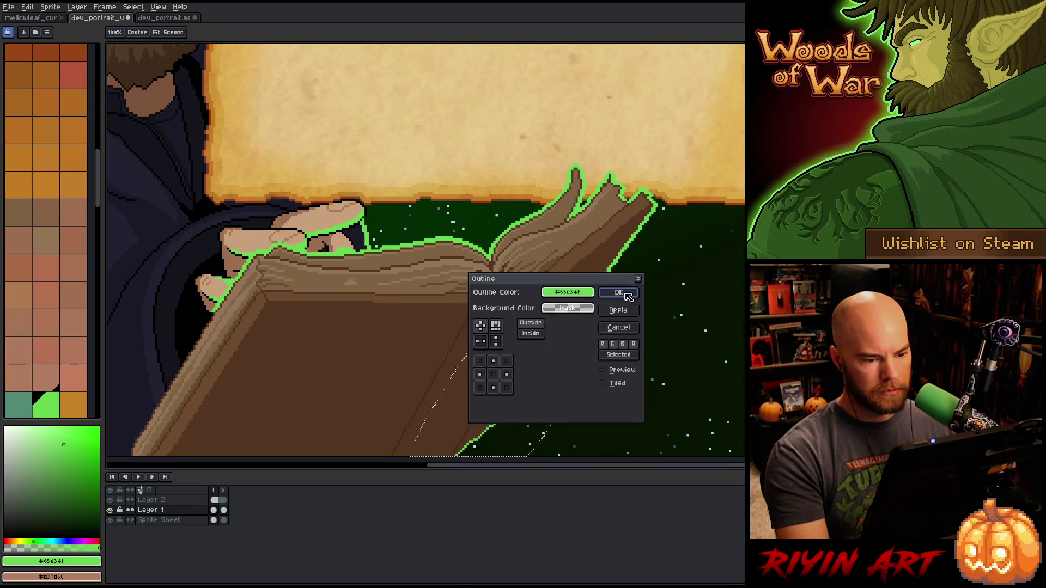
{"action": "left_click", "coordinate": [627, 294]}
{"action": "key", "text": "shift+o"}
{"action": "left_click", "coordinate": [619, 293]}
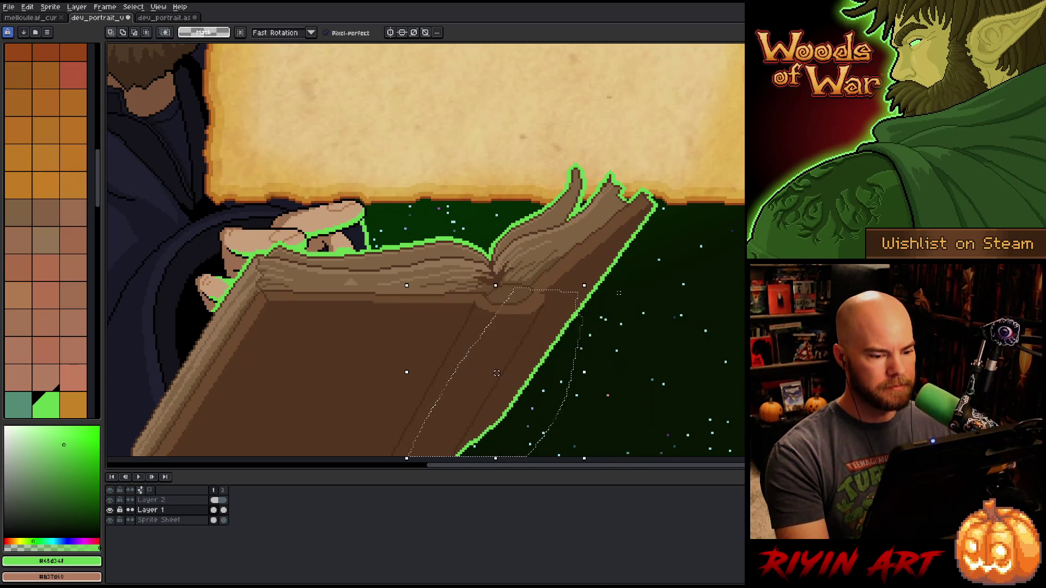
{"action": "key", "text": "ctrl+d"}
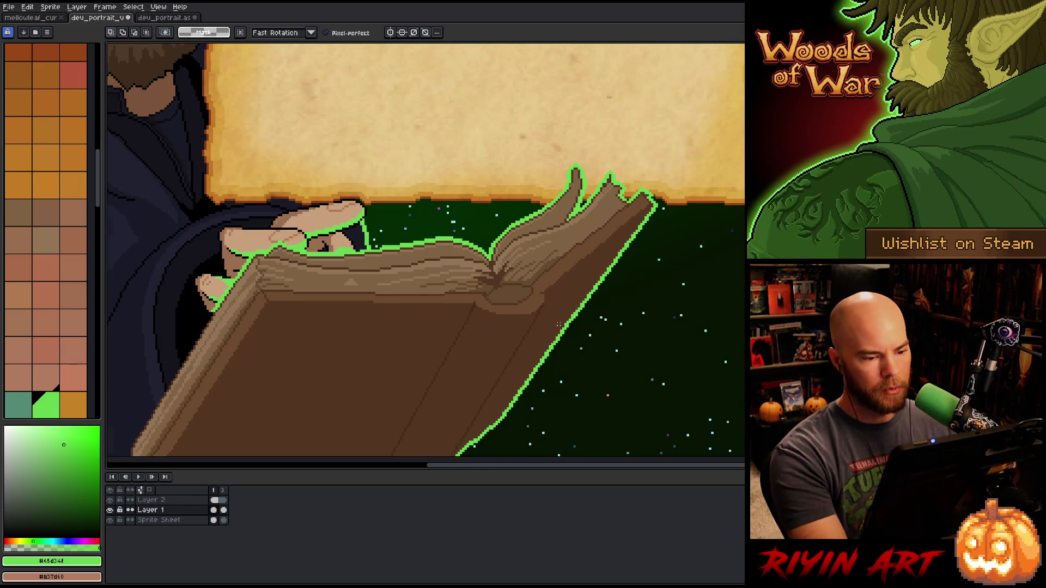
{"action": "scroll", "coordinate": [563, 330], "scroll_direction": "down", "scroll_amount": 3}
{"action": "mouse_move", "coordinate": [475, 316]}
{"action": "left_mouse_down"}
{"action": "mouse_move", "coordinate": [537, 349]}
{"action": "mouse_move", "coordinate": [553, 344]}
{"action": "left_mouse_up"}
{"action": "scroll", "coordinate": [553, 345], "scroll_direction": "up", "scroll_amount": 2}
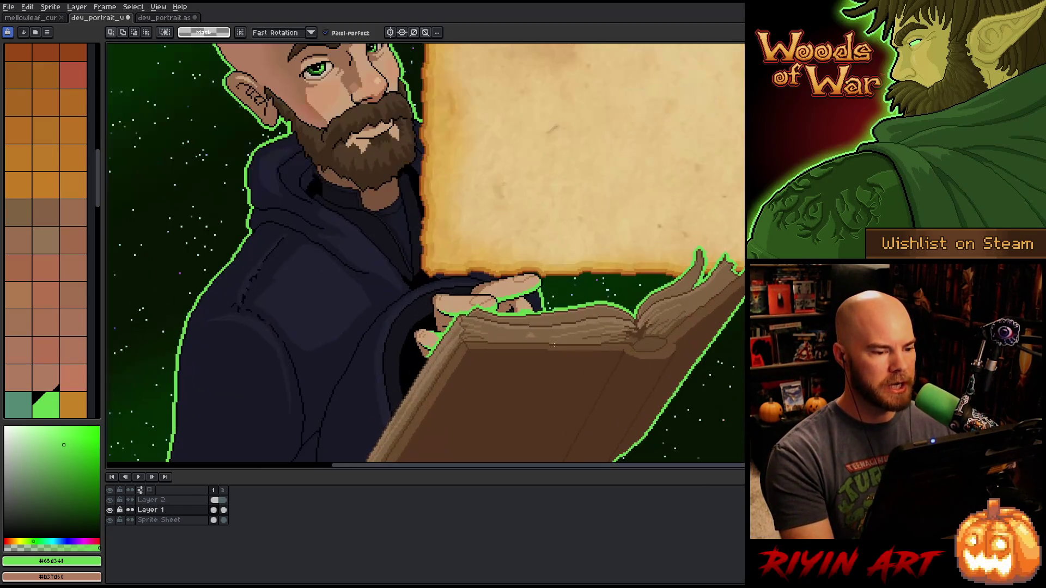
- On a new Layer 3, fill the gap right of the hand with navy #1a1a28
{"action": "key", "text": "i"}
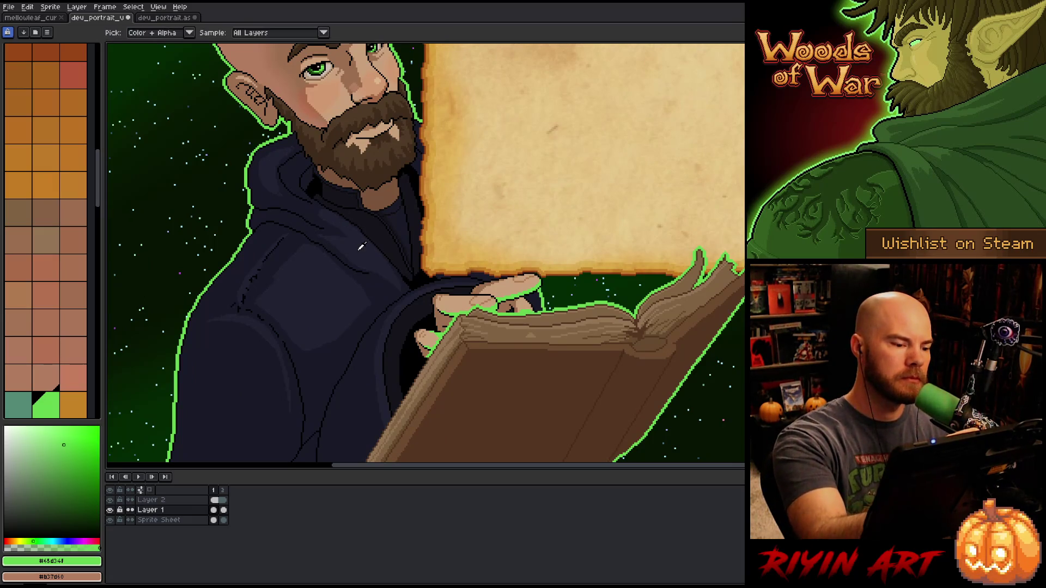
{"action": "left_click", "coordinate": [377, 276]}
{"action": "key", "text": "b"}
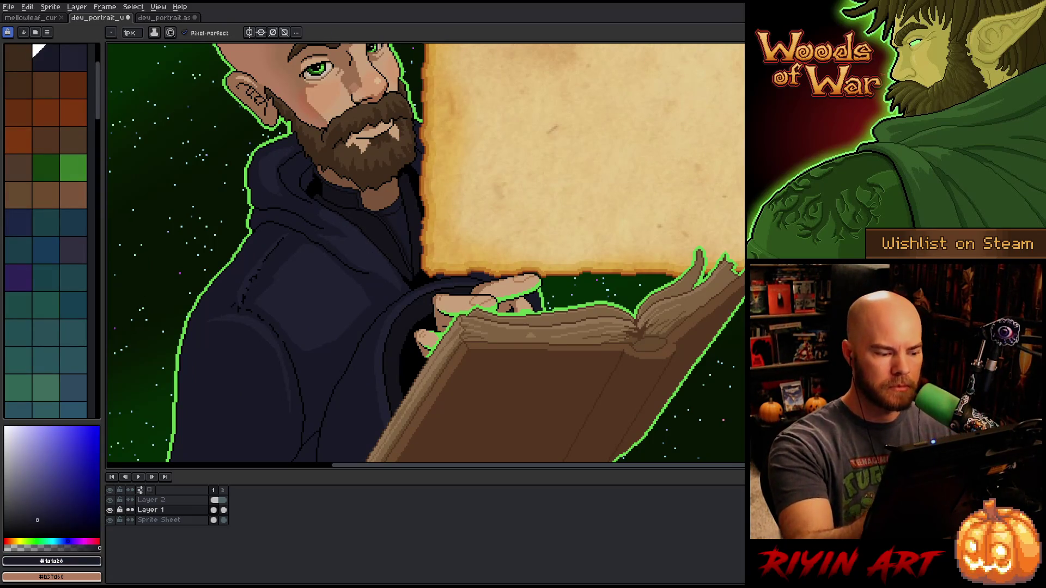
{"action": "key", "text": "shift+n"}
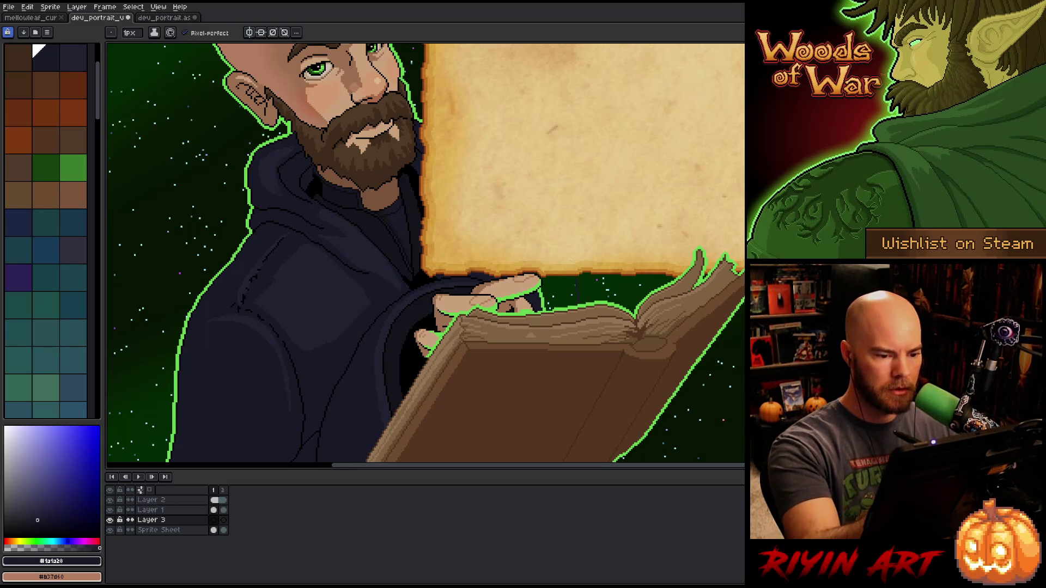
{"action": "key", "text": "g"}
{"action": "left_click", "coordinate": [561, 286]}
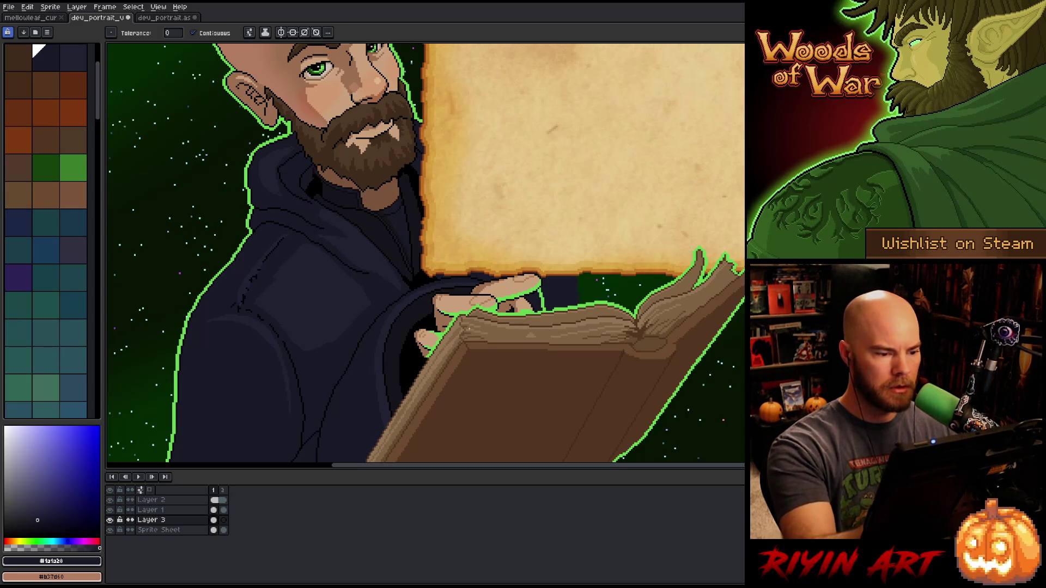
- Draw a 1px black outline down the navy area's edge
{"action": "key", "text": "b"}
{"action": "left_click", "coordinate": [292, 247], "text": "alt"}
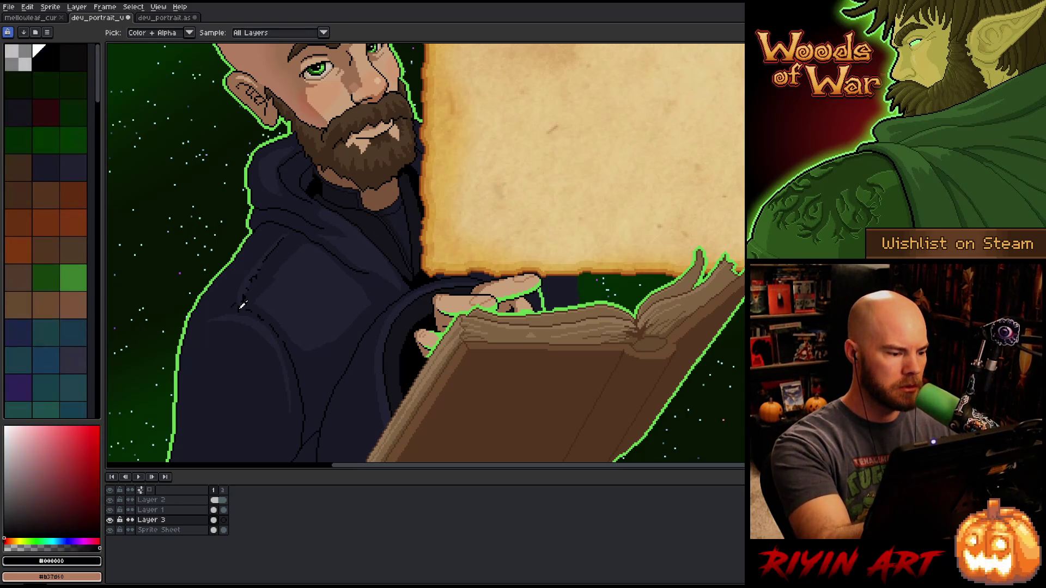
{"action": "scroll", "coordinate": [577, 300], "scroll_direction": "up", "scroll_amount": 4}
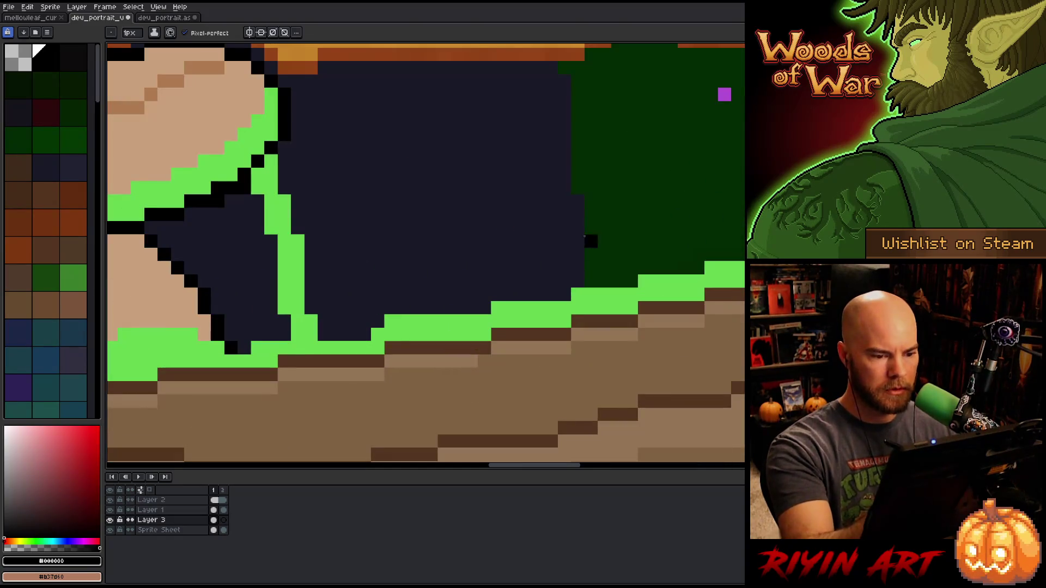
{"action": "left_click_drag", "start_coordinate": [578, 81], "coordinate": [591, 281]}
- Paint a 2px light-green outline along the navy area's right and upper edges
{"action": "left_click", "coordinate": [605, 299], "text": "alt"}
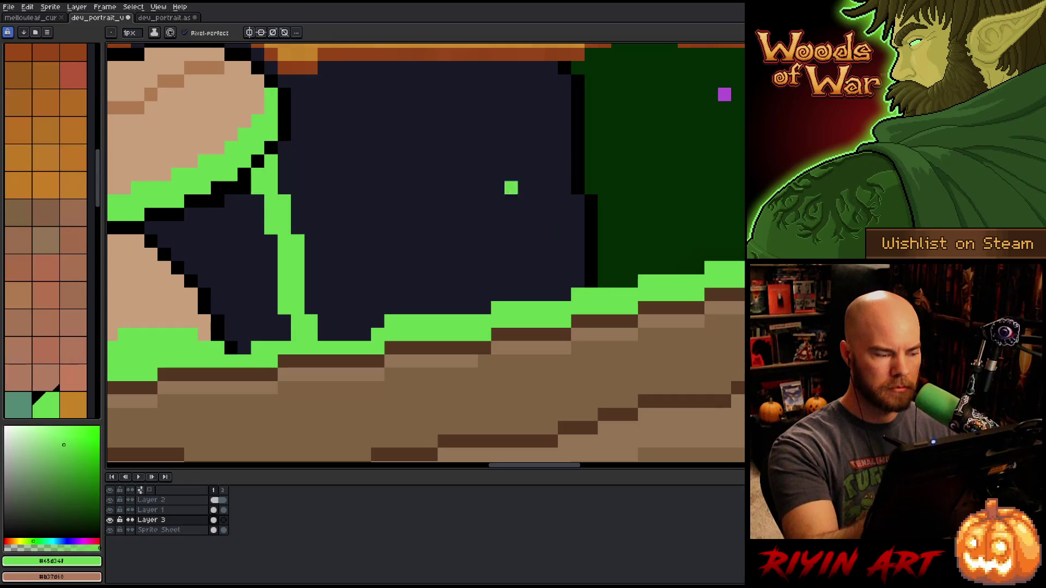
{"action": "left_click", "coordinate": [135, 36]}
{"action": "left_click_drag", "start_coordinate": [136, 48], "coordinate": [126, 48]}
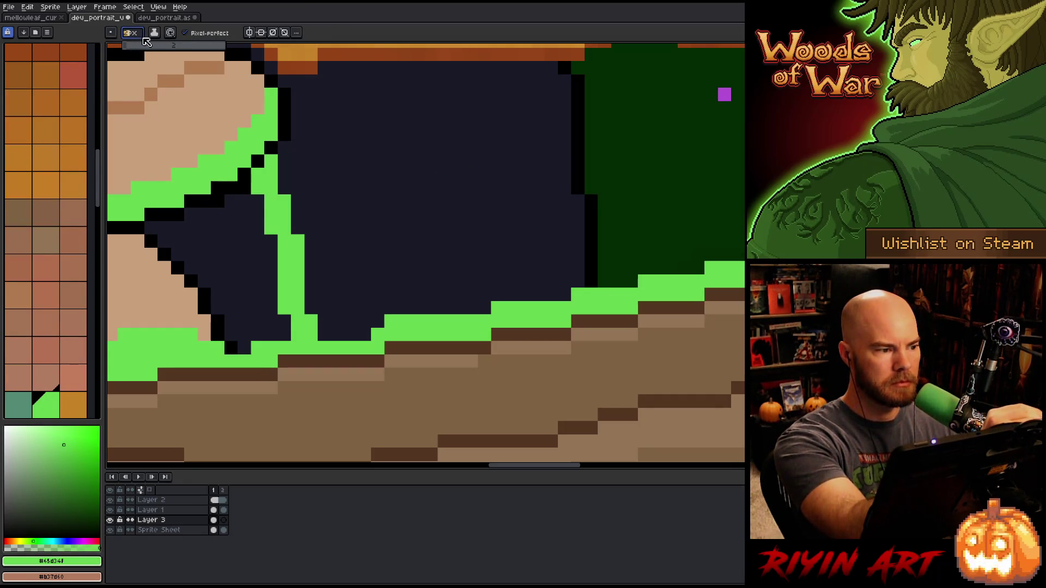
{"action": "left_click", "coordinate": [611, 208]}
{"action": "left_click_drag", "start_coordinate": [610, 210], "coordinate": [611, 280]}
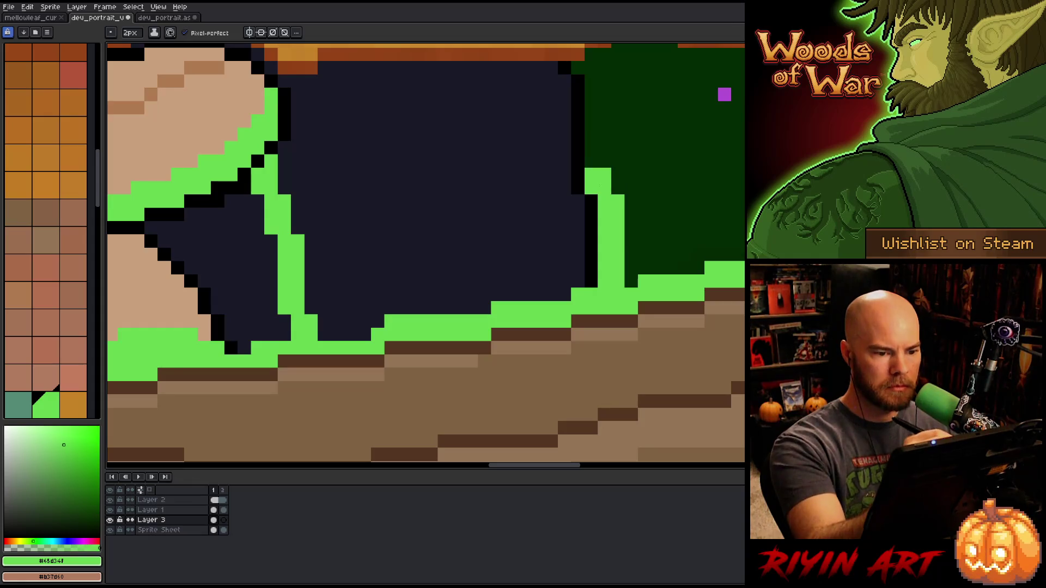
{"action": "left_click_drag", "start_coordinate": [598, 79], "coordinate": [598, 188]}
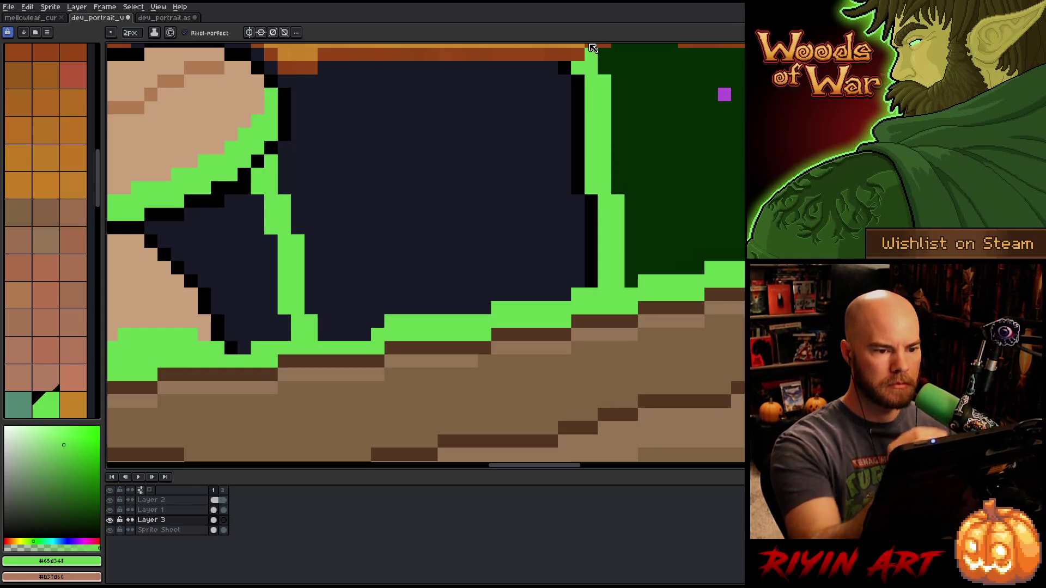
{"action": "scroll", "coordinate": [561, 231], "scroll_direction": "down", "scroll_amount": 3}
{"action": "scroll", "coordinate": [561, 230], "scroll_direction": "down", "scroll_amount": 4}
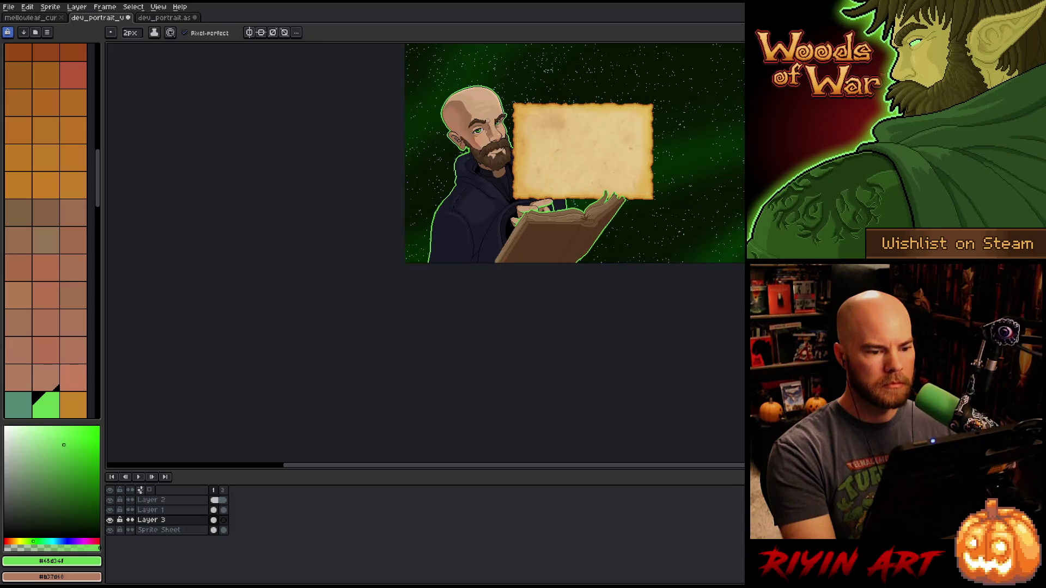
{"action": "scroll", "coordinate": [561, 270], "scroll_direction": "up", "scroll_amount": 5}
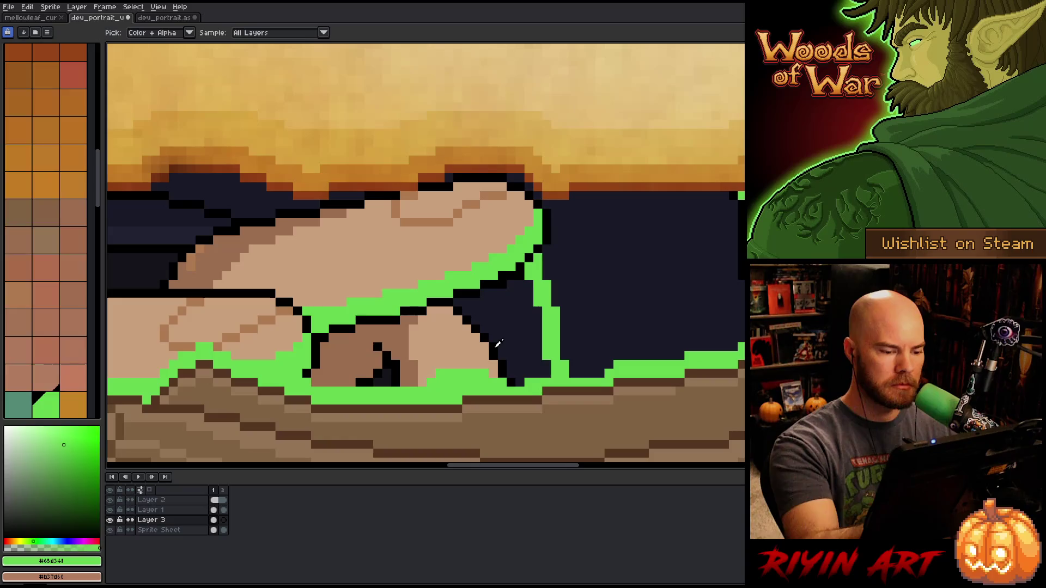
- On Layer 1, draw a 1px black outline down the dark shape's edge
{"action": "left_click", "coordinate": [493, 340], "text": "alt"}
{"action": "left_click", "coordinate": [127, 34]}
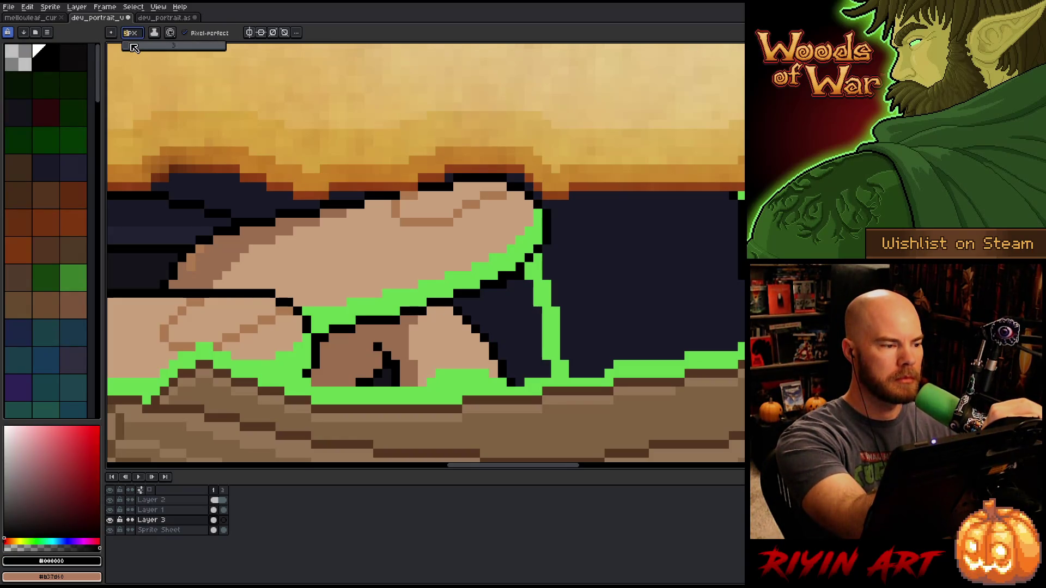
{"action": "left_click", "coordinate": [131, 46]}
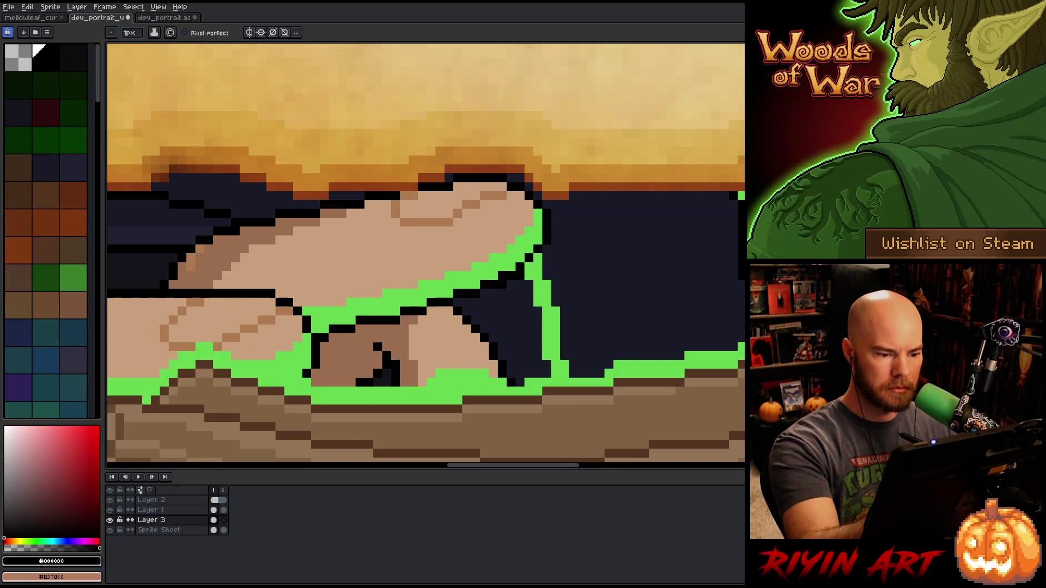
{"action": "left_click", "coordinate": [537, 292], "text": "ctrl"}
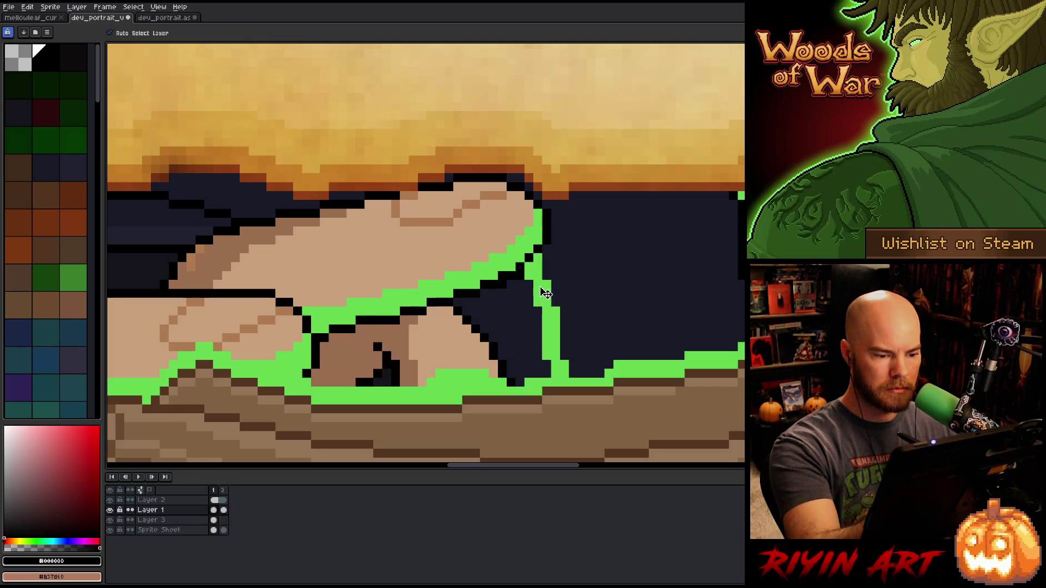
{"action": "left_click", "coordinate": [538, 294]}
{"action": "mouse_move", "coordinate": [538, 280]}
{"action": "left_mouse_down"}
{"action": "mouse_move", "coordinate": [556, 376]}
{"action": "mouse_move", "coordinate": [545, 283]}
{"action": "mouse_move", "coordinate": [537, 261]}
{"action": "mouse_move", "coordinate": [530, 267]}
{"action": "left_mouse_up"}
- Paint the stray green and black pixels in navy and save the file
{"action": "left_click", "coordinate": [564, 320]}
{"action": "left_click", "coordinate": [569, 344], "text": "alt"}
{"action": "left_click", "coordinate": [556, 347]}
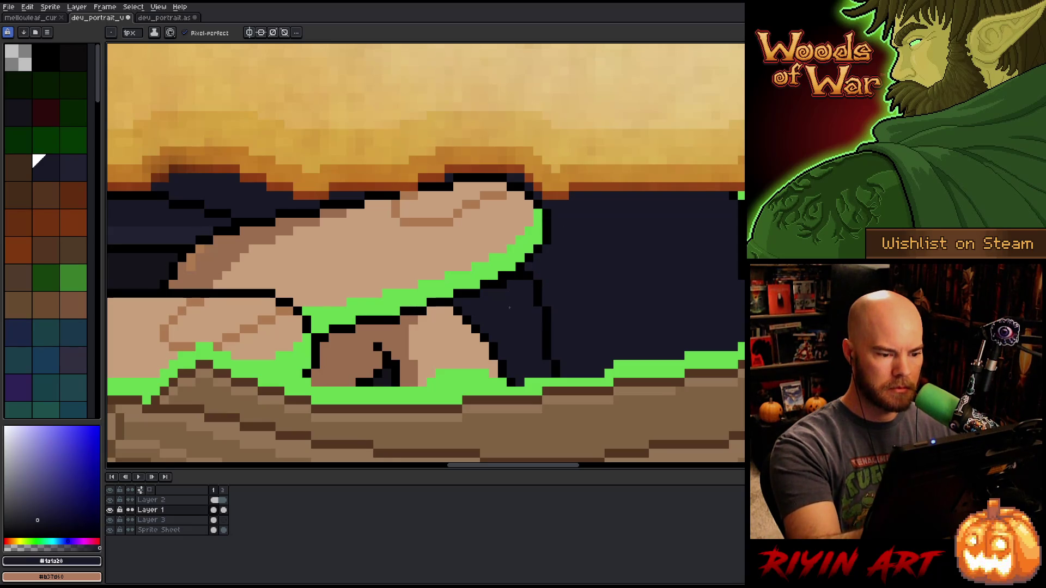
{"action": "left_click", "coordinate": [502, 285]}
{"action": "key", "text": "ctrl+s"}
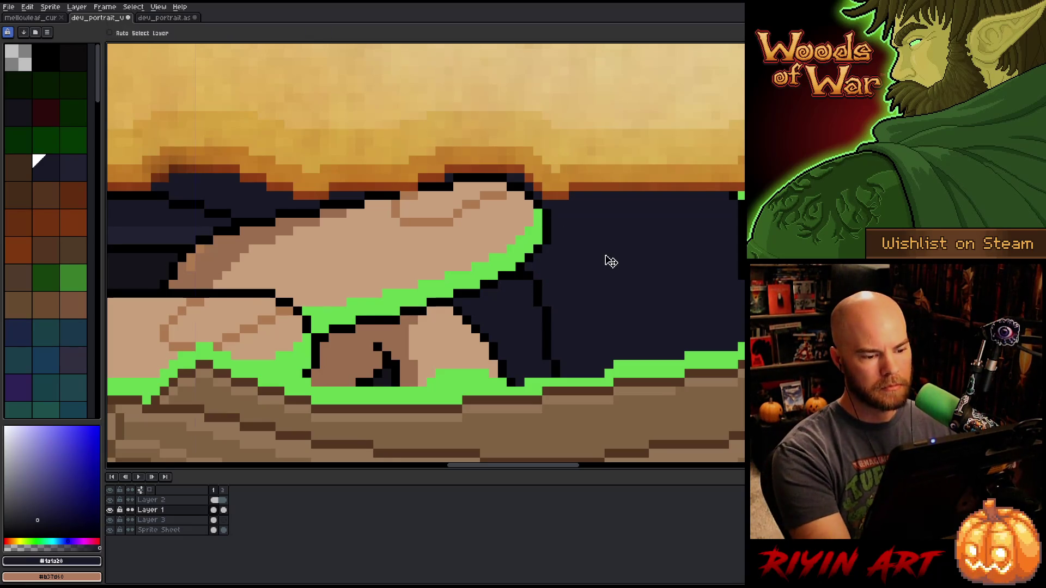
{"action": "scroll", "coordinate": [605, 255], "scroll_direction": "down", "scroll_amount": 5}
{"action": "scroll", "coordinate": [597, 234], "scroll_direction": "down", "scroll_amount": 2}
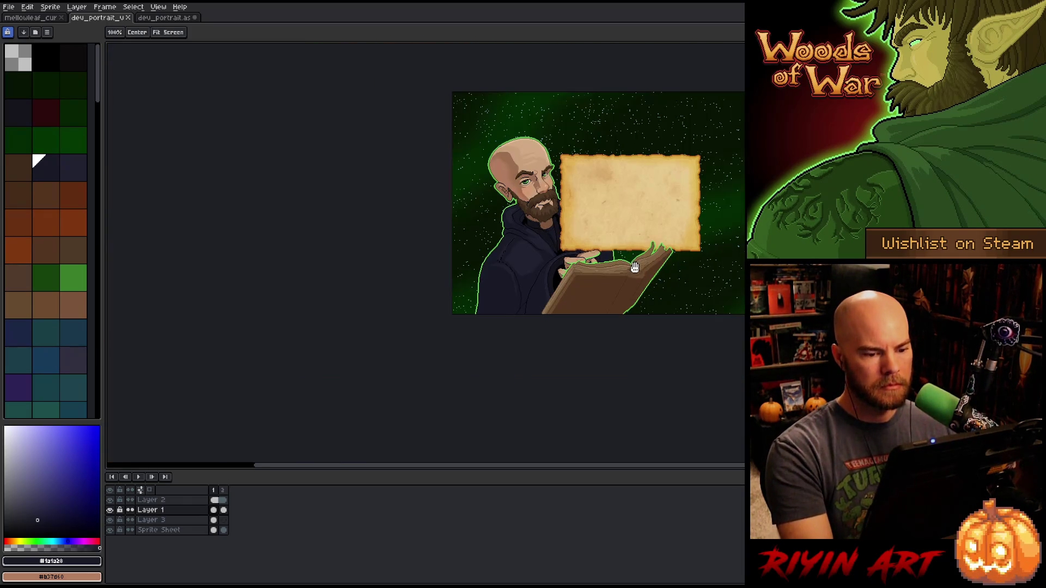
- Pick the brown colour from the book and save the file
{"action": "mouse_move", "coordinate": [631, 274]}
{"action": "left_mouse_down"}
{"action": "mouse_move", "coordinate": [602, 336]}
{"action": "mouse_move", "coordinate": [571, 324]}
{"action": "mouse_move", "coordinate": [528, 343]}
{"action": "left_mouse_up"}
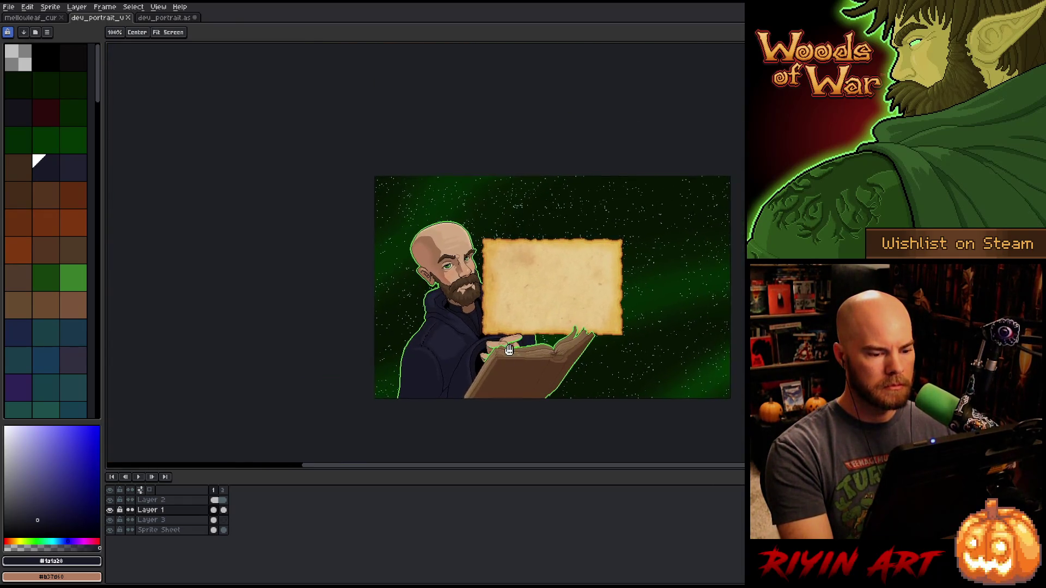
{"action": "scroll", "coordinate": [524, 342], "scroll_direction": "up", "scroll_amount": 3}
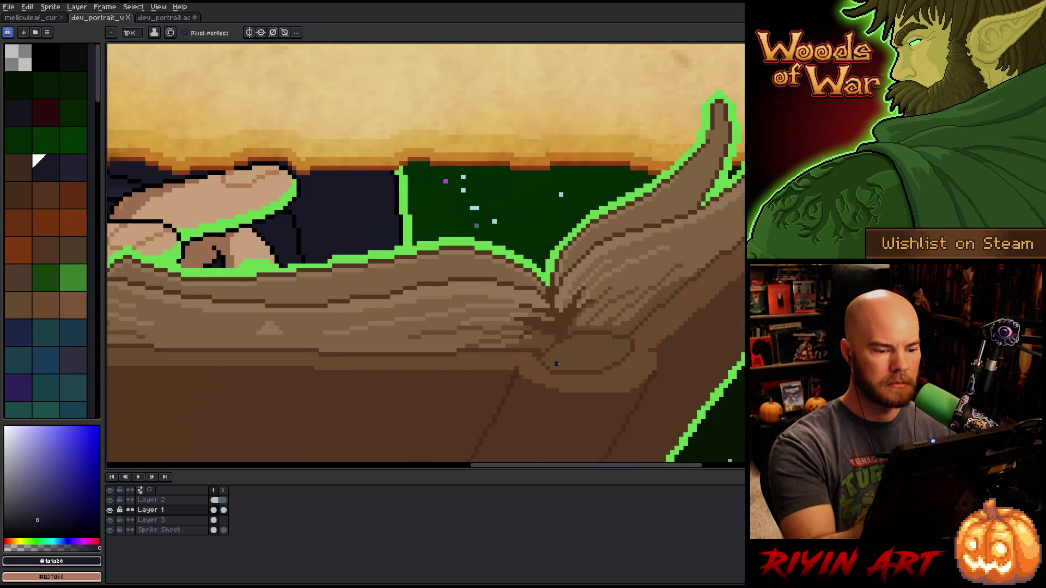
{"action": "left_click", "coordinate": [556, 363], "text": "alt"}
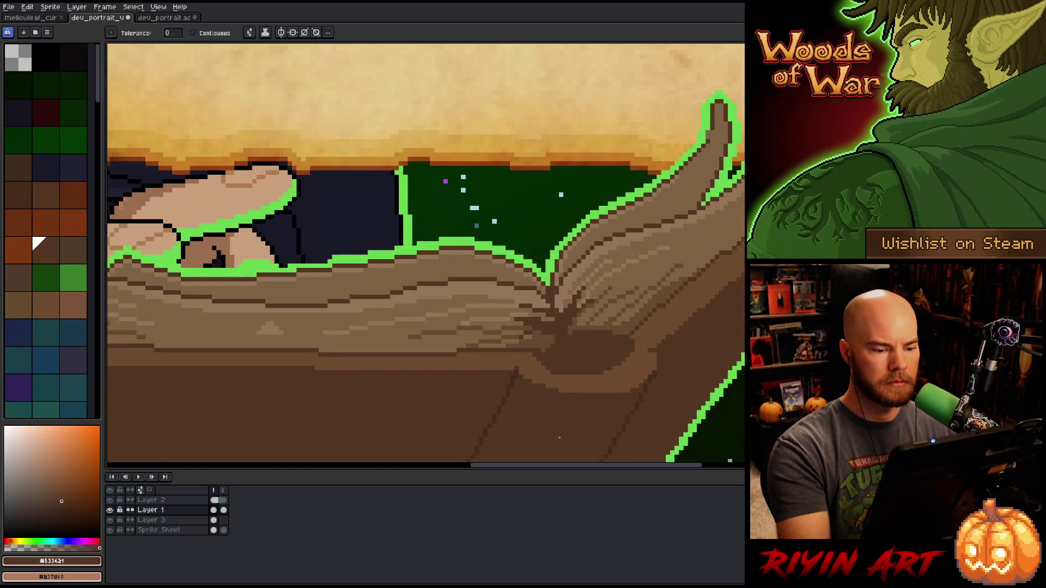
{"action": "scroll", "coordinate": [564, 448], "scroll_direction": "down", "scroll_amount": 3}
{"action": "key", "text": "ctrl+s"}
- Go to frame 2 and drag a rectangular selection from the parchment's lower-right corner
{"action": "left_click_drag", "start_coordinate": [565, 448], "coordinate": [521, 319]}
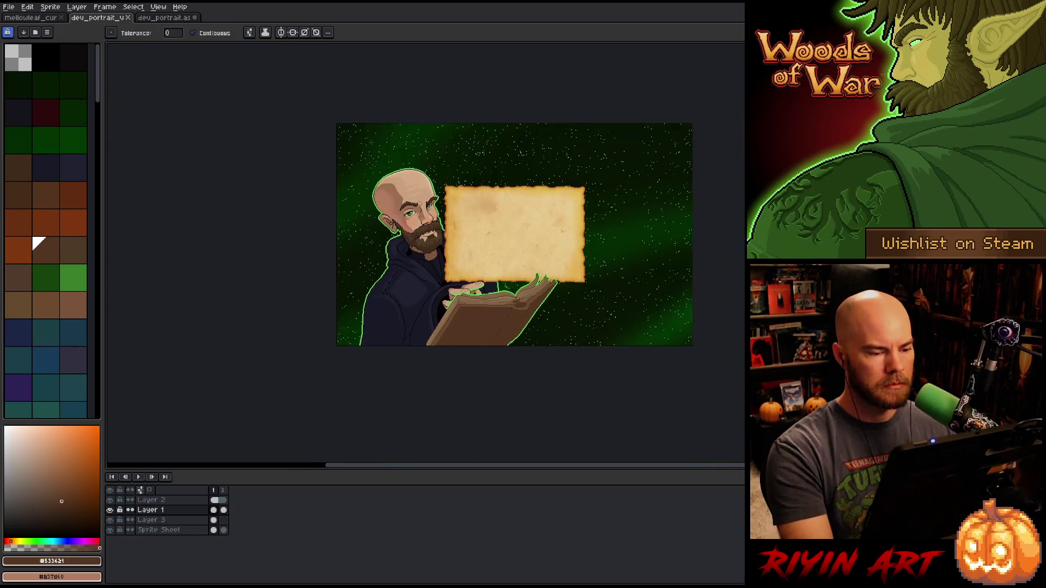
{"action": "scroll", "coordinate": [495, 275], "scroll_direction": "up", "scroll_amount": 2}
{"action": "left_click_drag", "start_coordinate": [493, 279], "coordinate": [491, 306]}
{"action": "key", "text": "w"}
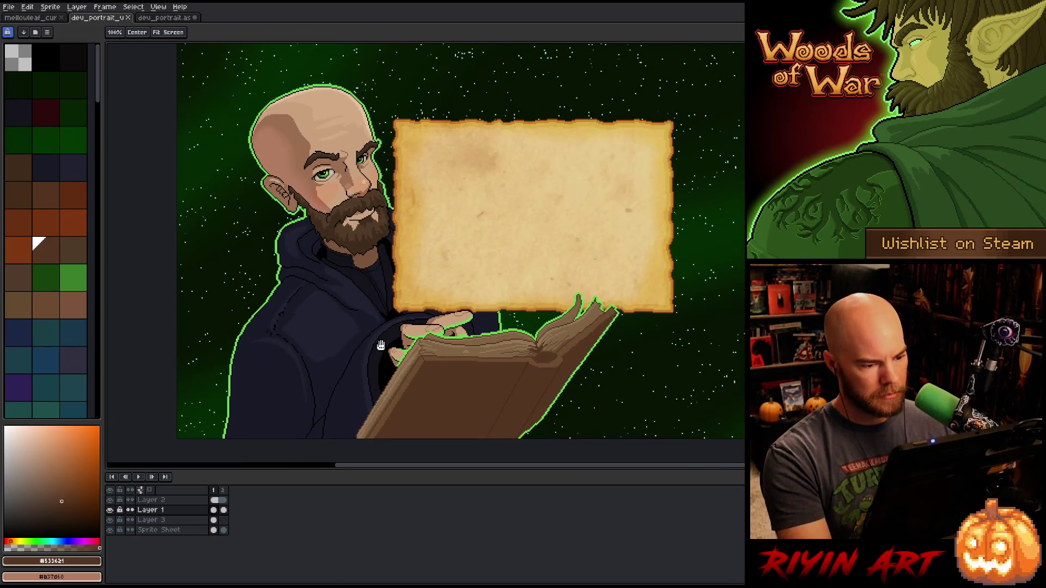
{"action": "scroll", "coordinate": [440, 289], "scroll_direction": "down", "scroll_amount": 1}
{"action": "key", "text": "Right"}
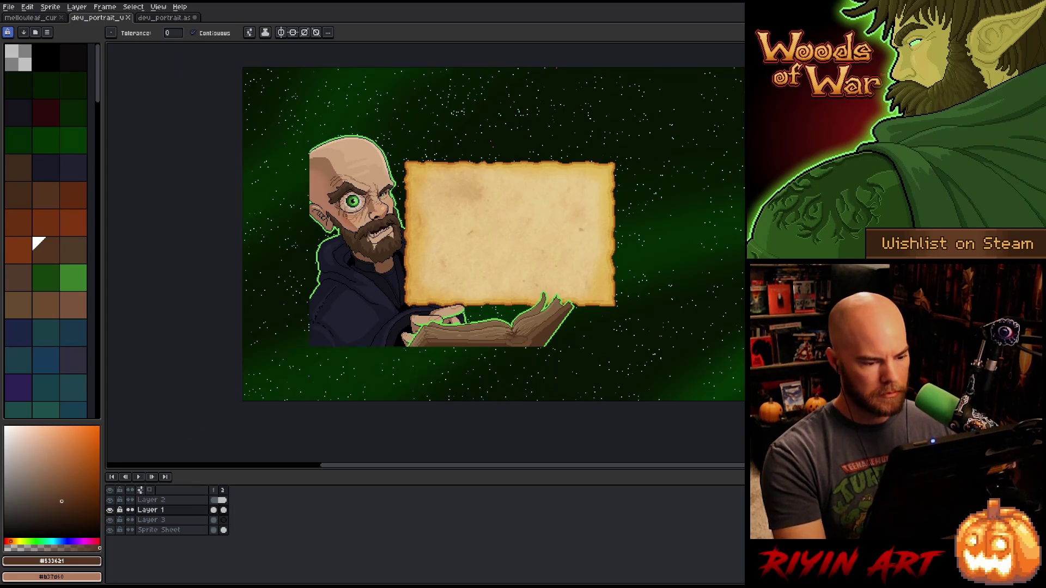
{"action": "key", "text": "m"}
{"action": "scroll", "coordinate": [533, 329], "scroll_direction": "up", "scroll_amount": 2}
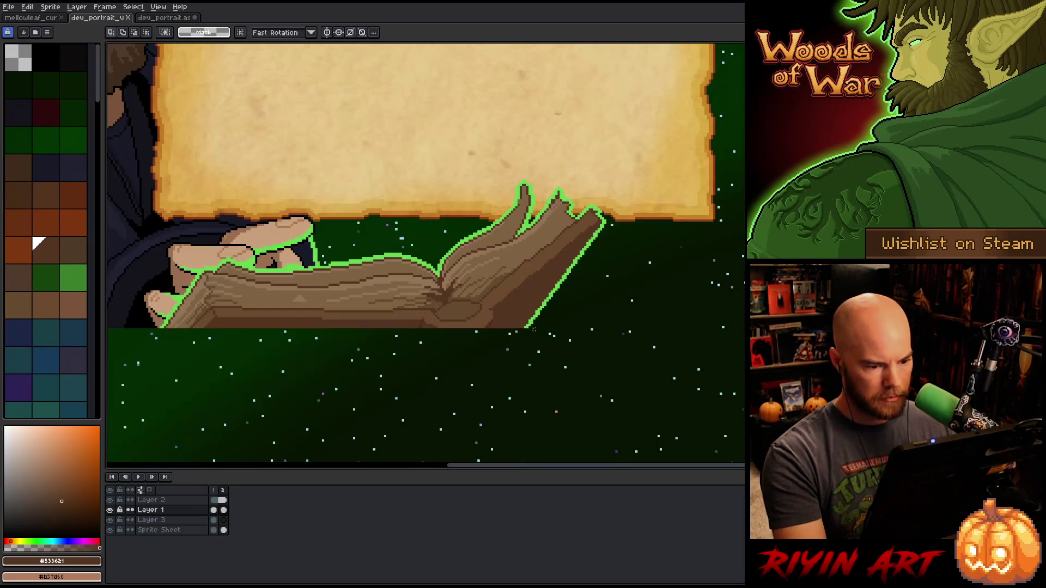
{"action": "scroll", "coordinate": [570, 310], "scroll_direction": "down", "scroll_amount": 2}
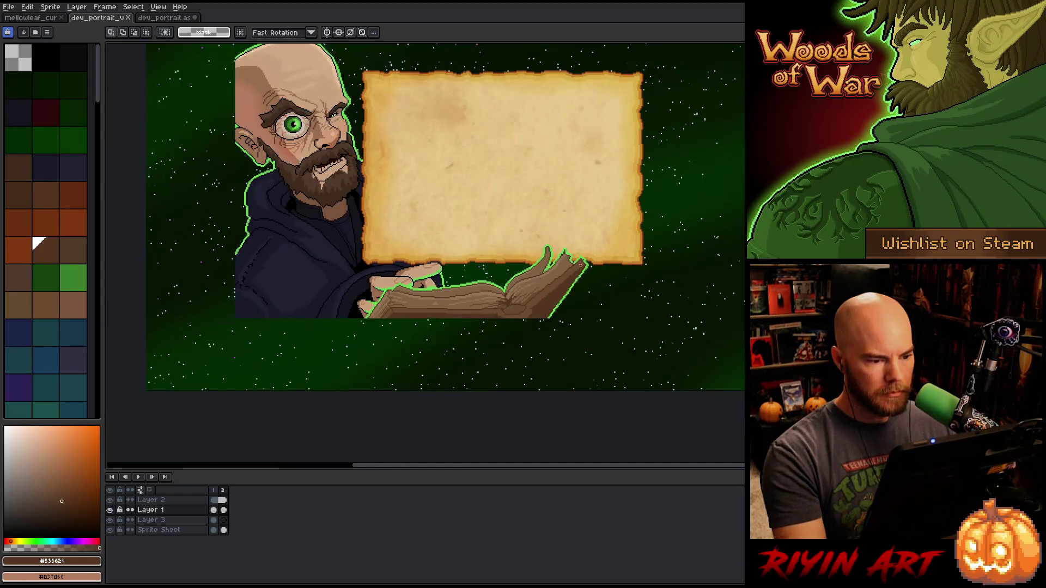
{"action": "mouse_move", "coordinate": [605, 242]}
{"action": "left_mouse_down"}
{"action": "mouse_move", "coordinate": [436, 414]}
{"action": "mouse_move", "coordinate": [125, 461]}
{"action": "left_mouse_up"}
{"action": "left_click_drag", "start_coordinate": [146, 388], "coordinate": [171, 310]}
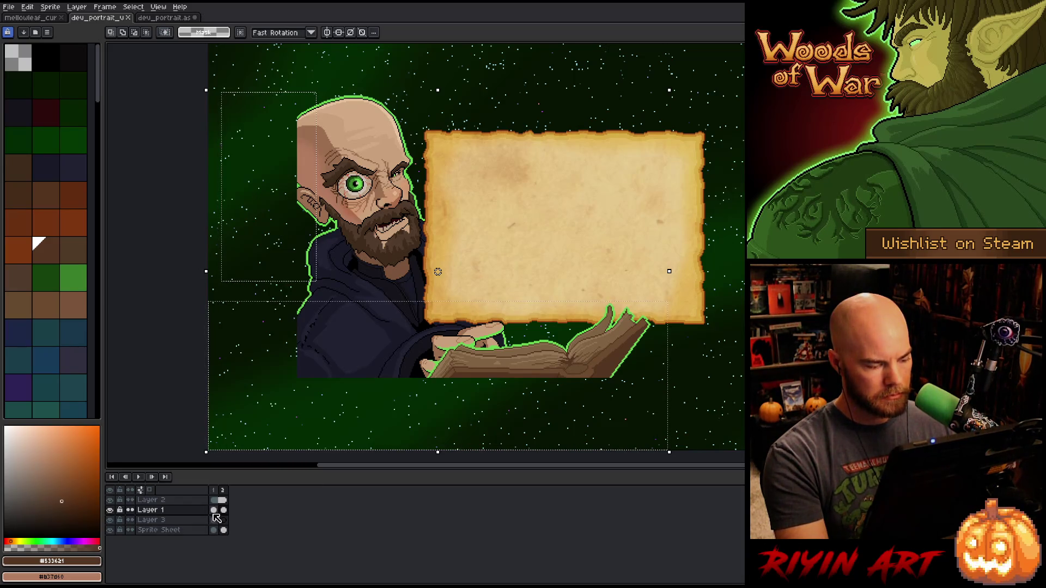
- Add Layer 4 on frame 2, check its content, and draw a thin stroke over the head
{"action": "left_click", "coordinate": [214, 512]}
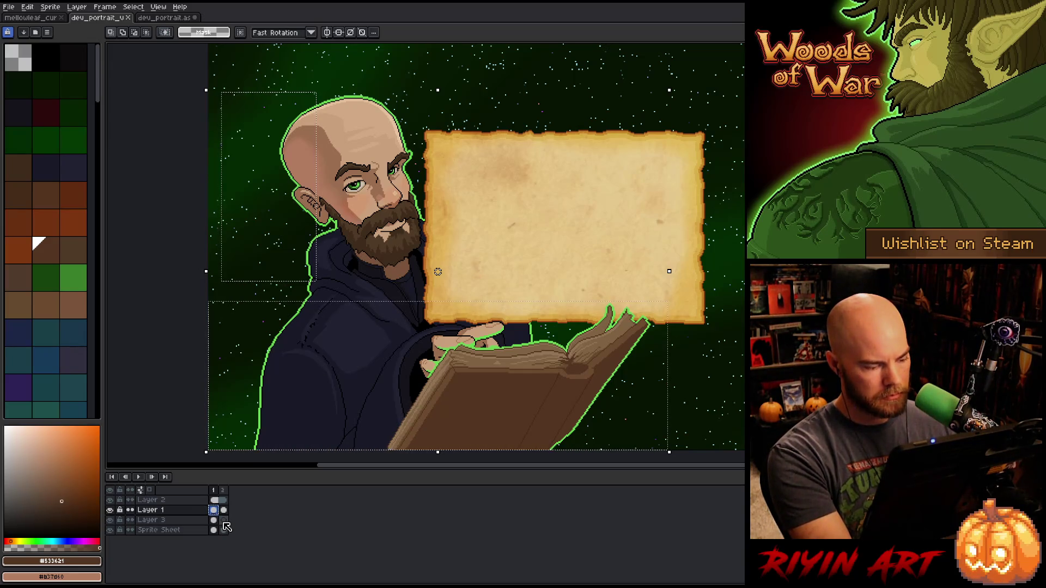
{"action": "left_click", "coordinate": [224, 521]}
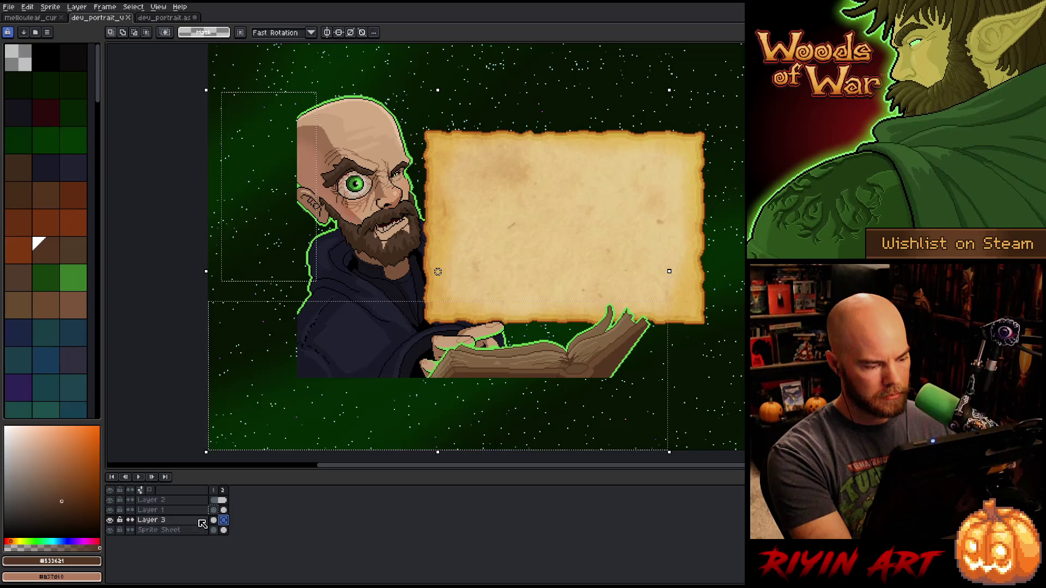
{"action": "key", "text": "shift+n"}
{"action": "left_click", "coordinate": [214, 511]}
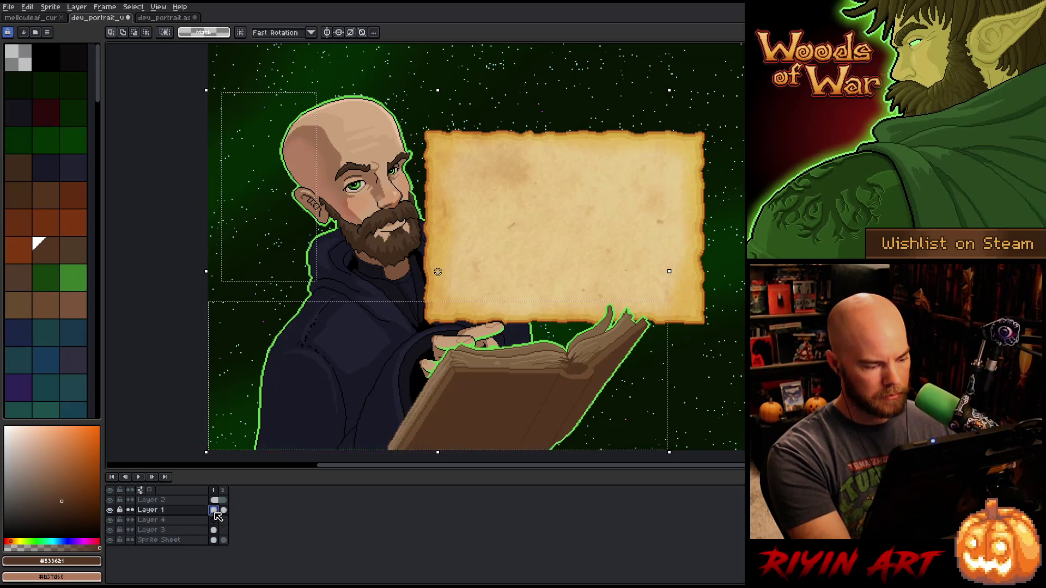
{"action": "left_click", "coordinate": [224, 521]}
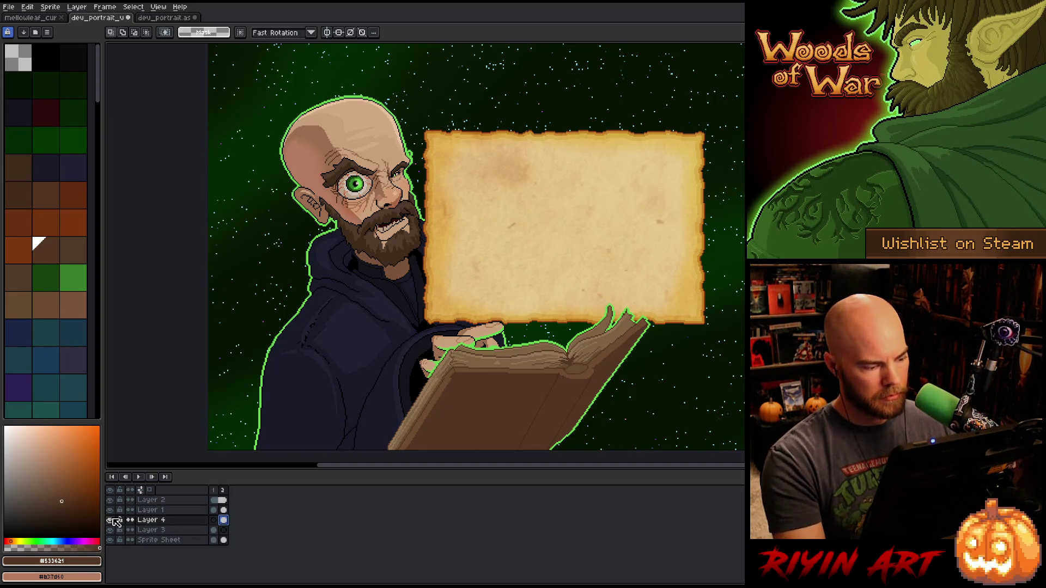
{"action": "left_click", "coordinate": [111, 521], "text": "alt"}
{"action": "left_click", "coordinate": [110, 520], "text": "alt"}
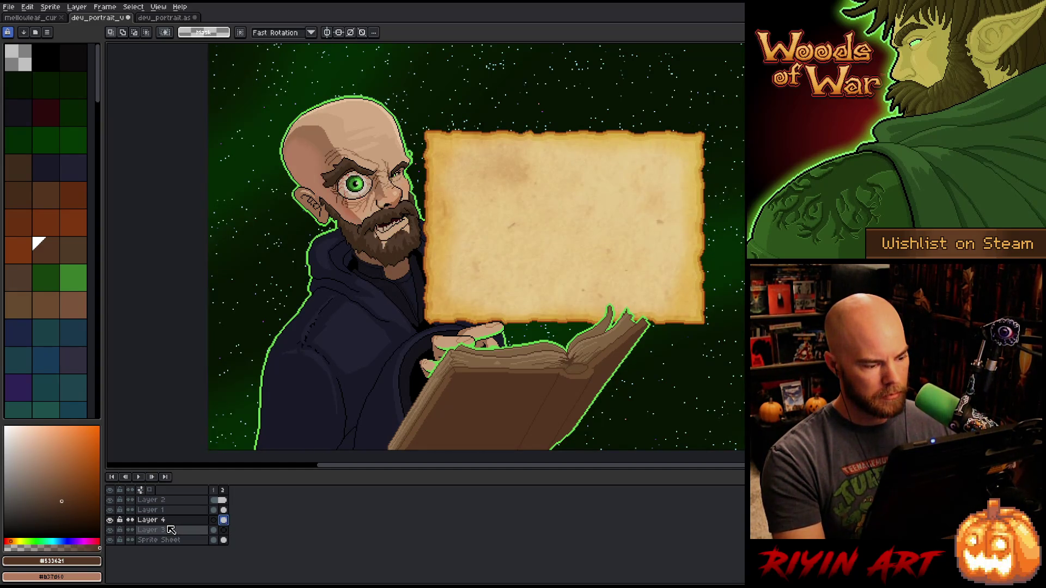
{"action": "key", "text": "b"}
{"action": "mouse_move", "coordinate": [407, 90]}
{"action": "left_mouse_down"}
{"action": "mouse_move", "coordinate": [389, 174]}
{"action": "mouse_move", "coordinate": [420, 223]}
{"action": "mouse_move", "coordinate": [495, 131]}
{"action": "left_mouse_up"}
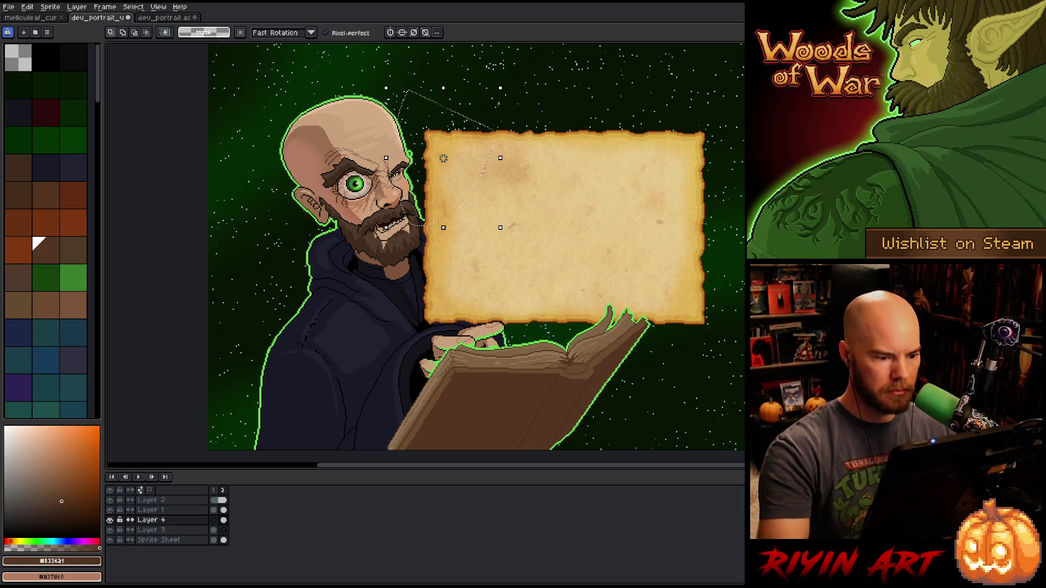
{"action": "key", "text": "ctrl+d"}
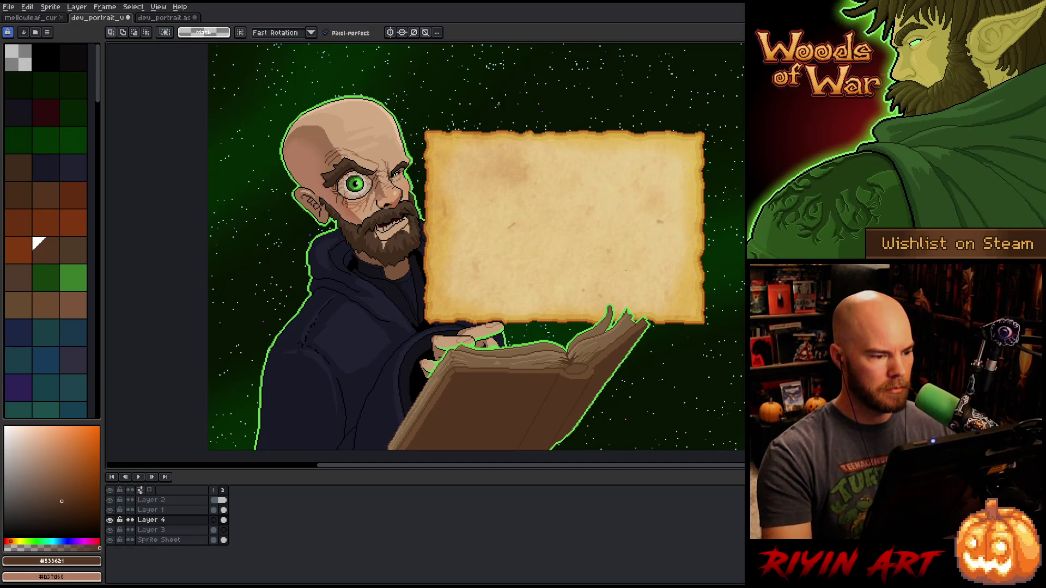
- Link Layer 3's cels across frames 1 and 2, then select Layer 1's frame-2 cel
{"action": "left_click", "coordinate": [222, 531]}
{"action": "right_click", "coordinate": [223, 531]}
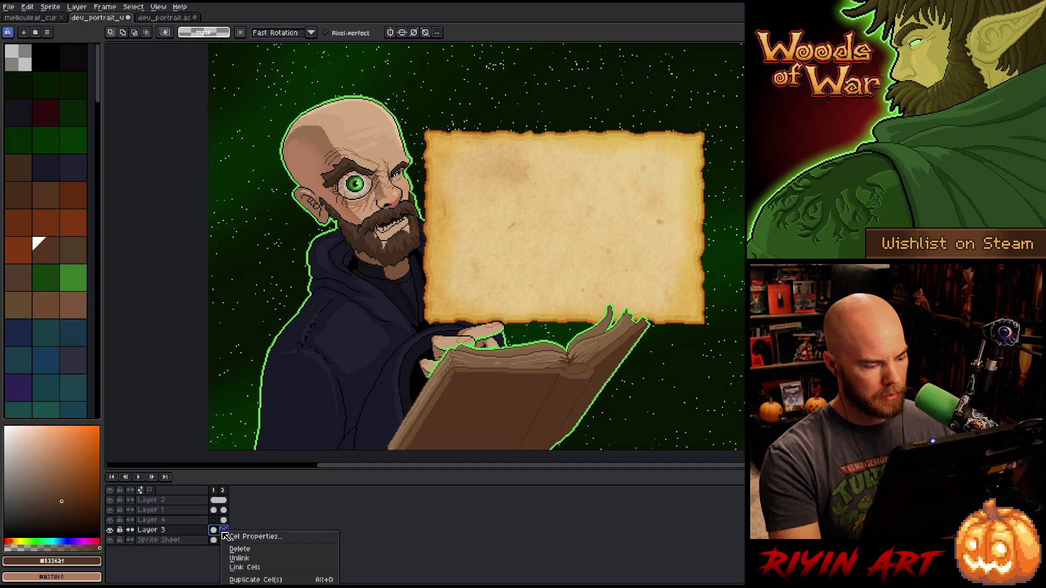
{"action": "left_click", "coordinate": [244, 567]}
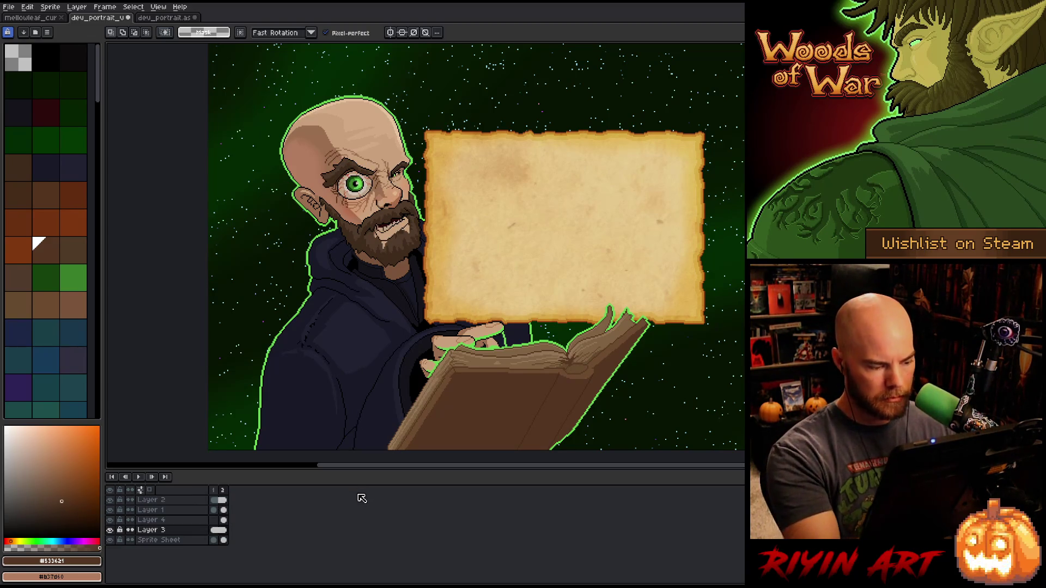
{"action": "left_click", "coordinate": [224, 511]}
{"action": "key", "text": "g"}
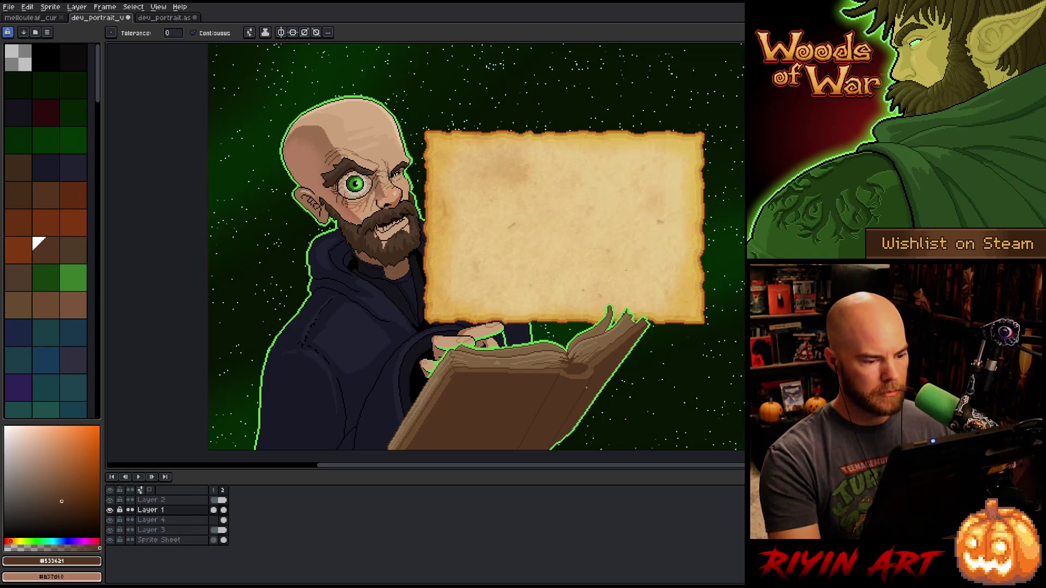
- On Layer 1's frame-2 cel, lasso the small dark gap above the book
{"action": "left_click", "coordinate": [223, 511]}
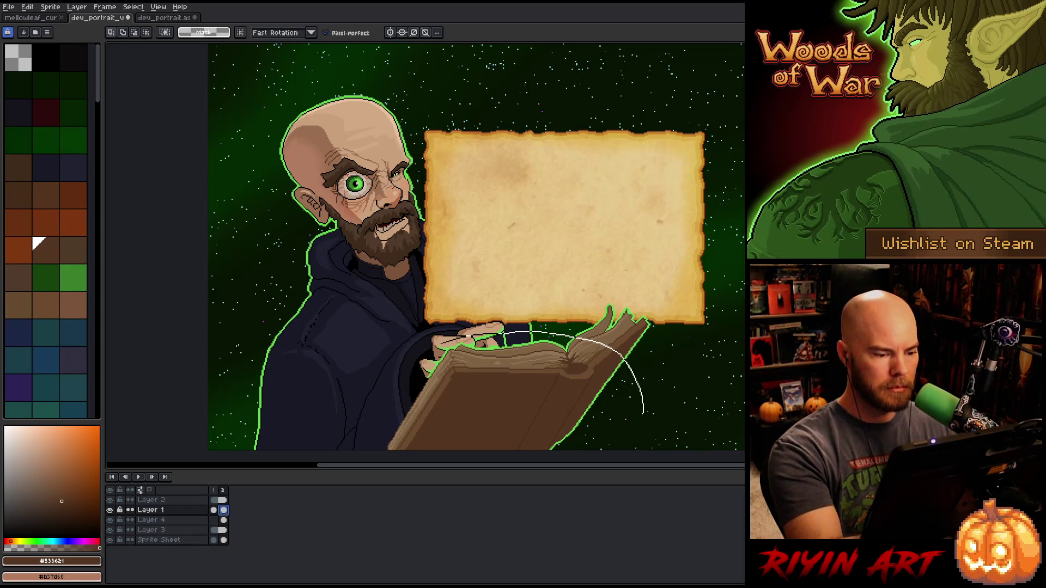
{"action": "scroll", "coordinate": [499, 327], "scroll_direction": "down", "scroll_amount": 5}
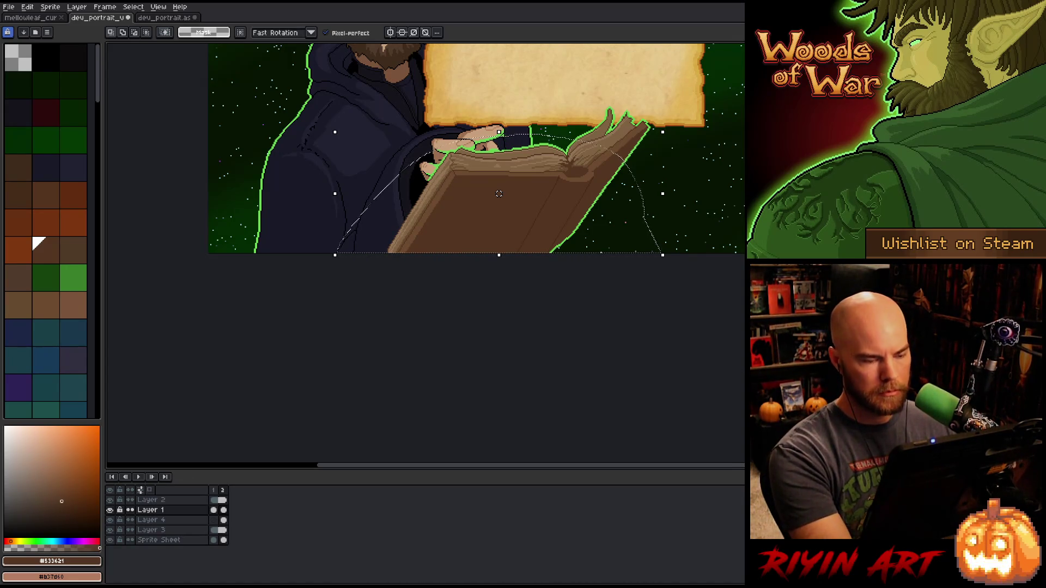
{"action": "scroll", "coordinate": [549, 148], "scroll_direction": "up", "scroll_amount": 1}
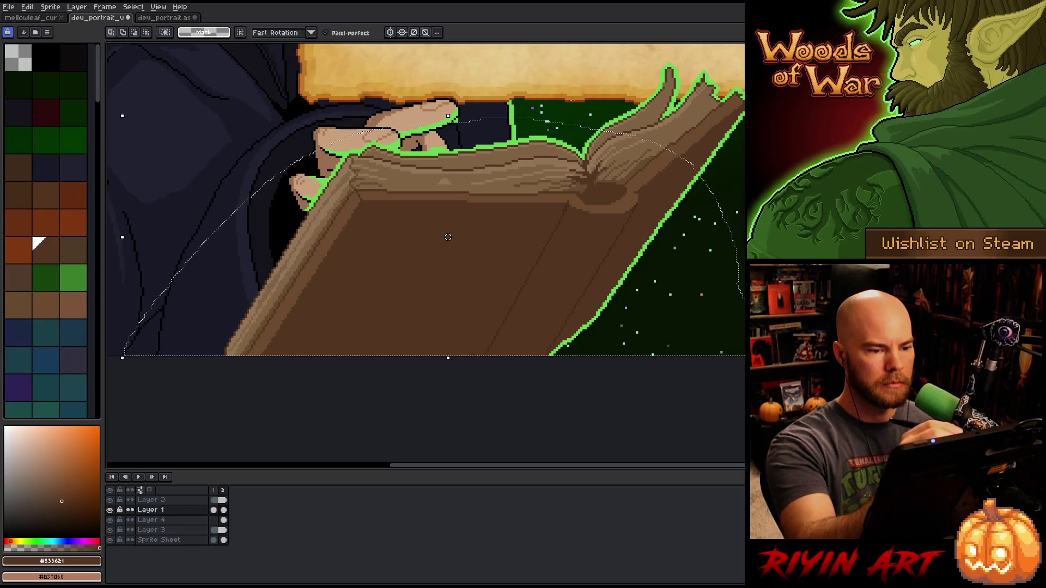
{"action": "mouse_move", "coordinate": [459, 105]}
{"action": "left_mouse_down"}
{"action": "mouse_move", "coordinate": [477, 131]}
{"action": "mouse_move", "coordinate": [459, 137]}
{"action": "left_mouse_up"}
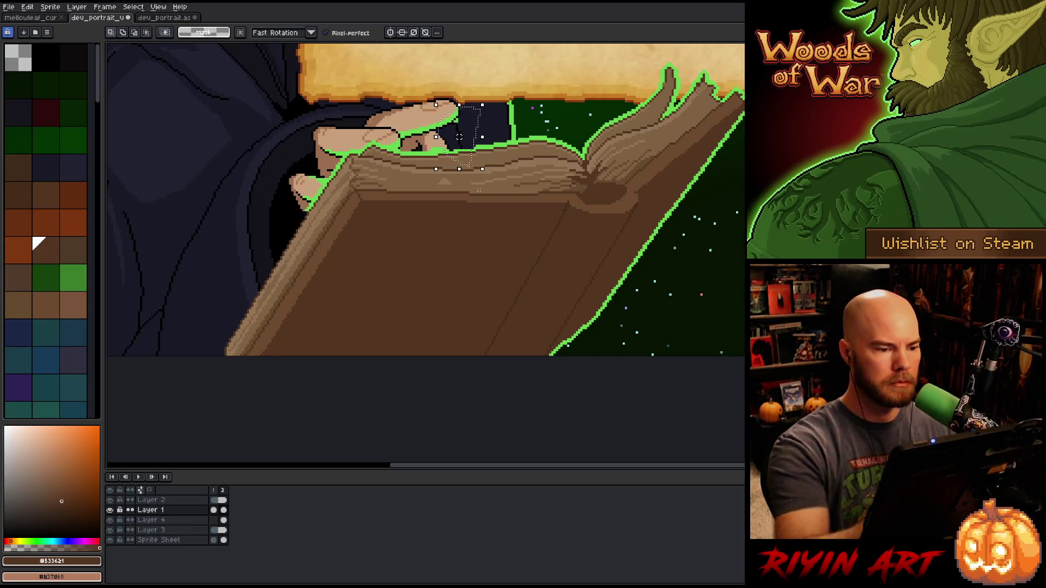
{"action": "scroll", "coordinate": [479, 190], "scroll_direction": "down", "scroll_amount": 2}
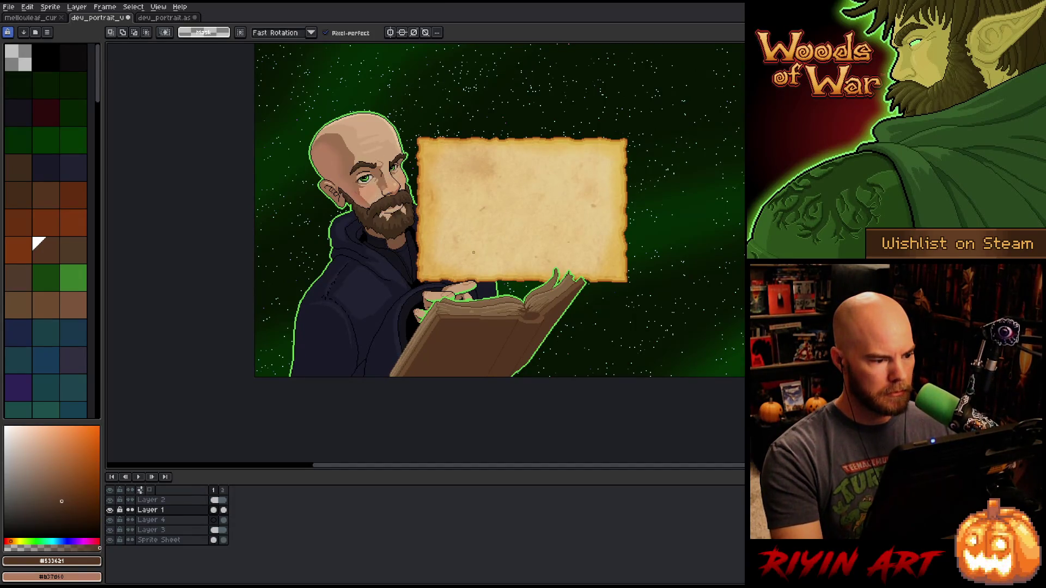
{"action": "key", "text": "Return"}
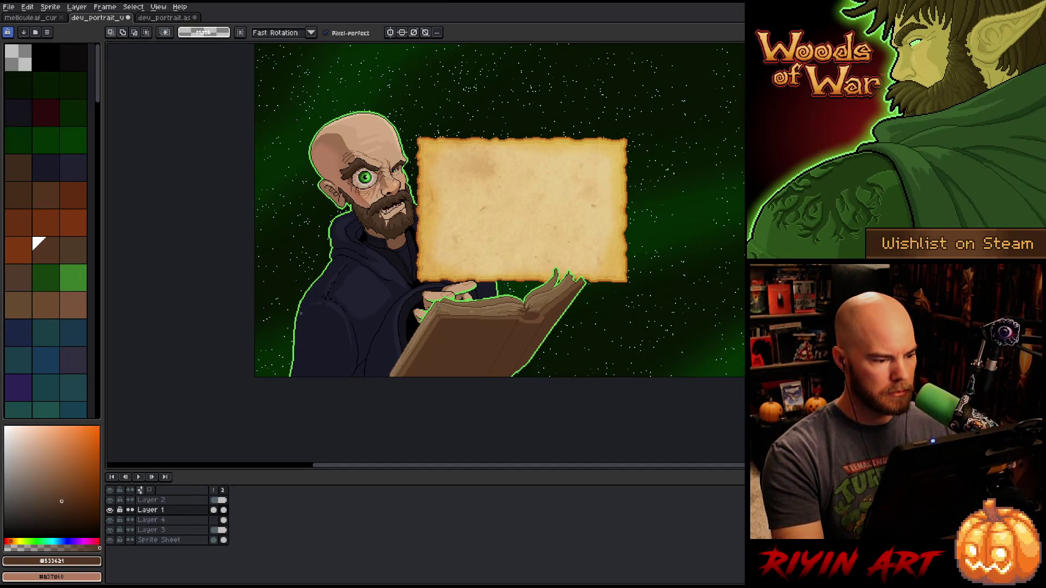
{"action": "key", "text": "m"}
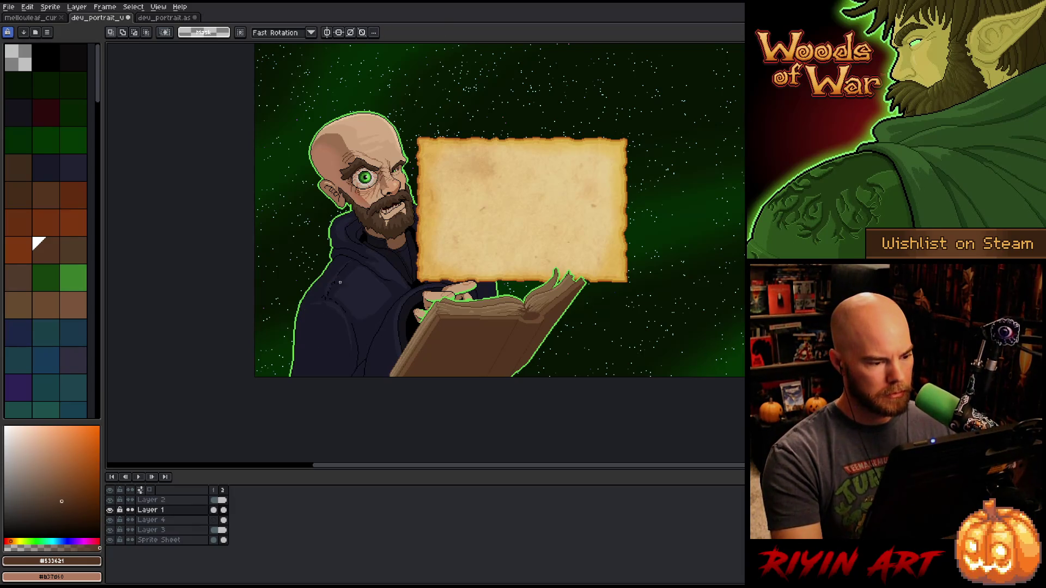
{"action": "left_click_drag", "start_coordinate": [314, 314], "coordinate": [312, 326]}
{"action": "key", "text": "Return"}
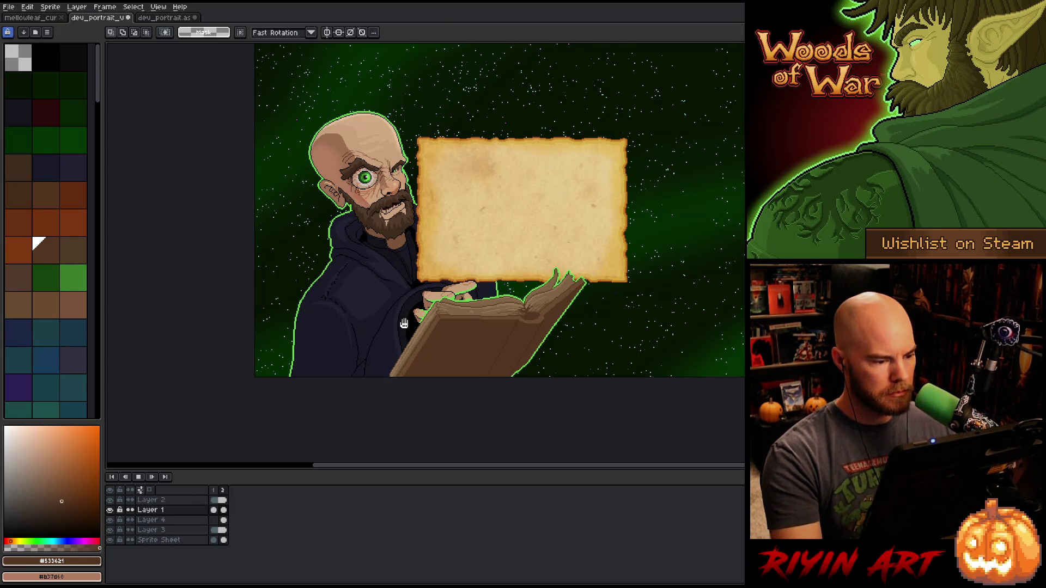
{"action": "left_click_drag", "start_coordinate": [380, 291], "coordinate": [318, 397]}
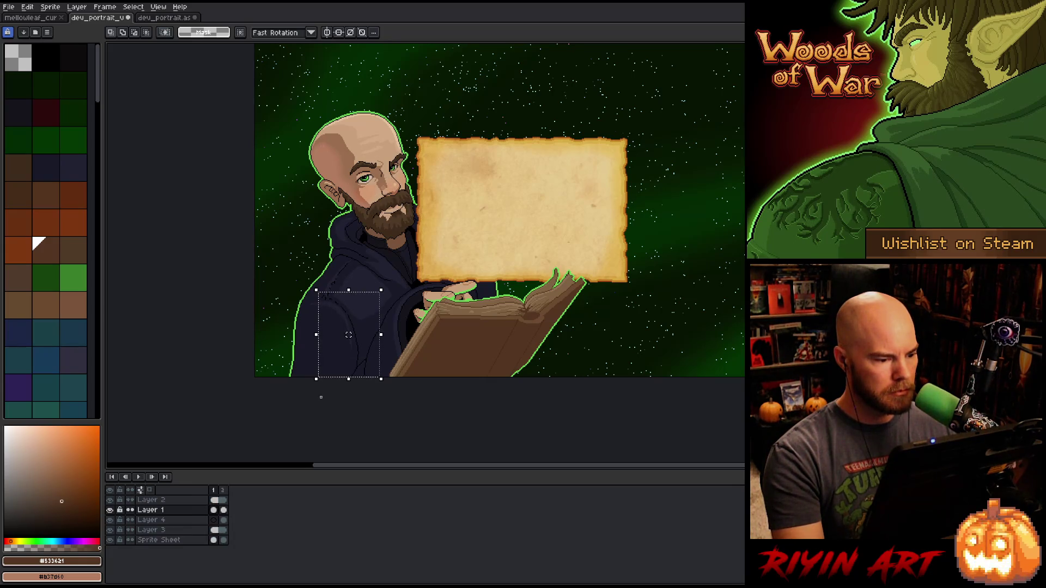
{"action": "key", "text": "Delete"}
{"action": "key", "text": "ctrl+z"}
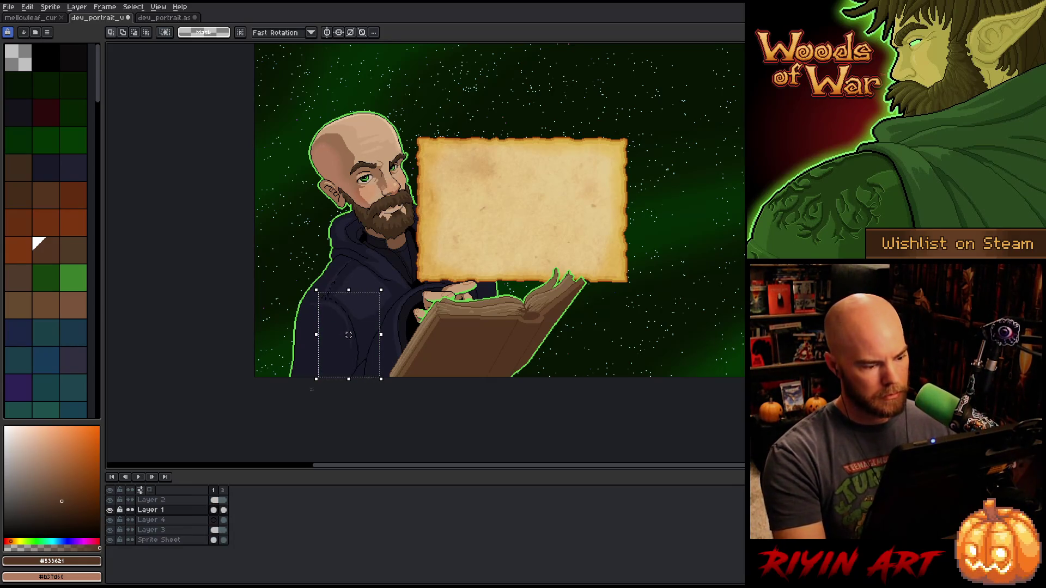
{"action": "left_click", "coordinate": [224, 510]}
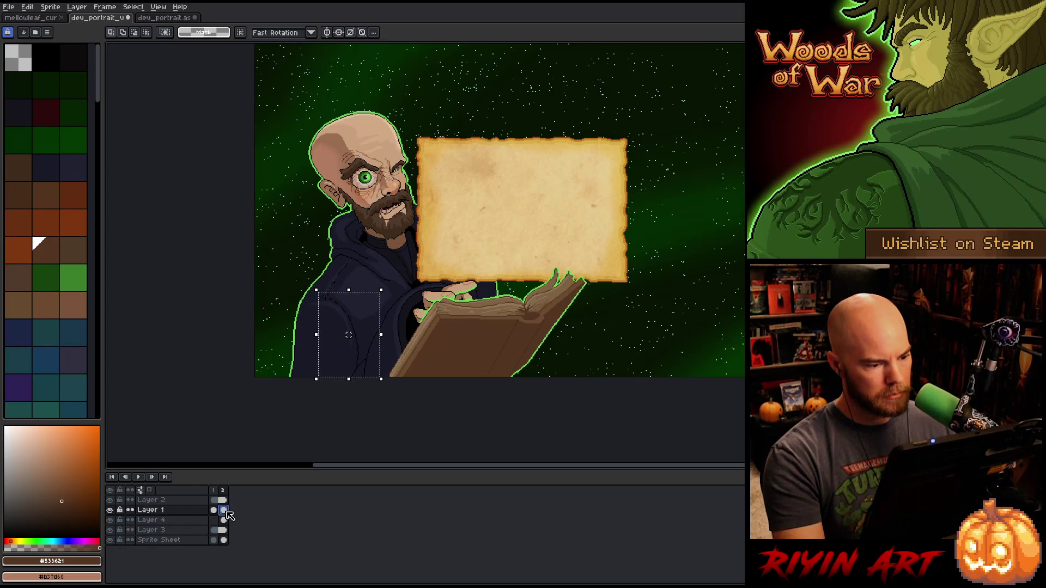
{"action": "key", "text": "Return"}
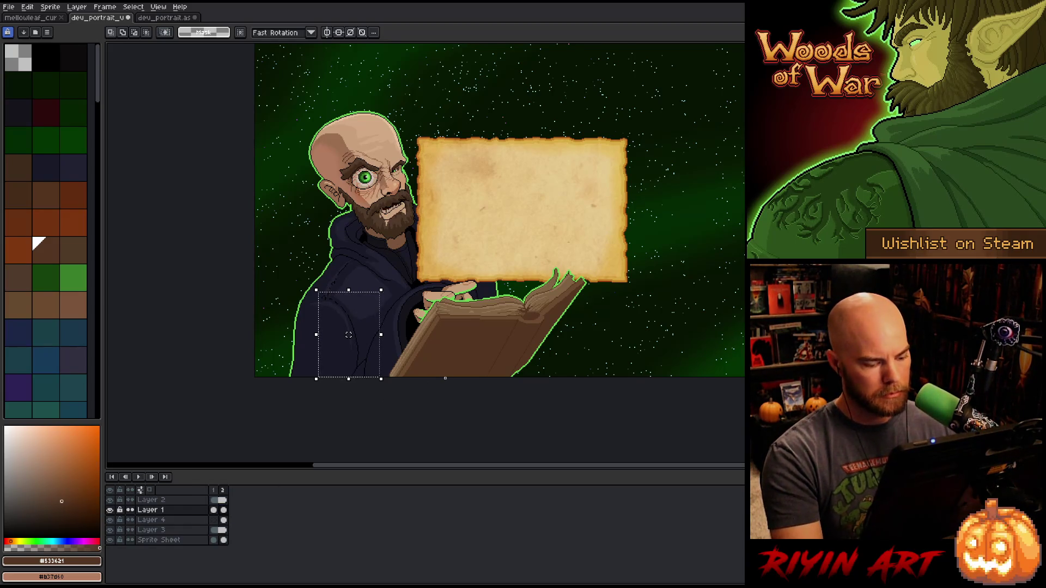
{"action": "key", "text": "ctrl+d"}
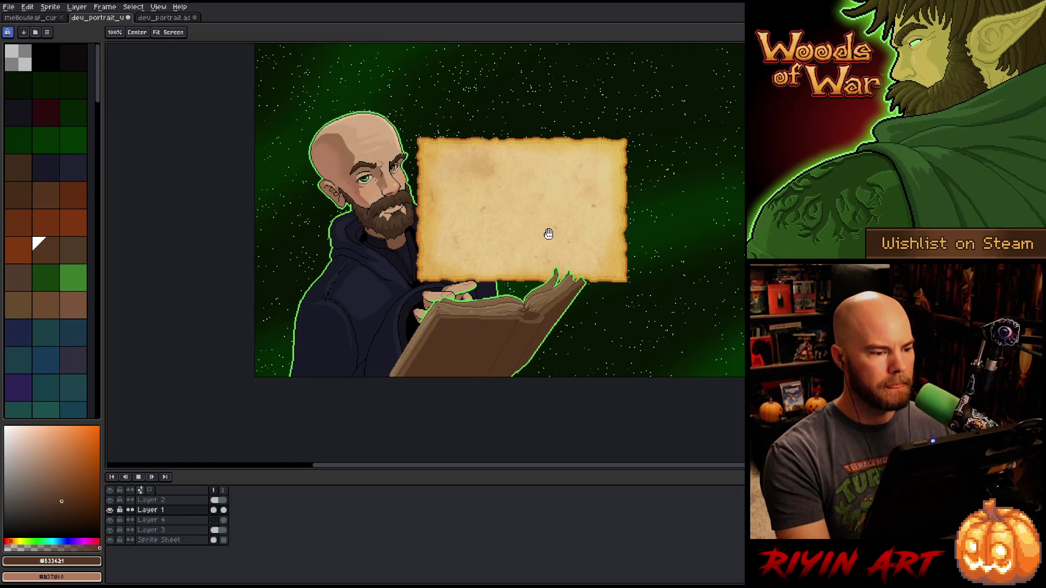
{"action": "mouse_move", "coordinate": [561, 236]}
{"action": "left_mouse_down"}
{"action": "mouse_move", "coordinate": [509, 283]}
{"action": "mouse_move", "coordinate": [493, 281]}
{"action": "left_mouse_up"}
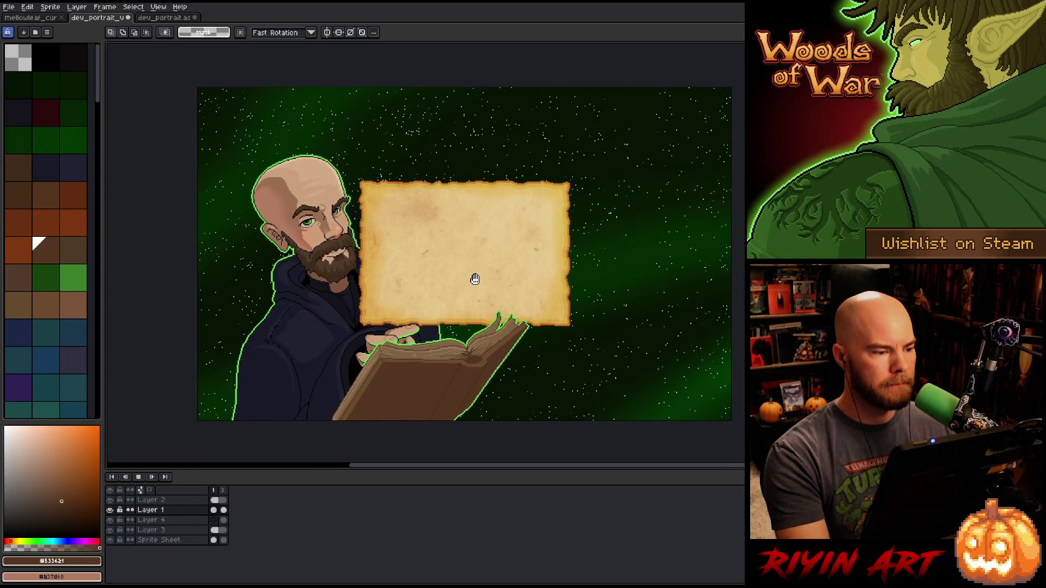
{"action": "scroll", "coordinate": [256, 178], "scroll_direction": "up", "scroll_amount": 5}
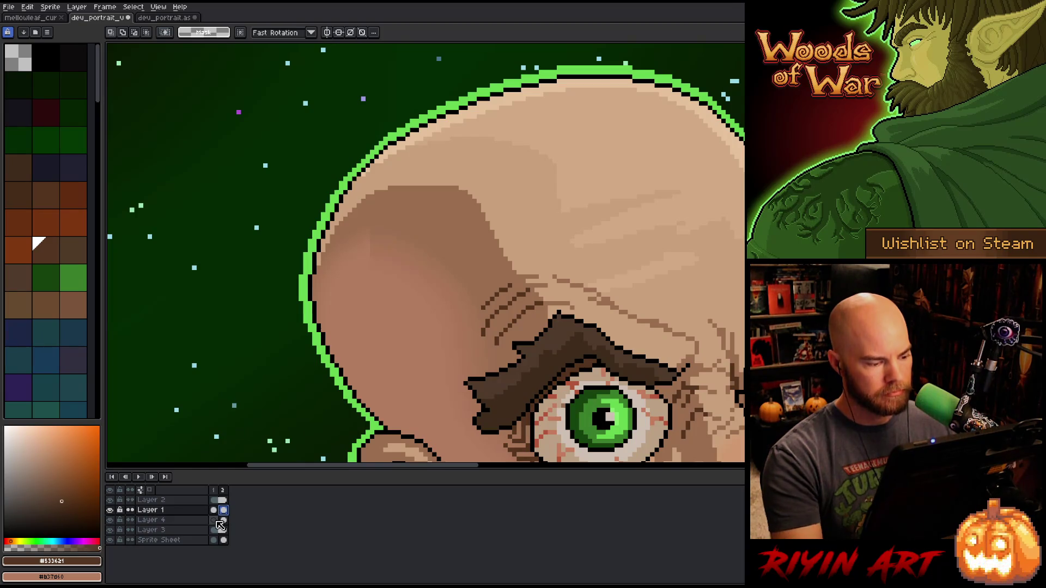
- Lasso the area around the ear and switch back to the Pencil
{"action": "key", "text": "q"}
{"action": "mouse_move", "coordinate": [430, 375]}
{"action": "left_mouse_down"}
{"action": "mouse_move", "coordinate": [459, 327]}
{"action": "mouse_move", "coordinate": [420, 206]}
{"action": "mouse_move", "coordinate": [338, 239]}
{"action": "mouse_move", "coordinate": [396, 375]}
{"action": "left_mouse_up"}
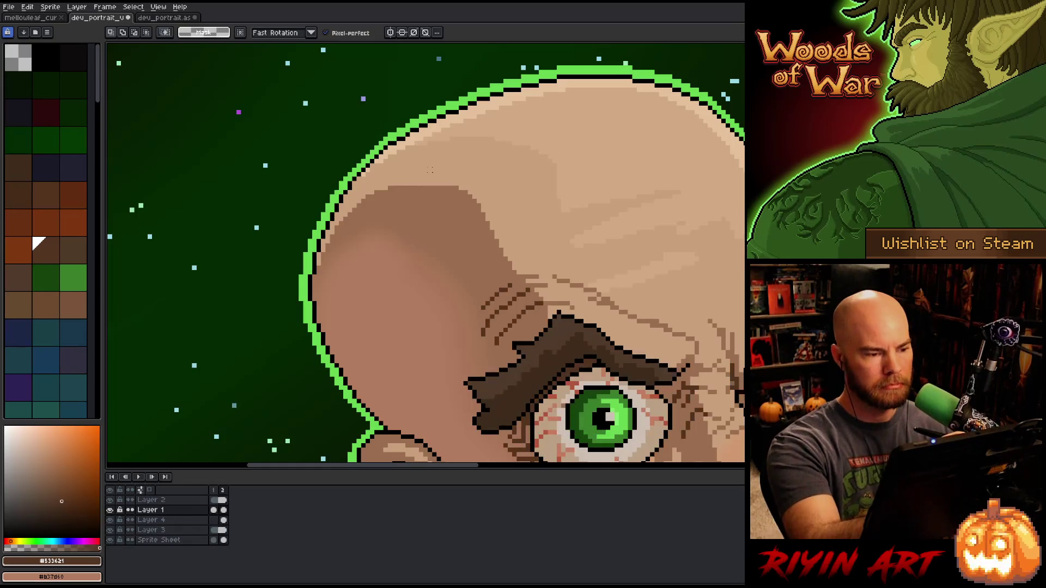
{"action": "key", "text": "b"}
- Recentre the portrait, save dev_portrait, and bring up the File menu
{"action": "scroll", "coordinate": [574, 296], "scroll_direction": "down", "scroll_amount": 4}
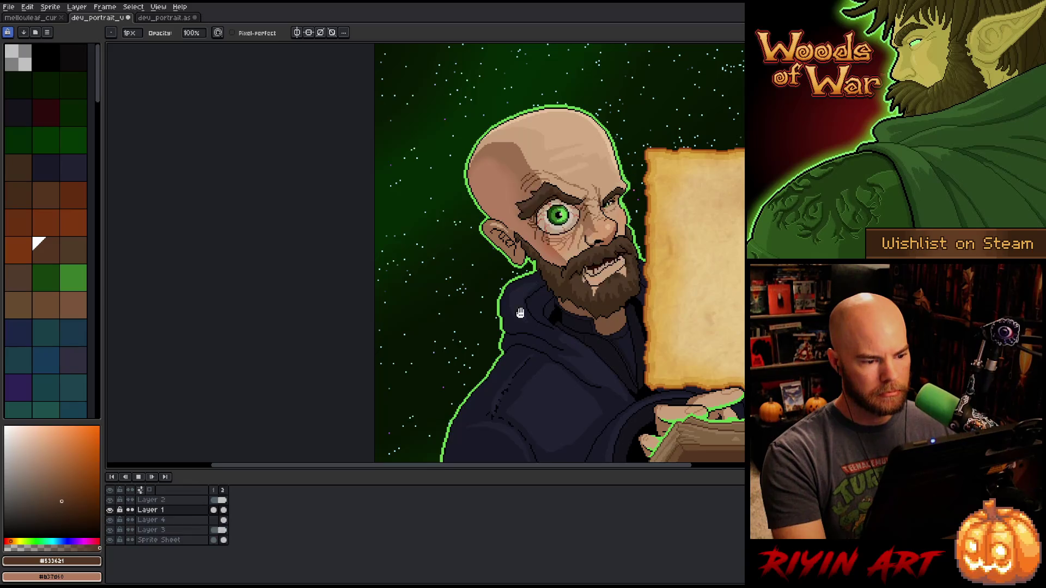
{"action": "scroll", "coordinate": [485, 259], "scroll_direction": "up", "scroll_amount": 3}
{"action": "scroll", "coordinate": [488, 258], "scroll_direction": "down", "scroll_amount": 3}
{"action": "mouse_move", "coordinate": [488, 258]}
{"action": "left_mouse_down"}
{"action": "mouse_move", "coordinate": [490, 210]}
{"action": "mouse_move", "coordinate": [420, 284]}
{"action": "left_mouse_up"}
{"action": "key", "text": "ctrl+s"}
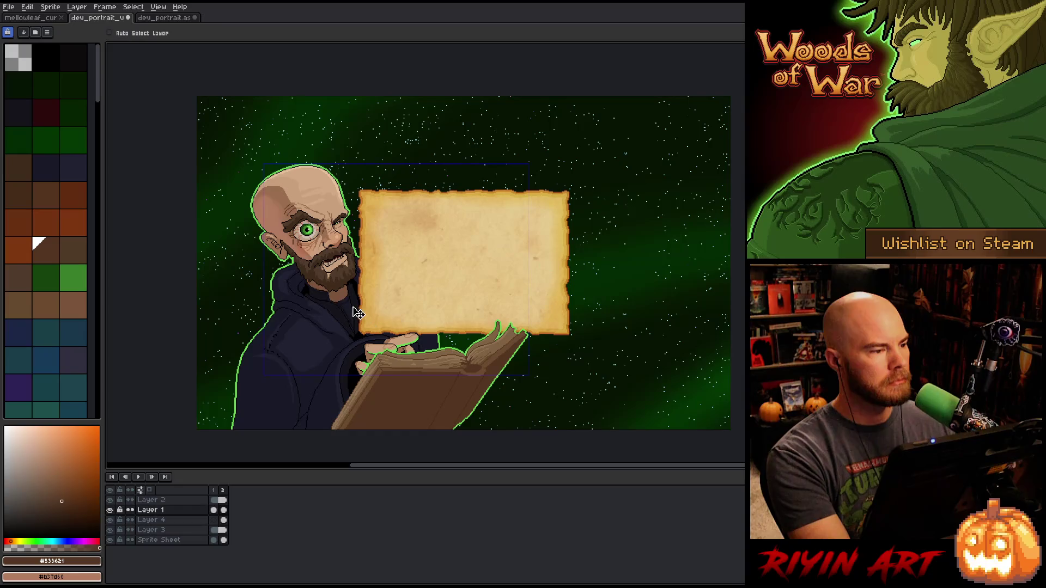
{"action": "left_click", "coordinate": [10, 10]}
- Open Export Sprite Sheet with the layout kept By Rows
{"action": "mouse_move", "coordinate": [87, 89]}
{"action": "left_click", "coordinate": [117, 100]}
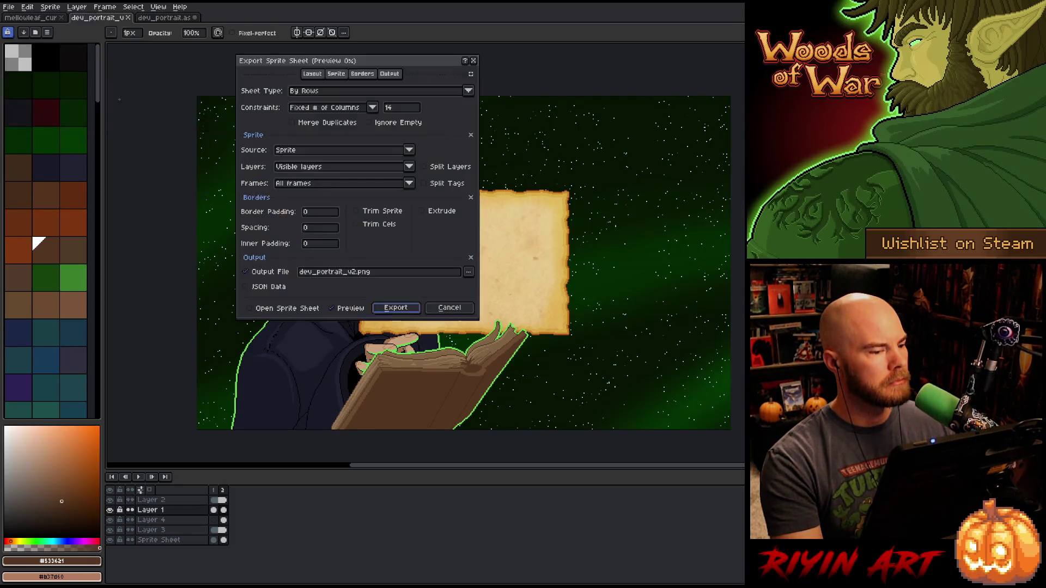
{"action": "left_click", "coordinate": [332, 95]}
{"action": "left_click", "coordinate": [349, 139]}
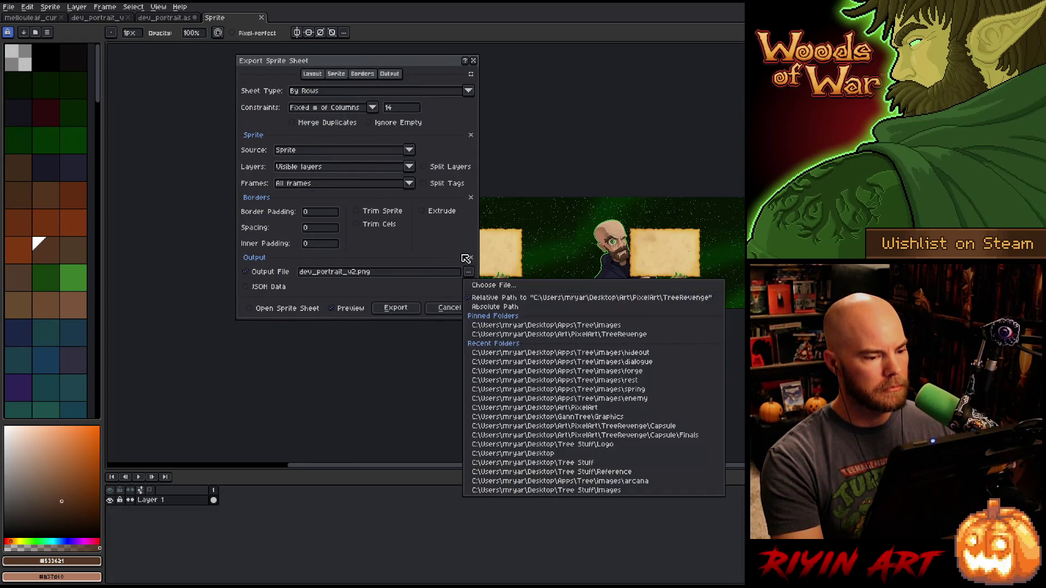
- Export the sheet, overwriting dev_portrait.png in the pinned Tree images folder
{"action": "left_click", "coordinate": [468, 272]}
{"action": "left_click", "coordinate": [394, 78]}
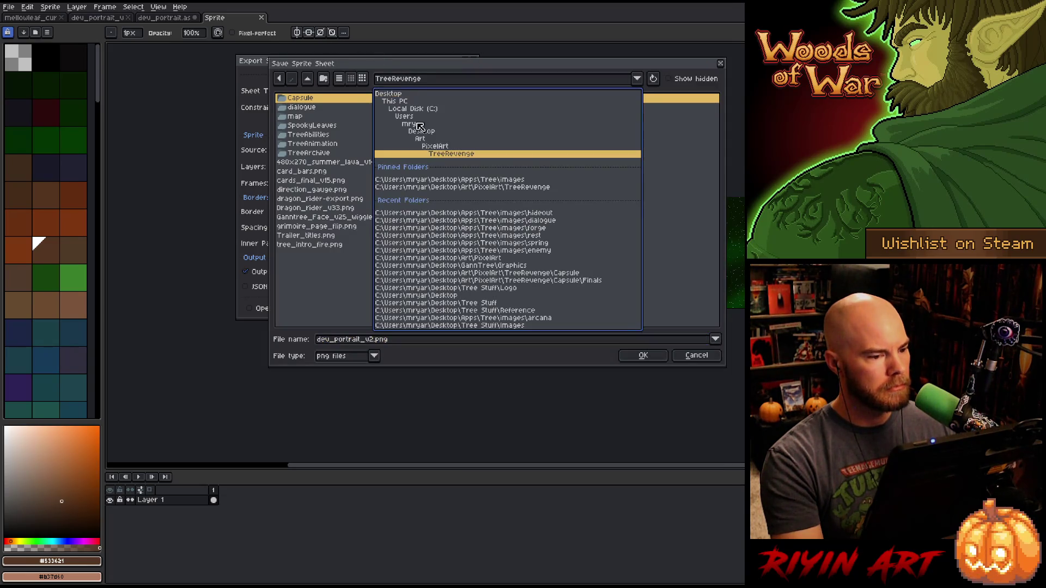
{"action": "left_click", "coordinate": [444, 180]}
{"action": "scroll", "coordinate": [323, 217], "scroll_direction": "down", "scroll_amount": 5}
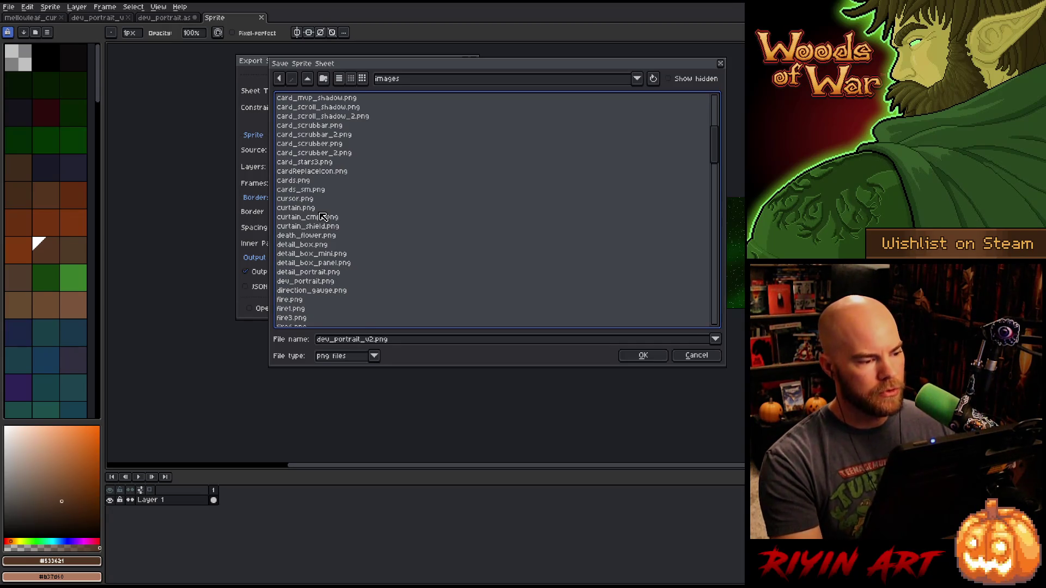
{"action": "left_click", "coordinate": [306, 282]}
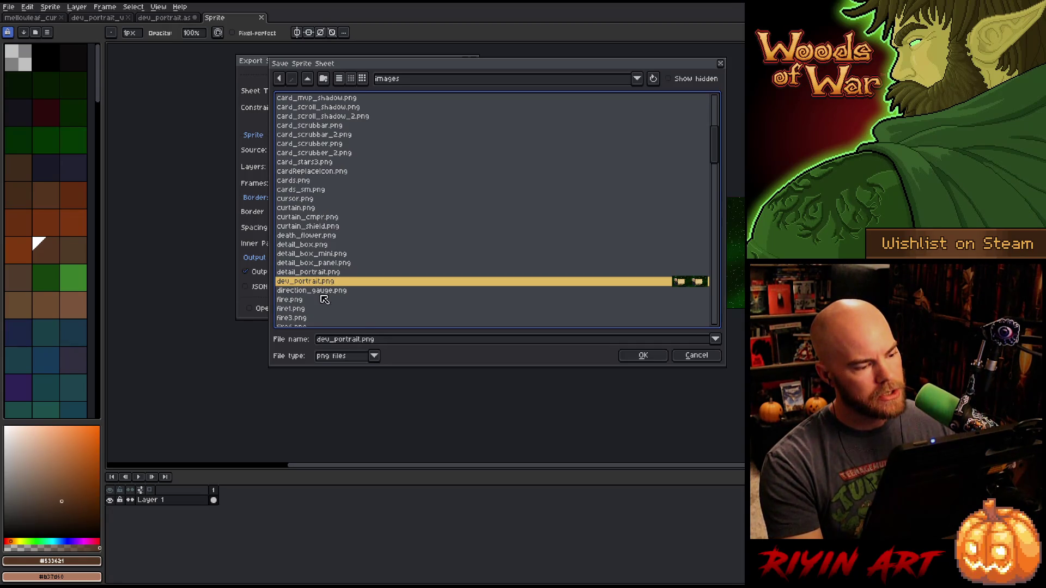
{"action": "left_click", "coordinate": [642, 356]}
{"action": "left_click", "coordinate": [480, 318]}
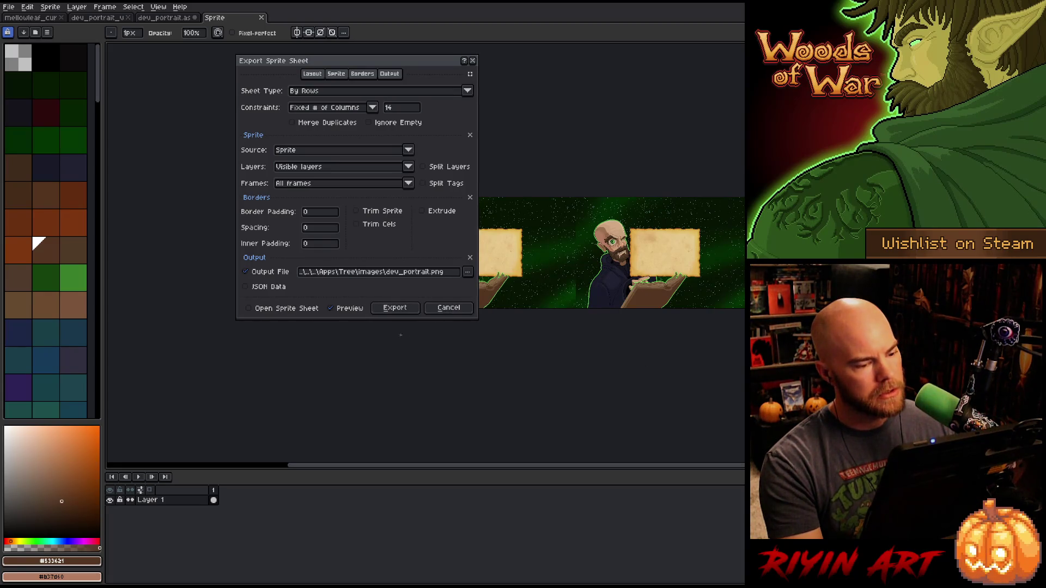
{"action": "left_click", "coordinate": [396, 311]}
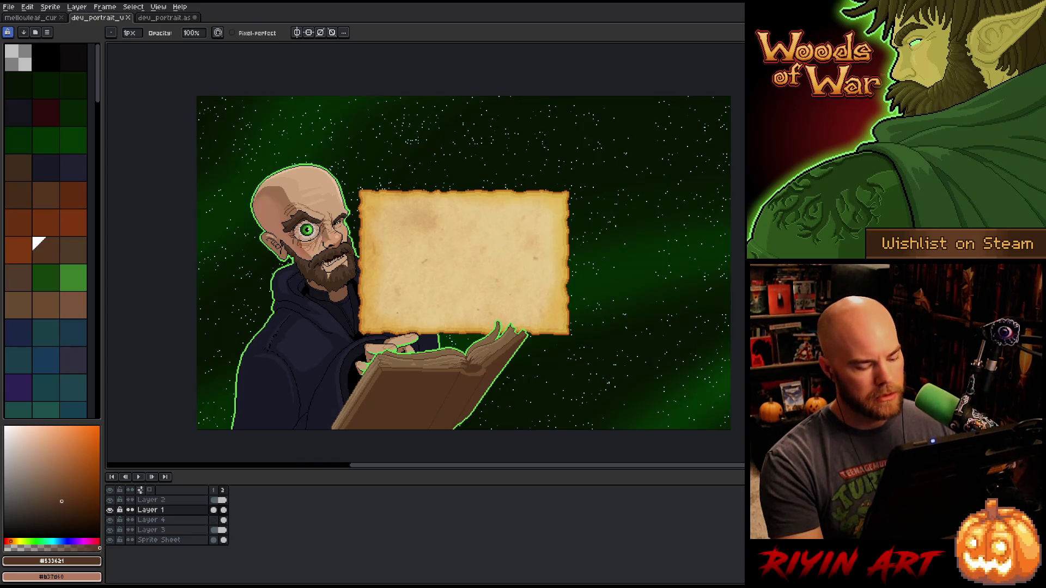
- Close dev_portrait.aseprite without saving, then close the dev_portrait_u document
{"action": "left_click", "coordinate": [181, 19]}
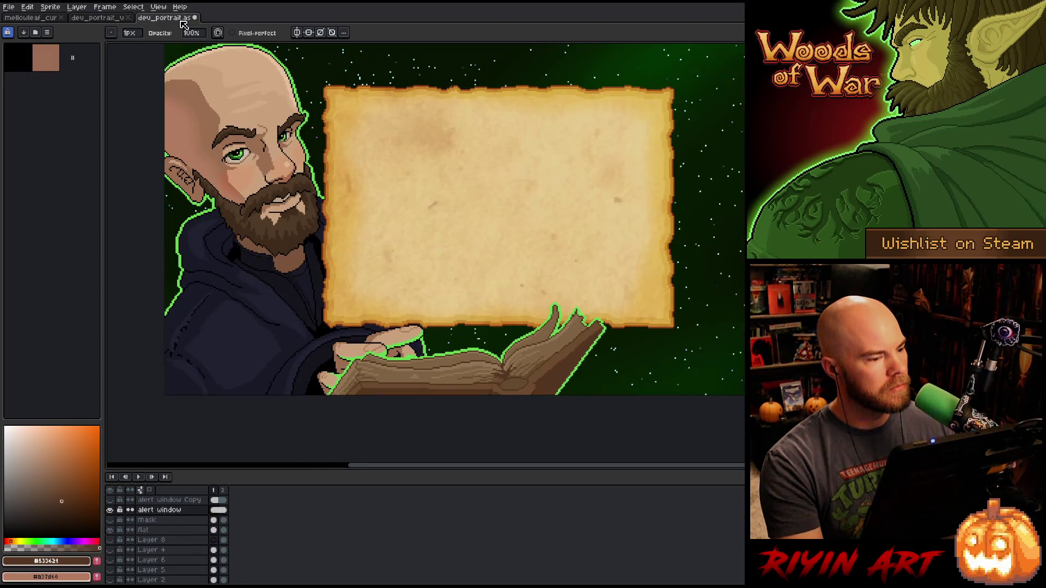
{"action": "left_click", "coordinate": [198, 20]}
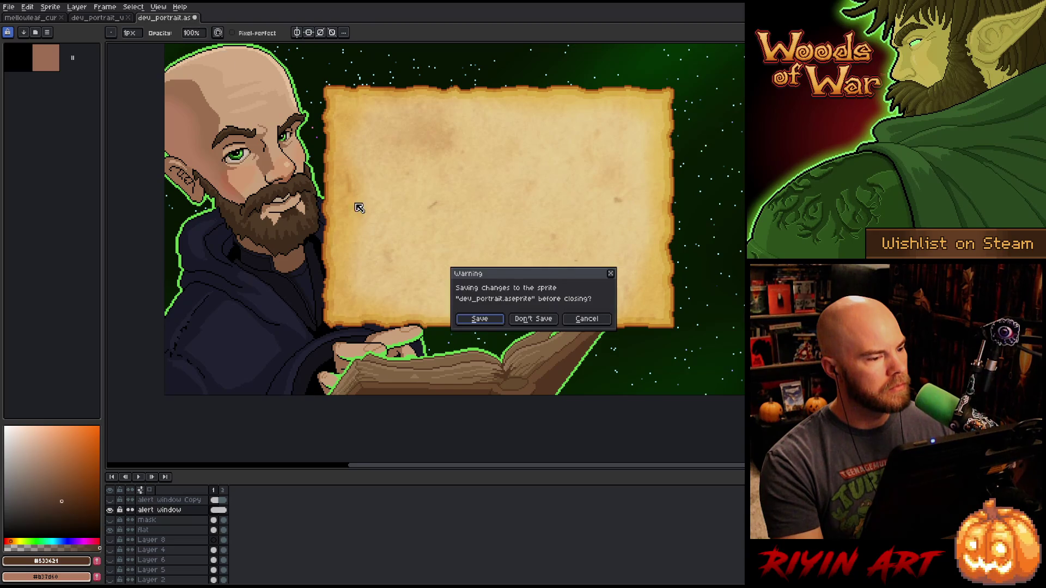
{"action": "left_click", "coordinate": [534, 320]}
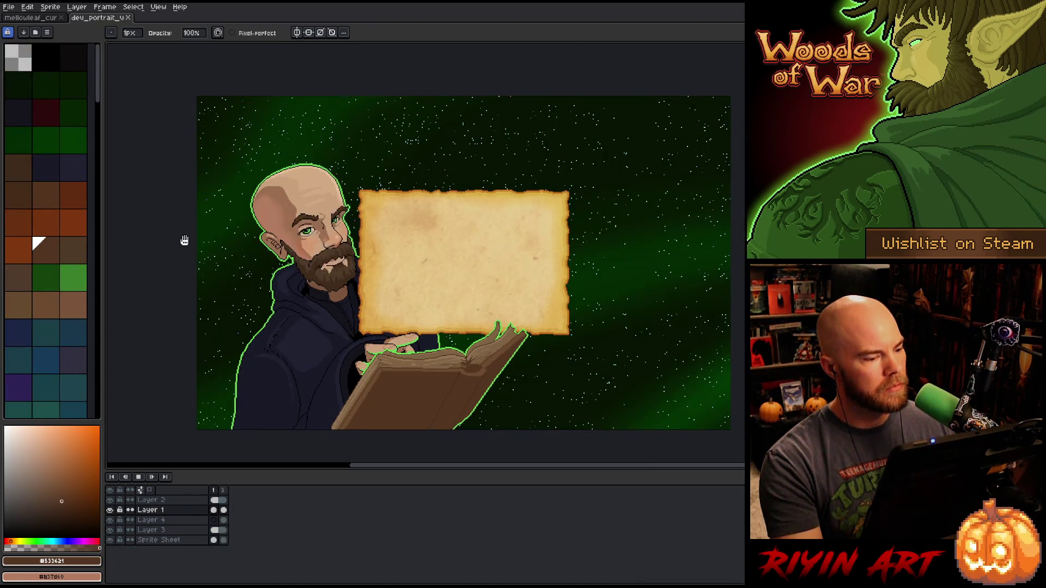
{"action": "left_click", "coordinate": [128, 17]}
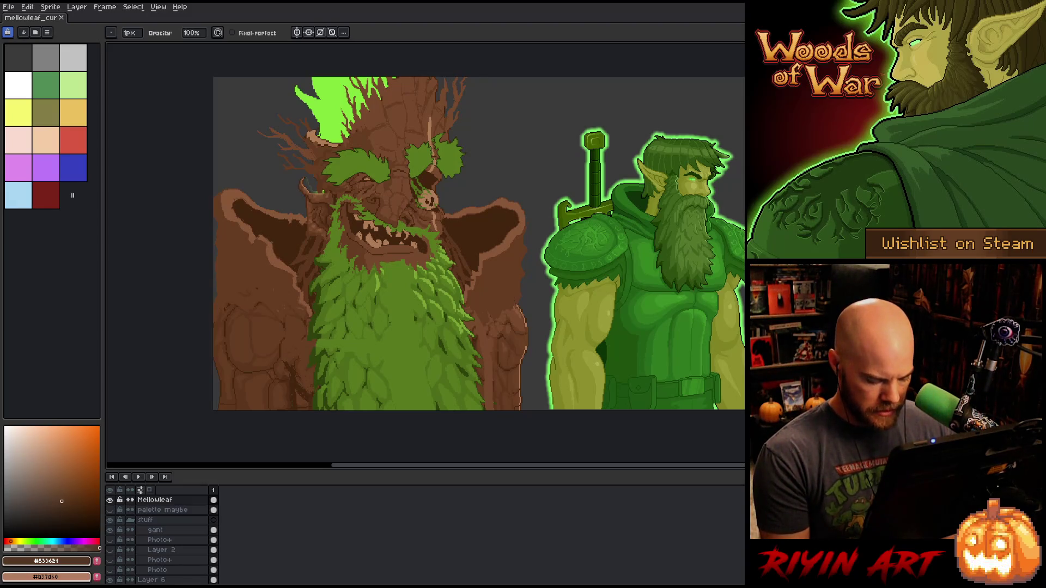
- Open Curtain_v5.aseprite from the pinned TreeRevenge folder
{"action": "left_click", "coordinate": [9, 8]}
{"action": "left_click", "coordinate": [27, 26]}
{"action": "left_click", "coordinate": [403, 83]}
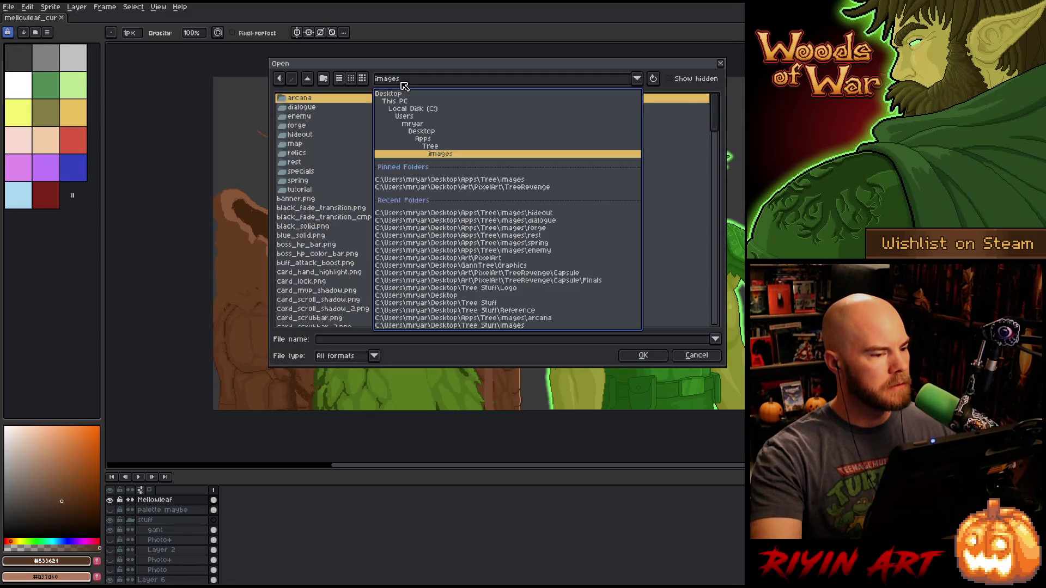
{"action": "left_click", "coordinate": [463, 187]}
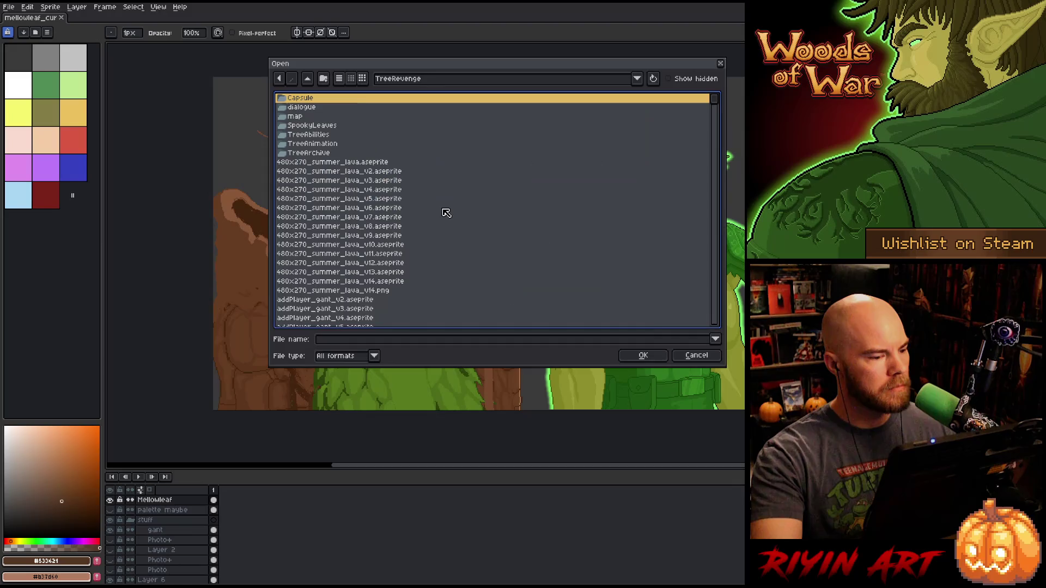
{"action": "scroll", "coordinate": [411, 260], "scroll_direction": "down", "scroll_amount": 15}
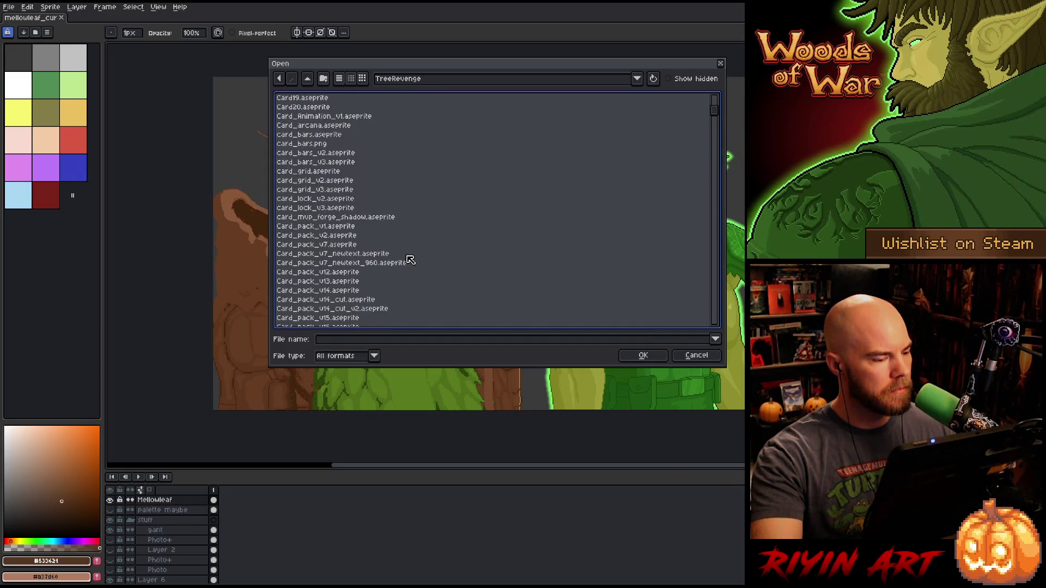
{"action": "scroll", "coordinate": [410, 264], "scroll_direction": "down", "scroll_amount": 10}
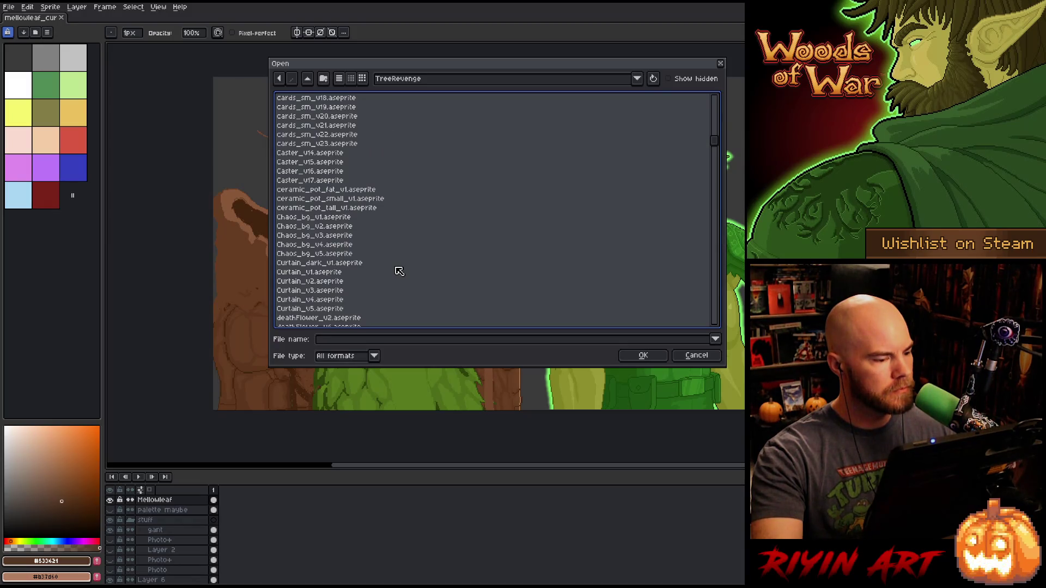
{"action": "left_click", "coordinate": [327, 264]}
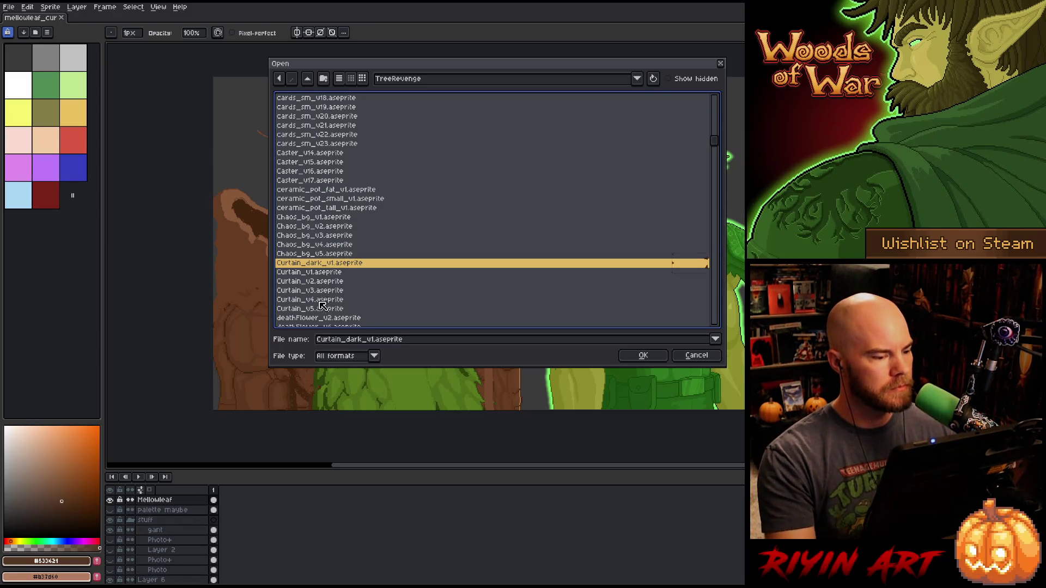
{"action": "double_click", "coordinate": [327, 309]}
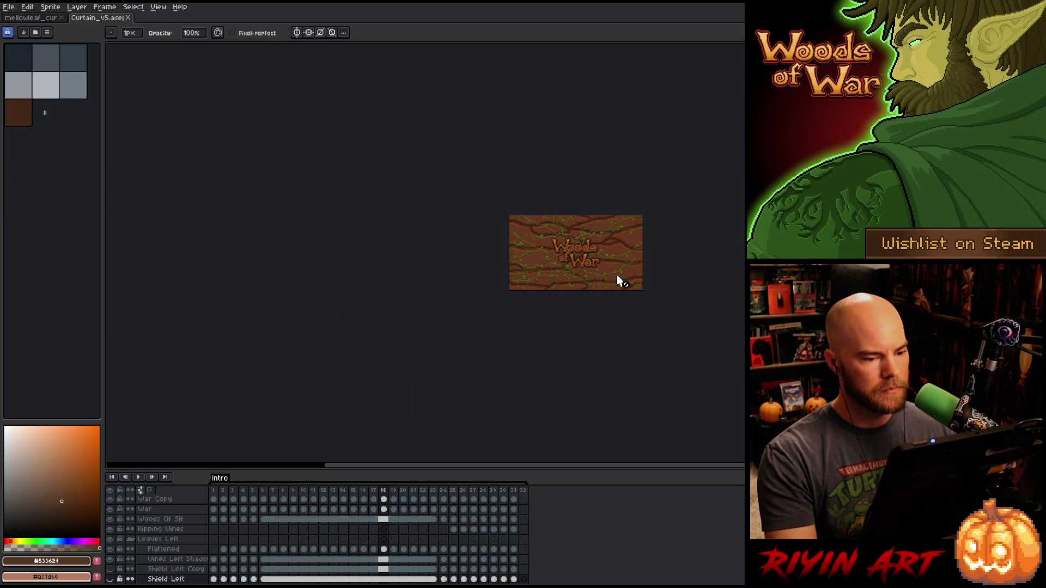
- Play the Curtain_v5 animation once to preview it, then stop playback
{"action": "scroll", "coordinate": [618, 274], "scroll_direction": "up", "scroll_amount": 3}
{"action": "scroll", "coordinate": [621, 264], "scroll_direction": "down", "scroll_amount": 2}
{"action": "scroll", "coordinate": [558, 236], "scroll_direction": "up", "scroll_amount": 2}
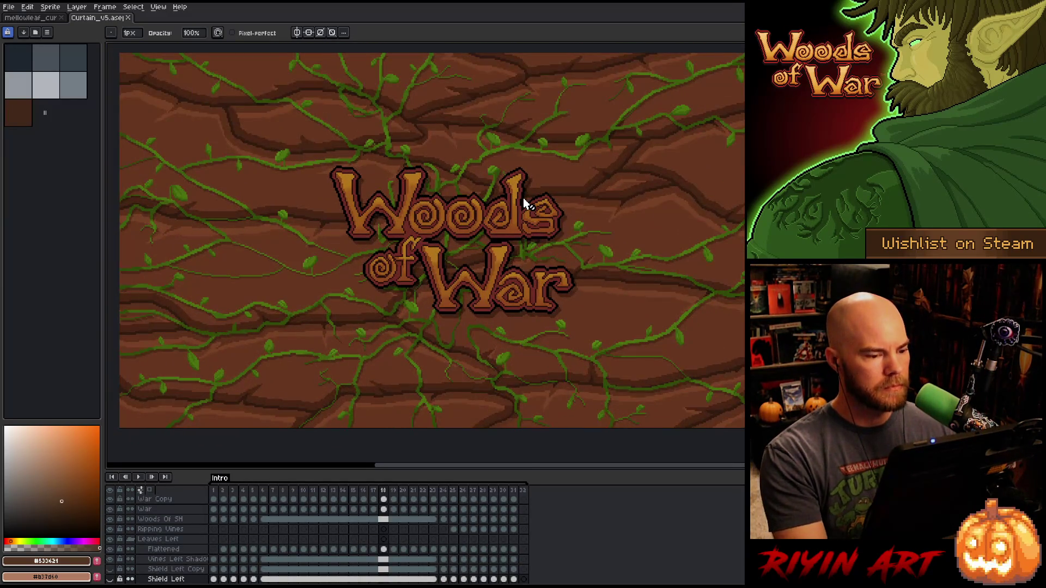
{"action": "scroll", "coordinate": [526, 205], "scroll_direction": "down", "scroll_amount": 1}
{"action": "key", "text": "Return"}
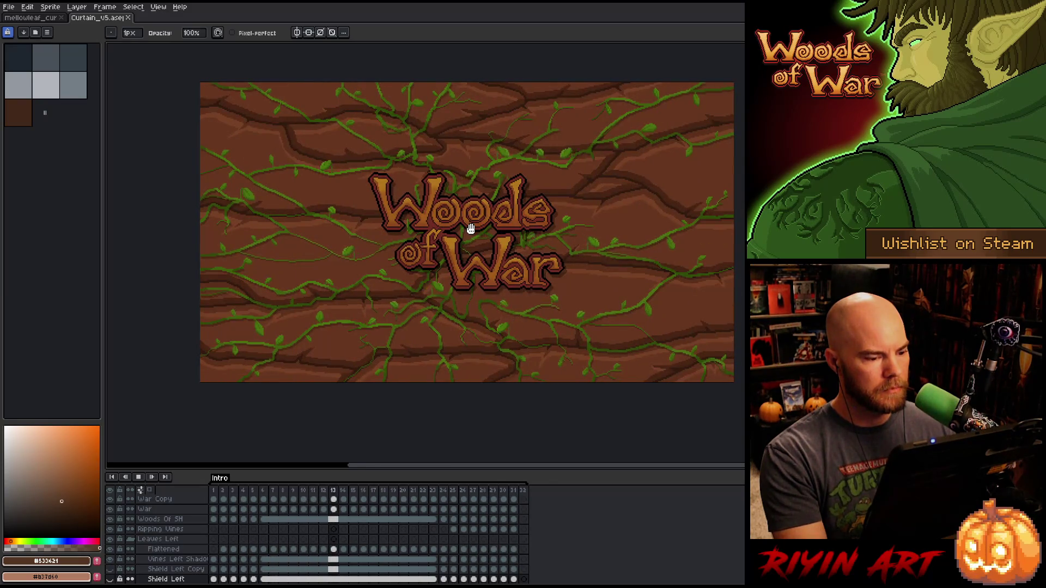
{"action": "key", "text": "Return"}
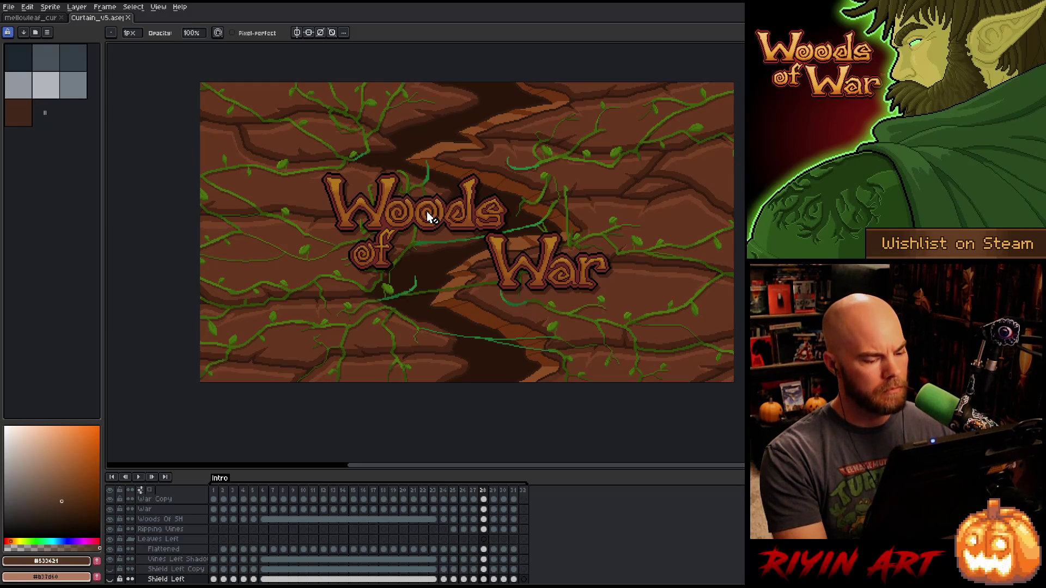
{"action": "left_click", "coordinate": [57, 10]}
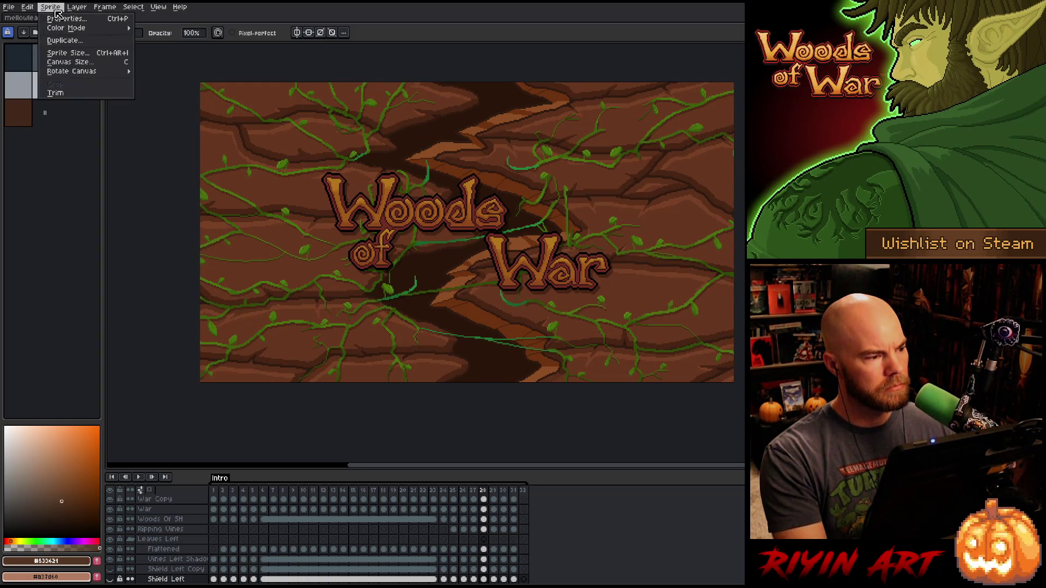
- Resize the Curtain_v5 canvas to 640 × 400 pixels
{"action": "left_click", "coordinate": [68, 61]}
{"action": "type", "text": "640"}
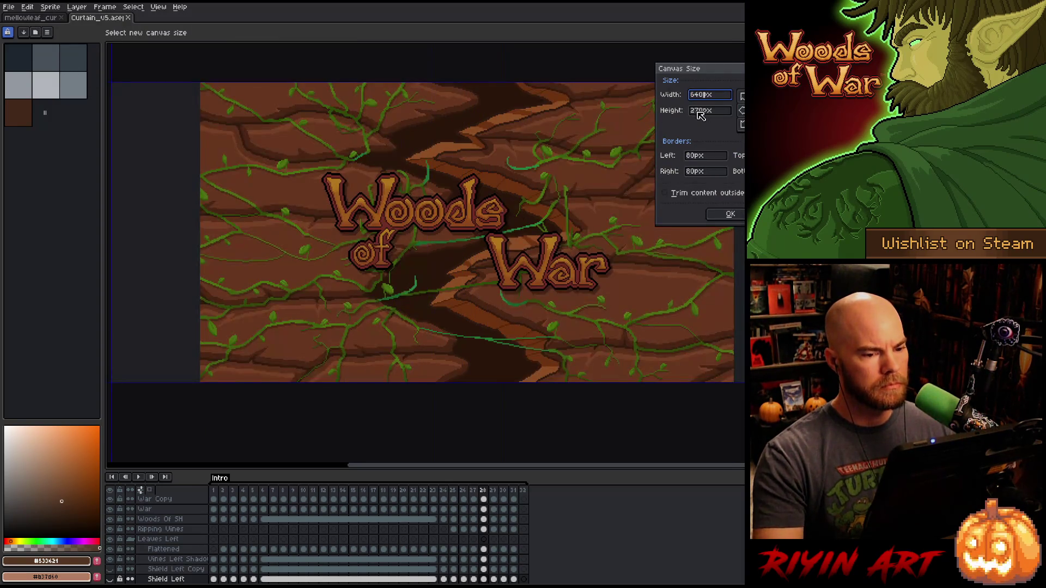
{"action": "left_click", "coordinate": [708, 115]}
{"action": "type", "text": "400"}
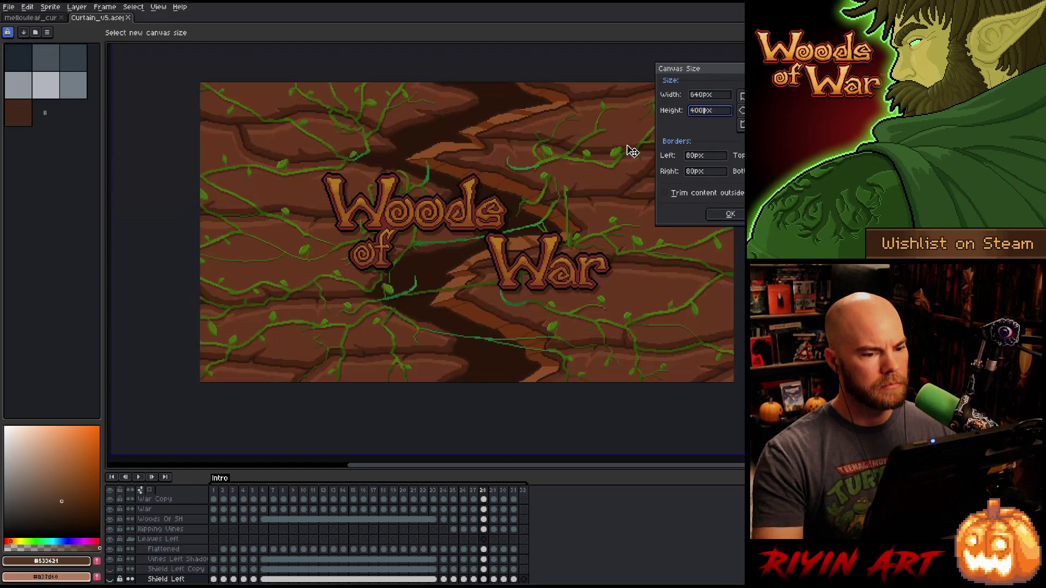
{"action": "left_click", "coordinate": [718, 213]}
- Marquee-select the whole curtain artwork and preview the animation playback
{"action": "scroll", "coordinate": [713, 215], "scroll_direction": "down", "scroll_amount": 2}
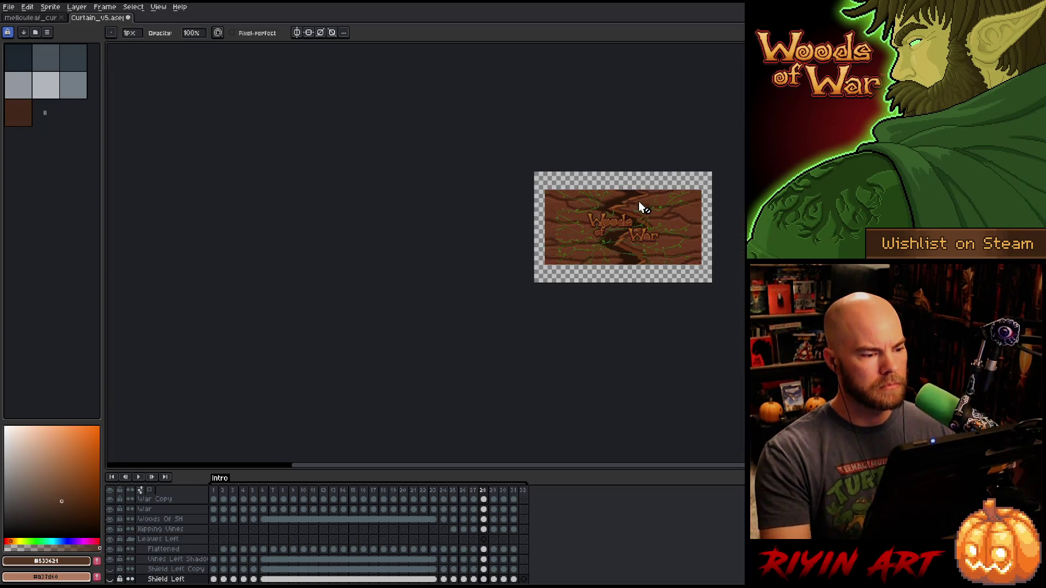
{"action": "left_click_drag", "start_coordinate": [600, 255], "coordinate": [392, 270]}
{"action": "scroll", "coordinate": [392, 269], "scroll_direction": "up", "scroll_amount": 2}
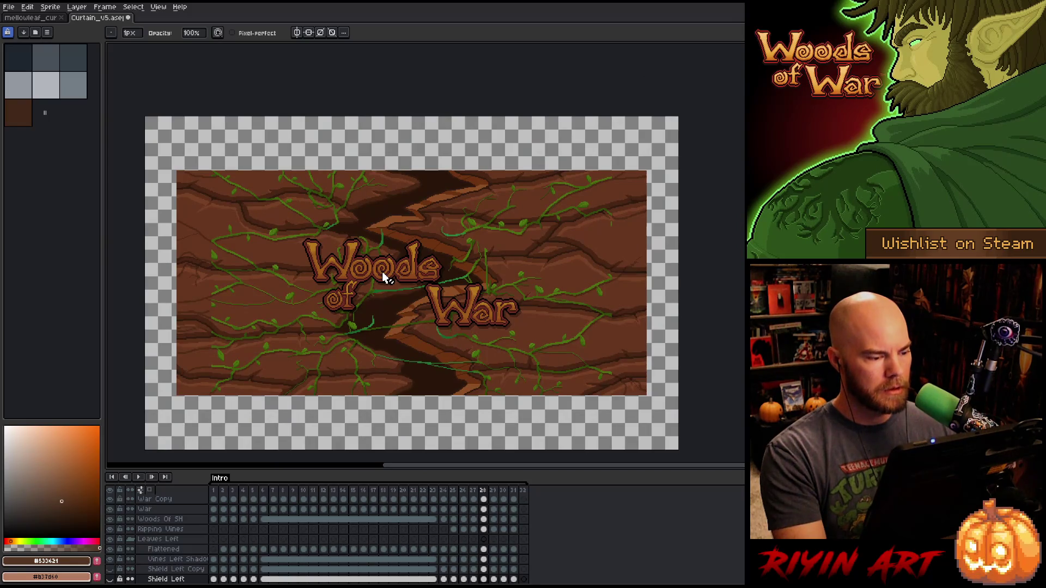
{"action": "key", "text": "m"}
{"action": "mouse_move", "coordinate": [172, 167]}
{"action": "left_mouse_down"}
{"action": "mouse_move", "coordinate": [276, 257]}
{"action": "mouse_move", "coordinate": [593, 401]}
{"action": "mouse_move", "coordinate": [647, 406]}
{"action": "left_mouse_up"}
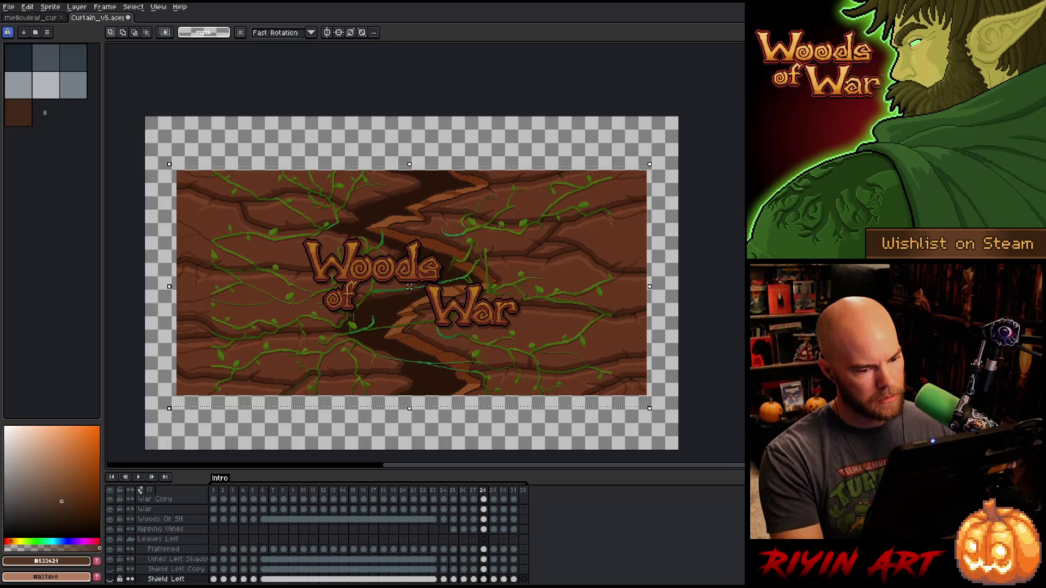
{"action": "key", "text": "Return"}
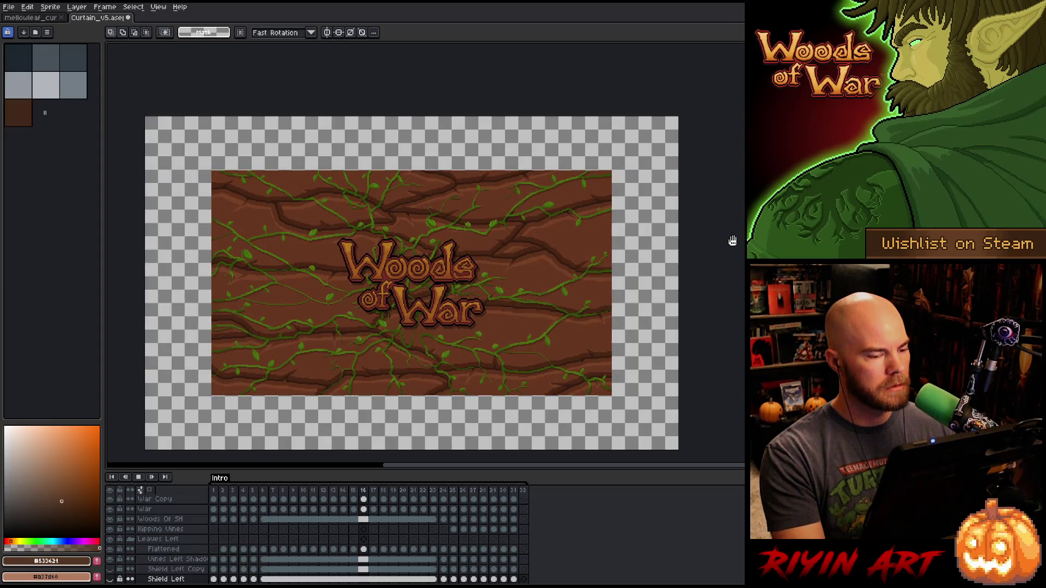
{"action": "key", "text": "Return"}
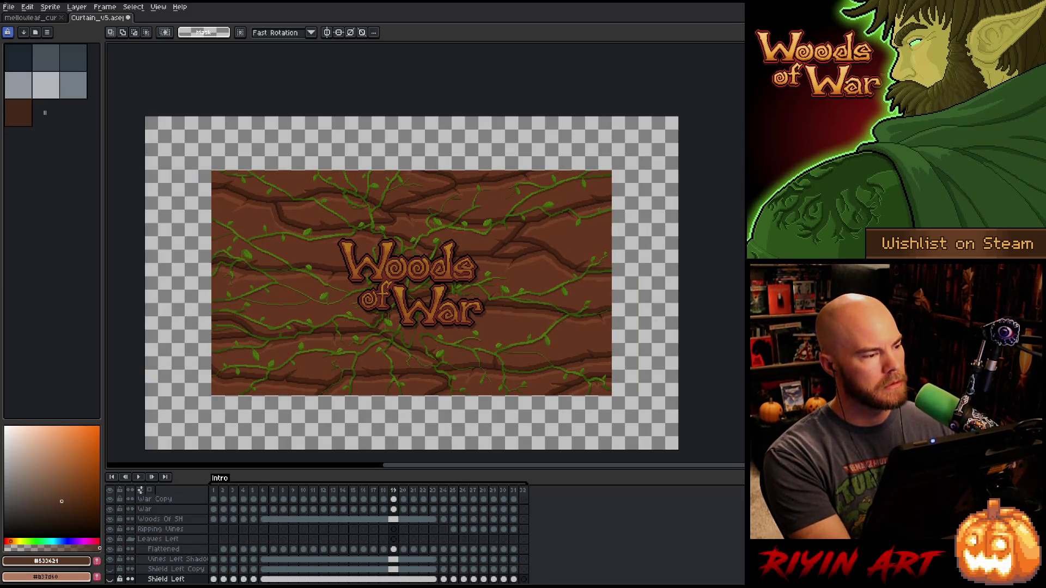
{"action": "left_click", "coordinate": [13, 18]}
- Save the Curtain_v5 document under the new name Curtain_v6
{"action": "left_click", "coordinate": [90, 18]}
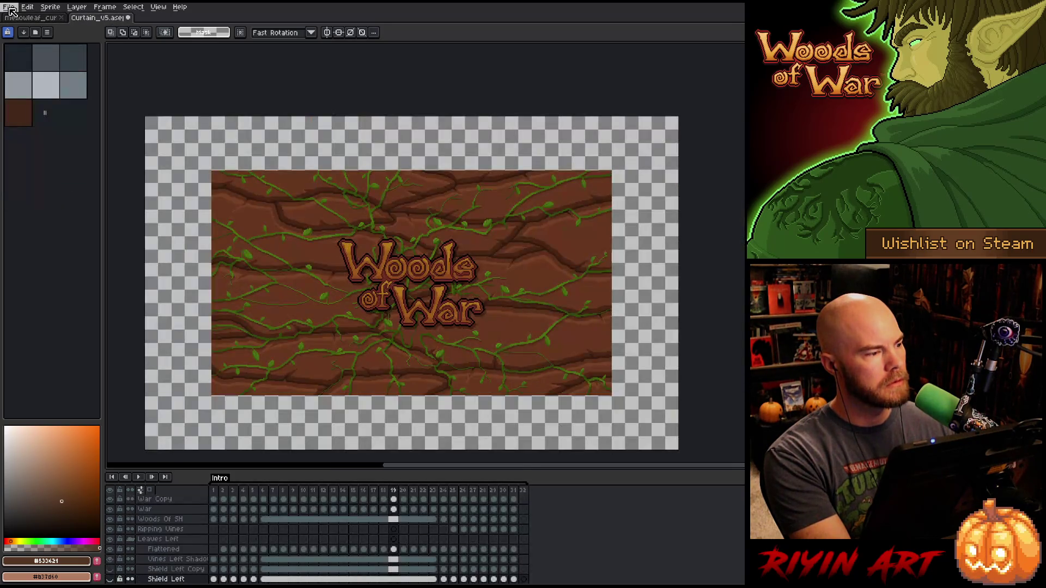
{"action": "left_click", "coordinate": [9, 6]}
{"action": "left_click", "coordinate": [32, 60]}
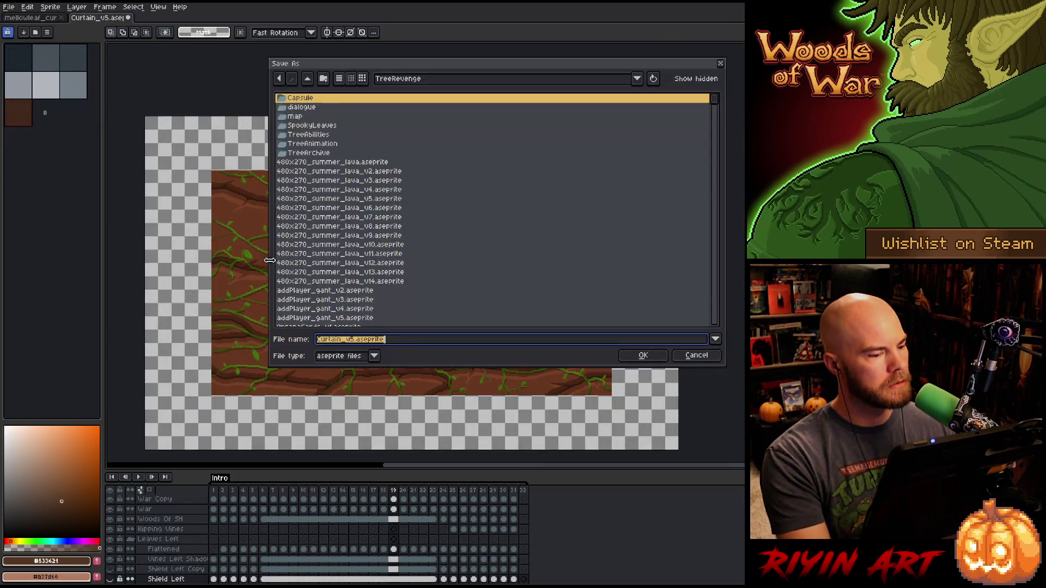
{"action": "left_click", "coordinate": [361, 339]}
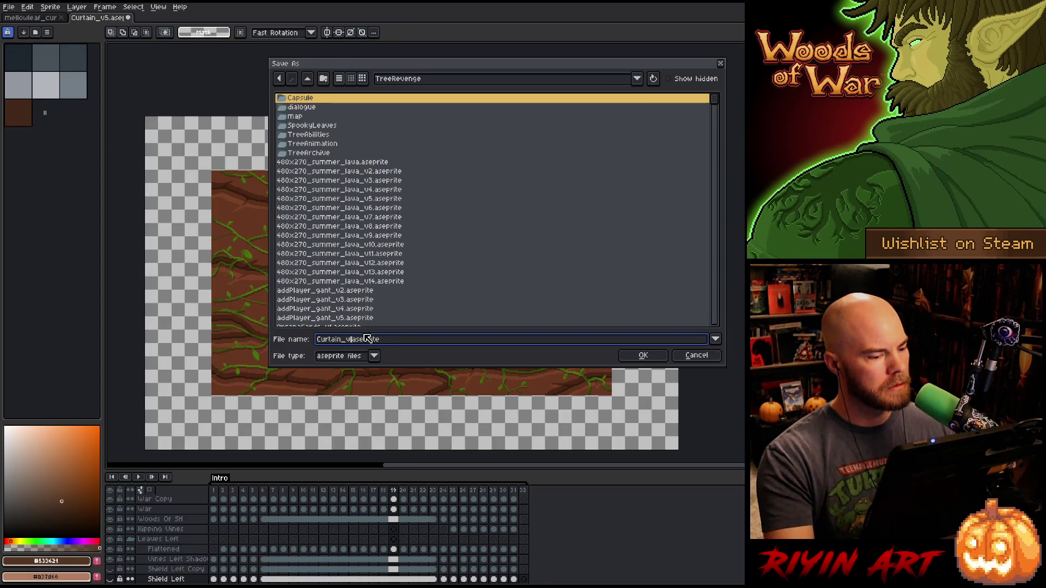
{"action": "key", "text": "BackSpace"}
{"action": "type", "text": "6"}
{"action": "key", "text": "Return"}
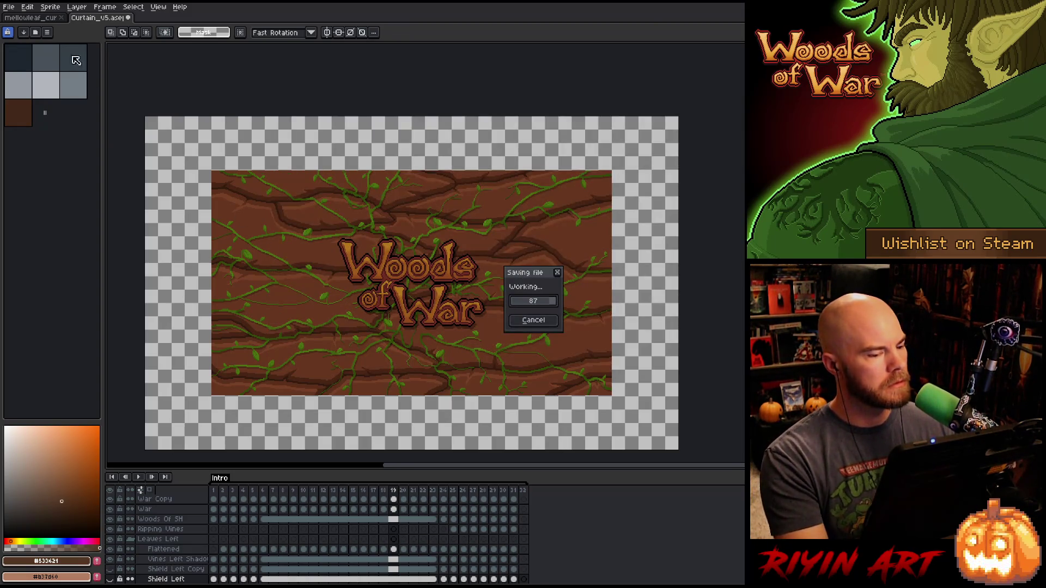
- Open curtain.png from the pinned images folder
{"action": "left_click", "coordinate": [8, 7]}
{"action": "left_click", "coordinate": [19, 28]}
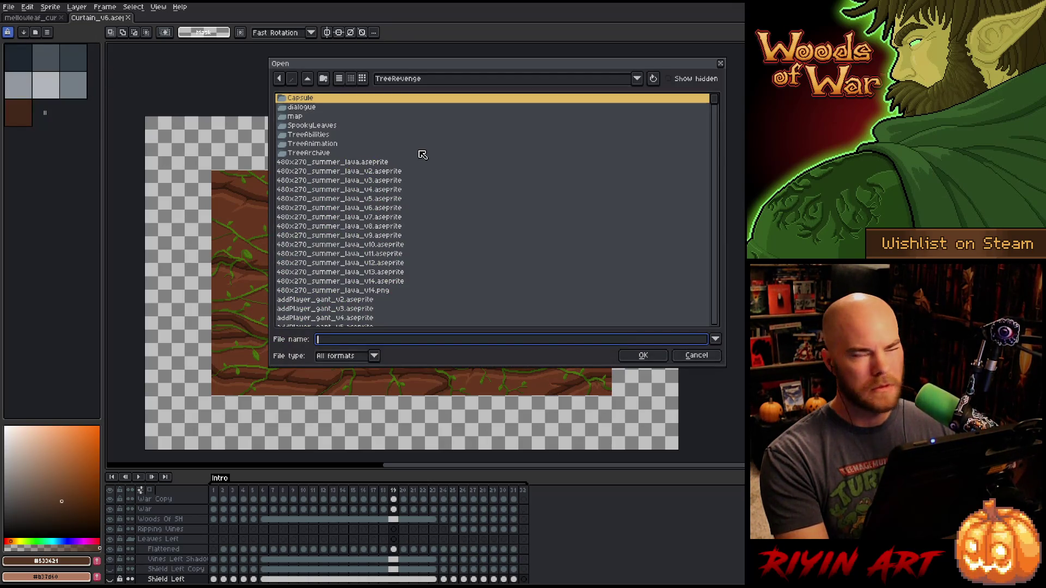
{"action": "left_click", "coordinate": [431, 81]}
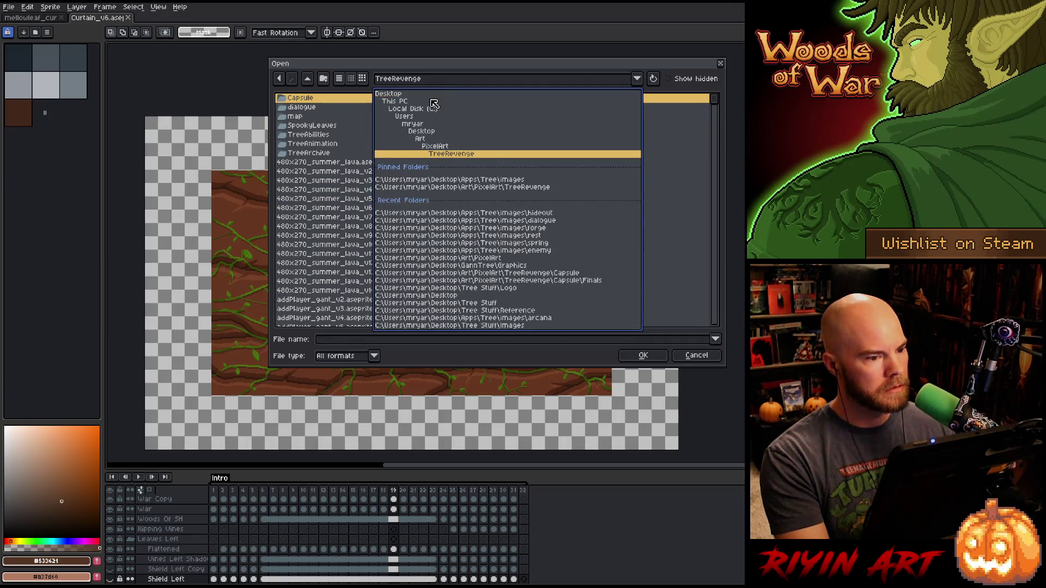
{"action": "left_click", "coordinate": [444, 180]}
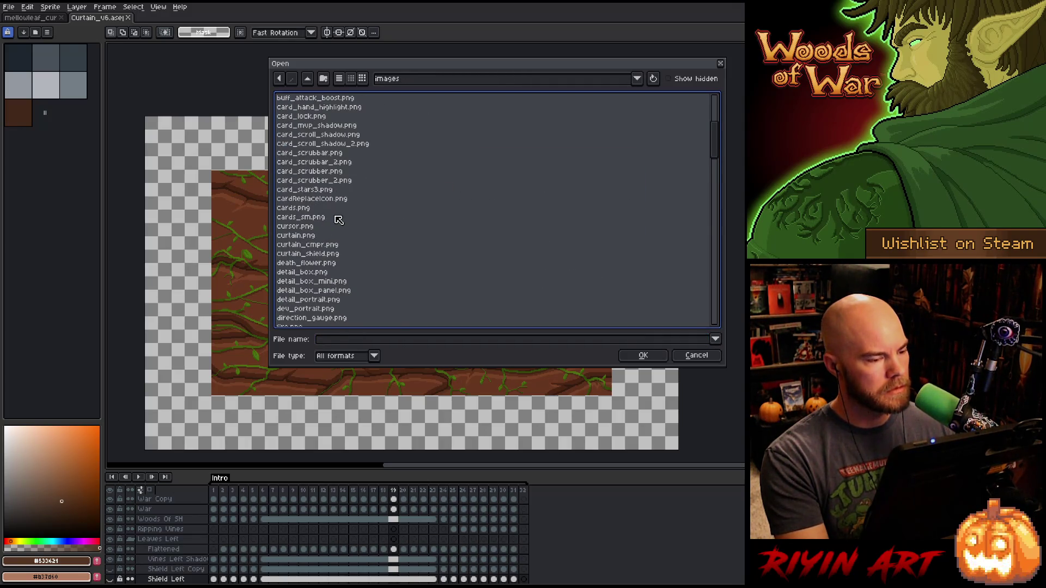
{"action": "left_click", "coordinate": [319, 255]}
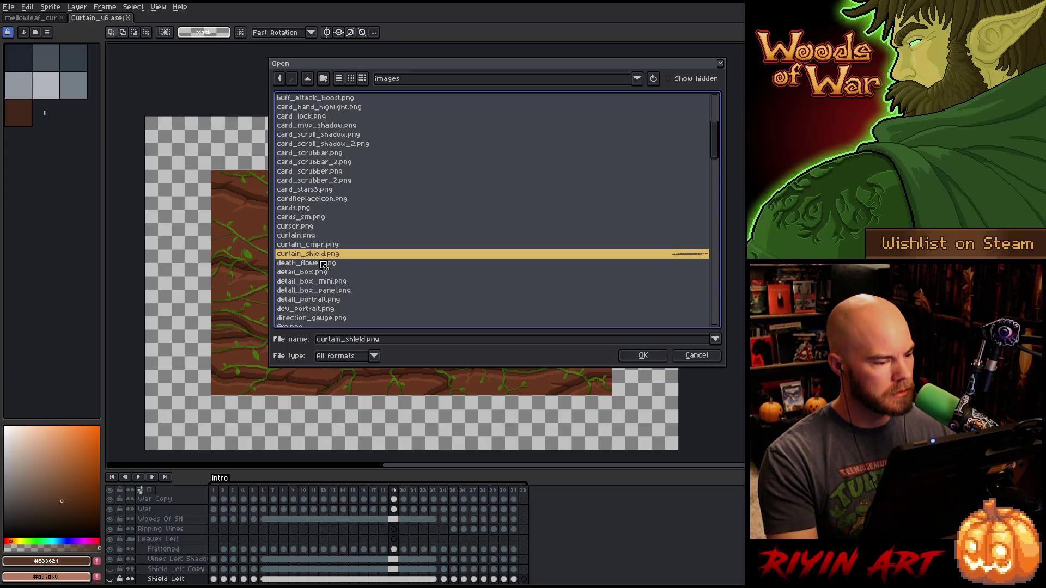
{"action": "key", "text": "Up"}
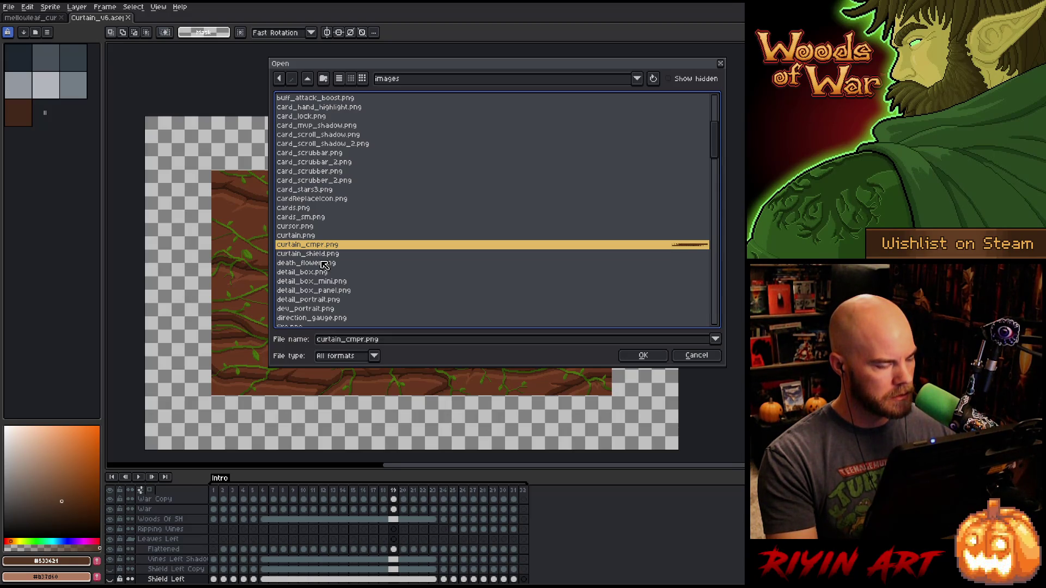
{"action": "key", "text": "Up"}
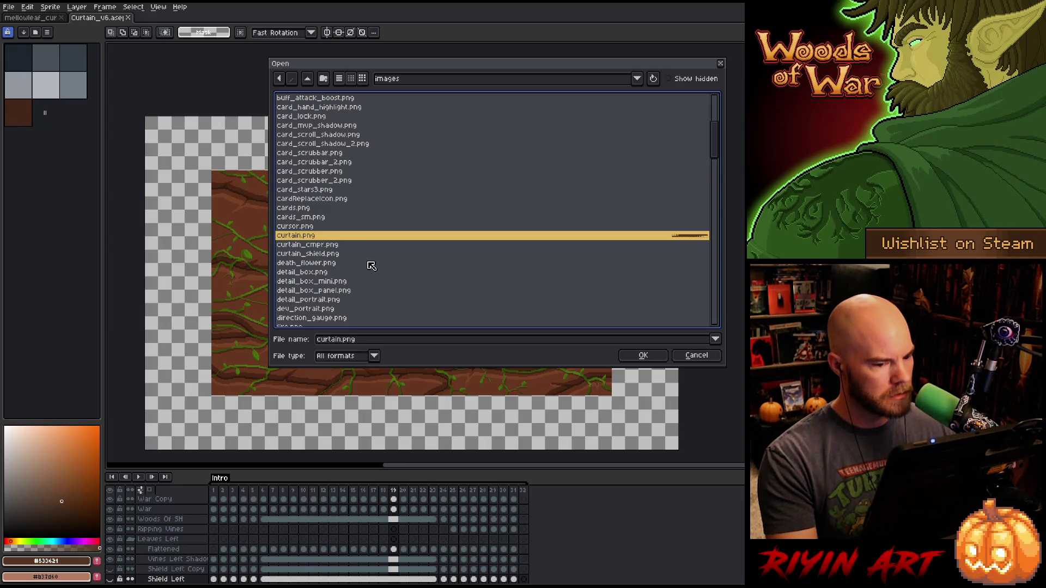
{"action": "key", "text": "Return"}
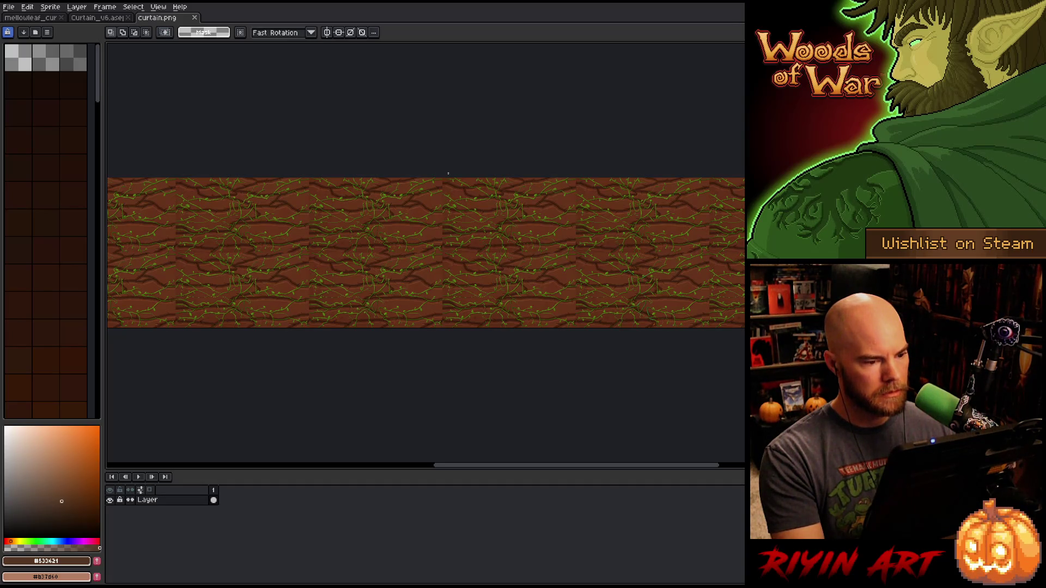
- Select a rectangle of curtain.png's bark texture, then return to Curtain_v6 at frame 1
{"action": "left_click_drag", "start_coordinate": [450, 176], "coordinate": [571, 263]}
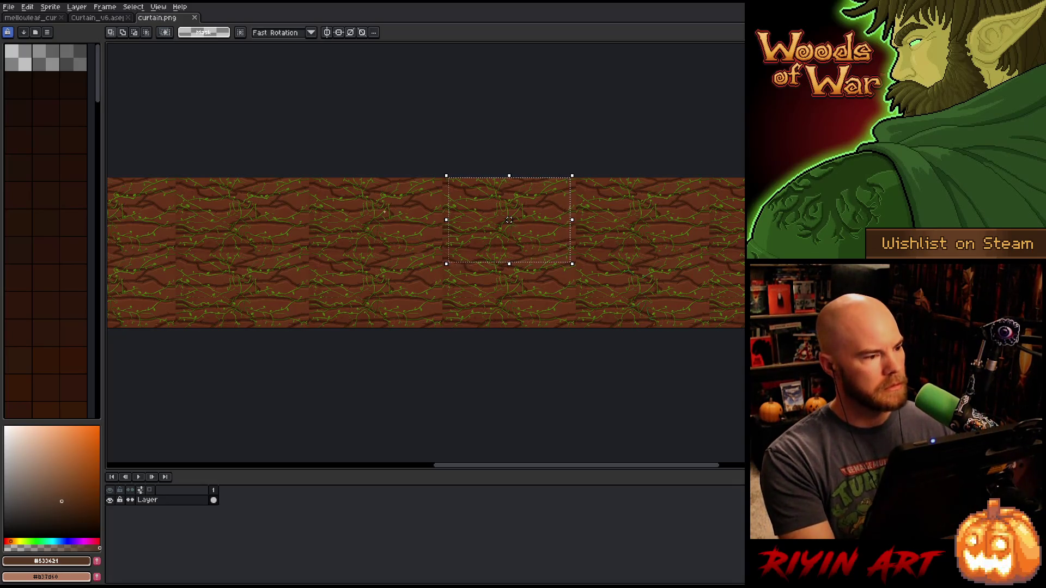
{"action": "left_click", "coordinate": [96, 18]}
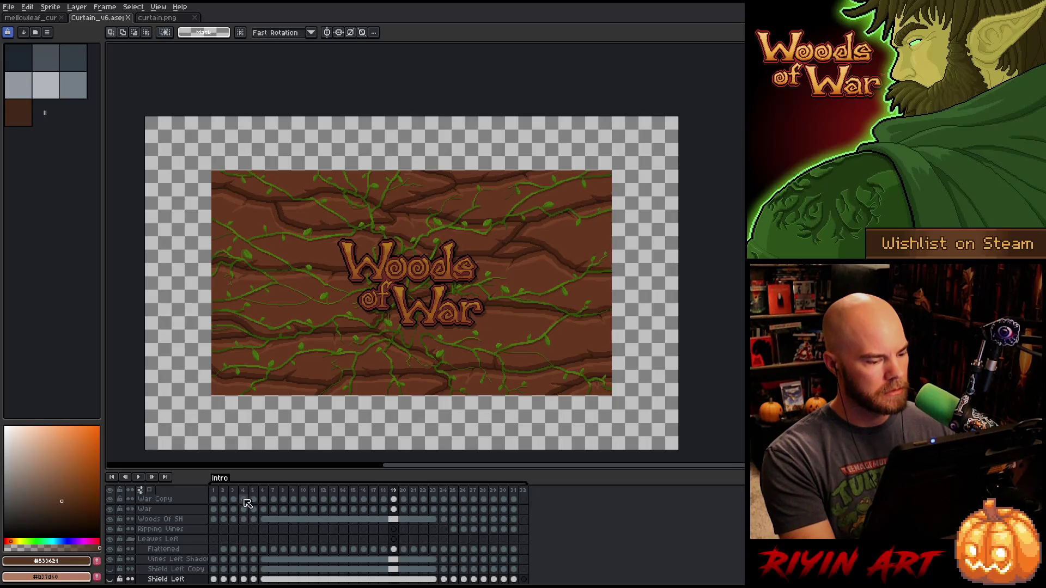
{"action": "left_click", "coordinate": [213, 491]}
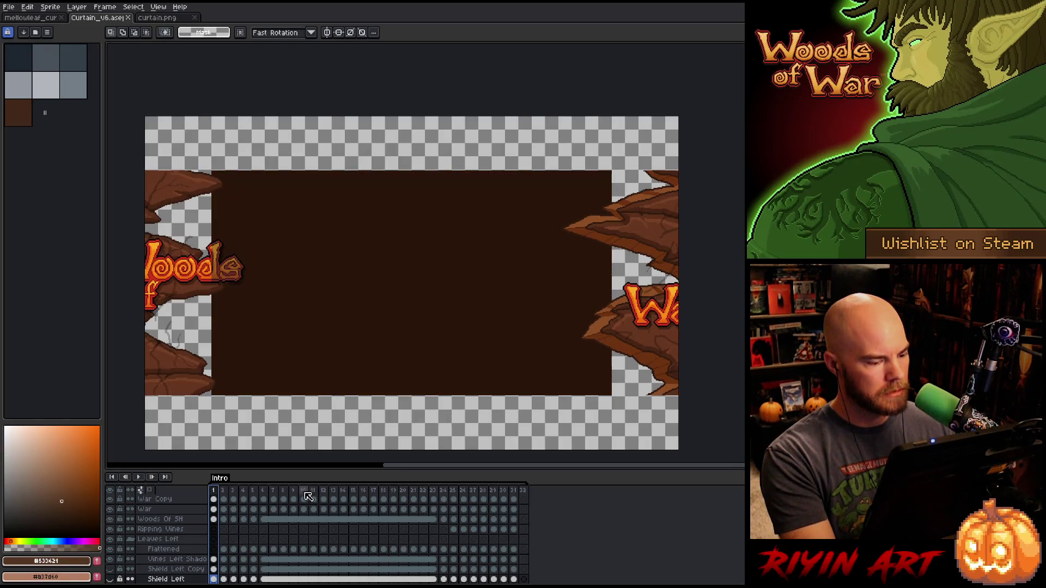
- Add a new layer above Layer 2 and paste the vine image, shifted left and down
{"action": "mouse_move", "coordinate": [308, 496]}
{"action": "left_mouse_down"}
{"action": "mouse_move", "coordinate": [357, 493]}
{"action": "mouse_move", "coordinate": [313, 492]}
{"action": "left_mouse_up"}
{"action": "scroll", "coordinate": [356, 497], "scroll_direction": "down", "scroll_amount": 1}
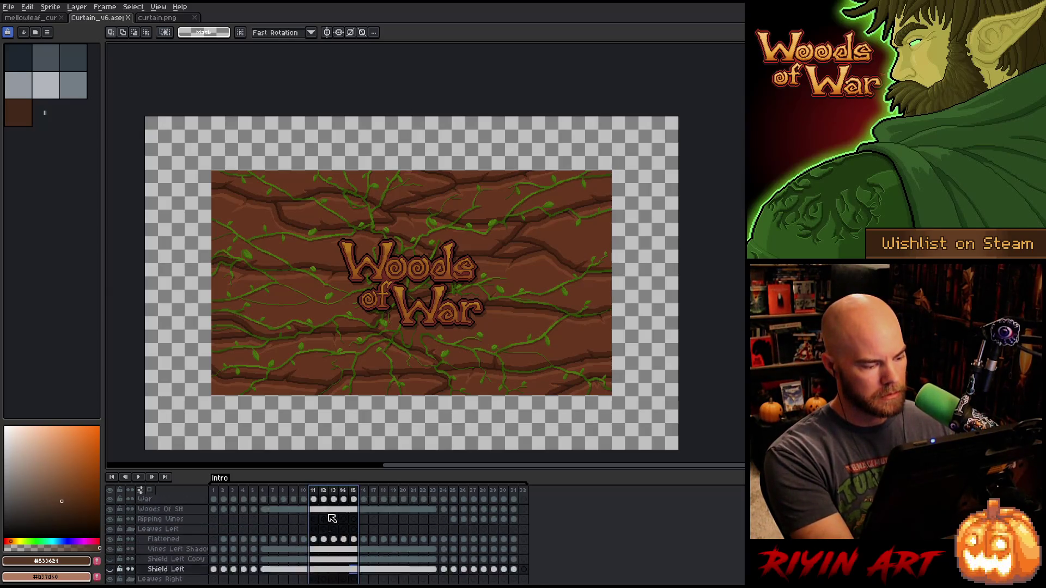
{"action": "scroll", "coordinate": [332, 518], "scroll_direction": "up", "scroll_amount": 3}
{"action": "left_click", "coordinate": [169, 503]}
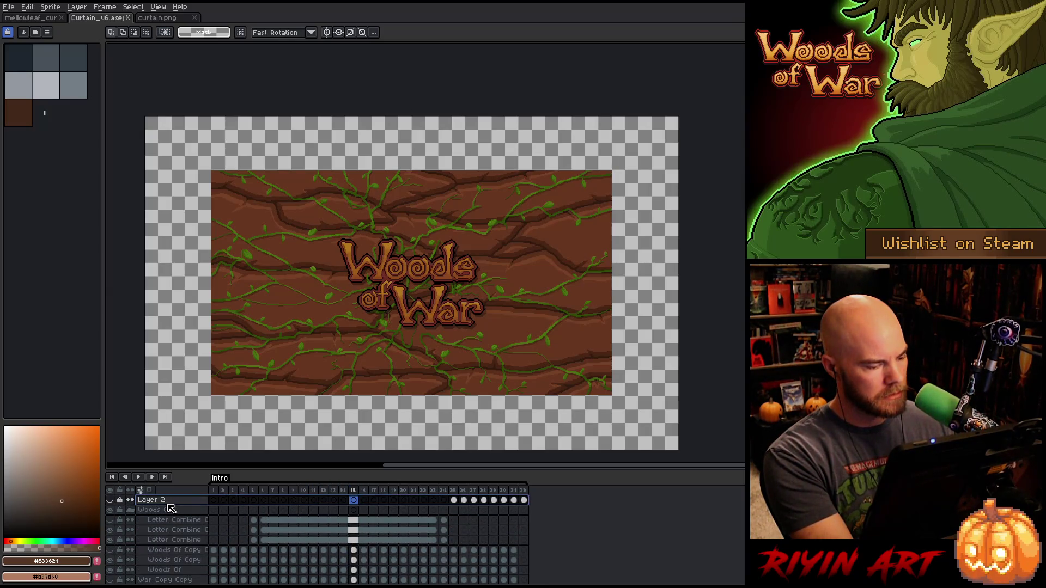
{"action": "key", "text": "shift+n"}
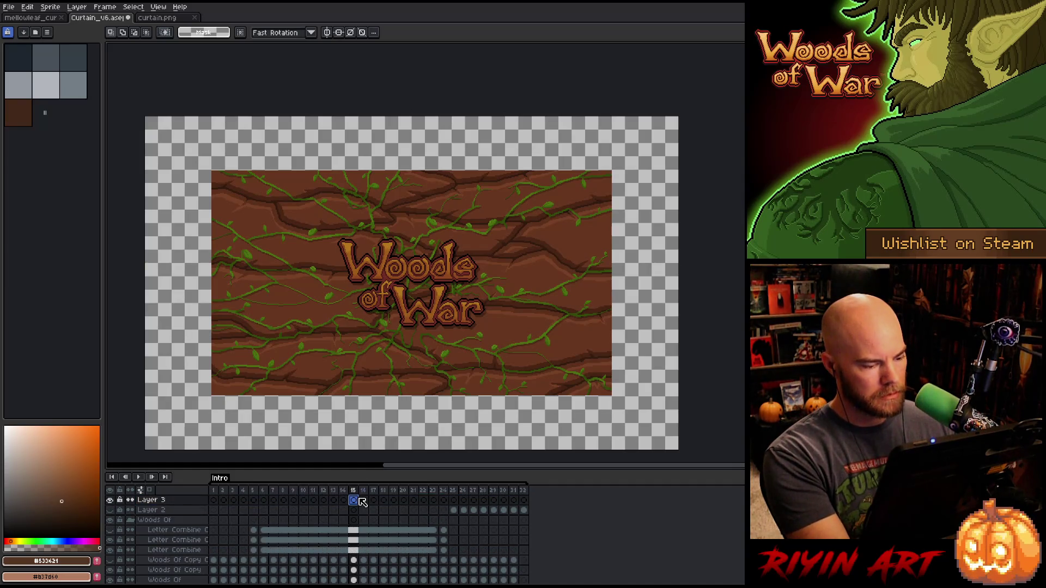
{"action": "key", "text": "ctrl+v"}
{"action": "mouse_move", "coordinate": [490, 263]}
{"action": "left_mouse_down"}
{"action": "mouse_move", "coordinate": [453, 331]}
{"action": "mouse_move", "coordinate": [360, 339]}
{"action": "mouse_move", "coordinate": [333, 303]}
{"action": "mouse_move", "coordinate": [505, 246]}
{"action": "mouse_move", "coordinate": [623, 247]}
{"action": "mouse_move", "coordinate": [443, 253]}
{"action": "mouse_move", "coordinate": [381, 268]}
{"action": "mouse_move", "coordinate": [411, 277]}
{"action": "left_mouse_up"}
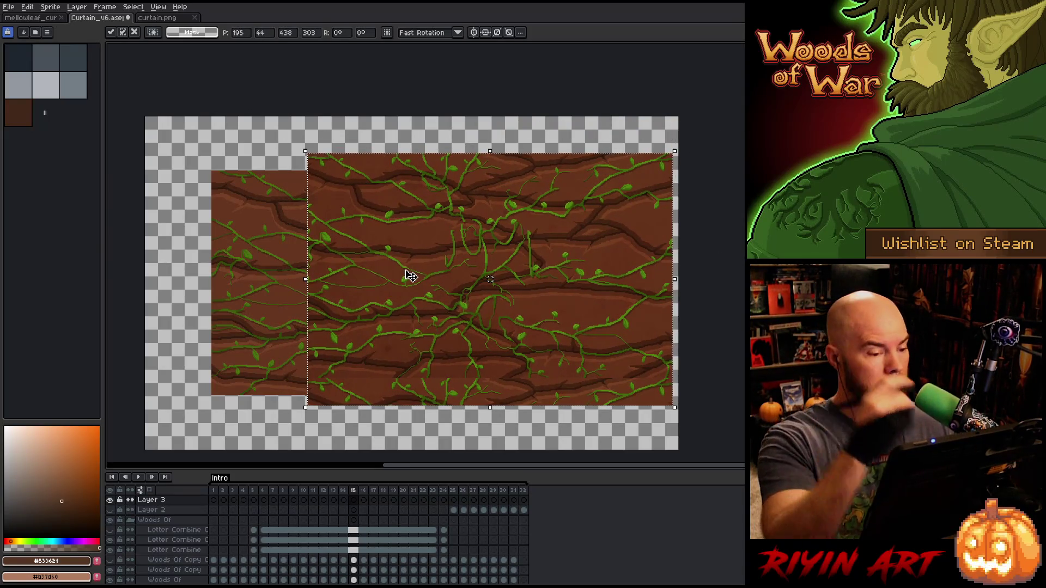
- Sample the browns #653219 and #67361f from the artwork as the two colours
{"action": "key", "text": "i"}
{"action": "left_click", "coordinate": [425, 232]}
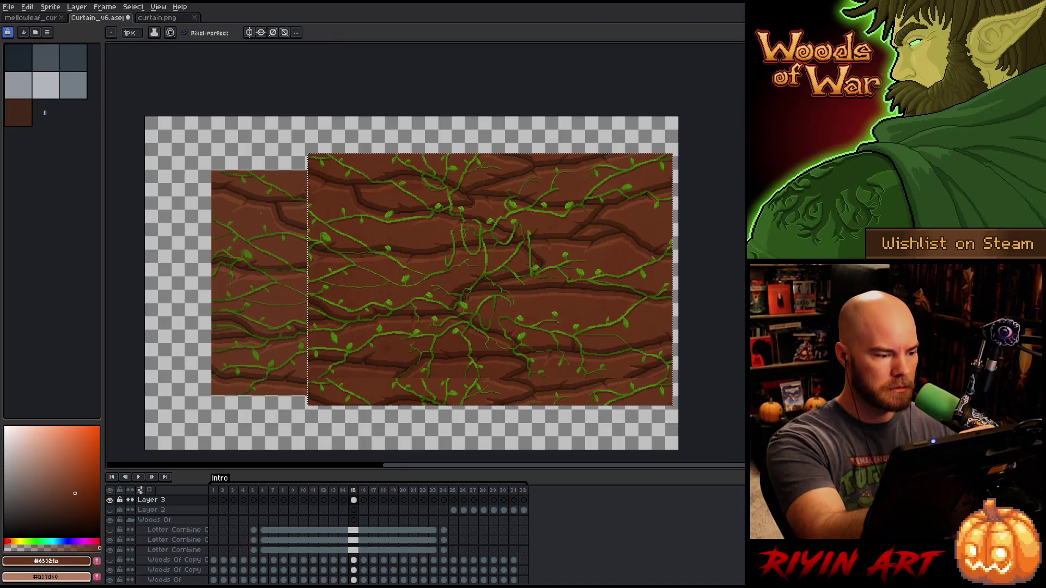
{"action": "key", "text": "x"}
{"action": "left_click", "coordinate": [251, 219]}
{"action": "key", "text": "b"}
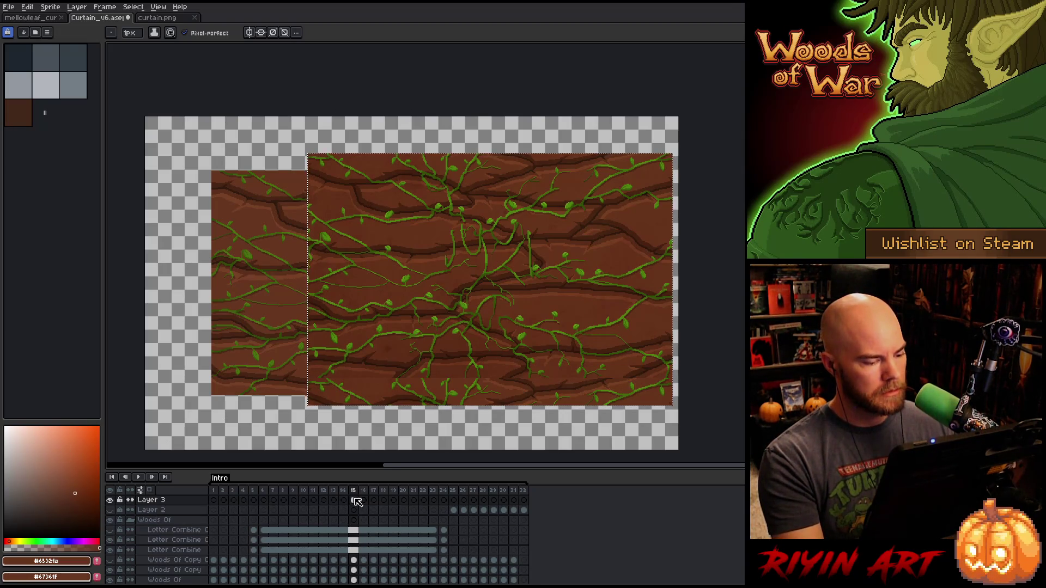
- Delete the pasted vine pixels, clear the selection and preview the animation
{"action": "key", "text": "Delete"}
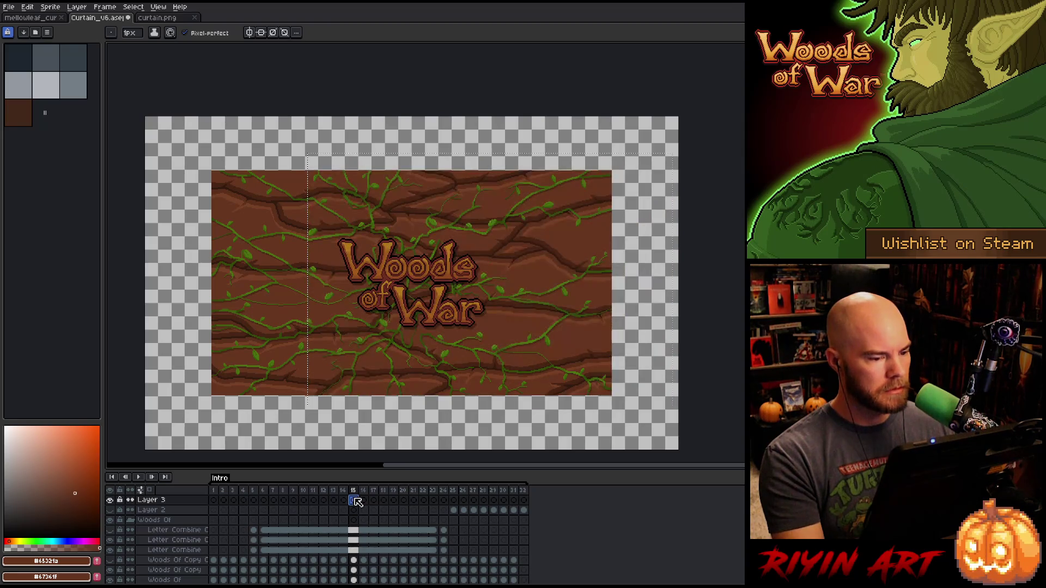
{"action": "key", "text": "ctrl+d"}
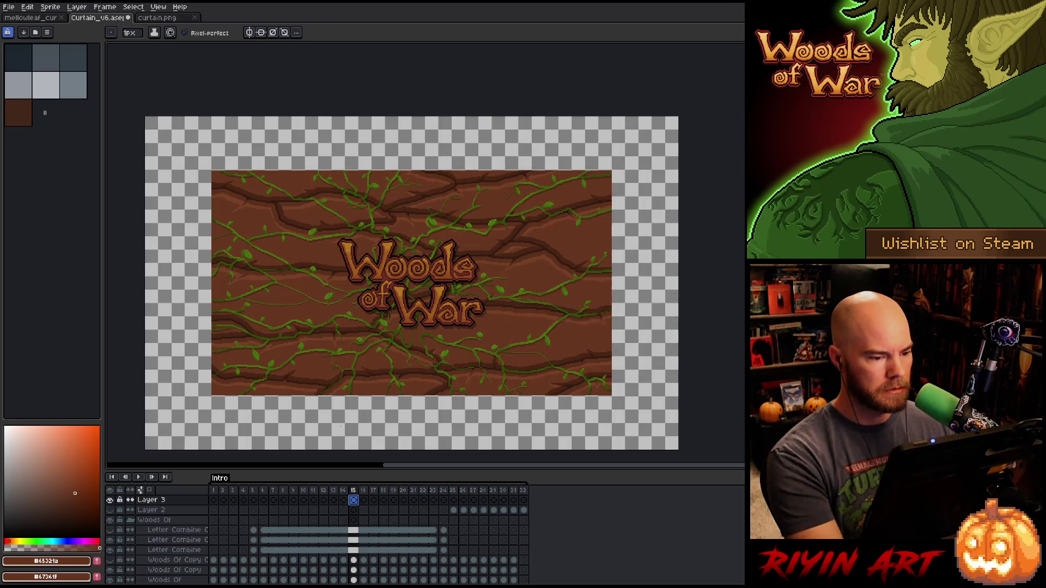
{"action": "key", "text": "Return"}
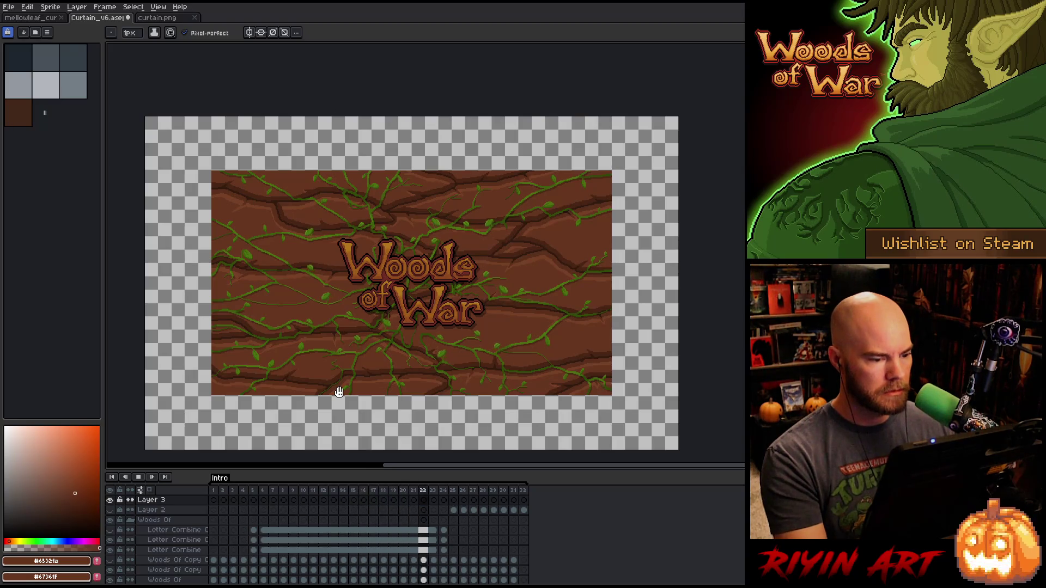
- Hide the Woods Of group, the War text layer and the Woods Of SH shadow layer
{"action": "key", "text": "Return"}
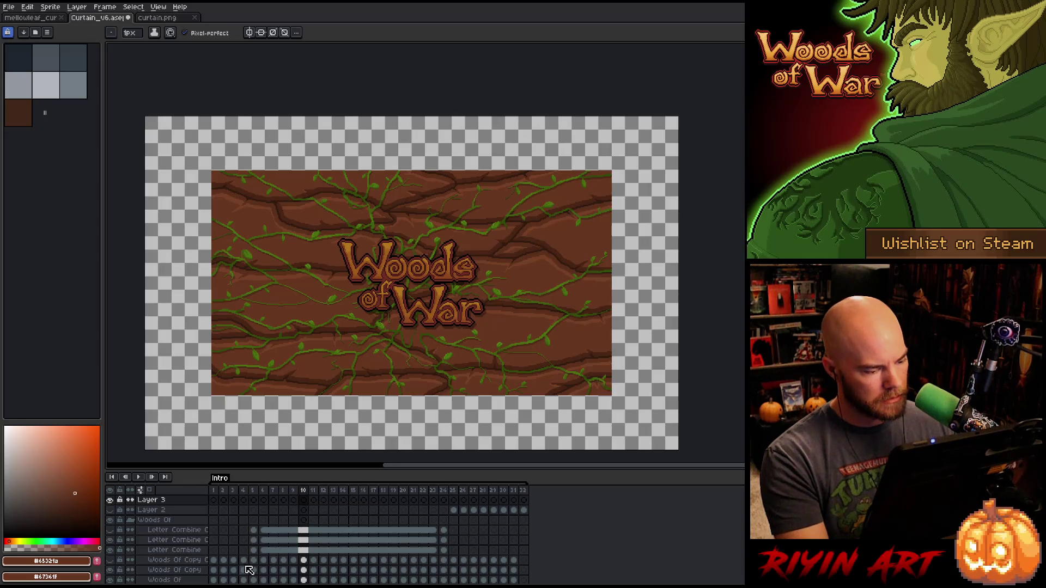
{"action": "left_click", "coordinate": [130, 519]}
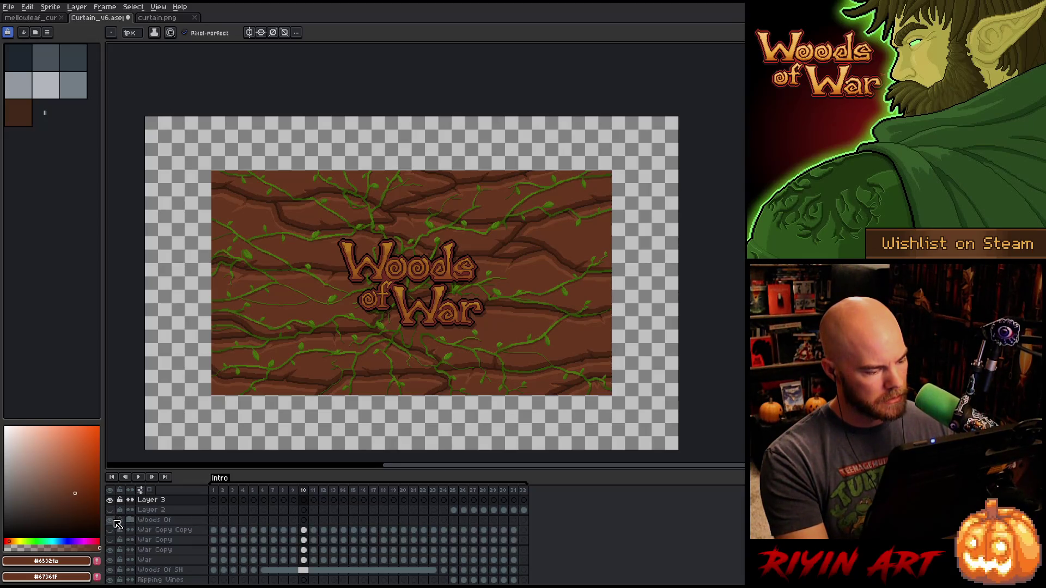
{"action": "left_click", "coordinate": [112, 520]}
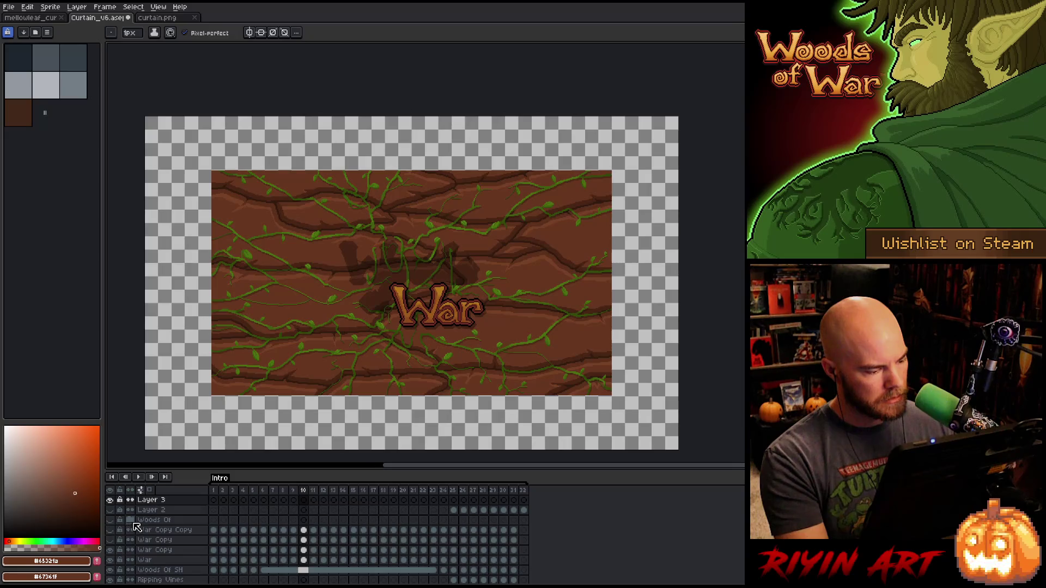
{"action": "scroll", "coordinate": [136, 527], "scroll_direction": "down", "scroll_amount": 2}
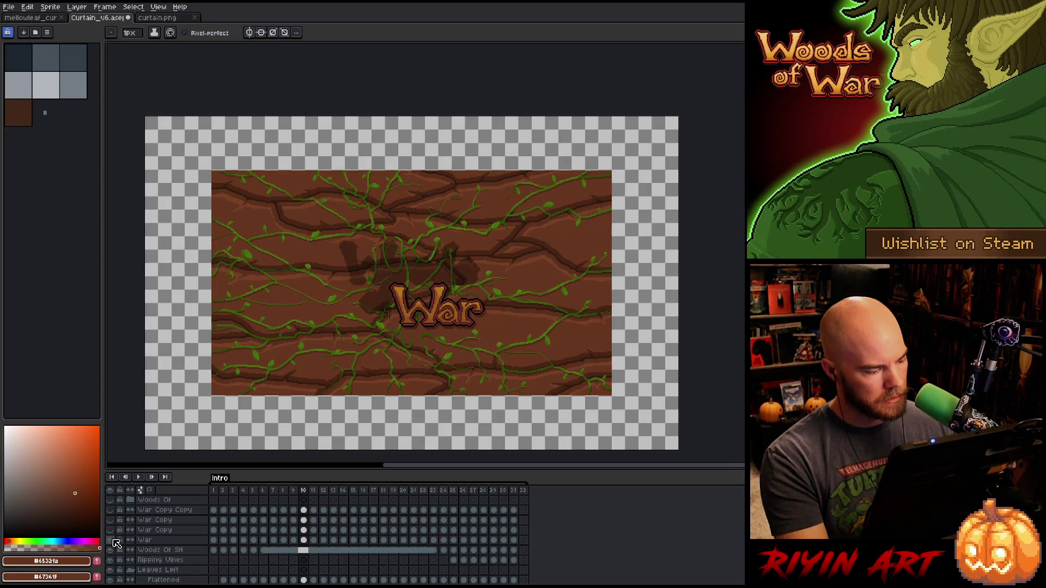
{"action": "left_click", "coordinate": [114, 540]}
{"action": "left_click", "coordinate": [111, 550]}
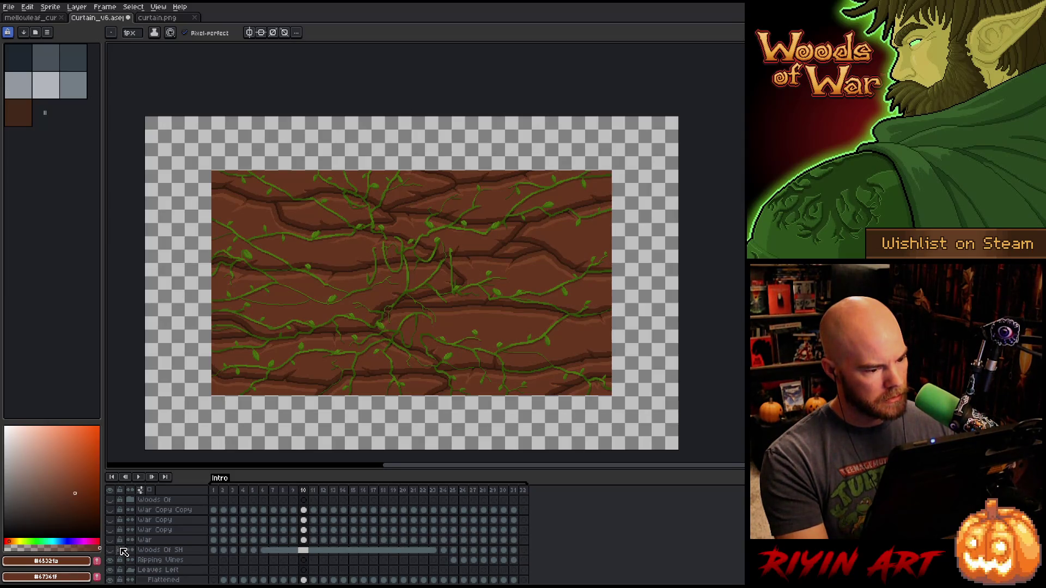
{"action": "scroll", "coordinate": [124, 552], "scroll_direction": "up", "scroll_amount": 2}
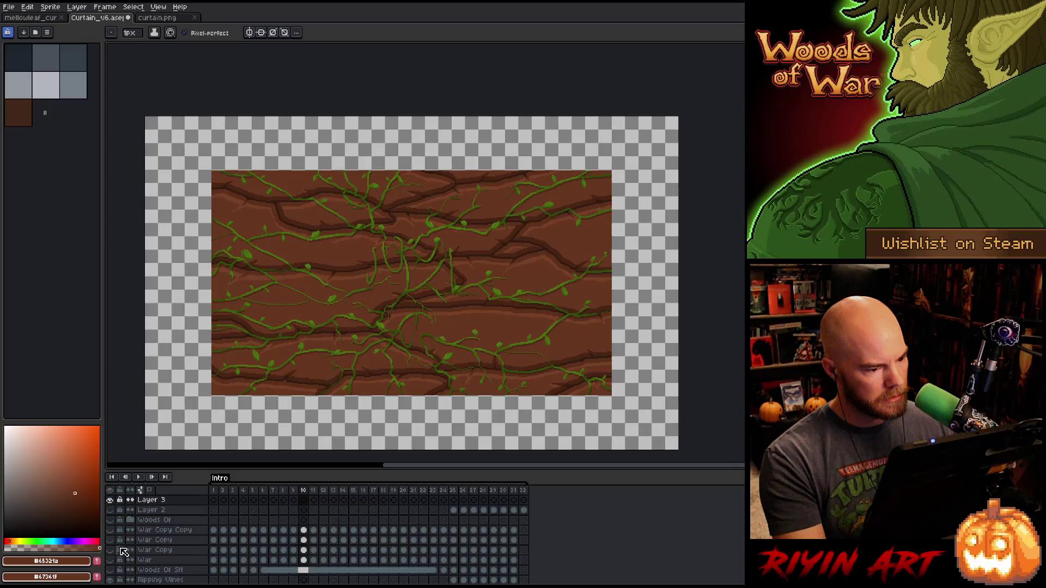
- Step through frames 3, 10, 18 and 24 to check the bark-only curtain
{"action": "key", "text": "Left"}
{"action": "key", "text": "Left"}
{"action": "key", "text": "Left"}
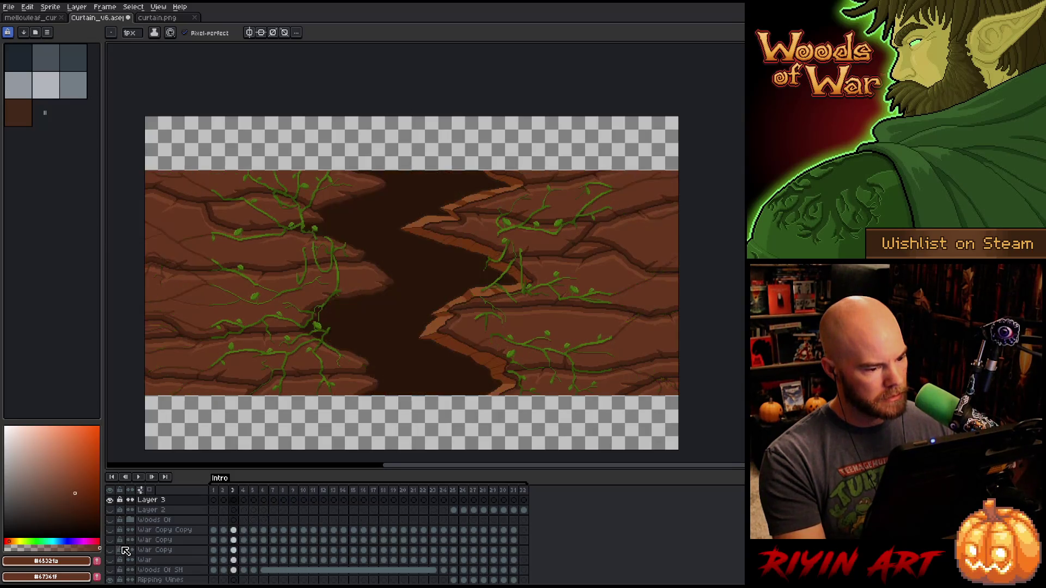
{"action": "key", "text": "Right"}
{"action": "key", "text": "Right"}
{"action": "key", "text": "Right"}
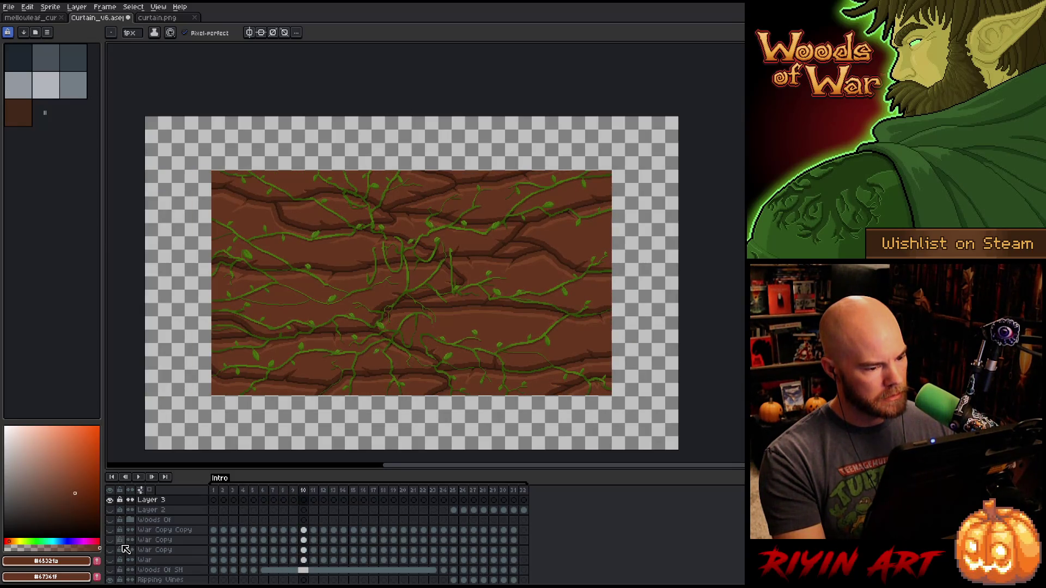
{"action": "key", "text": "Right"}
{"action": "key", "text": "Right"}
{"action": "key", "text": "Right"}
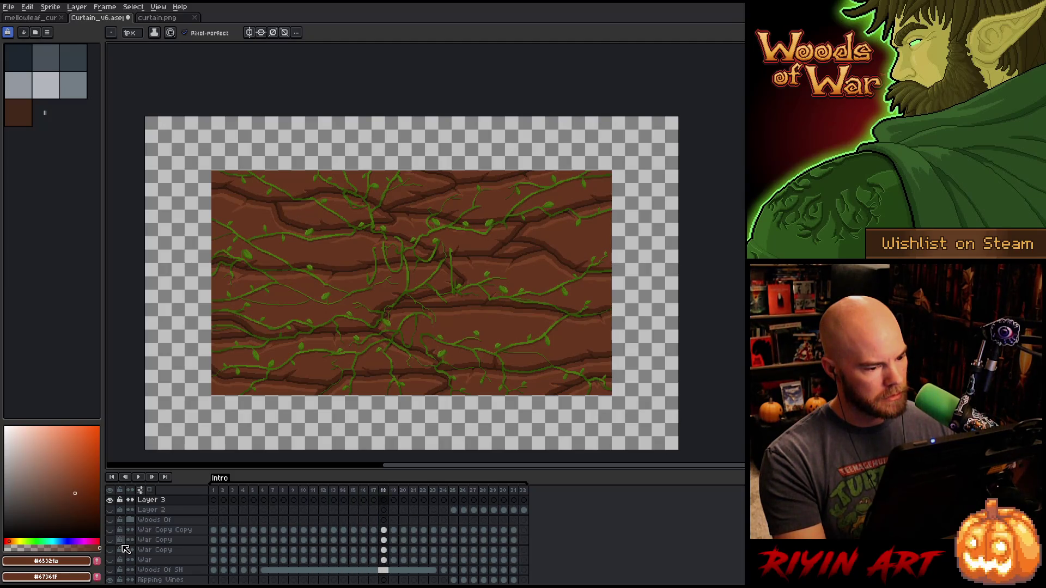
{"action": "key", "text": "Right"}
{"action": "key", "text": "Right"}
{"action": "key", "text": "Right"}
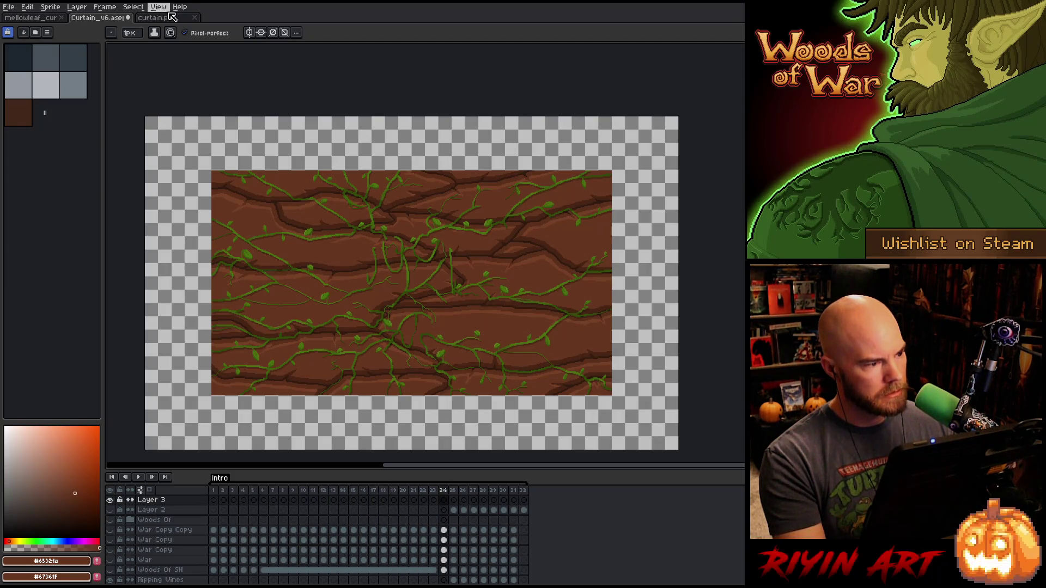
- Import curtain.png as a sprite sheet with 480×270 tiles
{"action": "left_click", "coordinate": [163, 17]}
{"action": "left_click", "coordinate": [27, 7]}
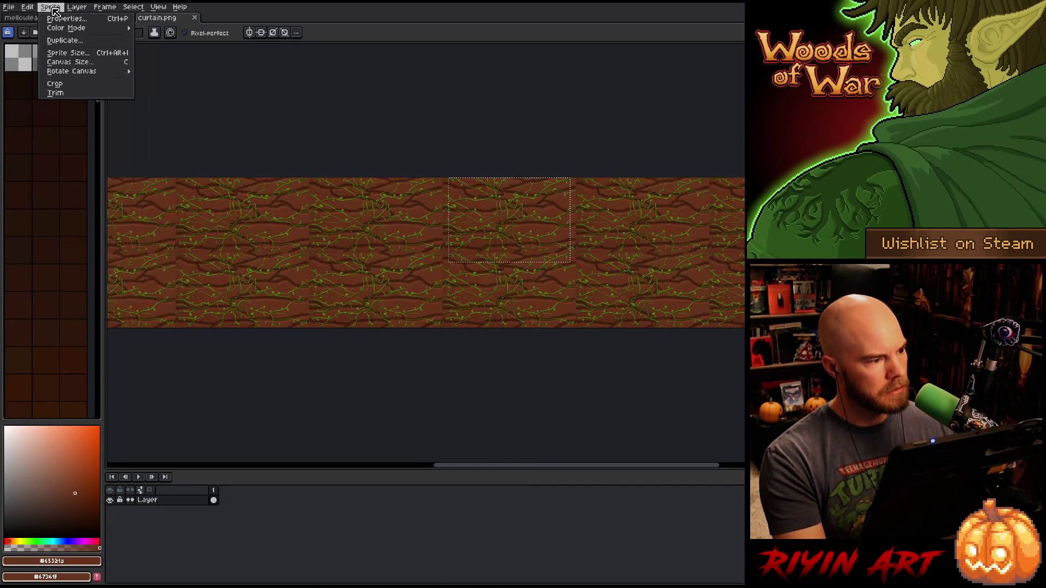
{"action": "mouse_move", "coordinate": [78, 70]}
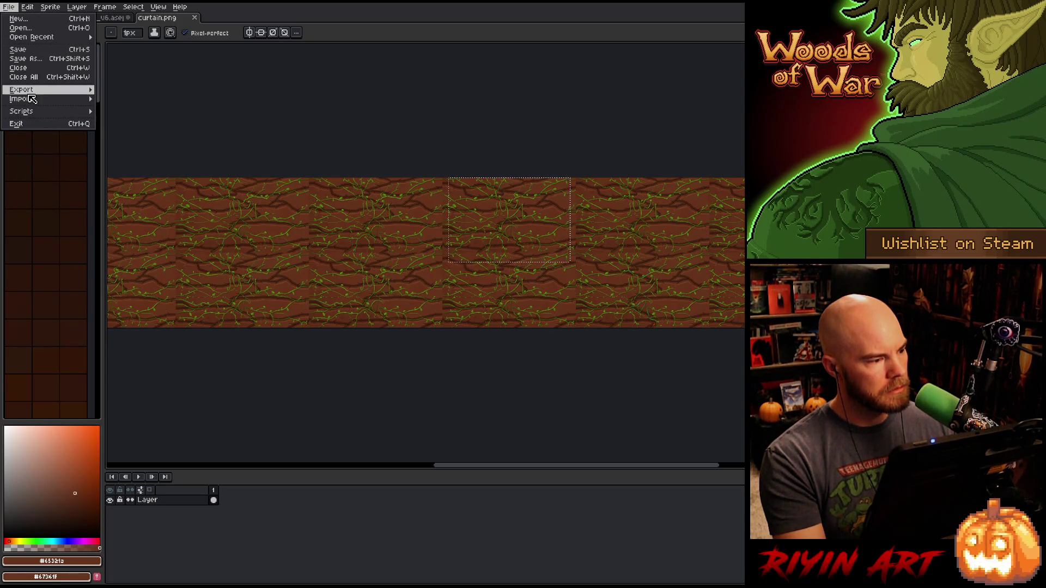
{"action": "mouse_move", "coordinate": [87, 90]}
{"action": "left_click", "coordinate": [123, 102]}
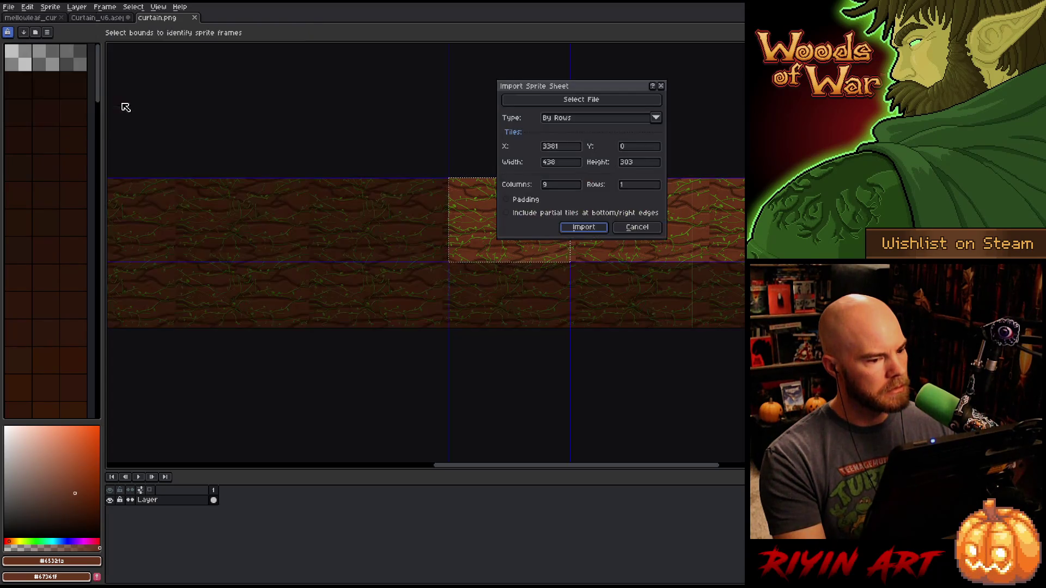
{"action": "double_click", "coordinate": [561, 162]}
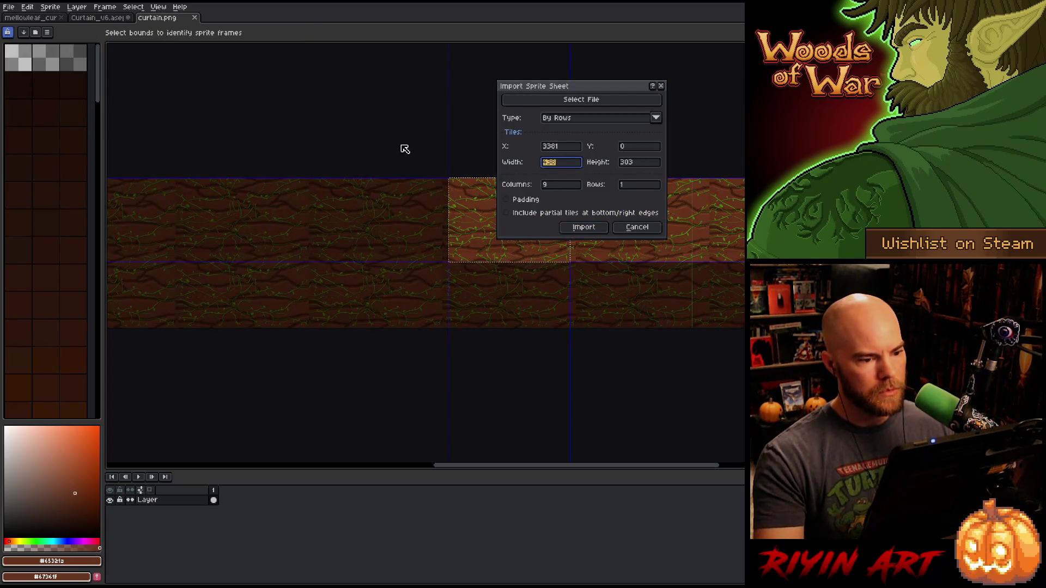
{"action": "type", "text": "480"}
{"action": "key", "text": "Tab"}
{"action": "type", "text": "270"}
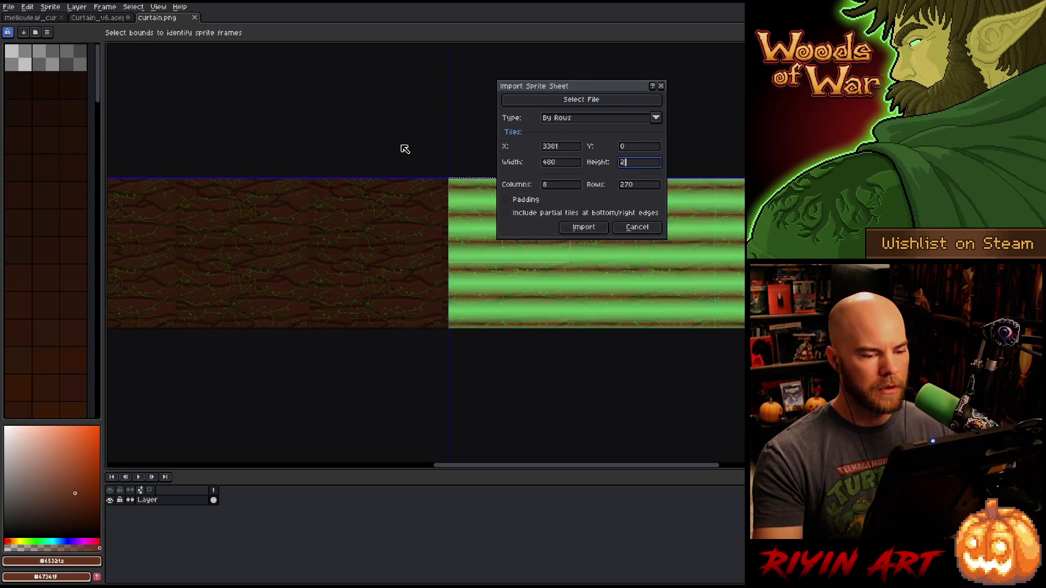
{"action": "key", "text": "Return"}
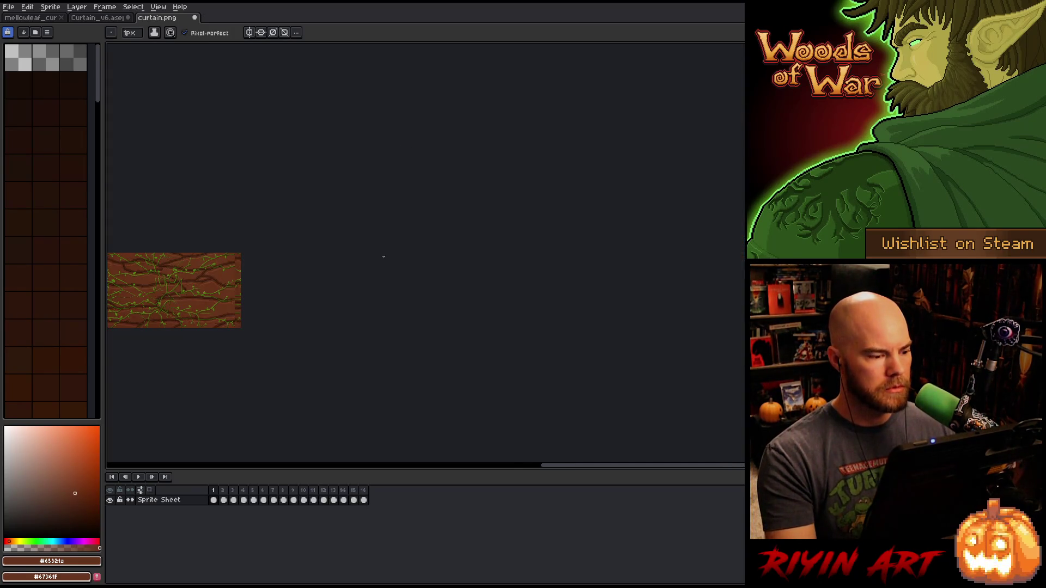
- Undo the sprite-sheet import, then open and cancel the Canvas Size dialog
{"action": "scroll", "coordinate": [341, 260], "scroll_direction": "up", "scroll_amount": 5}
{"action": "key", "text": "ctrl+z"}
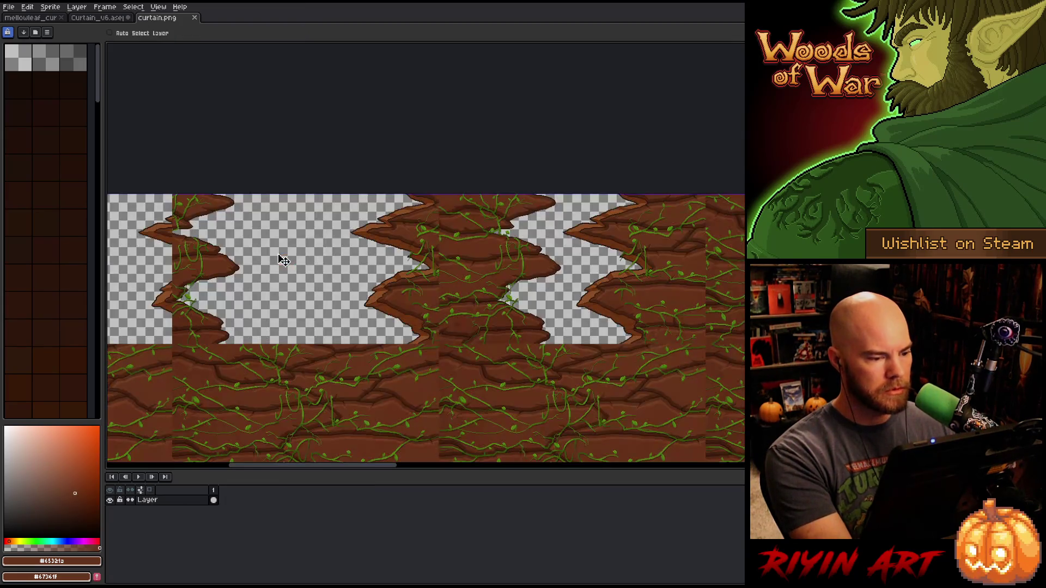
{"action": "scroll", "coordinate": [304, 242], "scroll_direction": "down", "scroll_amount": 4}
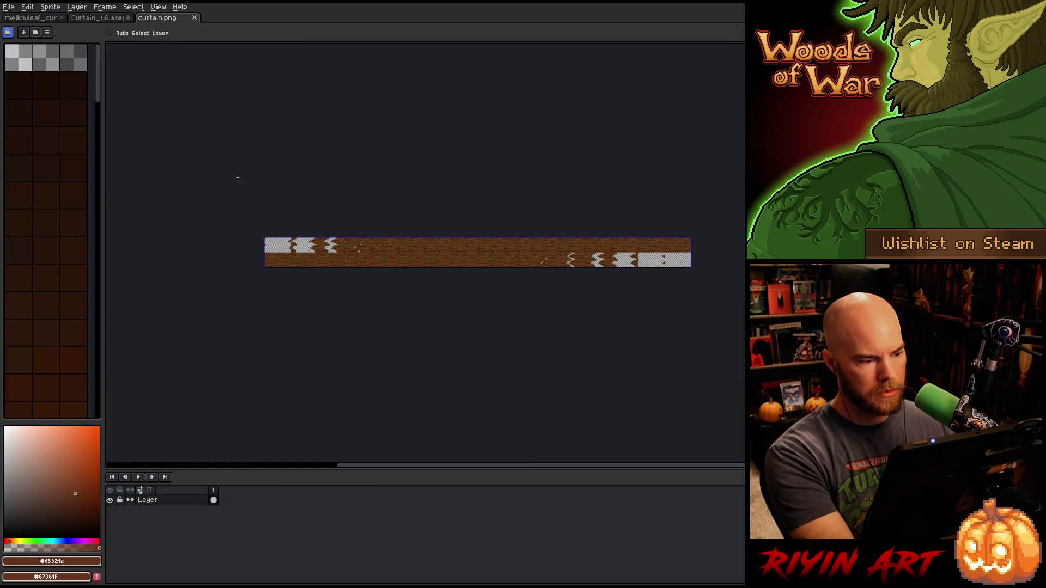
{"action": "left_click", "coordinate": [50, 6]}
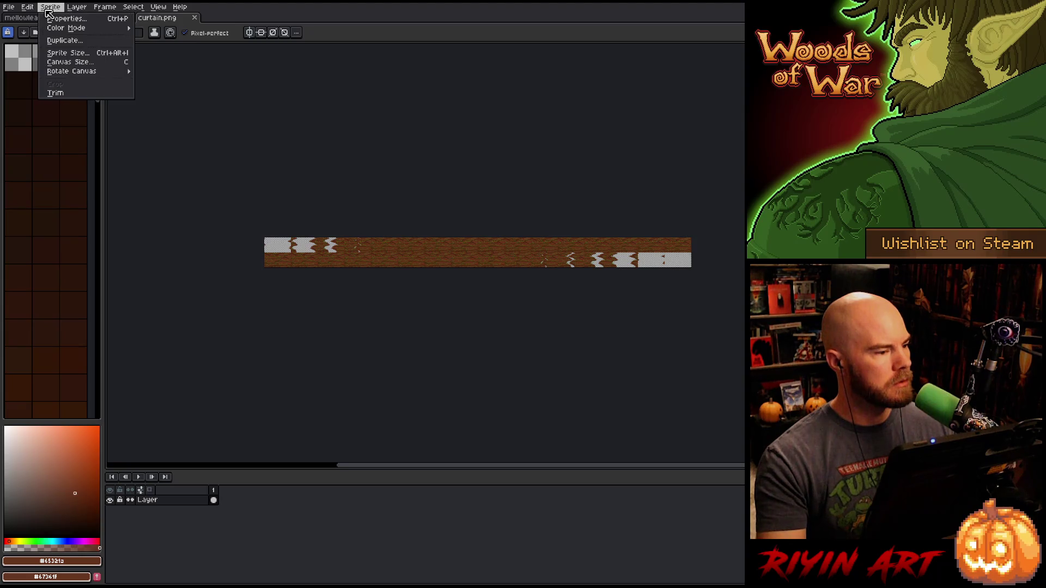
{"action": "left_click", "coordinate": [77, 63]}
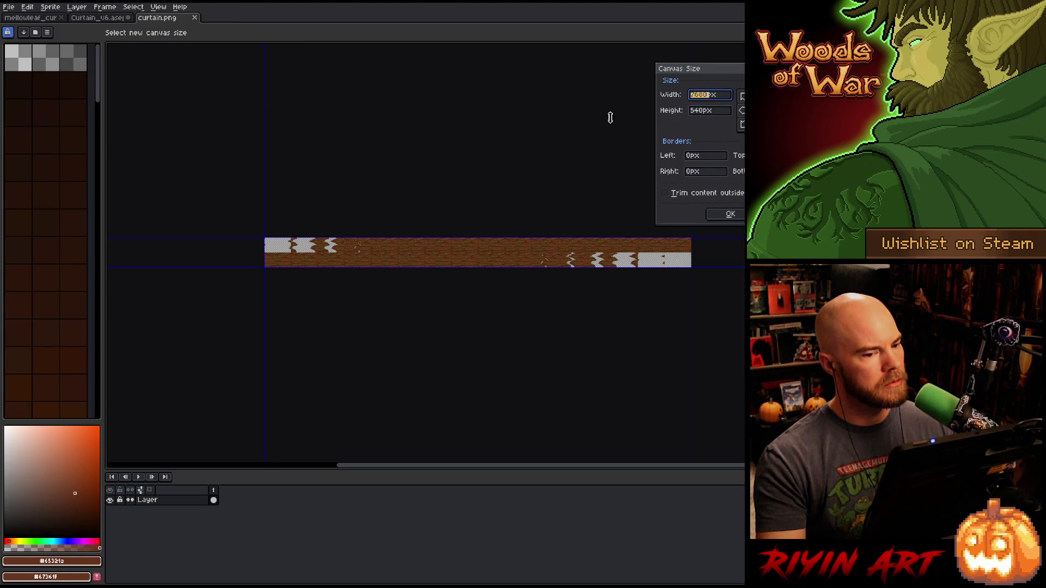
{"action": "key", "text": "Escape"}
- Import curtain.png as sprite-sheet frames, play them, then undo the import
{"action": "left_click", "coordinate": [9, 7]}
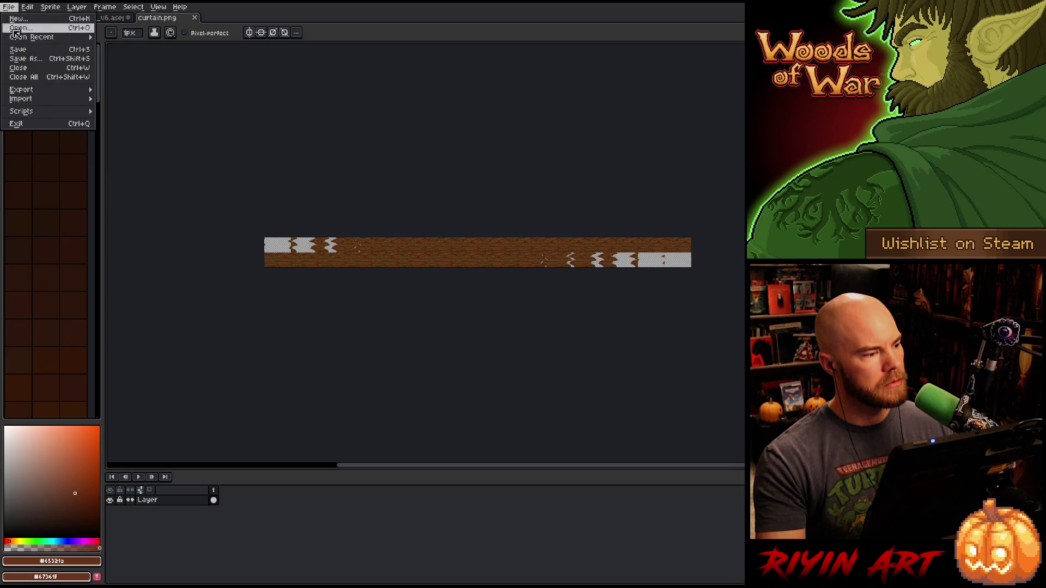
{"action": "mouse_move", "coordinate": [43, 101]}
{"action": "left_click", "coordinate": [133, 102]}
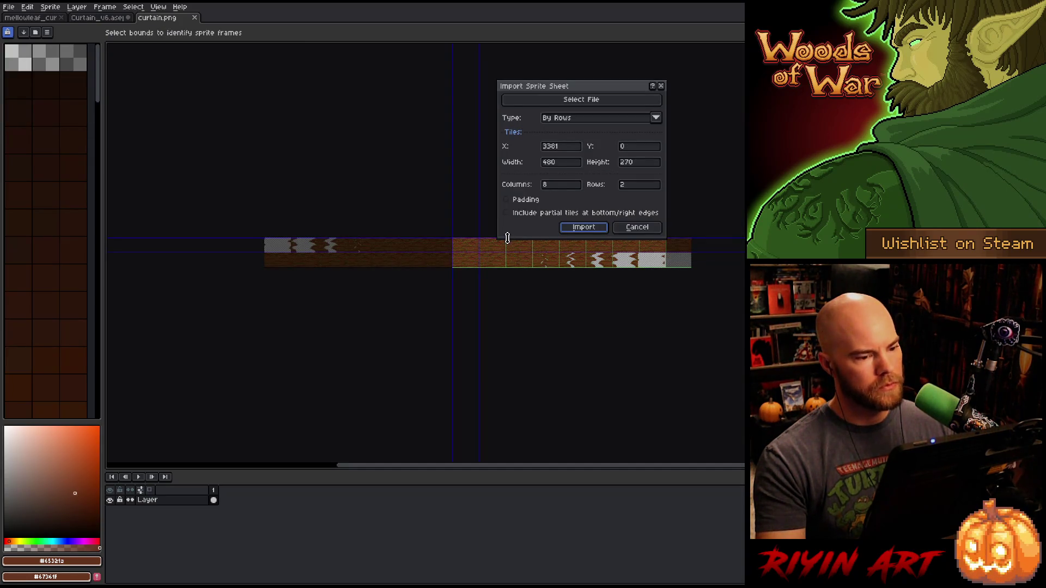
{"action": "left_click", "coordinate": [567, 169]}
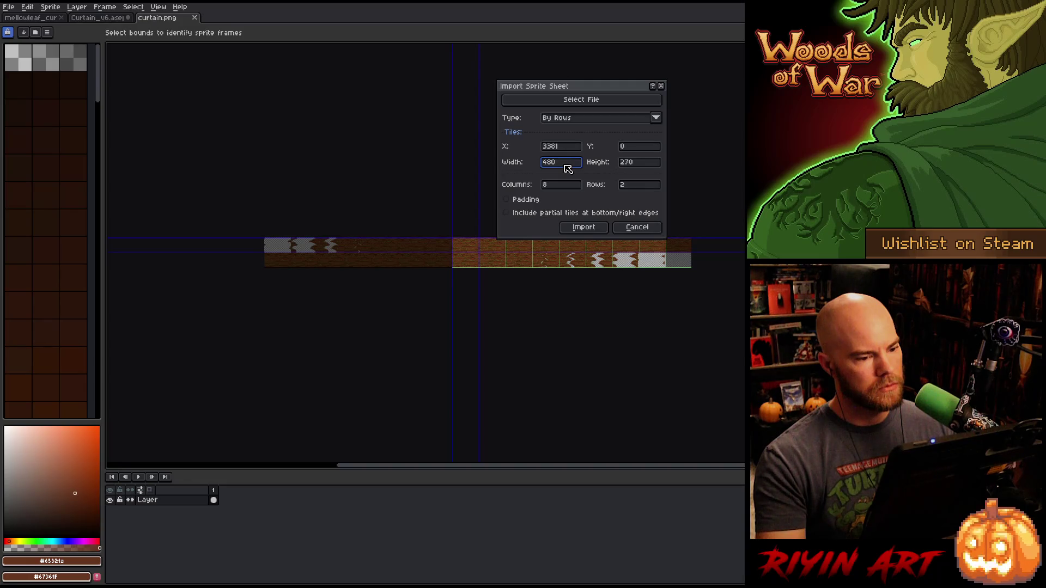
{"action": "left_click", "coordinate": [578, 226]}
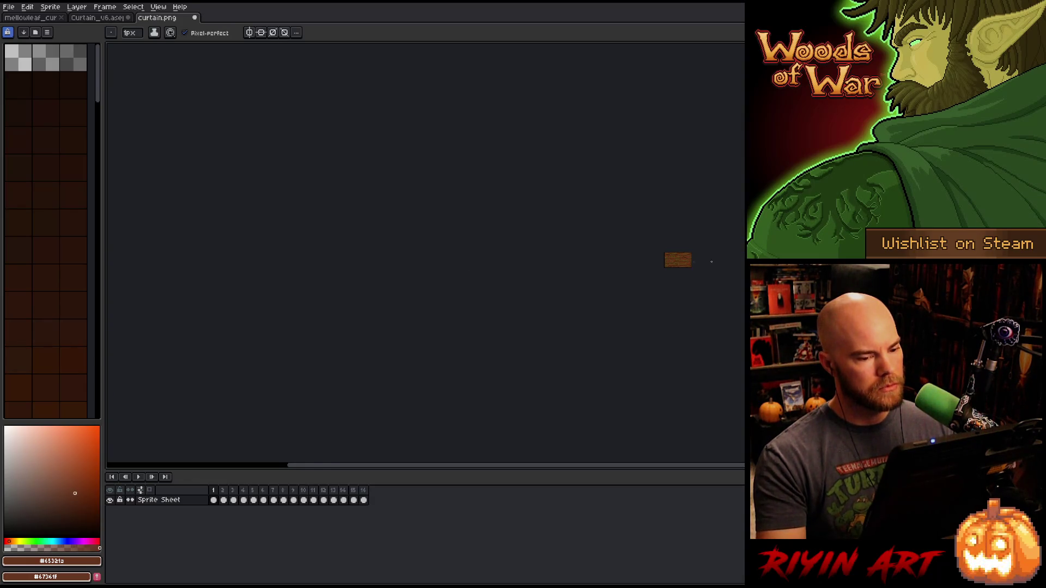
{"action": "left_click_drag", "start_coordinate": [616, 303], "coordinate": [582, 224]}
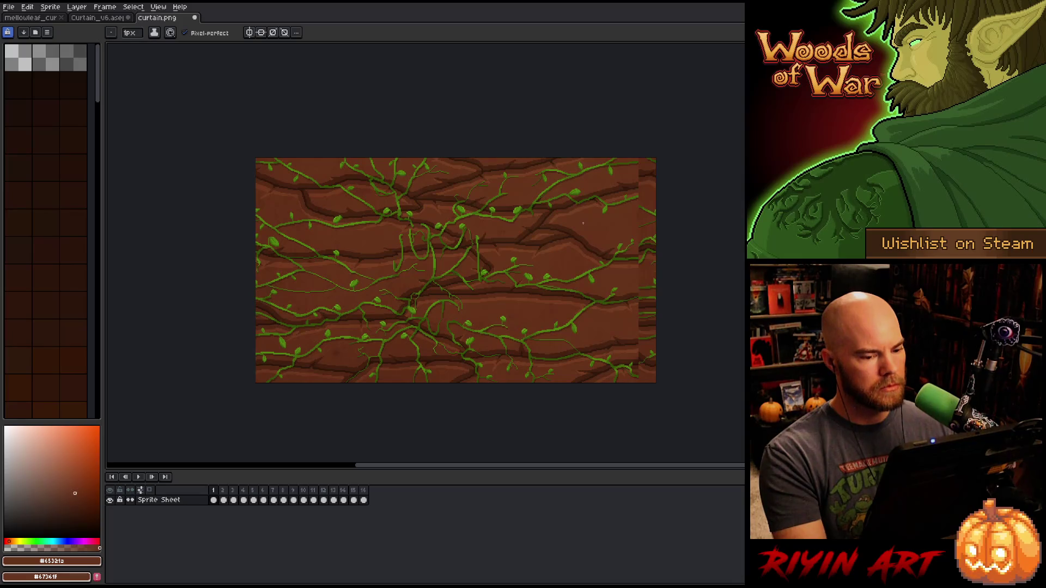
{"action": "key", "text": "Return"}
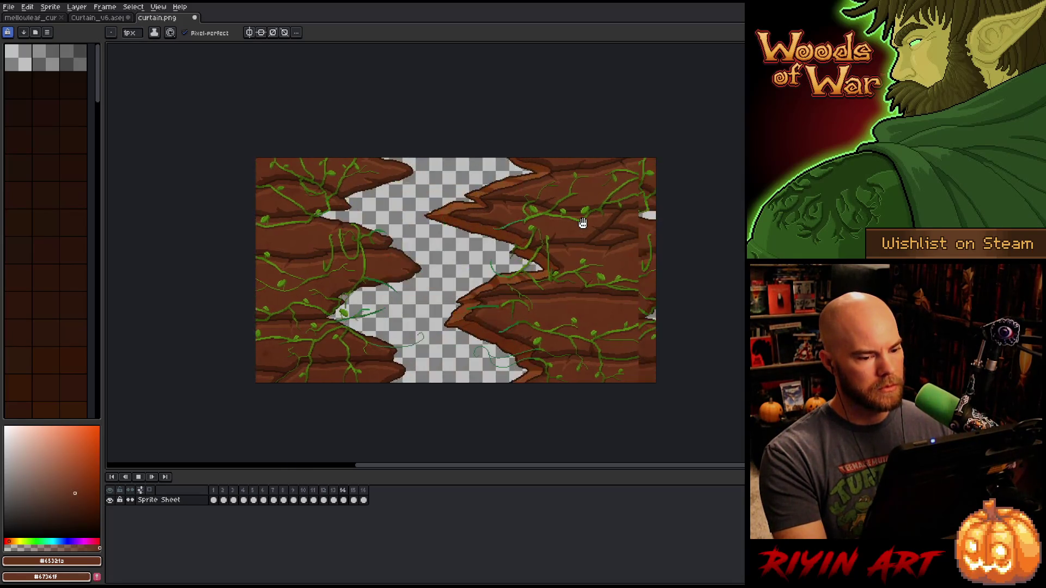
{"action": "key", "text": "ctrl+z"}
{"action": "key", "text": "ctrl+z"}
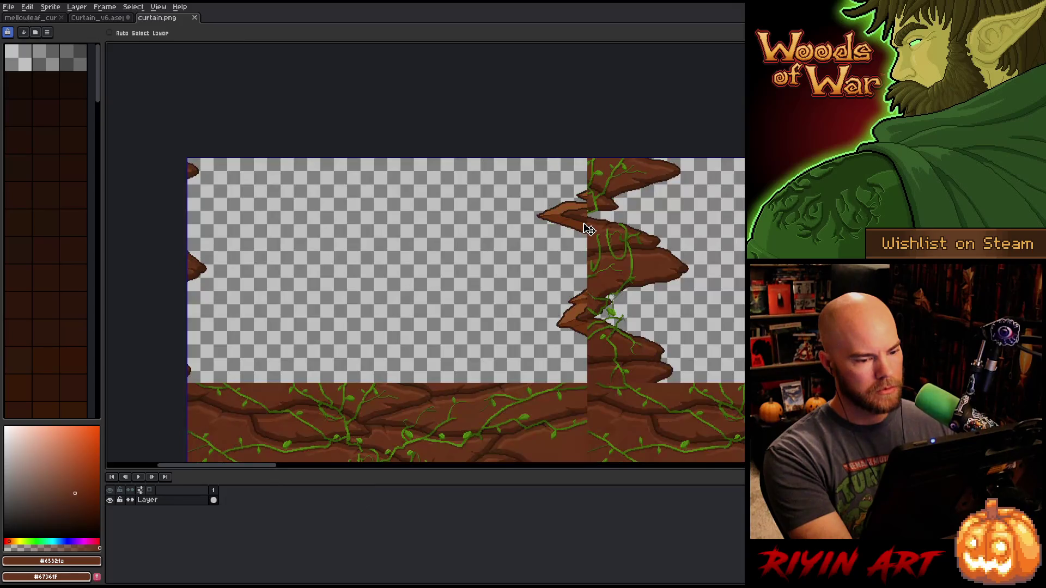
- Pan to the strip's left end and return to the Rectangular Marquee
{"action": "scroll", "coordinate": [709, 262], "scroll_direction": "down", "scroll_amount": 4}
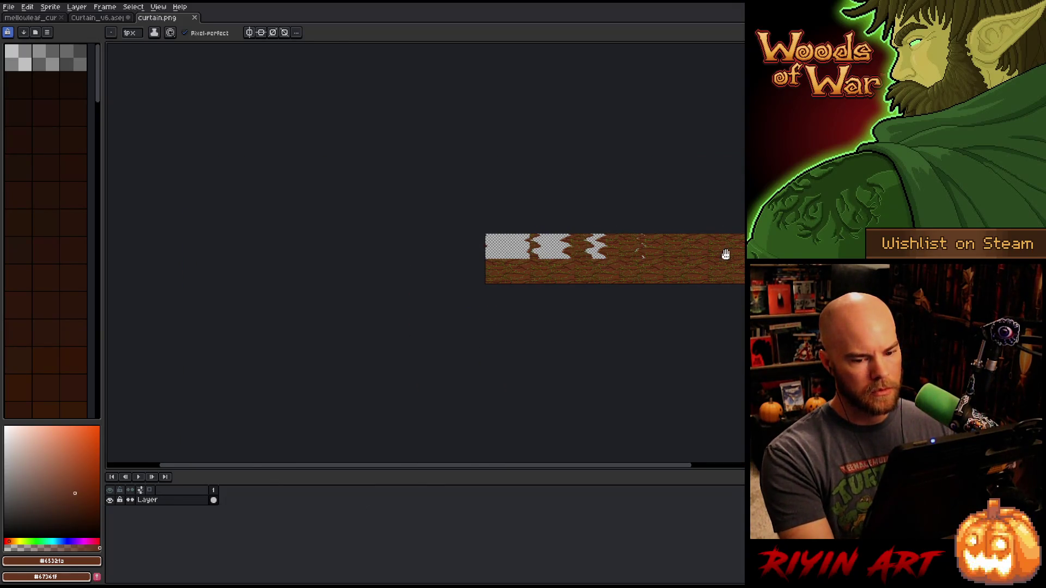
{"action": "left_click_drag", "start_coordinate": [724, 250], "coordinate": [550, 276]}
{"action": "key", "text": "m"}
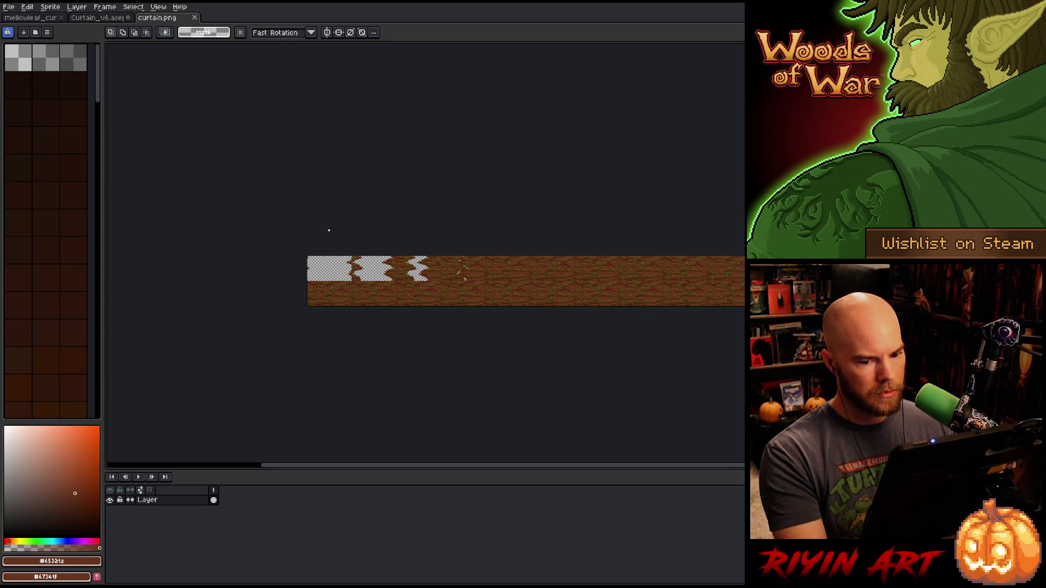
{"action": "left_click", "coordinate": [47, 9]}
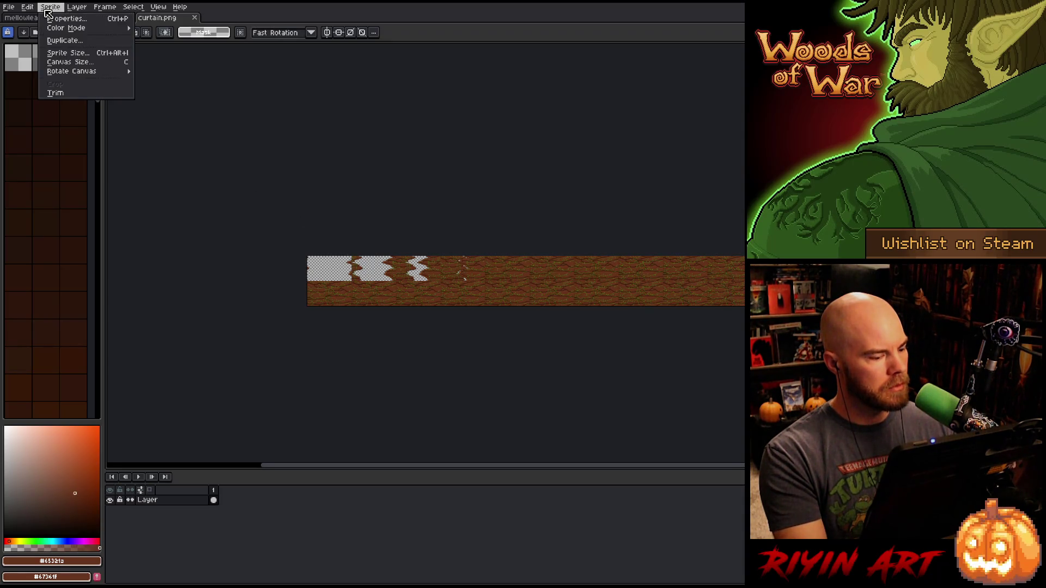
{"action": "left_click", "coordinate": [47, 9]}
{"action": "left_click", "coordinate": [9, 7]}
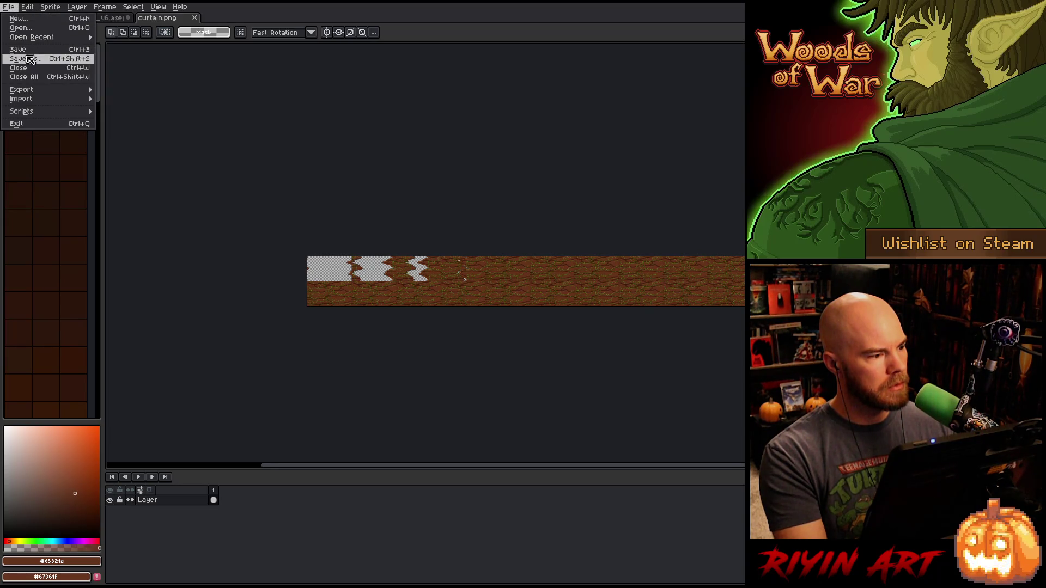
- Check the sprite-sheet import Type is By Rows, then close the import dialog
{"action": "mouse_move", "coordinate": [44, 100]}
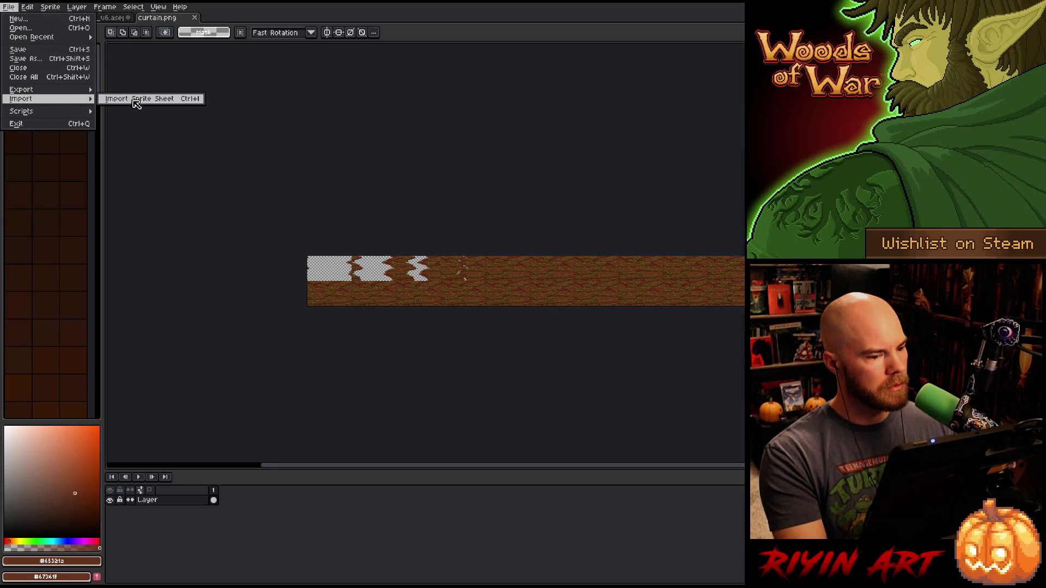
{"action": "left_click", "coordinate": [136, 100]}
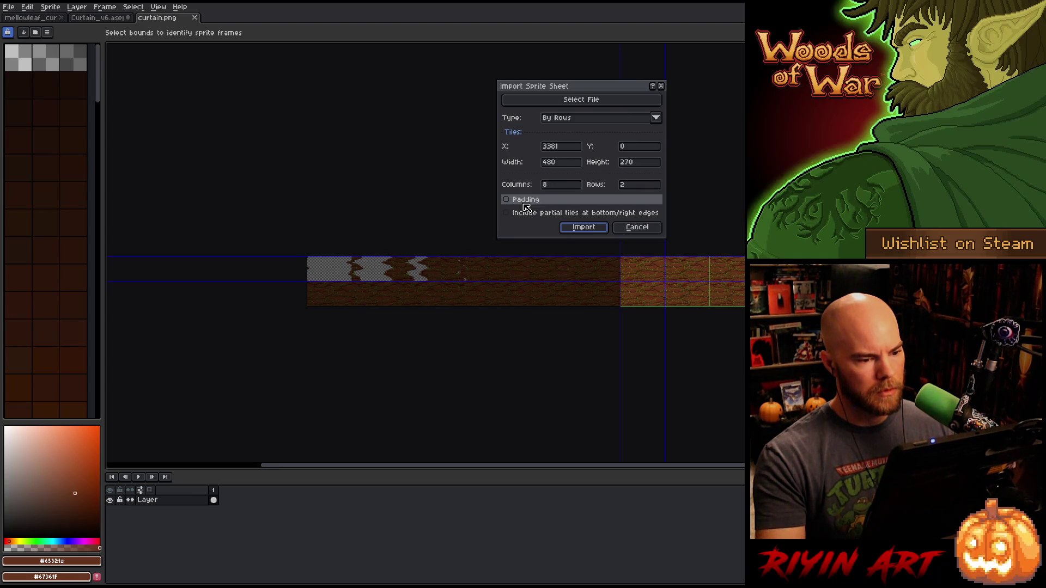
{"action": "left_click", "coordinate": [549, 120]}
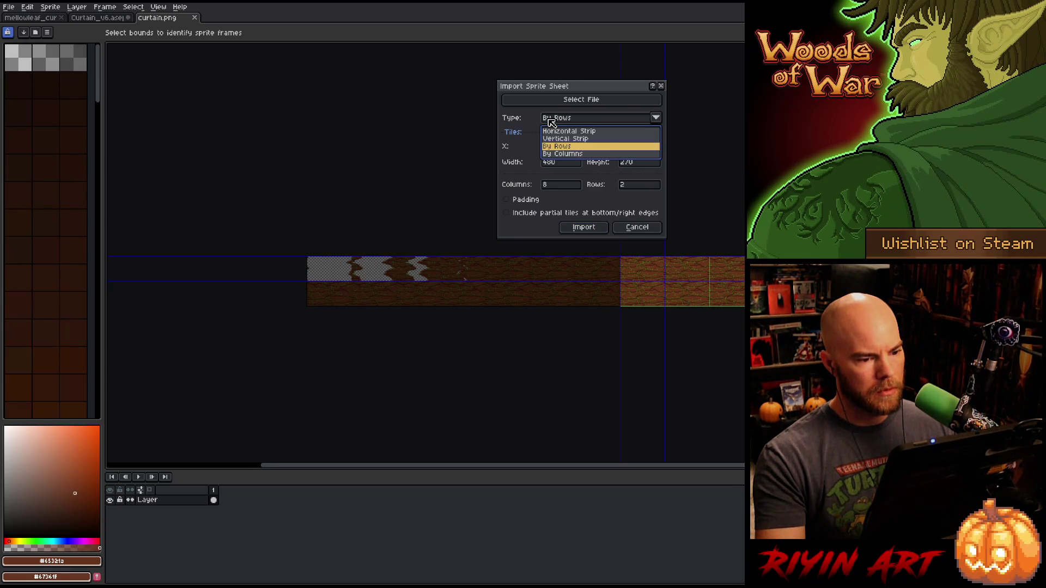
{"action": "left_click", "coordinate": [529, 114]}
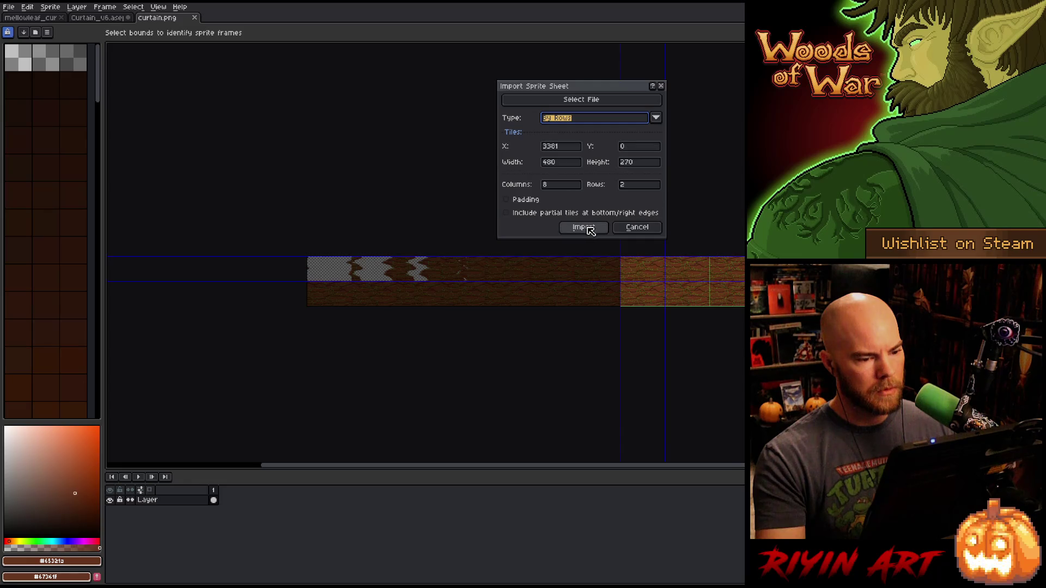
{"action": "left_click", "coordinate": [637, 227]}
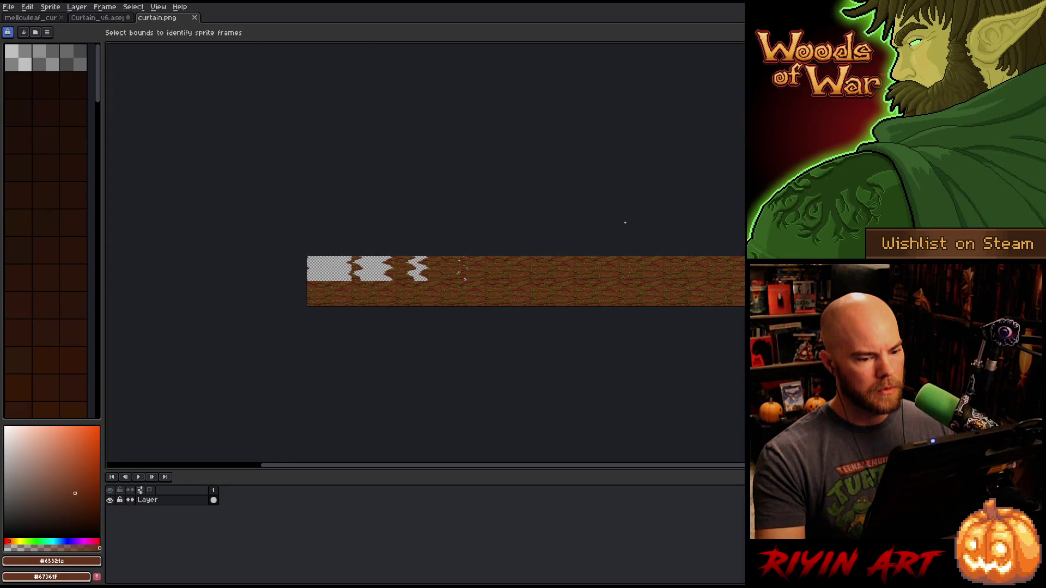
- Close curtain.png and reopen it fresh from the recent files list
{"action": "left_click", "coordinate": [195, 18]}
{"action": "left_click", "coordinate": [9, 7]}
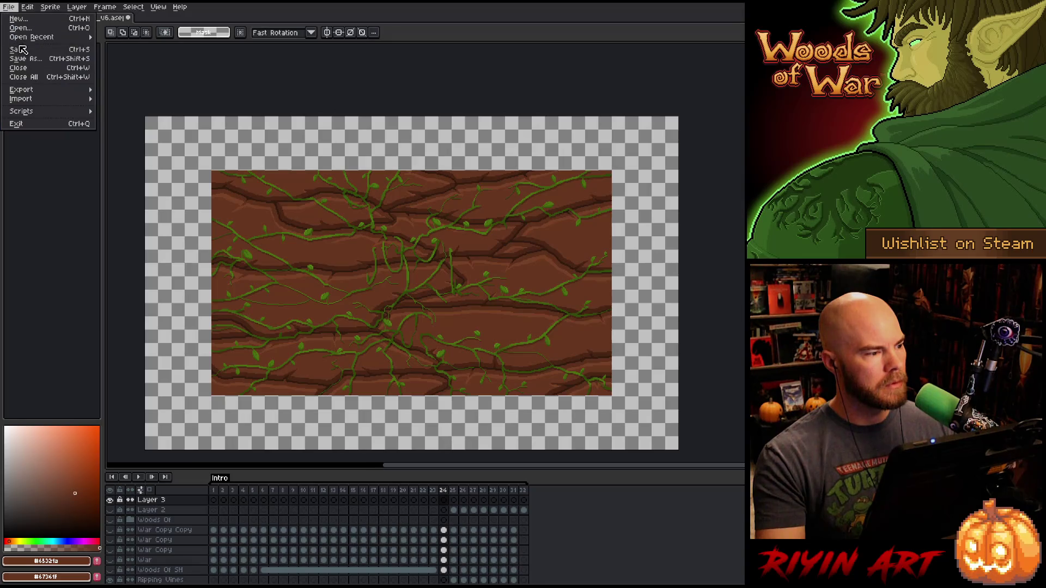
{"action": "mouse_move", "coordinate": [33, 44]}
{"action": "left_click", "coordinate": [163, 54]}
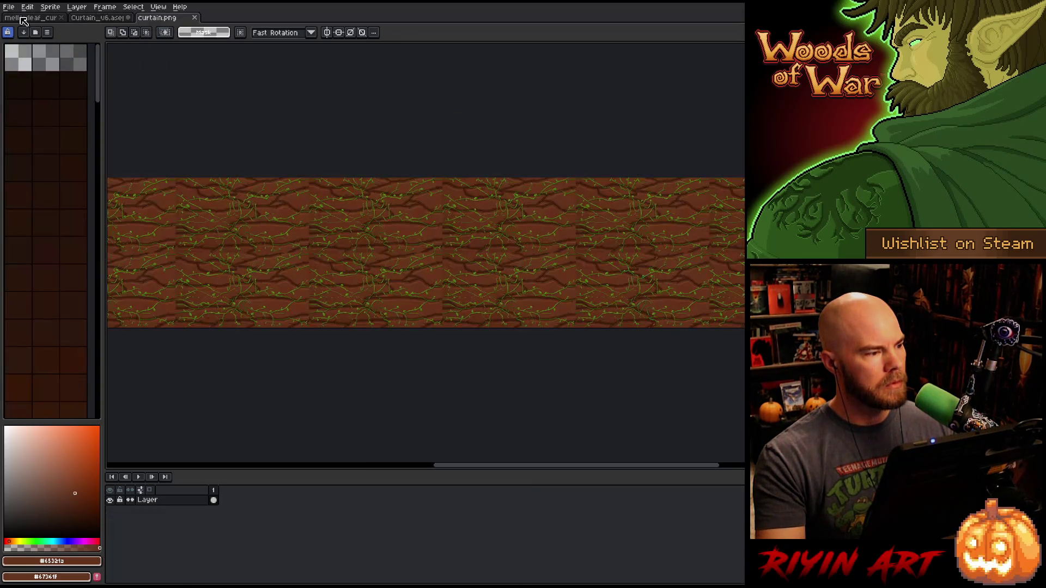
- Import curtain.png as a 32-frame sprite sheet with the X offset set to 0
{"action": "left_click", "coordinate": [9, 7]}
{"action": "mouse_move", "coordinate": [44, 103]}
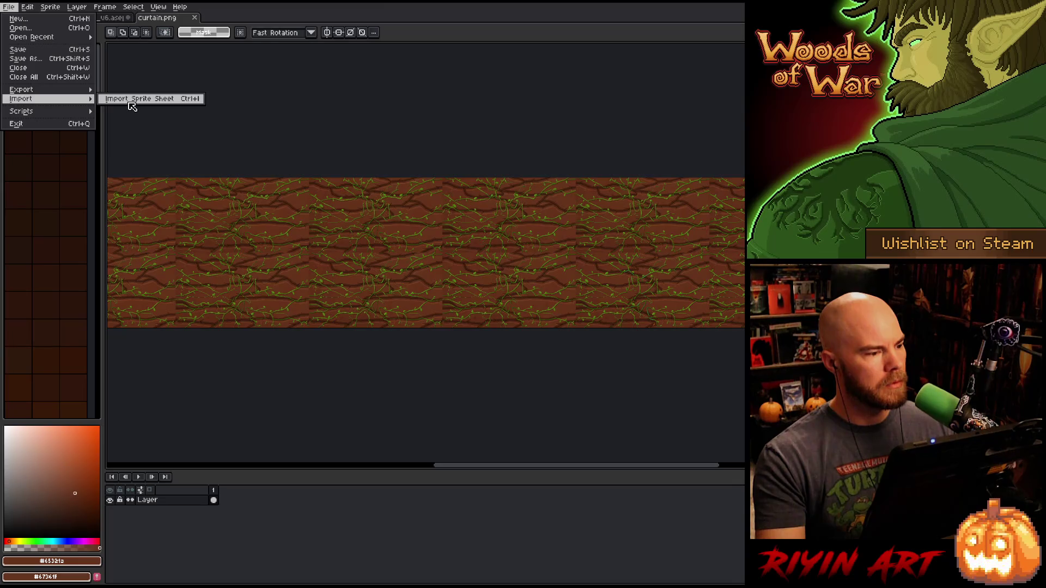
{"action": "left_click", "coordinate": [131, 98]}
{"action": "scroll", "coordinate": [474, 281], "scroll_direction": "down", "scroll_amount": 3}
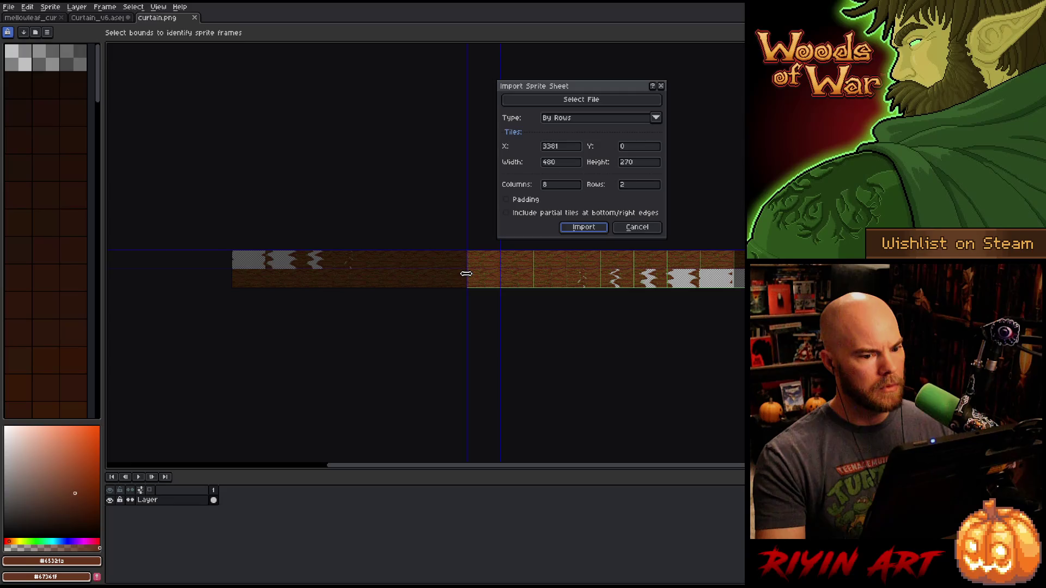
{"action": "scroll", "coordinate": [471, 268], "scroll_direction": "up", "scroll_amount": 4}
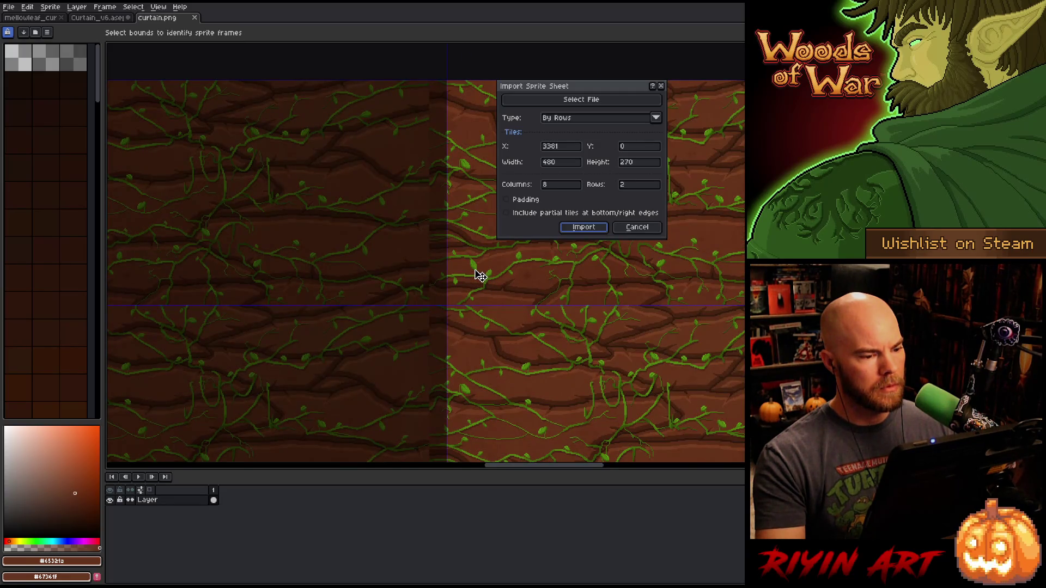
{"action": "scroll", "coordinate": [480, 275], "scroll_direction": "down", "scroll_amount": 3}
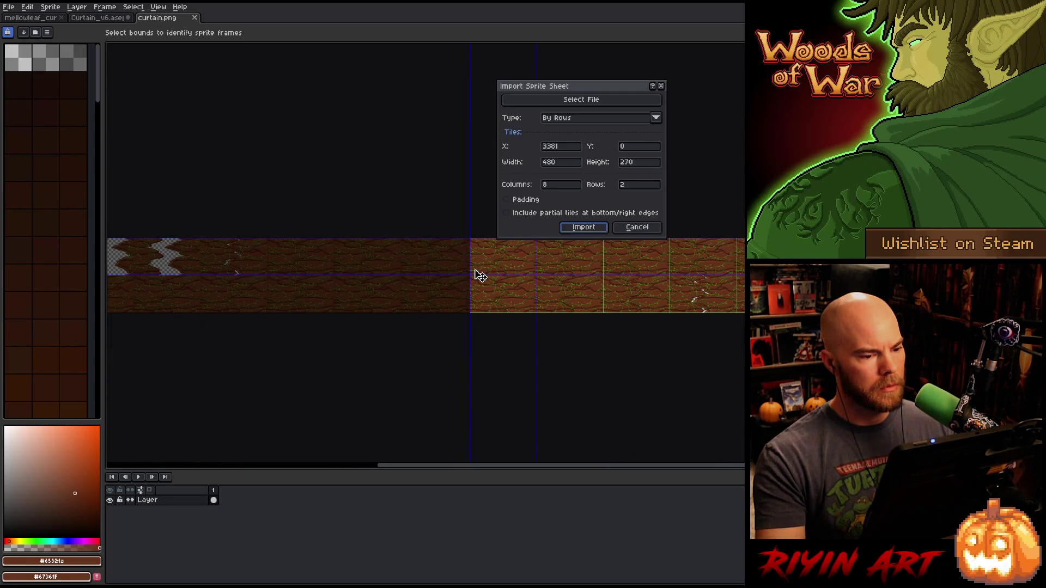
{"action": "left_click_drag", "start_coordinate": [577, 150], "coordinate": [525, 150]}
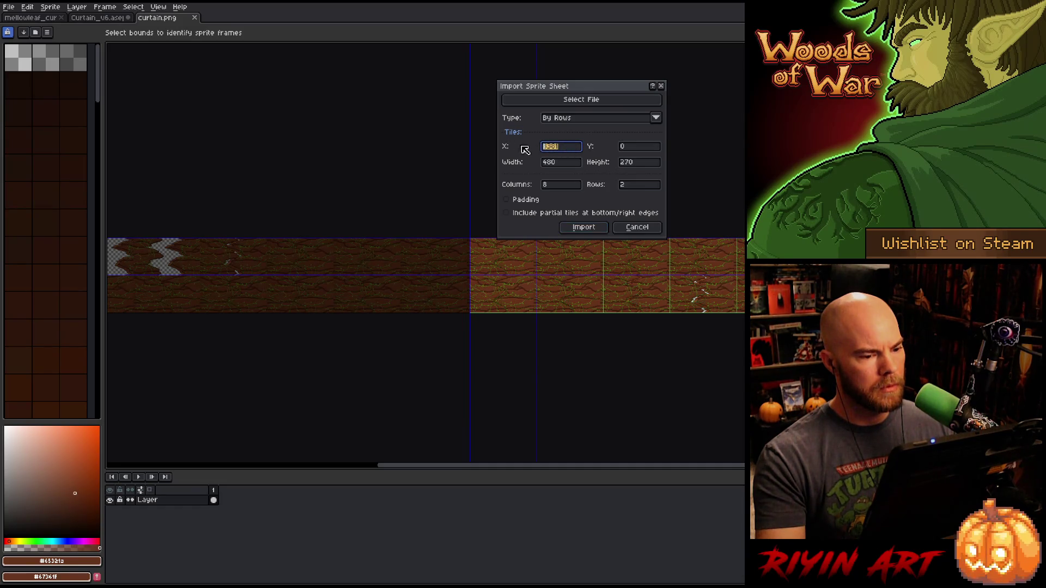
{"action": "type", "text": "0"}
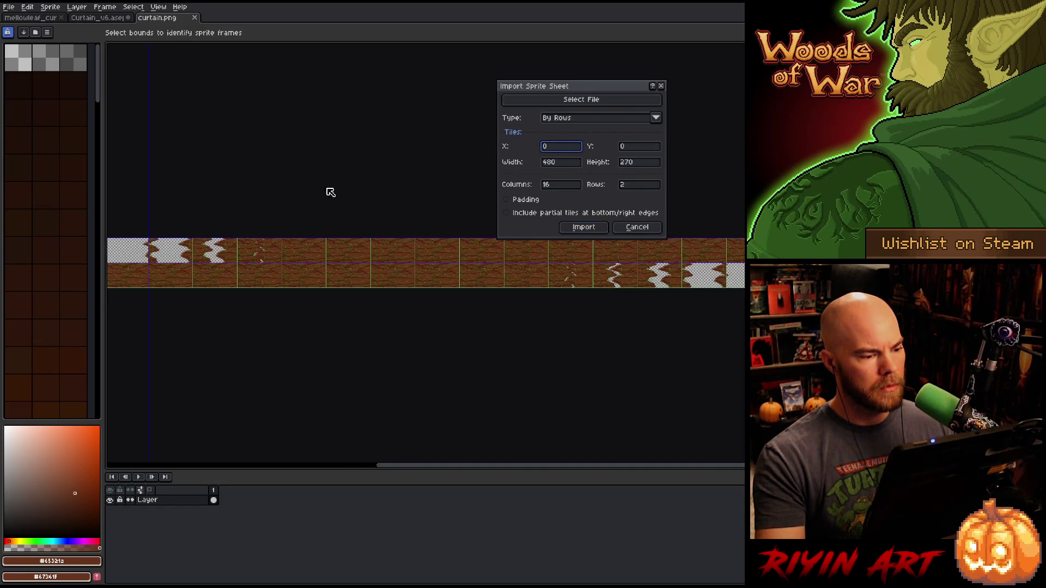
{"action": "left_click", "coordinate": [582, 227]}
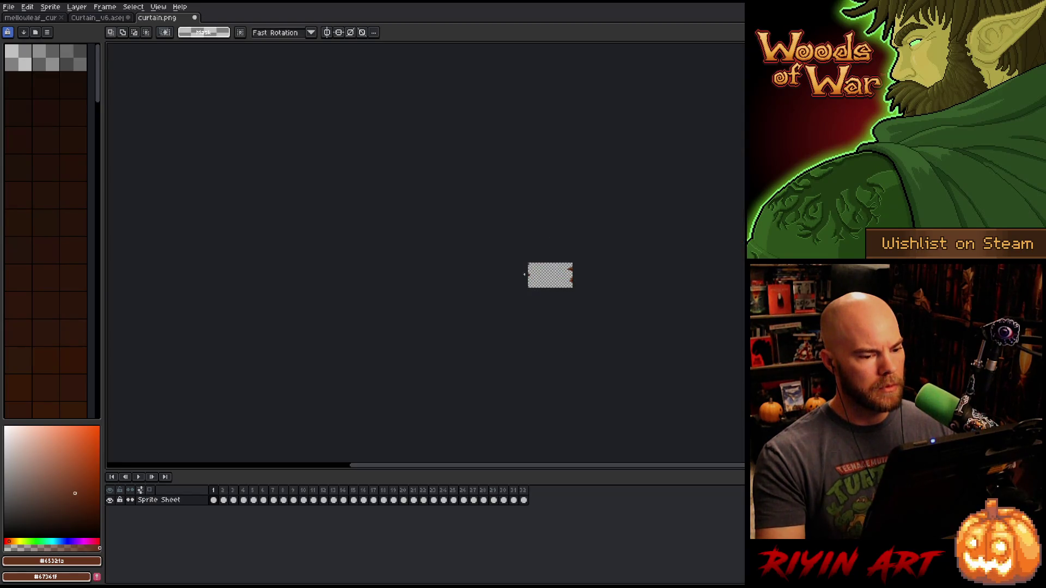
- Play the imported frames, then close curtain.png without saving
{"action": "key", "text": "Return"}
{"action": "mouse_move", "coordinate": [566, 208]}
{"action": "left_mouse_down"}
{"action": "mouse_move", "coordinate": [558, 229]}
{"action": "mouse_move", "coordinate": [512, 258]}
{"action": "left_mouse_up"}
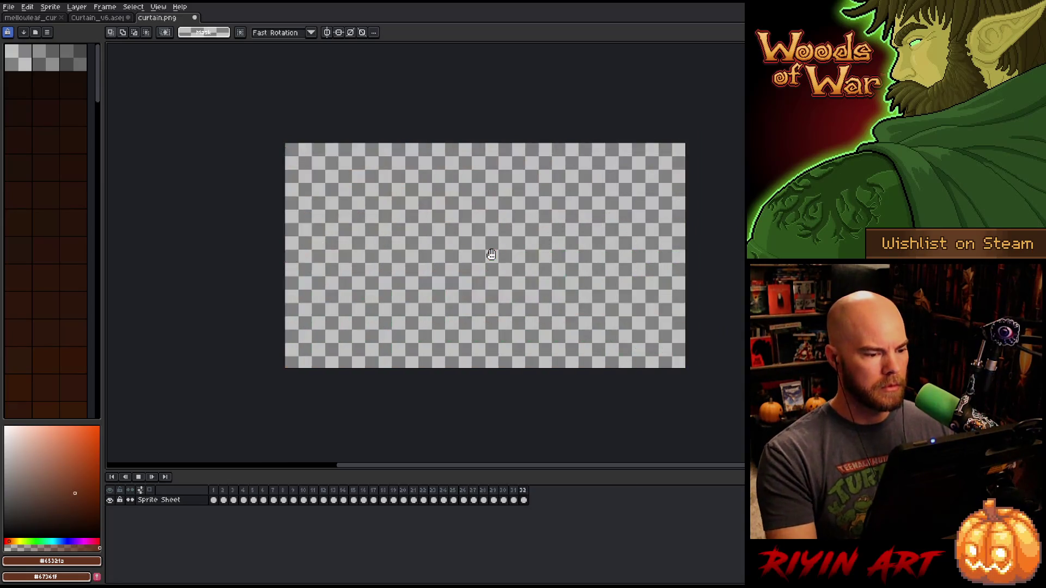
{"action": "key", "text": "Return"}
{"action": "scroll", "coordinate": [491, 254], "scroll_direction": "up", "scroll_amount": 1}
{"action": "key", "text": "Return"}
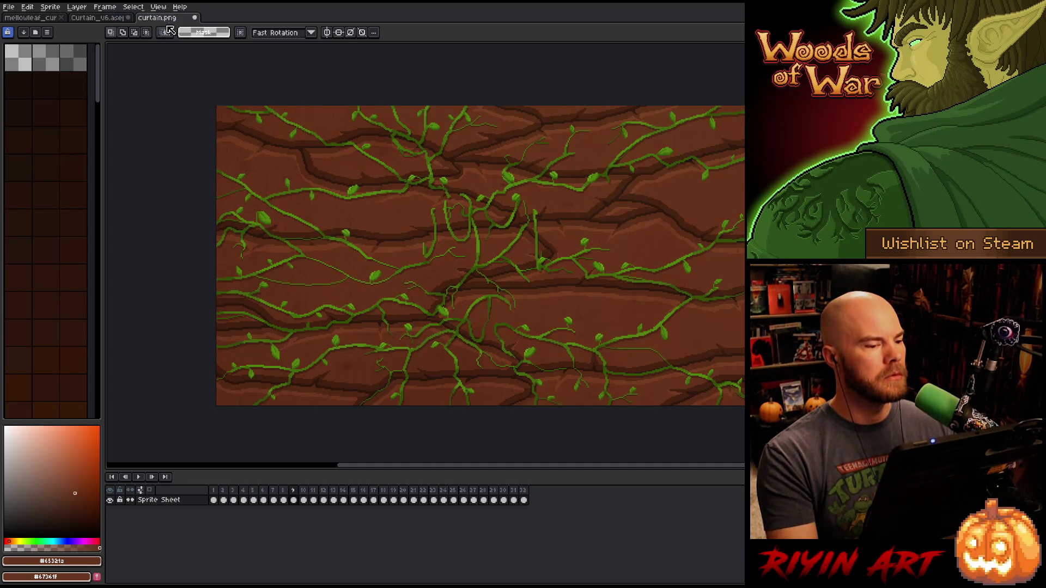
{"action": "left_click", "coordinate": [194, 18]}
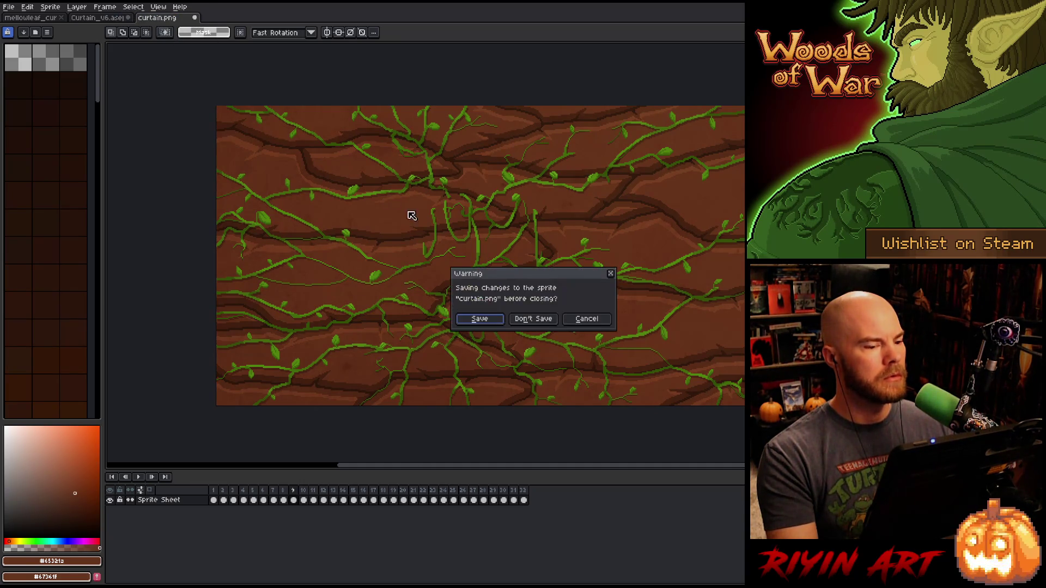
{"action": "left_click", "coordinate": [533, 318]}
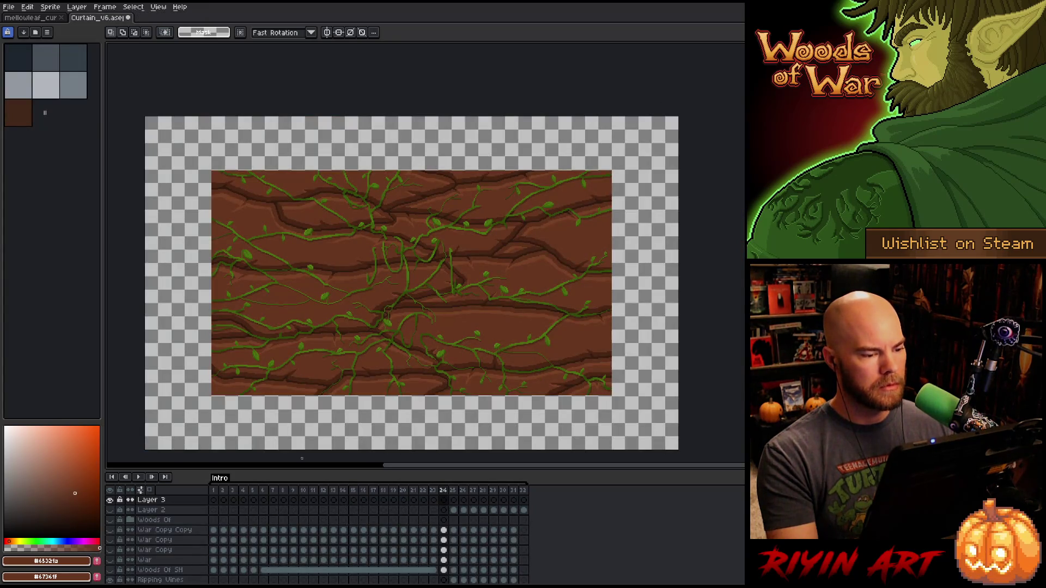
- Move to frame 22 where the vines show and select the War Copy Copy cel
{"action": "scroll", "coordinate": [341, 323], "scroll_direction": "down", "scroll_amount": 3}
{"action": "scroll", "coordinate": [411, 317], "scroll_direction": "up", "scroll_amount": 3}
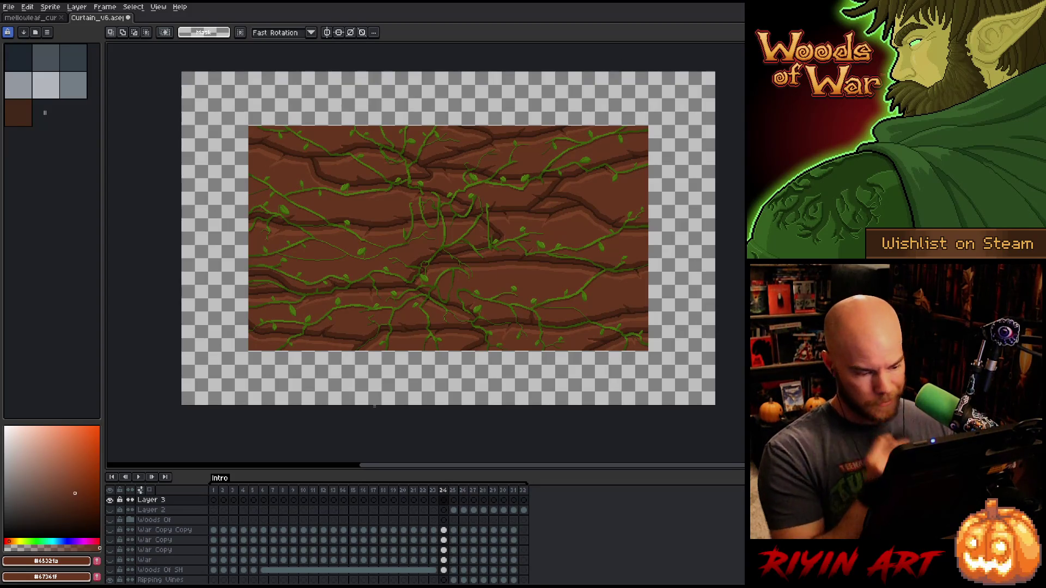
{"action": "left_click", "coordinate": [214, 493]}
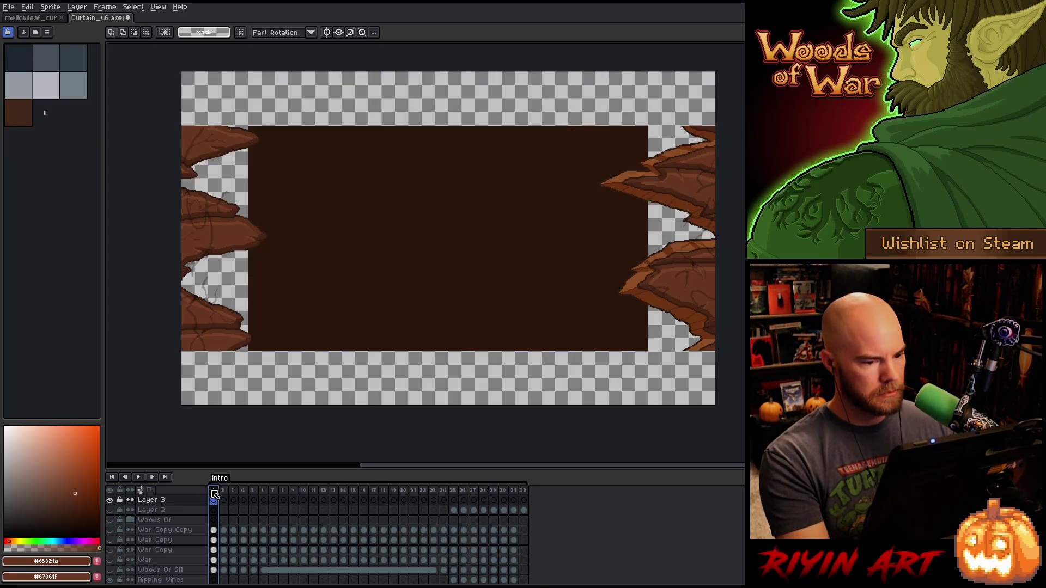
{"action": "mouse_move", "coordinate": [214, 493]}
{"action": "left_mouse_down"}
{"action": "mouse_move", "coordinate": [525, 491]}
{"action": "mouse_move", "coordinate": [415, 485]}
{"action": "left_mouse_up"}
{"action": "left_click", "coordinate": [415, 531]}
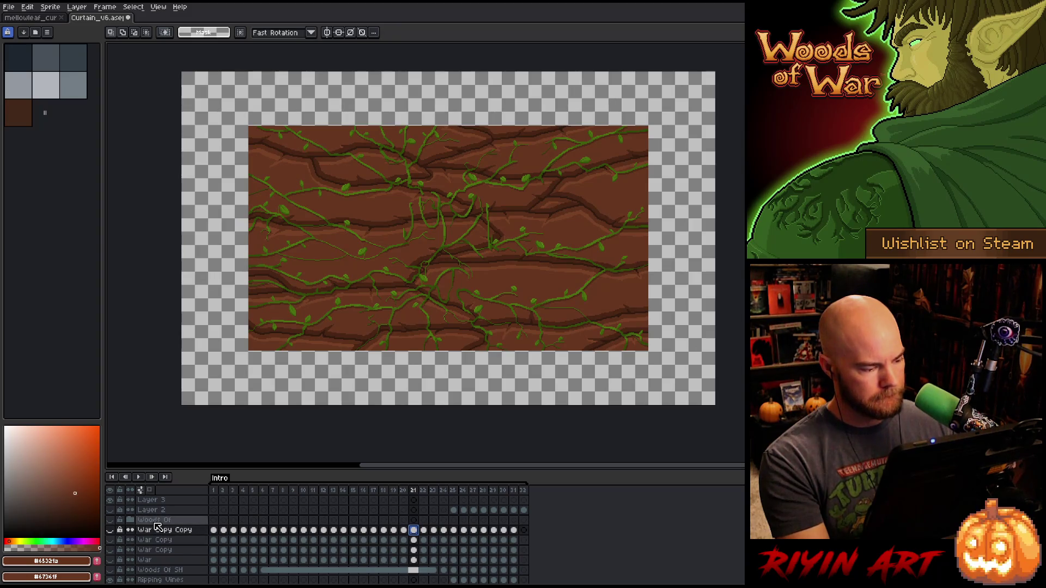
- Delete the layers from Woods Of through Woods Of 5H, including the War copies
{"action": "scroll", "coordinate": [158, 527], "scroll_direction": "down", "scroll_amount": 2}
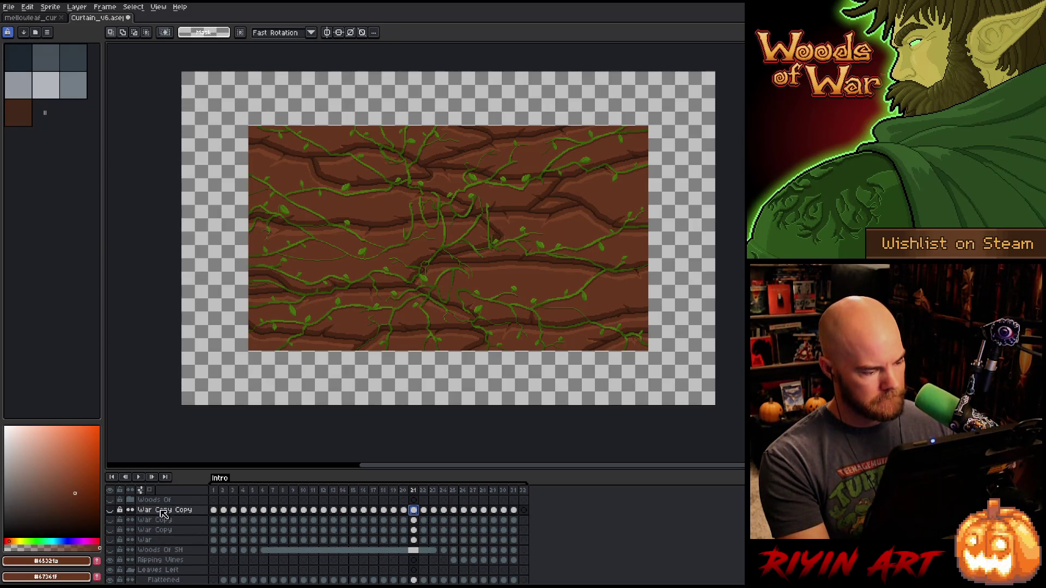
{"action": "scroll", "coordinate": [164, 504], "scroll_direction": "up", "scroll_amount": 1}
{"action": "left_click", "coordinate": [165, 514]}
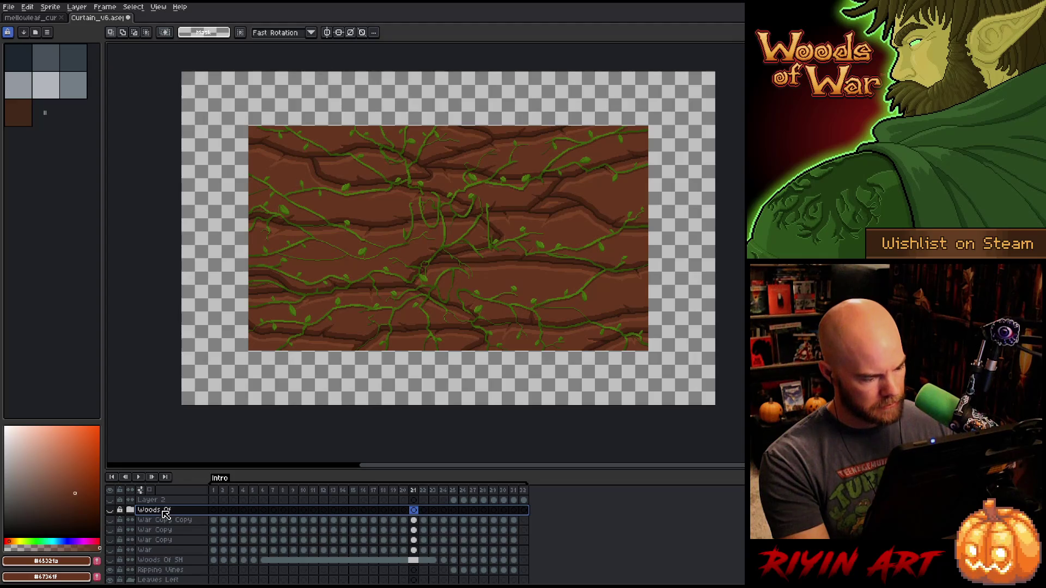
{"action": "left_click_drag", "start_coordinate": [166, 514], "coordinate": [167, 563]}
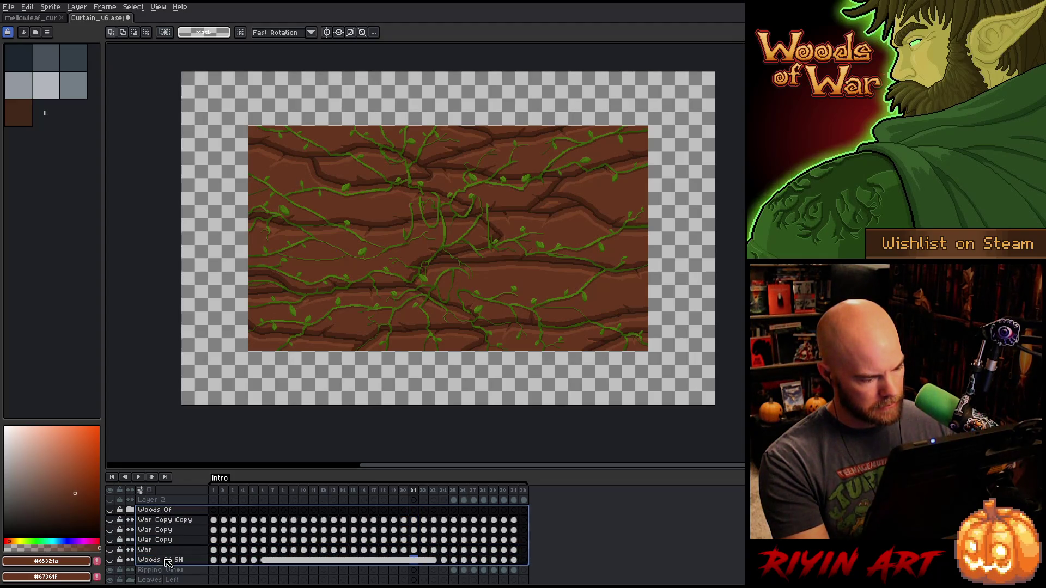
{"action": "right_click", "coordinate": [167, 563]}
{"action": "left_click", "coordinate": [180, 542]}
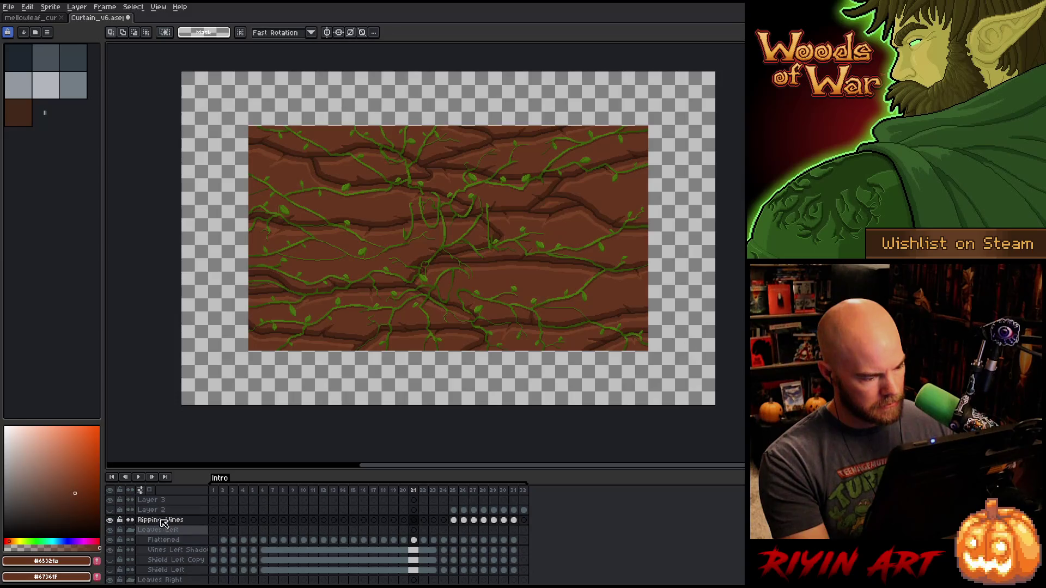
- Collapse the Leaves Left and Leaves Right groups
{"action": "left_click", "coordinate": [131, 532]}
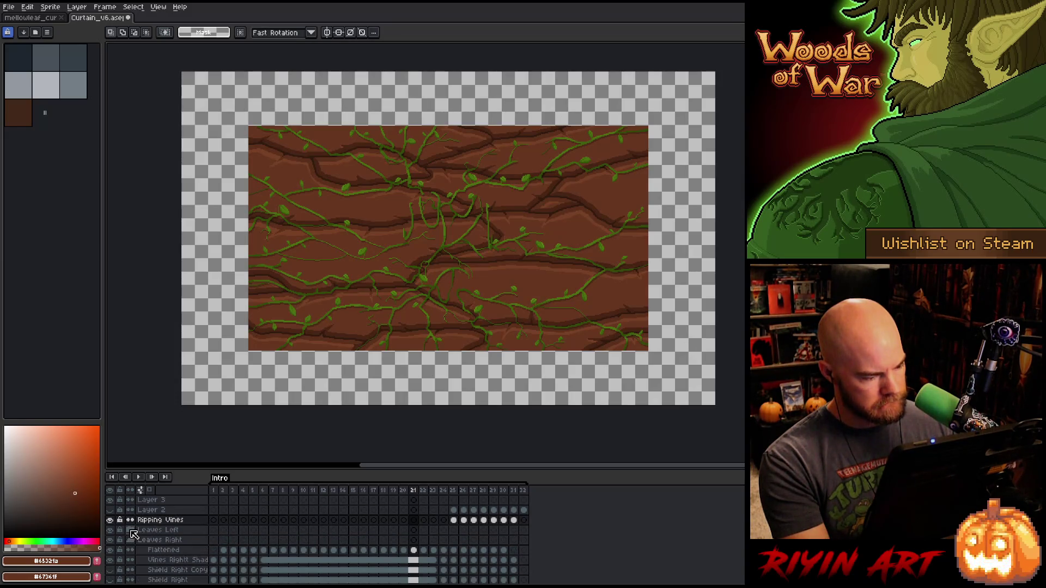
{"action": "left_click", "coordinate": [133, 540]}
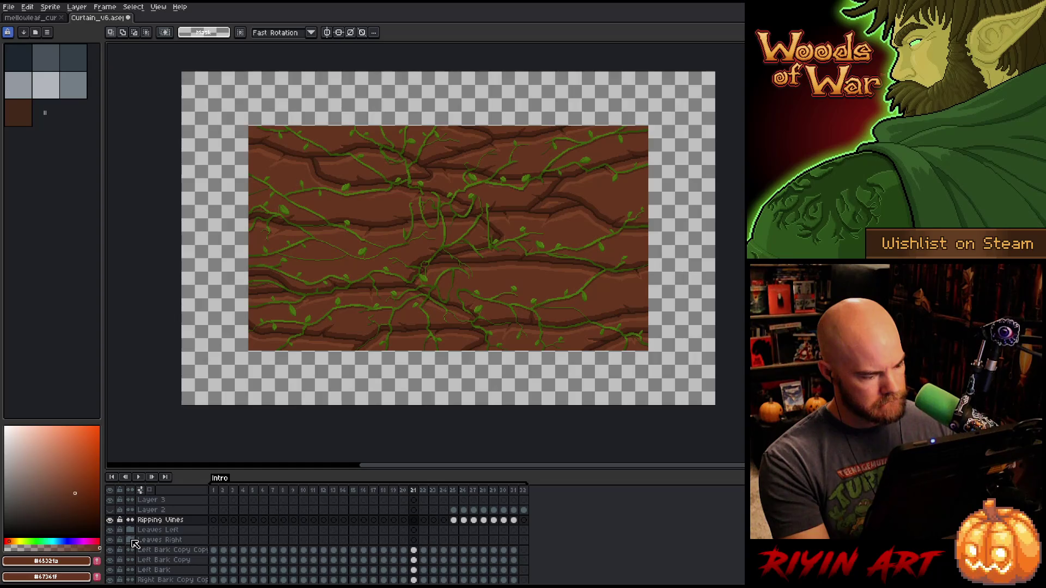
{"action": "scroll", "coordinate": [147, 549], "scroll_direction": "down", "scroll_amount": 2}
{"action": "scroll", "coordinate": [158, 555], "scroll_direction": "up", "scroll_amount": 2}
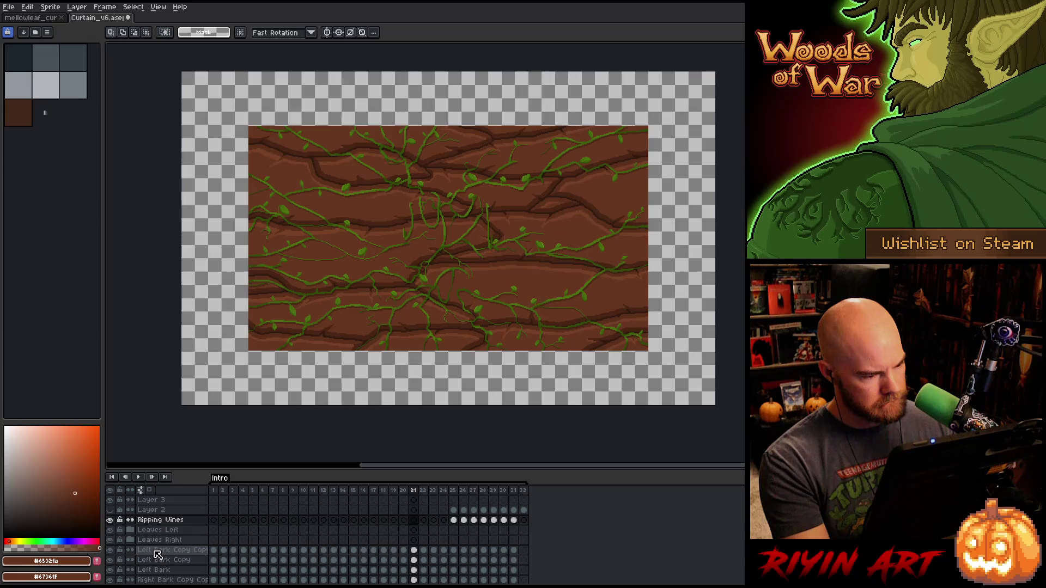
- Inspect Layer 2 on frame 26 by hiding and showing it
{"action": "left_click", "coordinate": [153, 510]}
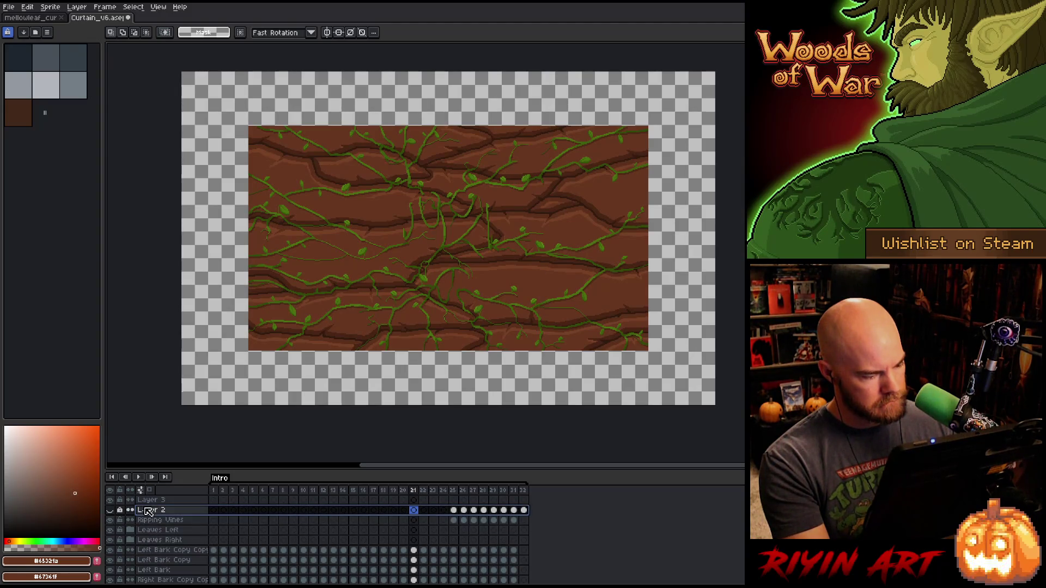
{"action": "left_click", "coordinate": [464, 490]}
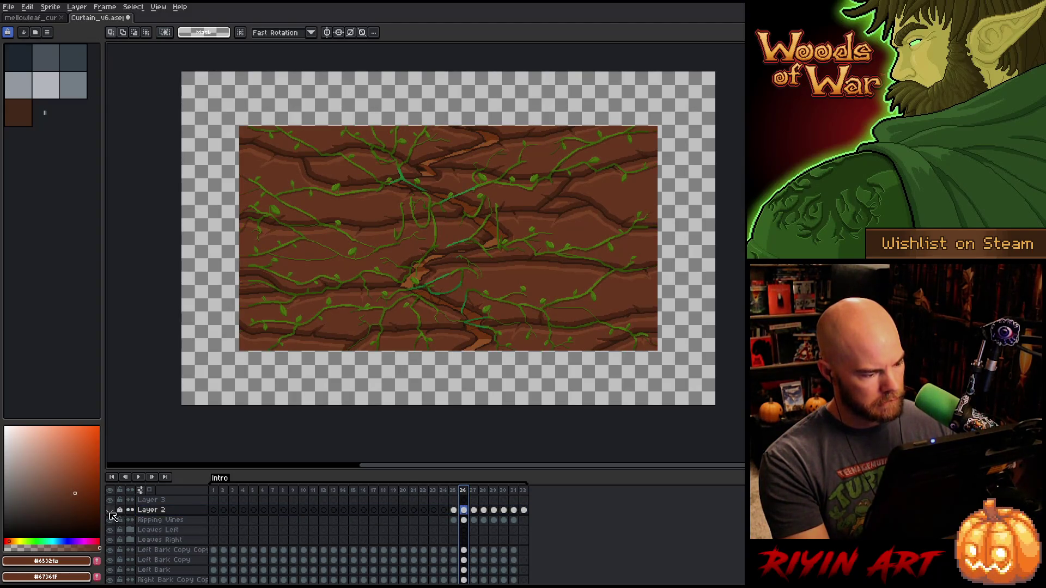
{"action": "left_click", "coordinate": [110, 511]}
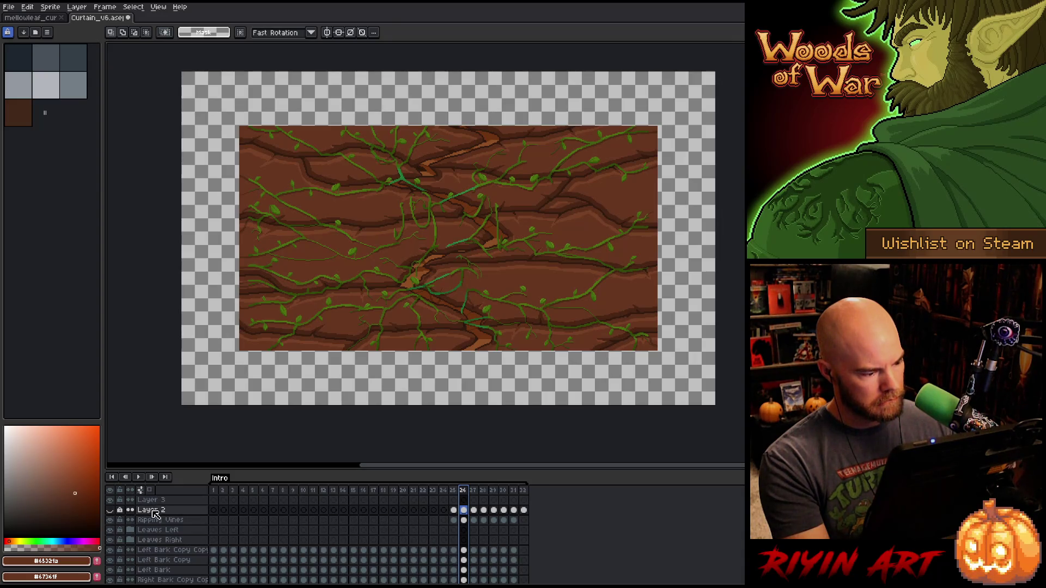
{"action": "left_click", "coordinate": [110, 511]}
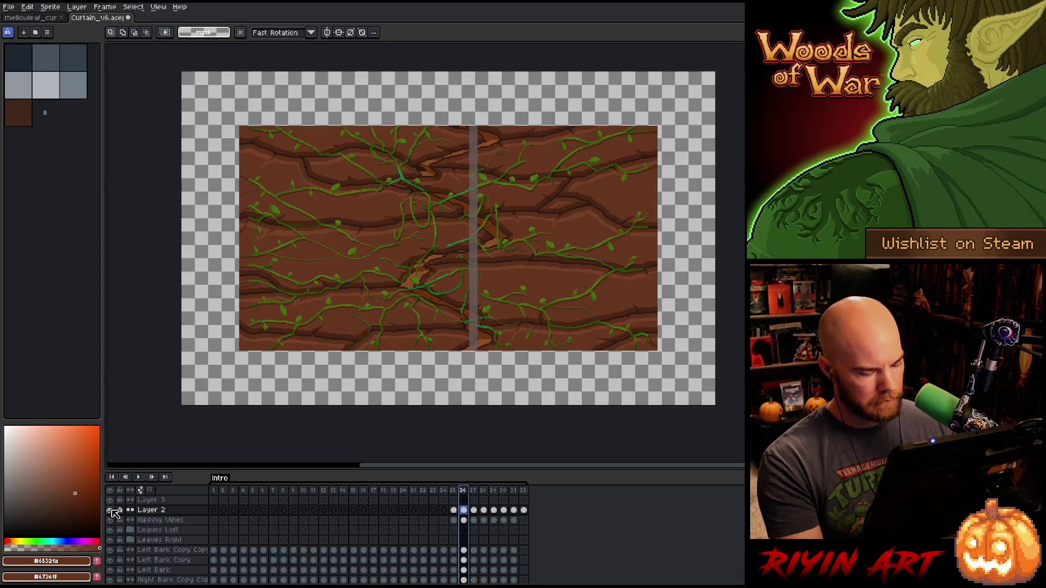
{"action": "key", "text": "Right"}
{"action": "key", "text": "Right"}
{"action": "key", "text": "Right"}
{"action": "key", "text": "Right"}
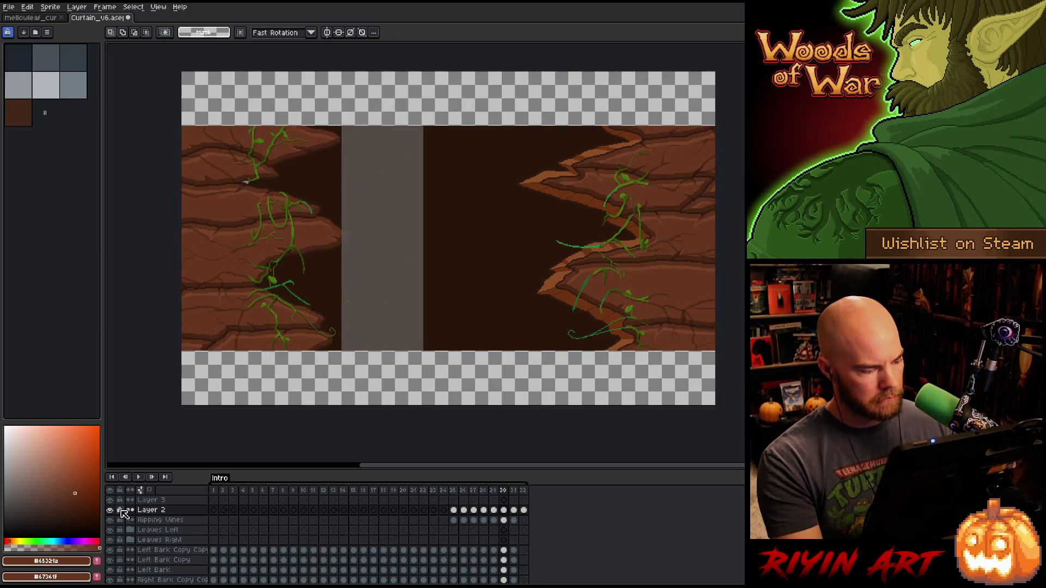
- Delete Layer 2, leaving Layer 3 selected directly above Ripping Vines
{"action": "right_click", "coordinate": [151, 515]}
{"action": "left_click", "coordinate": [163, 545]}
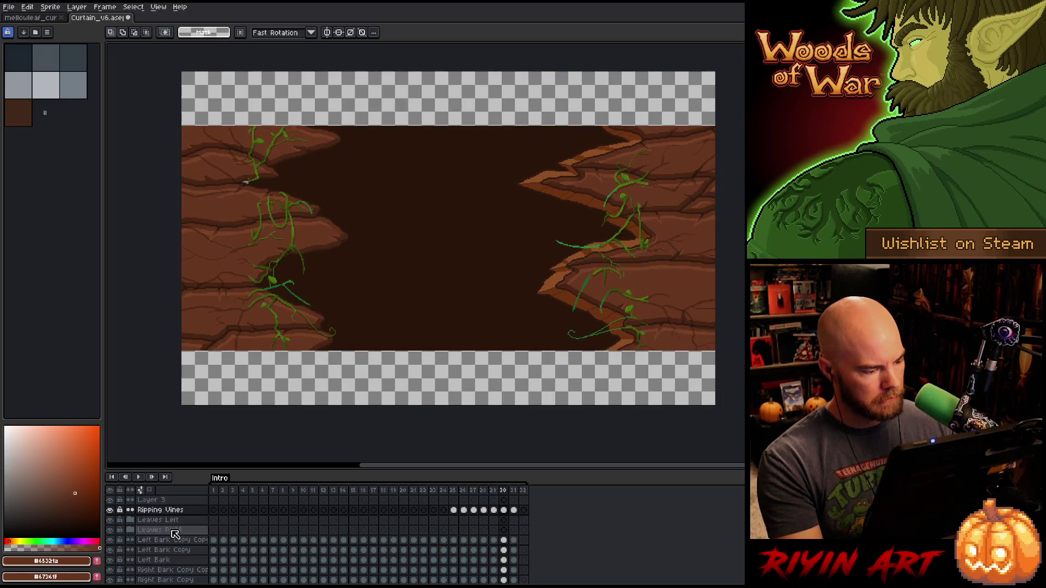
{"action": "left_click", "coordinate": [137, 500]}
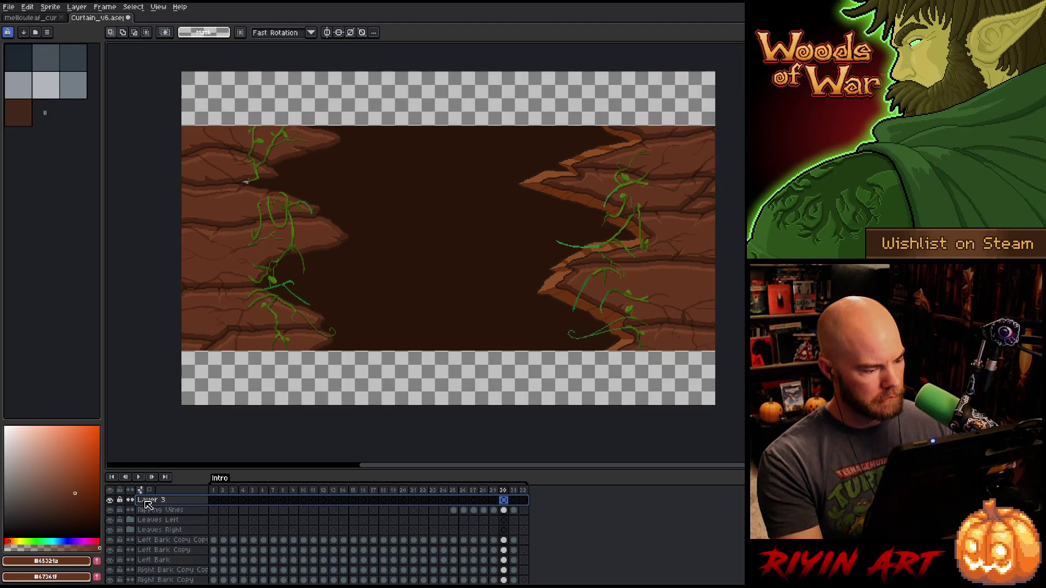
{"action": "left_click", "coordinate": [140, 511]}
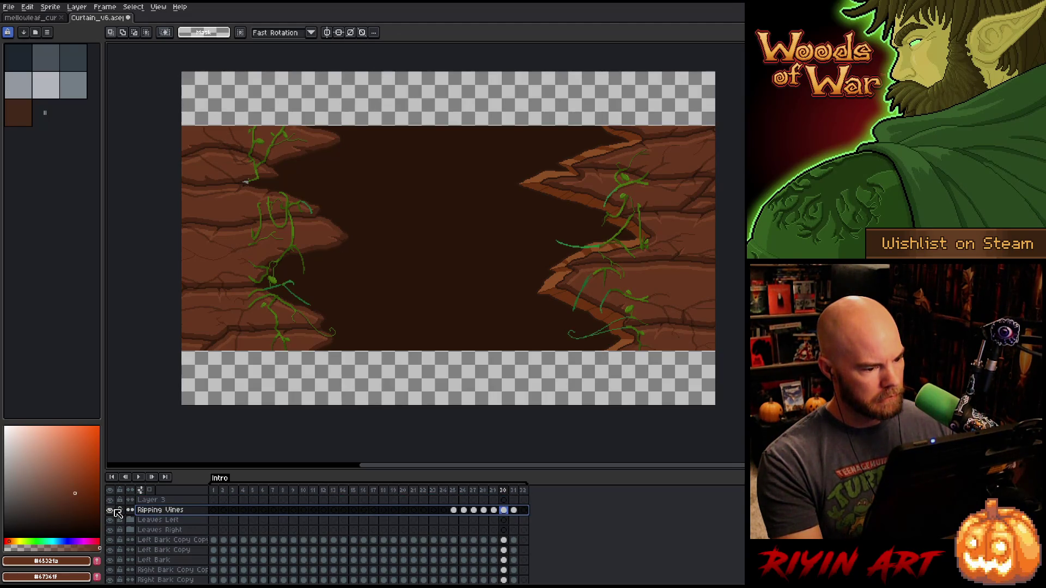
{"action": "left_click", "coordinate": [146, 500]}
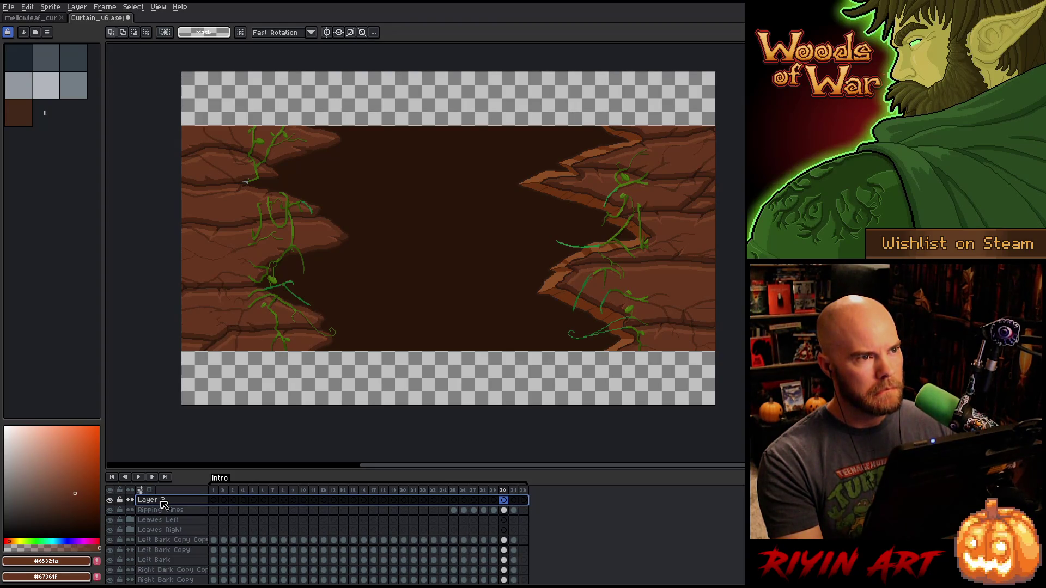
- Delete Layer 3, then eyedrop the dark brown #281509 from the canvas on frame 32
{"action": "right_click", "coordinate": [162, 502]}
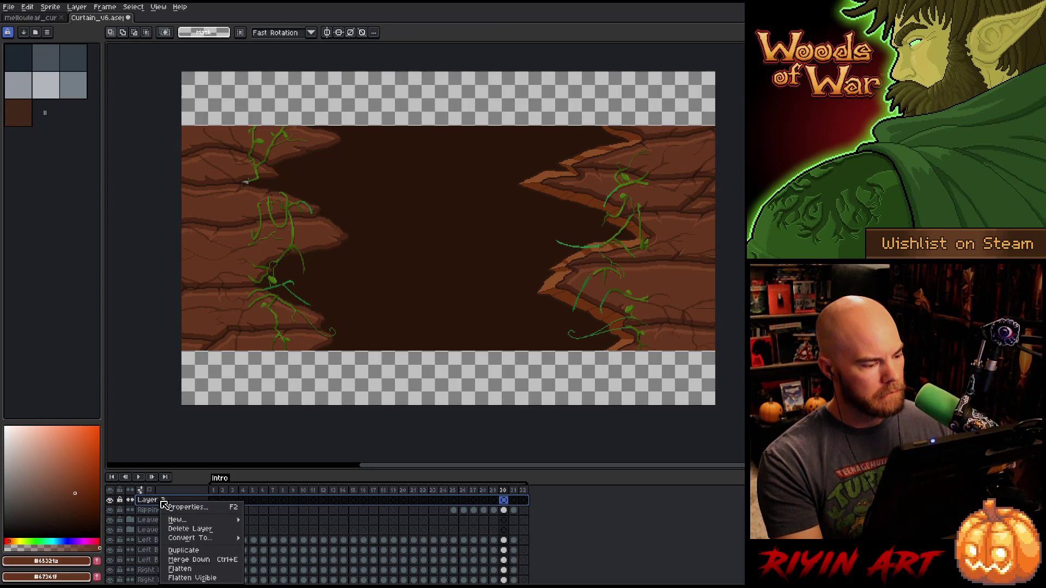
{"action": "left_click", "coordinate": [188, 529]}
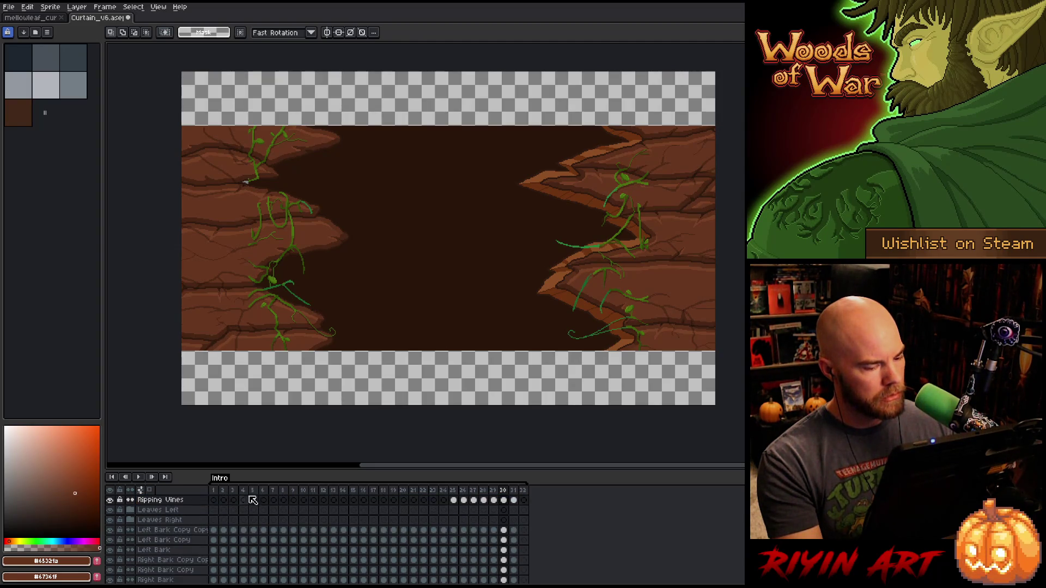
{"action": "left_click", "coordinate": [524, 500]}
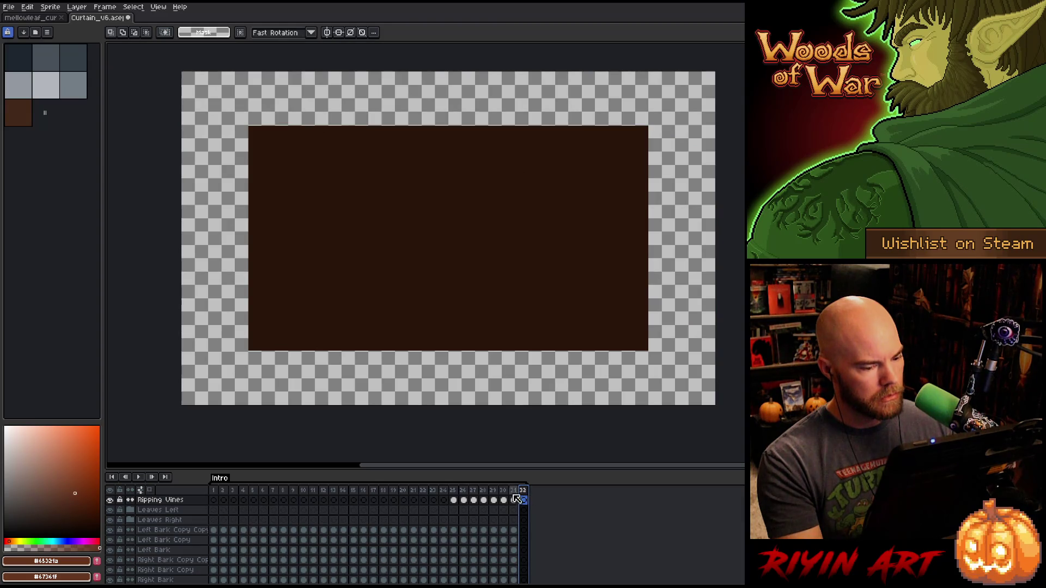
{"action": "scroll", "coordinate": [345, 539], "scroll_direction": "down", "scroll_amount": 2}
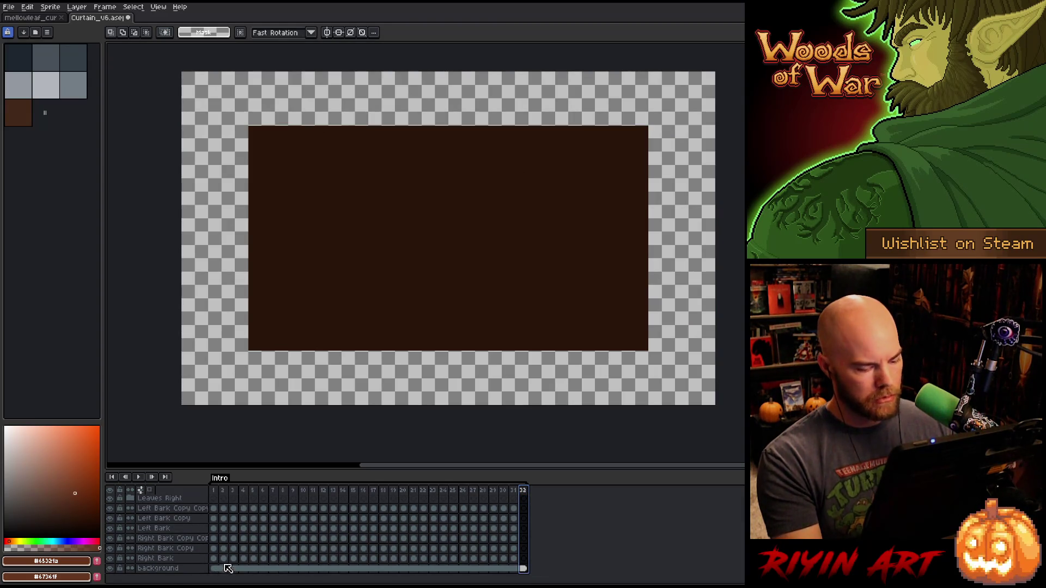
{"action": "key", "text": "i"}
{"action": "left_click", "coordinate": [378, 273]}
- Bucket-fill the transparent margins on frame 1 with dark brown and play the animation
{"action": "left_click", "coordinate": [214, 569]}
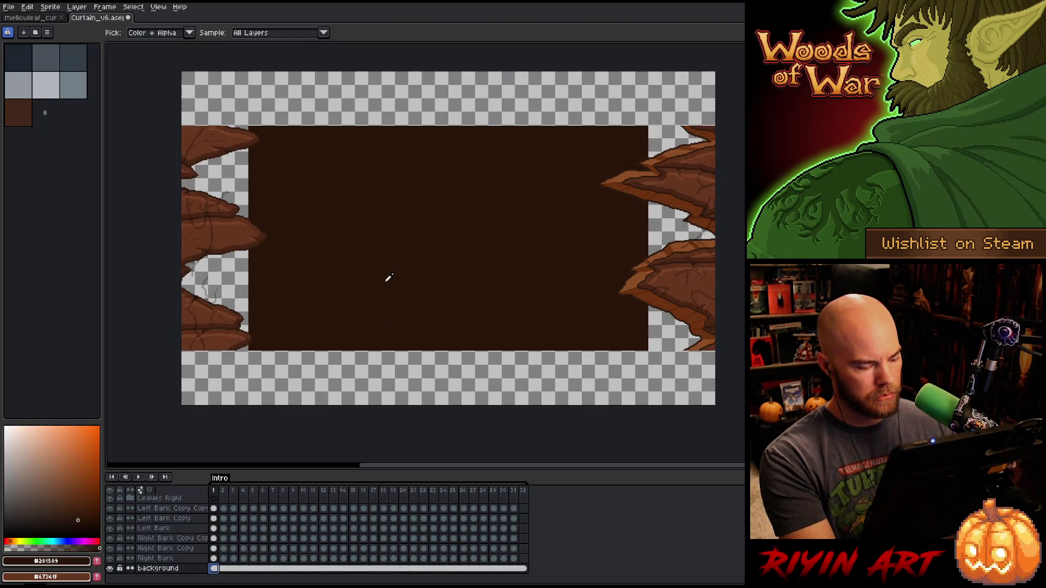
{"action": "key", "text": "g"}
{"action": "left_click", "coordinate": [399, 372]}
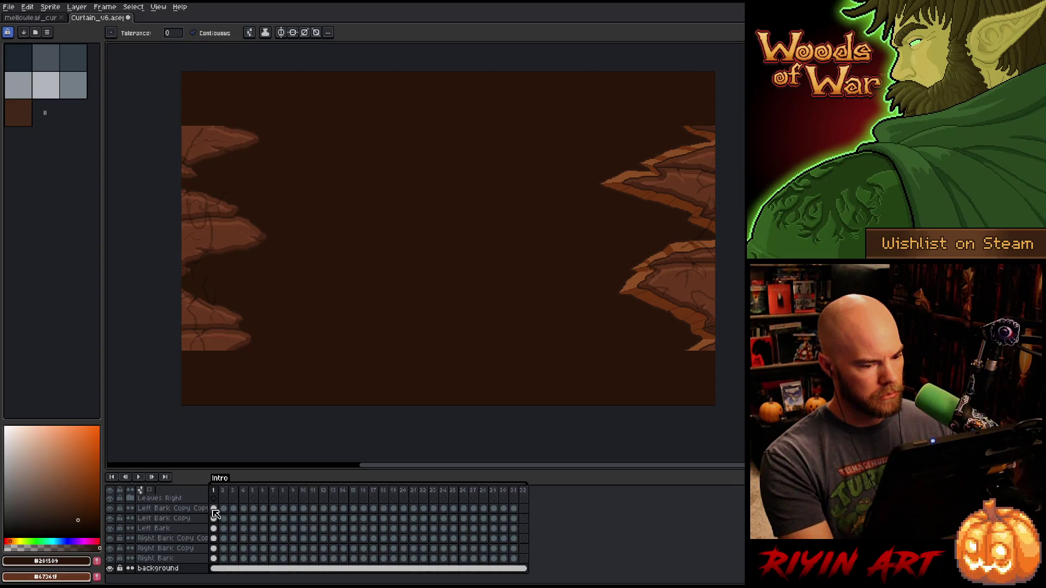
{"action": "left_click", "coordinate": [217, 490]}
{"action": "key", "text": "Return"}
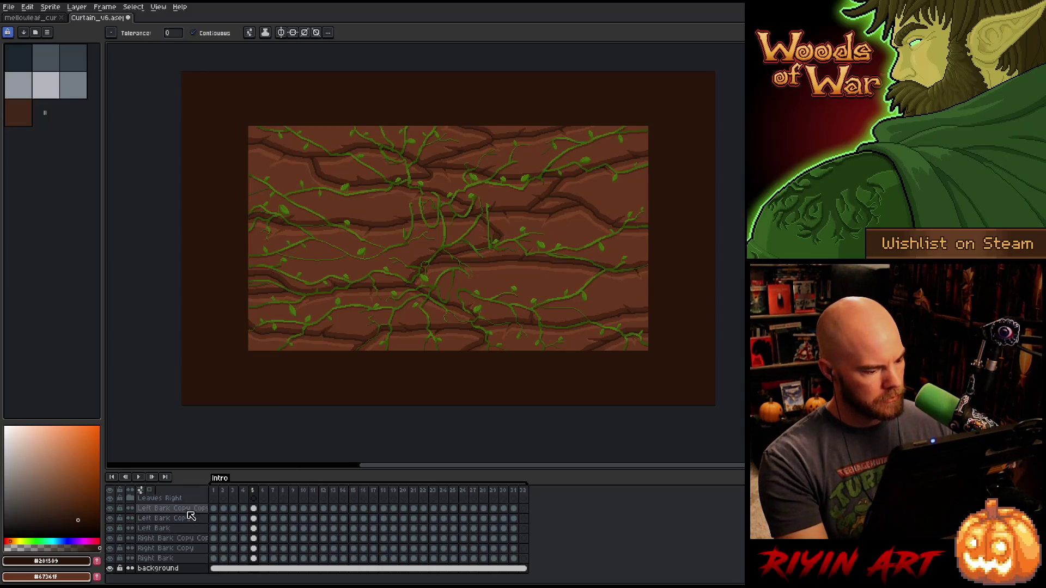
{"action": "left_click", "coordinate": [169, 509]}
{"action": "left_click", "coordinate": [110, 508]}
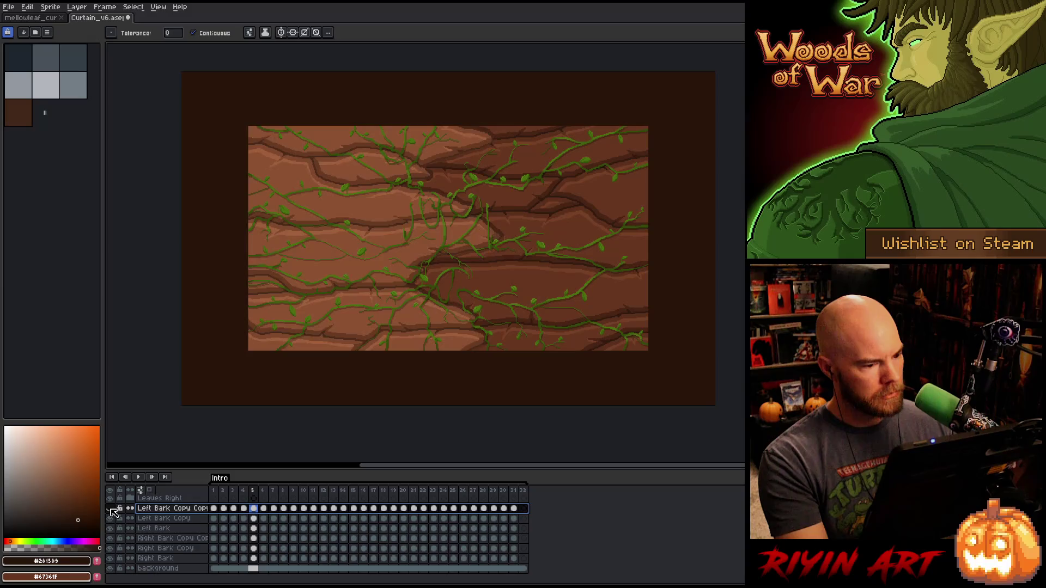
{"action": "left_click", "coordinate": [110, 508]}
{"action": "left_click", "coordinate": [110, 508]}
{"action": "left_click", "coordinate": [110, 509]}
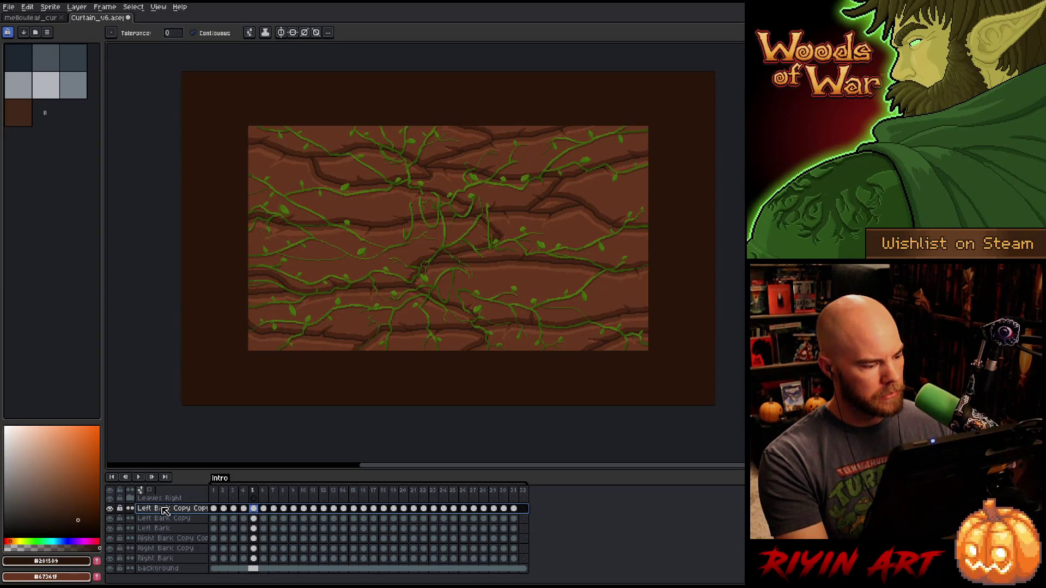
{"action": "scroll", "coordinate": [169, 516], "scroll_direction": "up", "scroll_amount": 2}
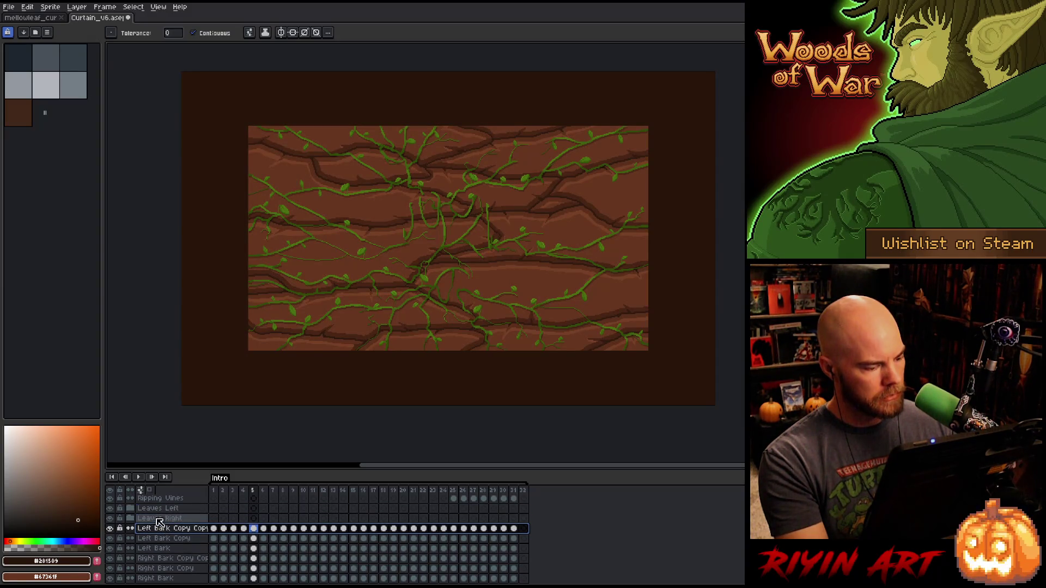
{"action": "left_click", "coordinate": [110, 518]}
{"action": "left_click", "coordinate": [110, 519]}
{"action": "left_click", "coordinate": [111, 519]}
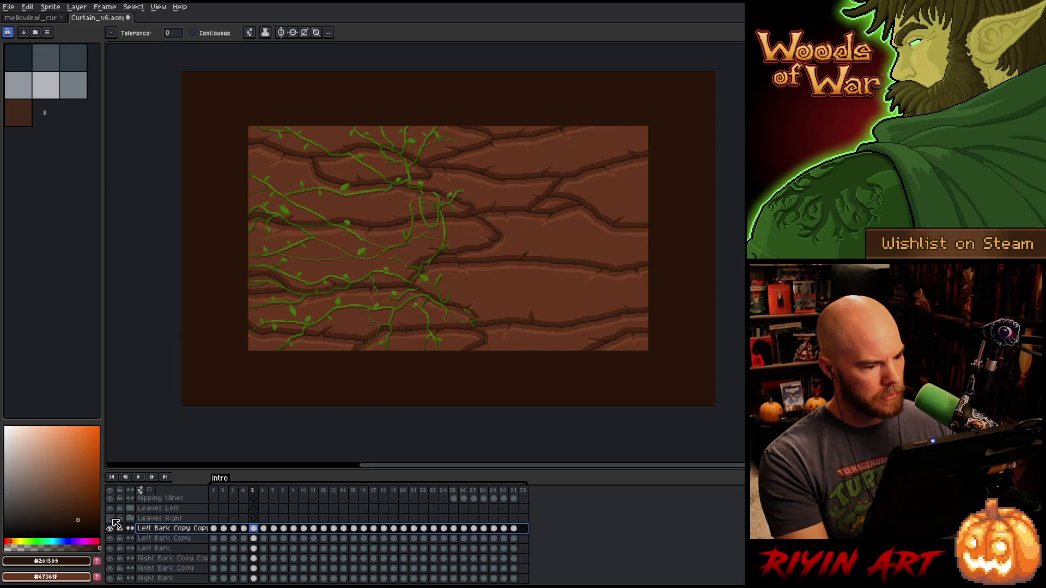
{"action": "left_click", "coordinate": [111, 519]}
{"action": "left_click", "coordinate": [111, 509]}
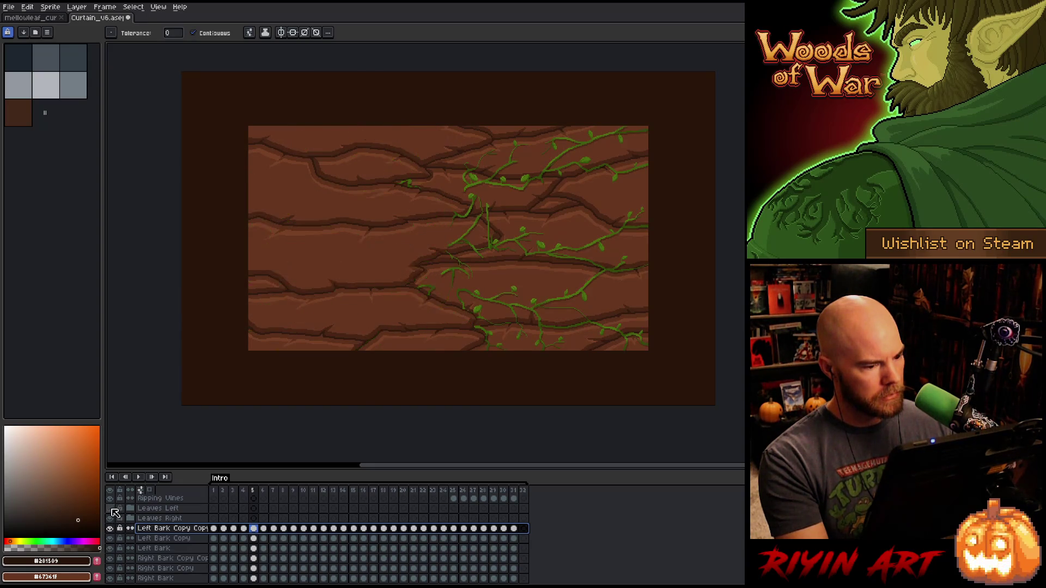
{"action": "left_click", "coordinate": [111, 509]}
{"action": "left_click", "coordinate": [111, 509]}
{"action": "left_click", "coordinate": [111, 509]}
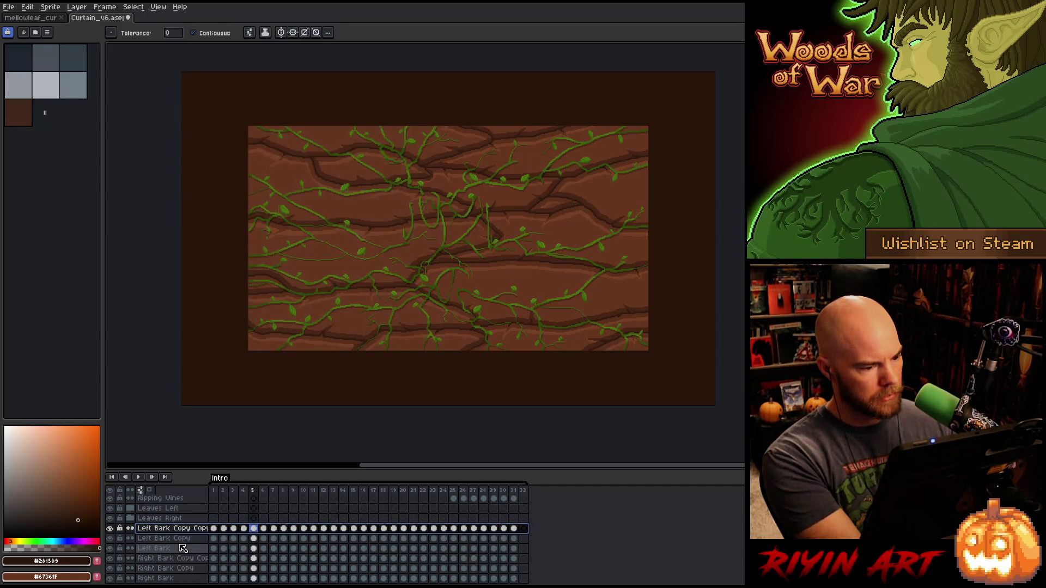
{"action": "left_click", "coordinate": [174, 548]}
{"action": "left_click", "coordinate": [169, 541]}
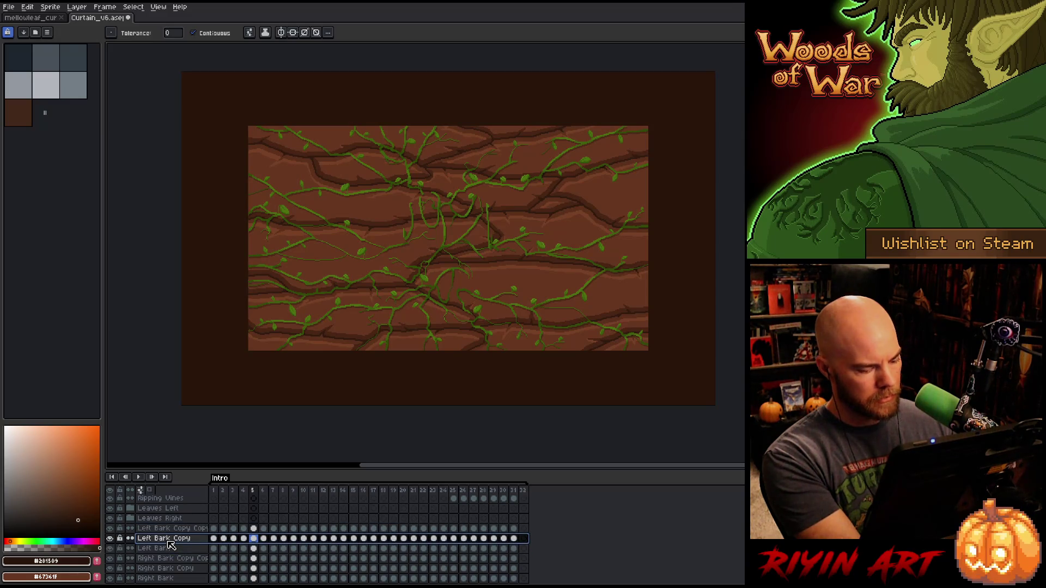
{"action": "key", "text": "ctrl+e"}
{"action": "left_click", "coordinate": [166, 531]}
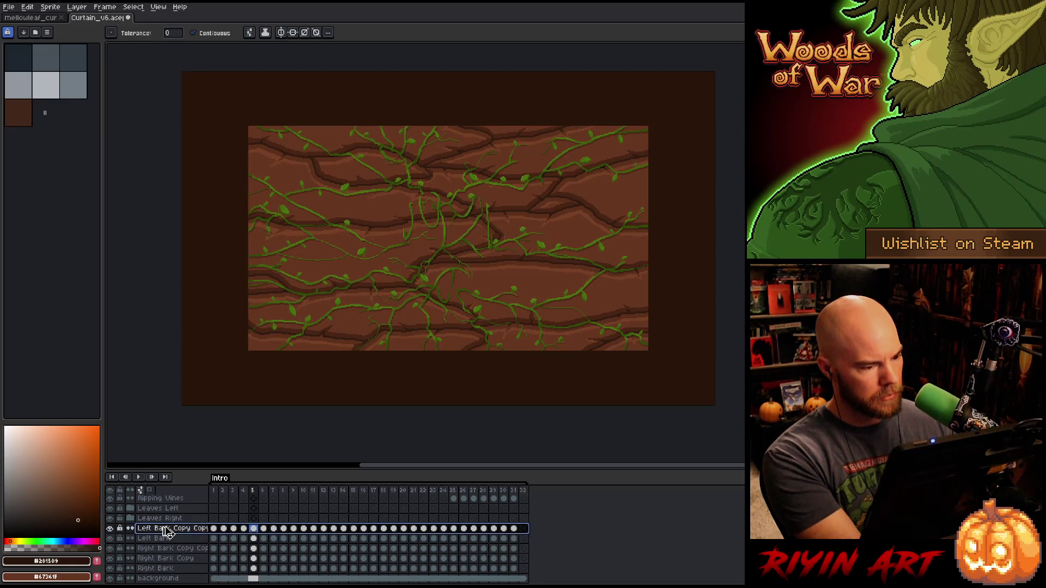
{"action": "key", "text": "ctrl+e"}
{"action": "left_click", "coordinate": [174, 550]}
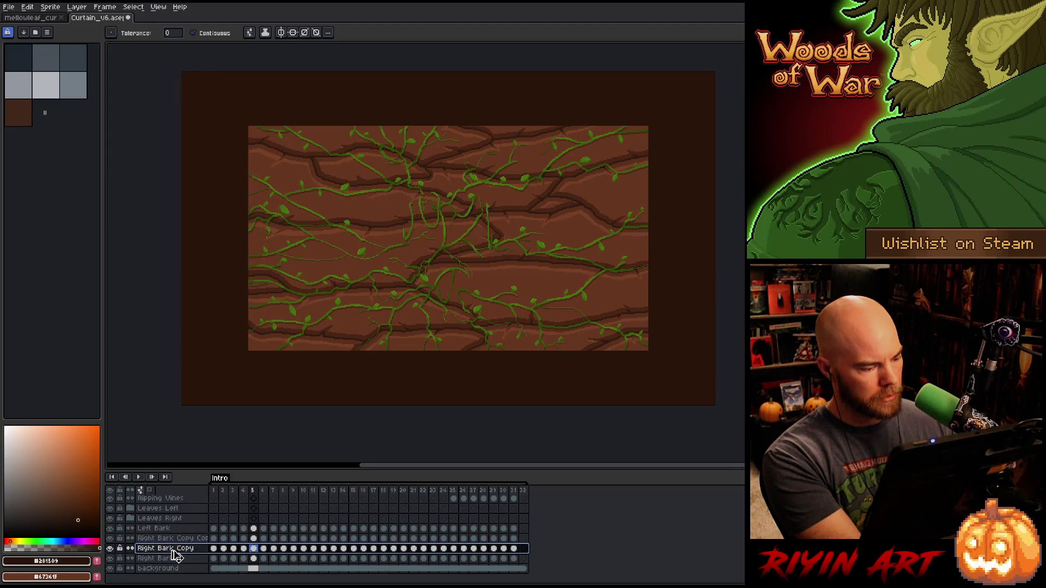
{"action": "key", "text": "ctrl+e"}
{"action": "left_click", "coordinate": [170, 539]}
{"action": "key", "text": "ctrl+e"}
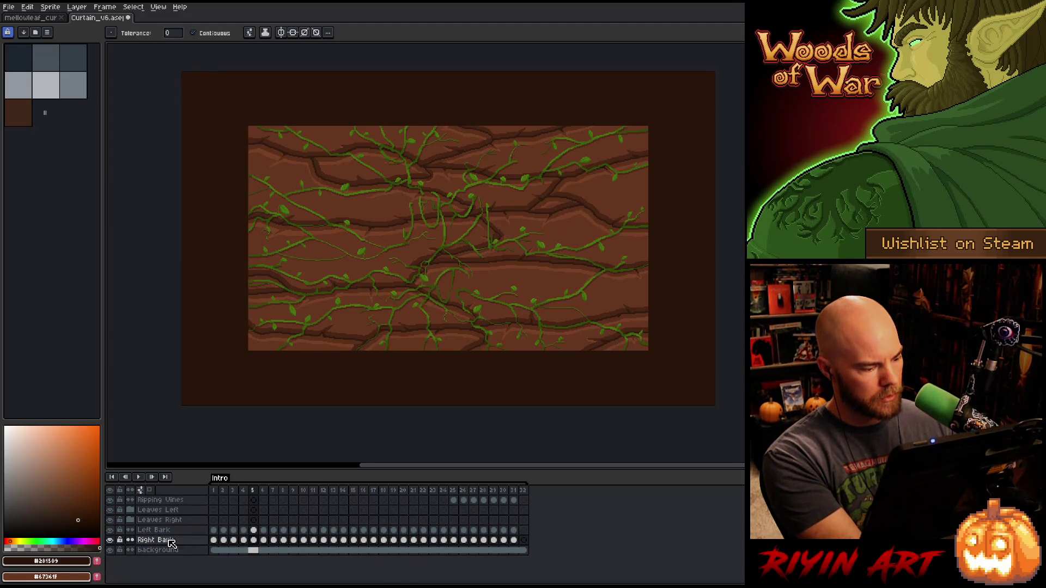
{"action": "left_click", "coordinate": [110, 541]}
{"action": "left_click", "coordinate": [110, 541]}
{"action": "left_click", "coordinate": [110, 541]}
{"action": "left_click", "coordinate": [110, 541]}
{"action": "left_click", "coordinate": [110, 541]}
{"action": "left_click", "coordinate": [110, 541]}
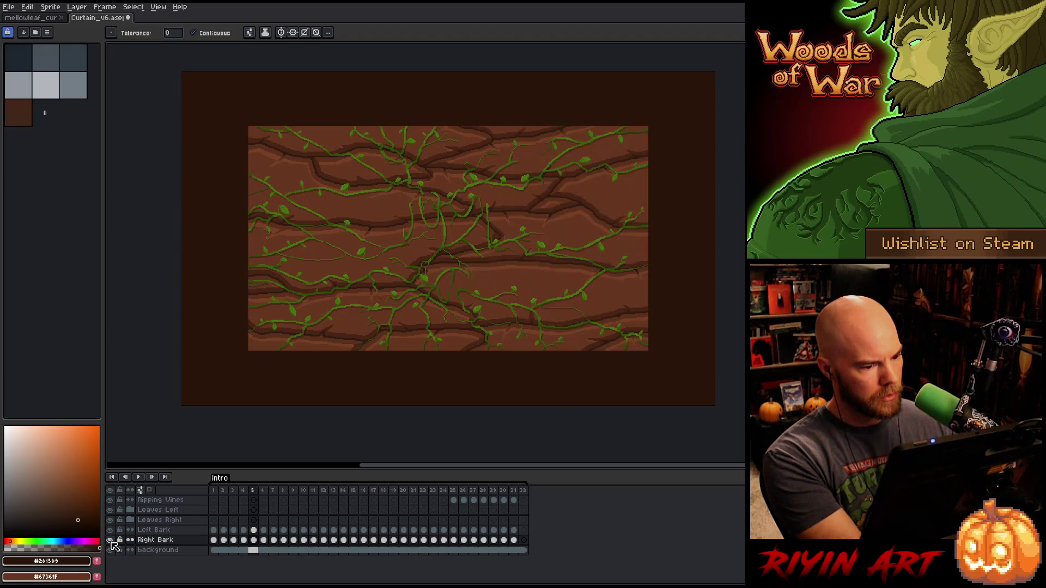
{"action": "left_click", "coordinate": [110, 533]}
{"action": "left_click", "coordinate": [110, 533]}
{"action": "left_click", "coordinate": [110, 532]}
{"action": "left_click", "coordinate": [110, 533]}
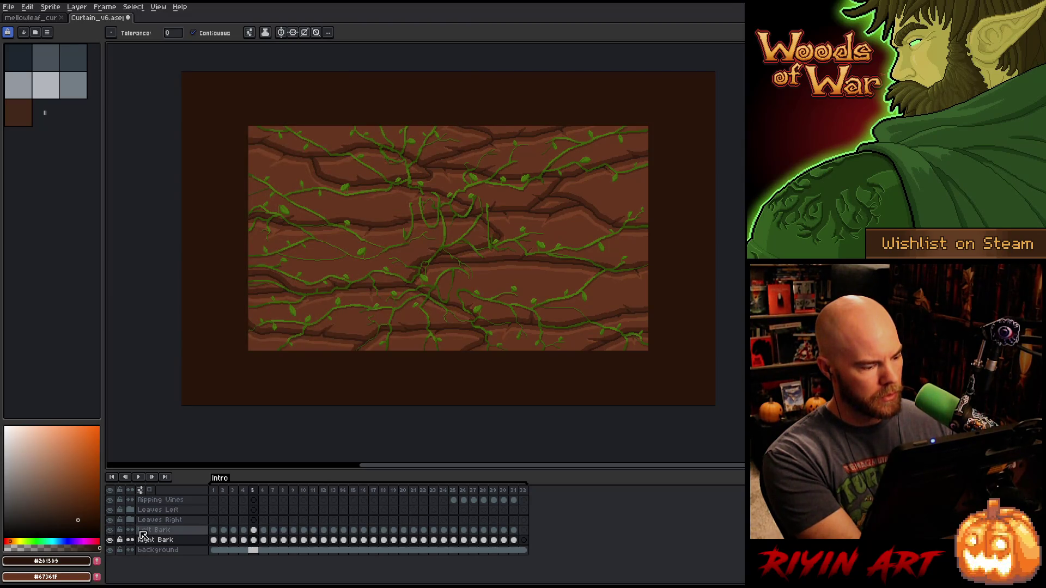
{"action": "left_click", "coordinate": [131, 521]}
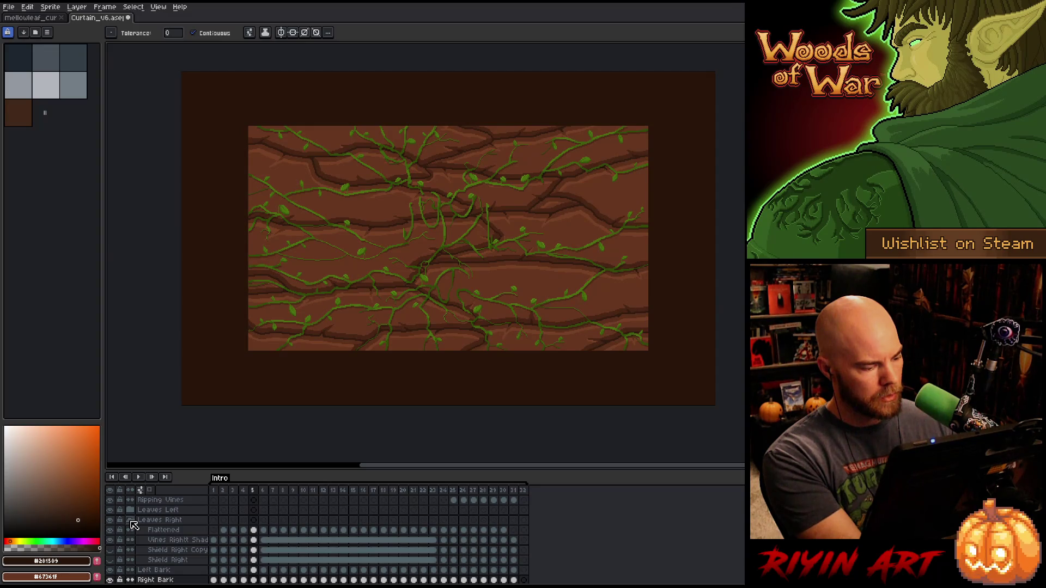
{"action": "left_click", "coordinate": [131, 521]}
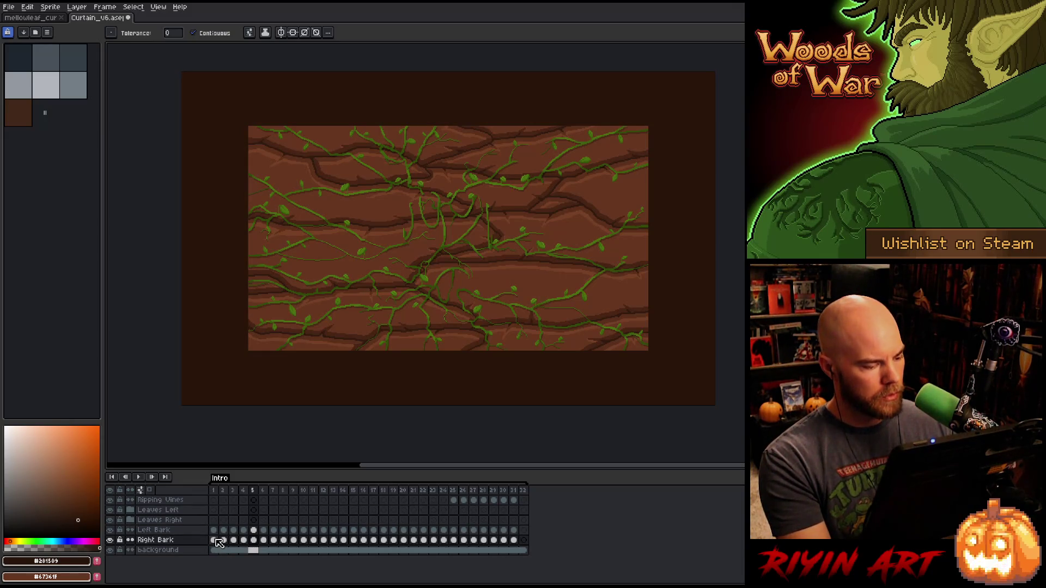
{"action": "left_click", "coordinate": [255, 531]}
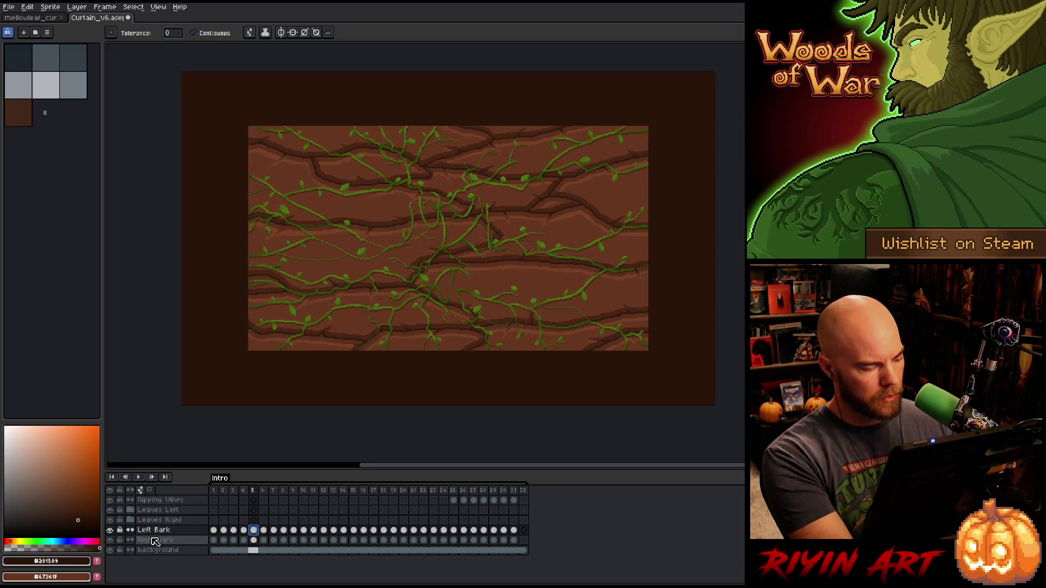
- Add a new empty layer directly above Left Bark
{"action": "left_click", "coordinate": [155, 539]}
{"action": "key", "text": "shift+n"}
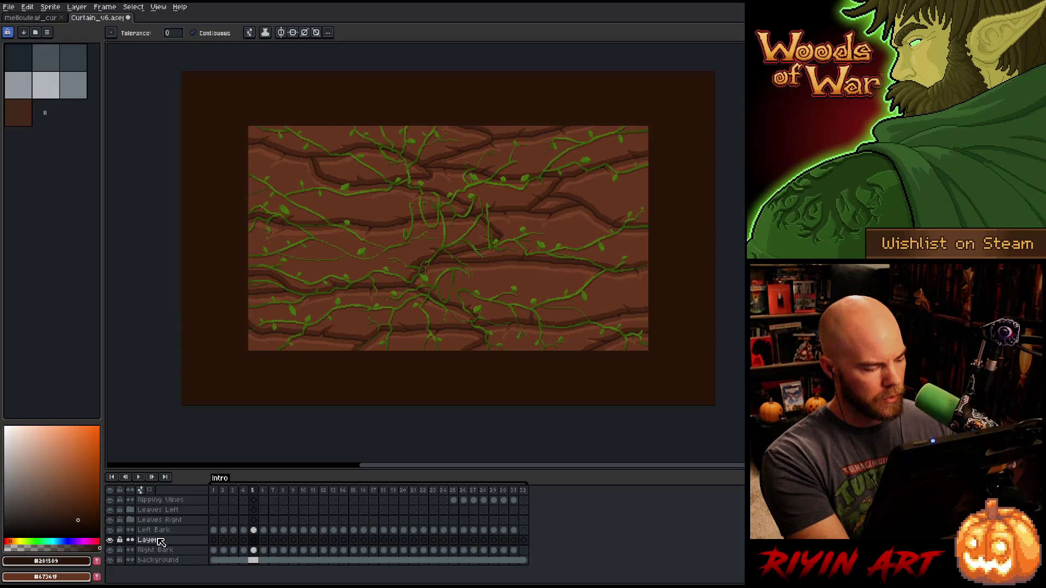
{"action": "key", "text": "ctrl+z"}
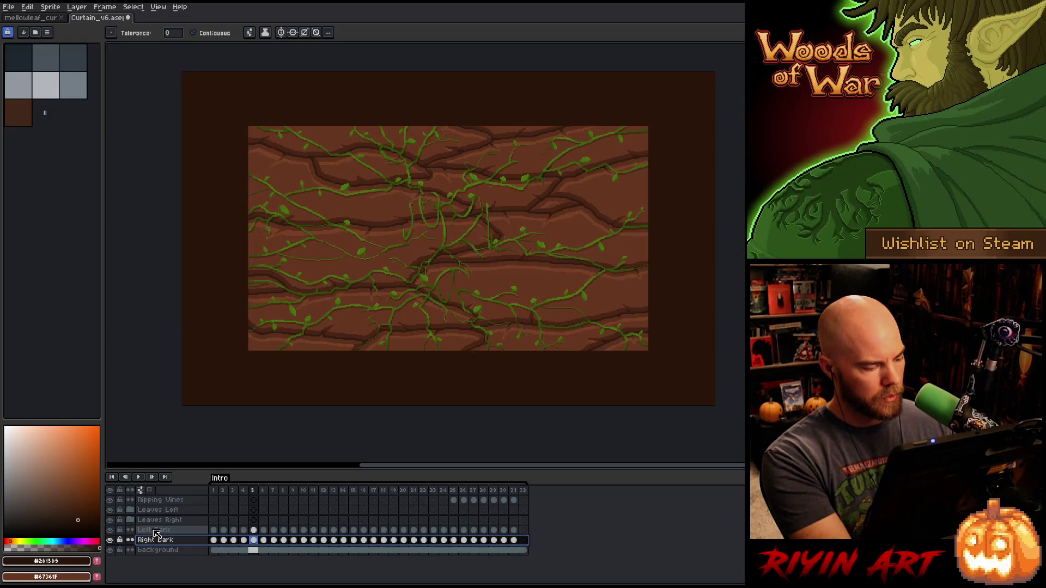
{"action": "left_click", "coordinate": [157, 531]}
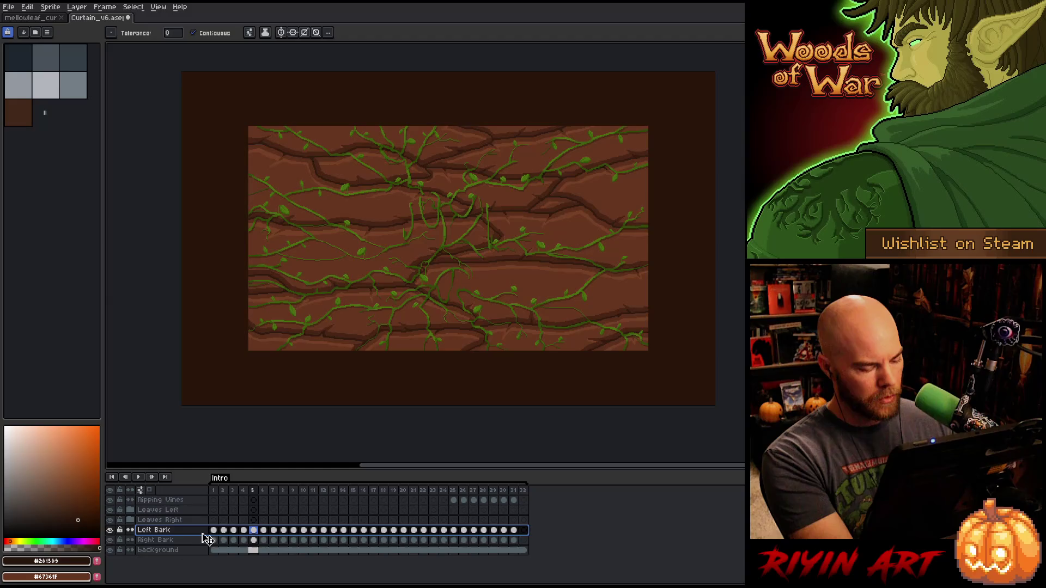
{"action": "key", "text": "shift+n"}
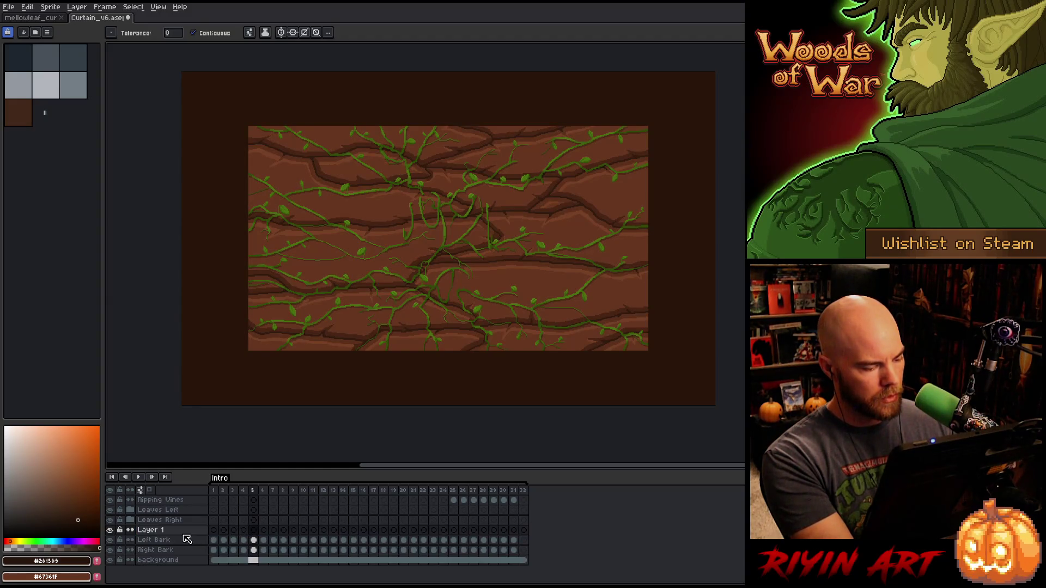
- Rename the new layer to 'Left Bark Ext'
{"action": "left_click", "coordinate": [253, 540]}
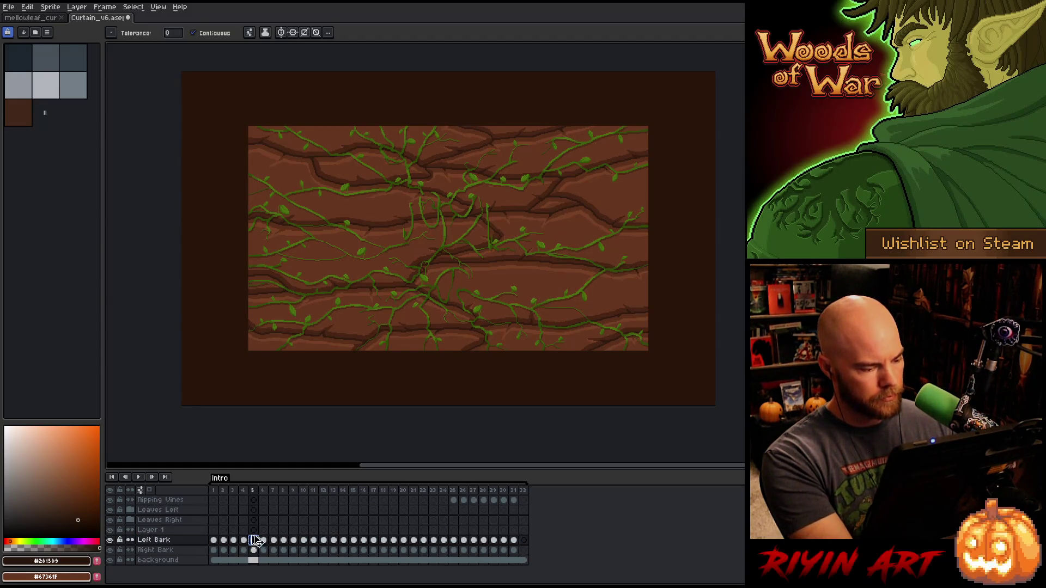
{"action": "left_click", "coordinate": [254, 531]}
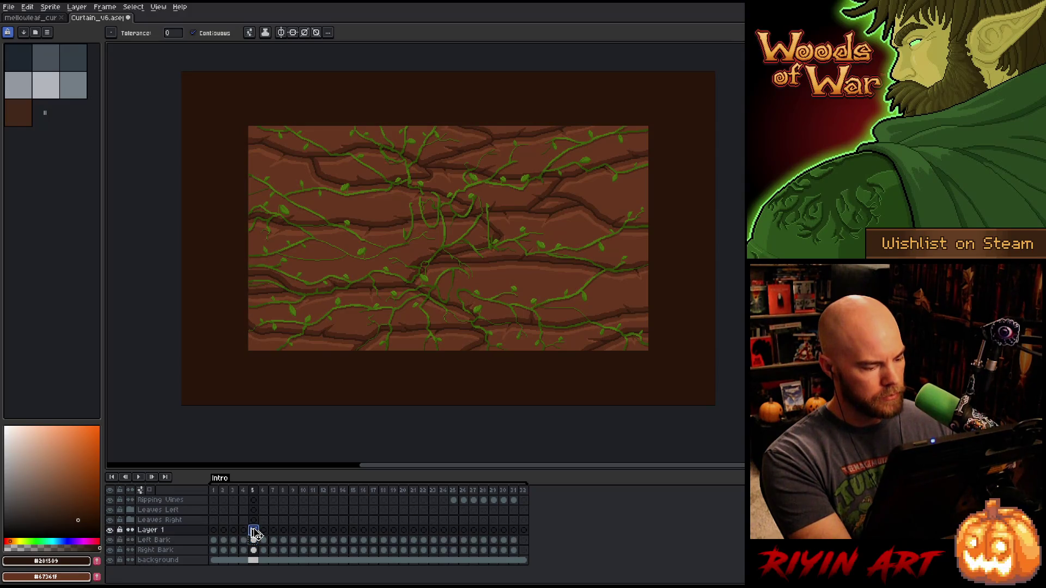
{"action": "left_click", "coordinate": [110, 531], "text": "alt"}
{"action": "left_click", "coordinate": [110, 531], "text": "alt"}
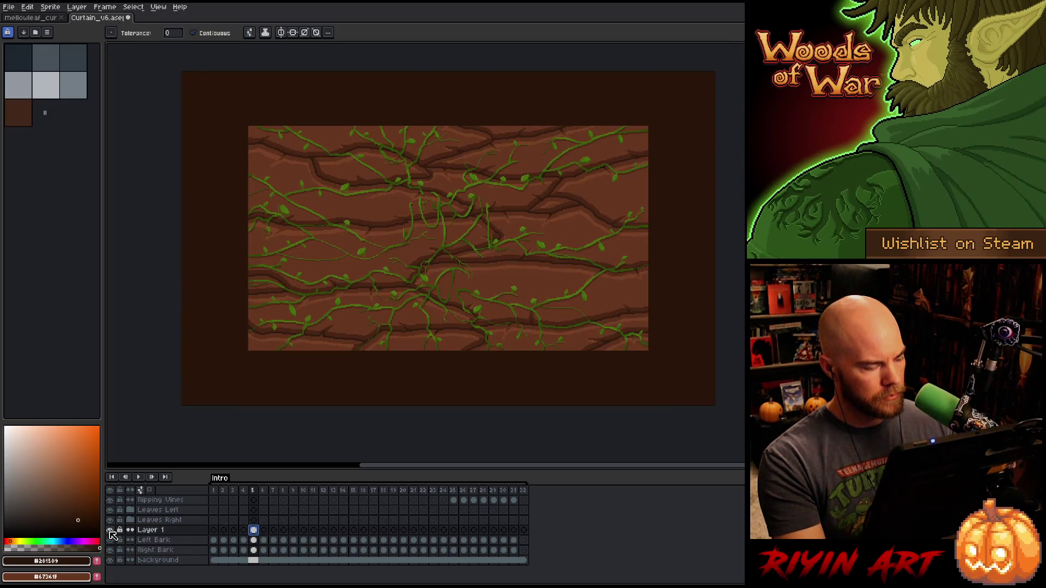
{"action": "double_click", "coordinate": [161, 532]}
{"action": "type", "text": "L"}
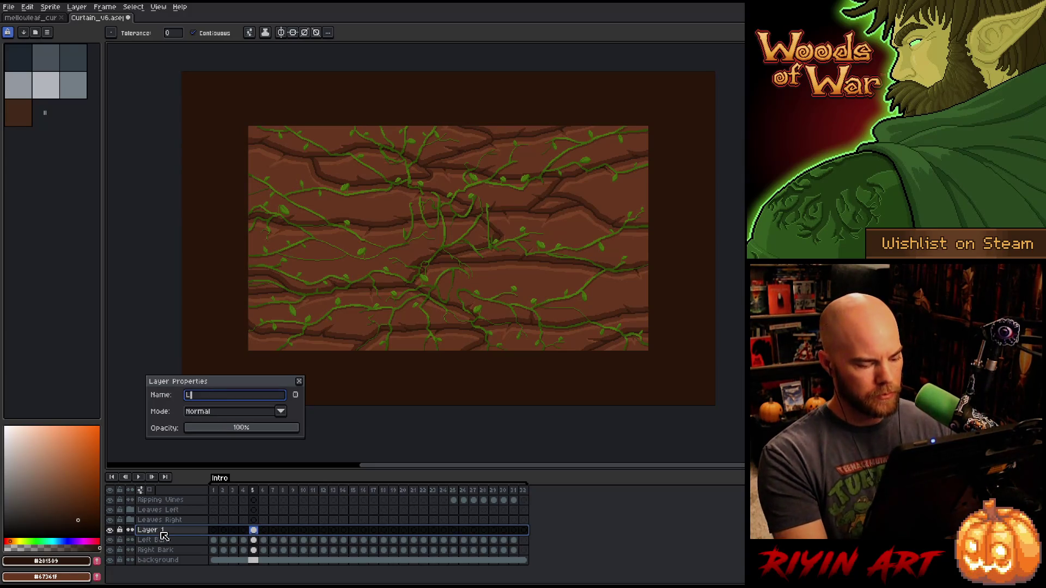
{"action": "type", "text": "eft Bark E"}
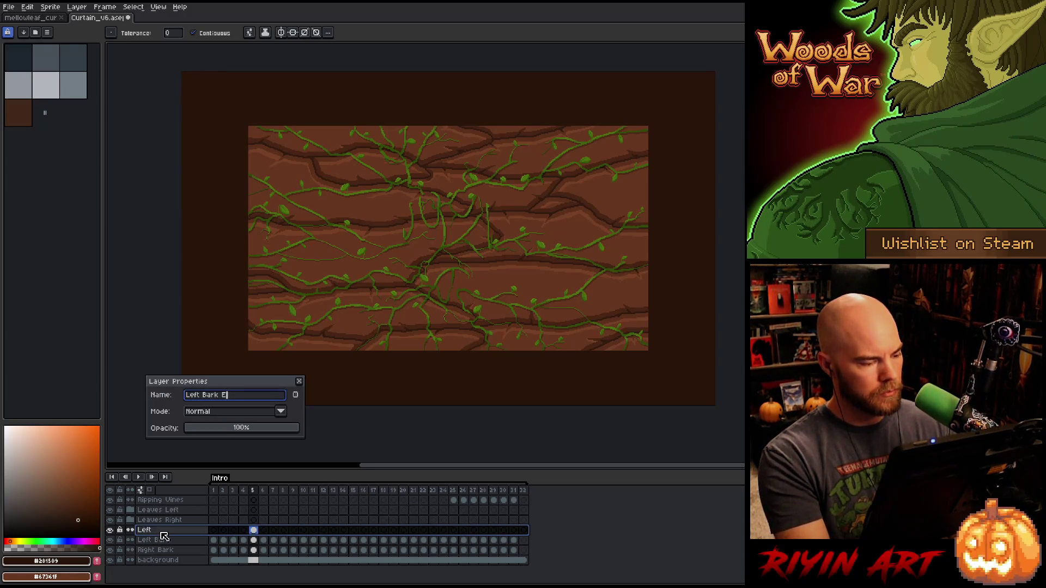
{"action": "type", "text": "xt"}
{"action": "key", "text": "Return"}
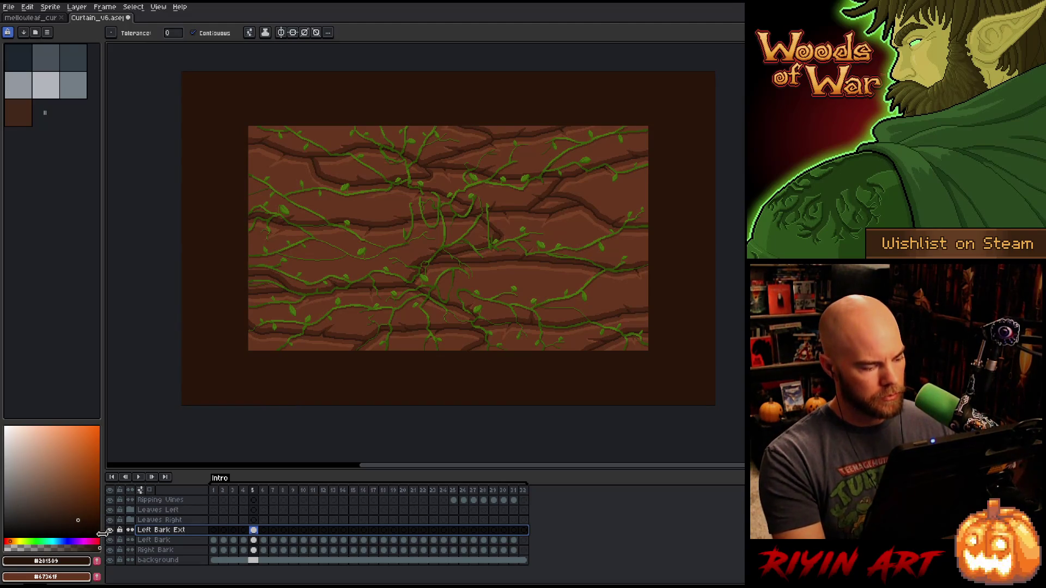
- Hide the other layers and zoom in on the left bark's lower right edge
{"action": "left_click", "coordinate": [109, 530], "text": "alt"}
{"action": "scroll", "coordinate": [586, 226], "scroll_direction": "up", "scroll_amount": 3}
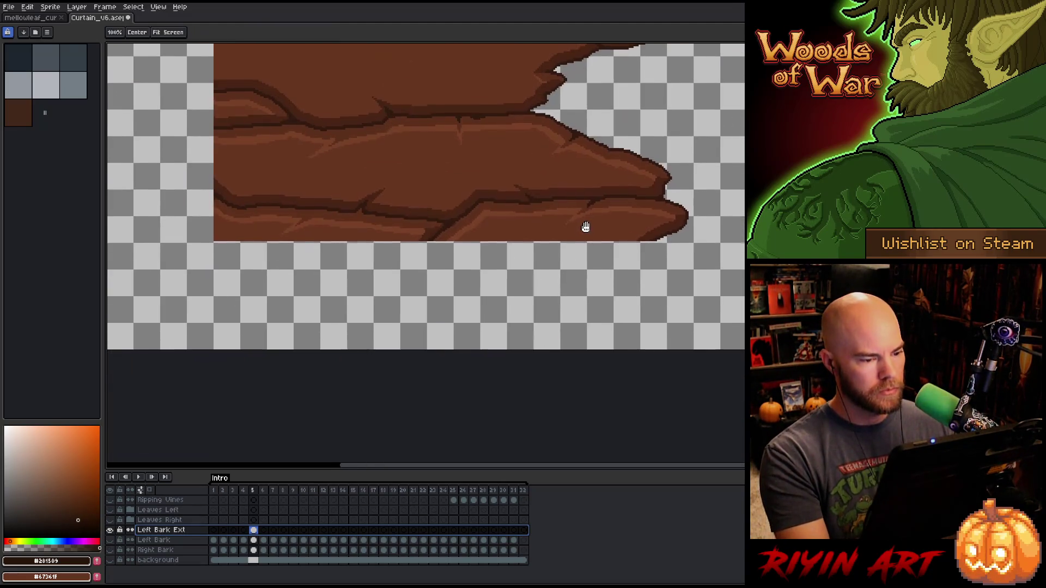
{"action": "scroll", "coordinate": [585, 226], "scroll_direction": "up", "scroll_amount": 2}
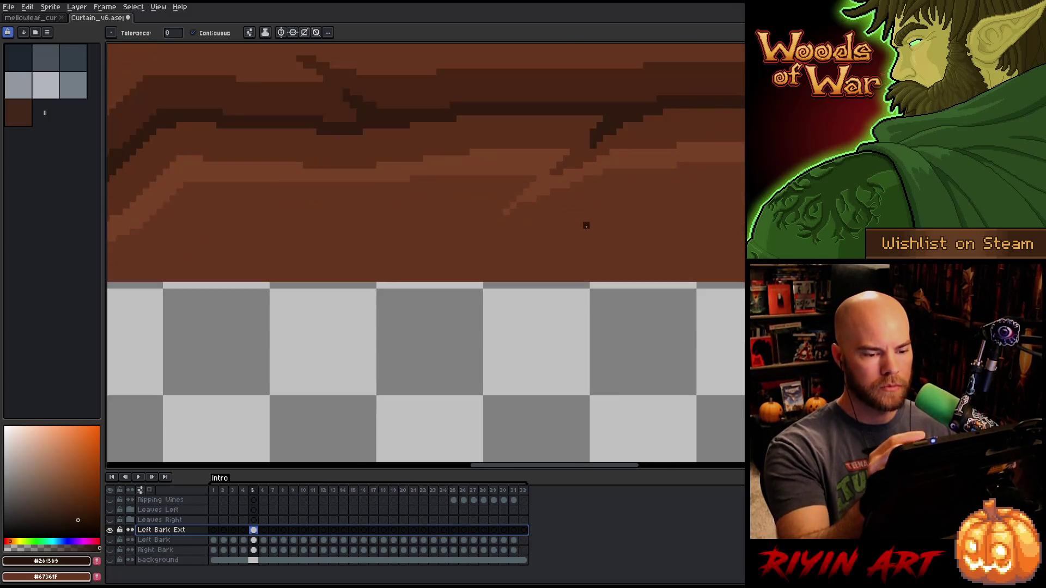
{"action": "key", "text": "i"}
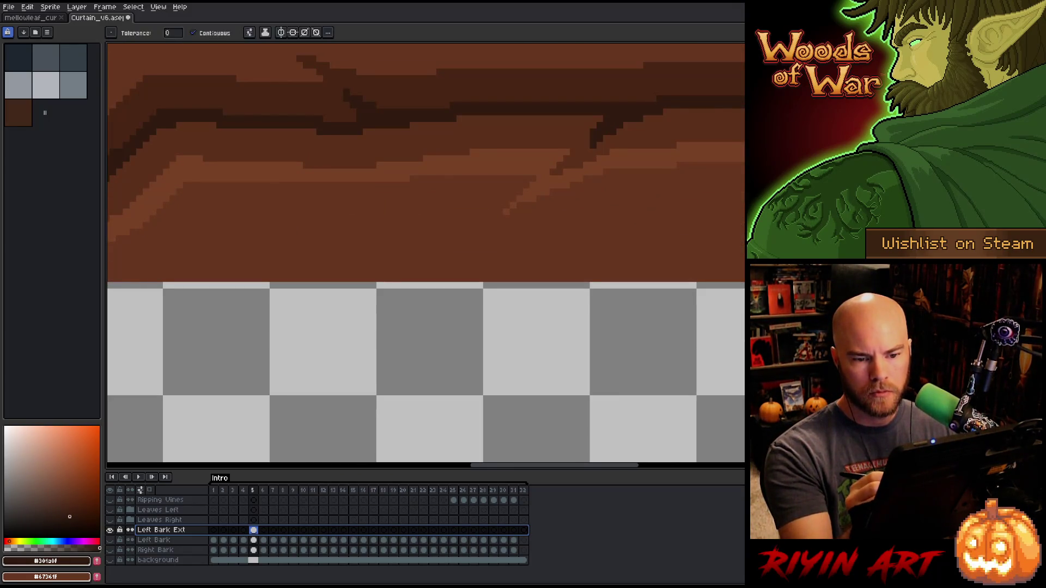
{"action": "left_click_drag", "start_coordinate": [586, 226], "coordinate": [495, 230]}
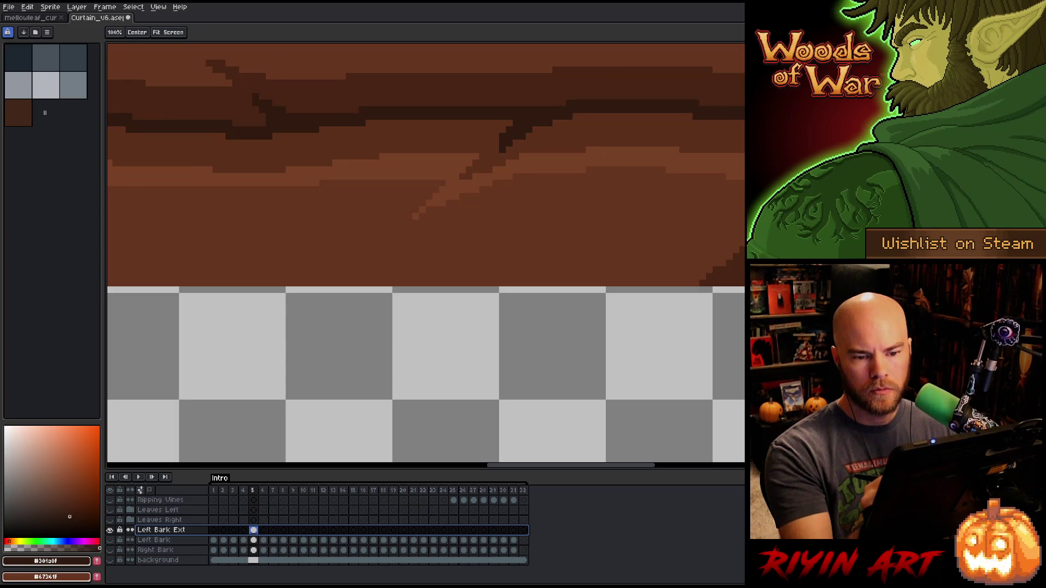
{"action": "key", "text": "g"}
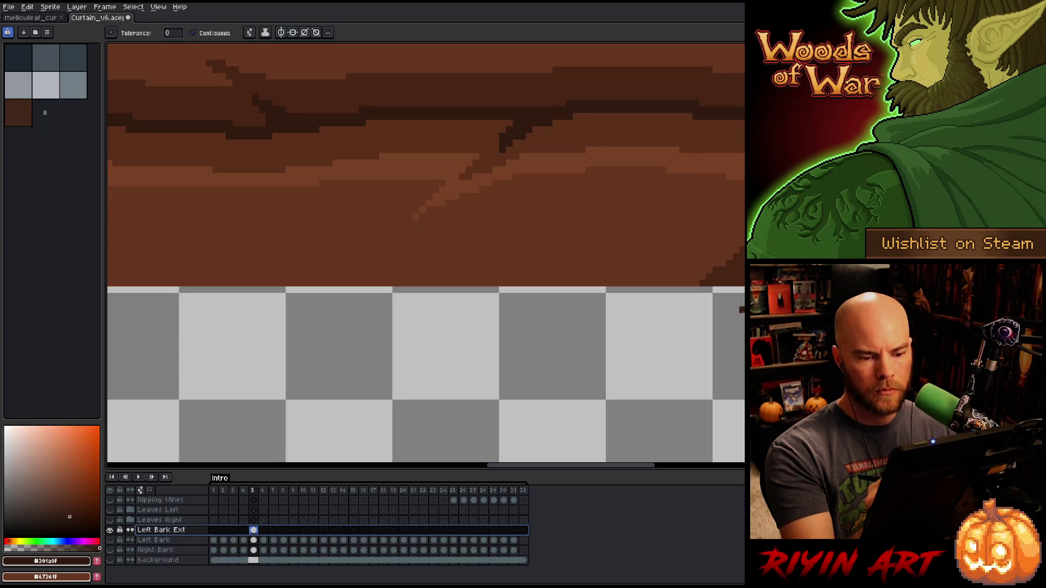
{"action": "scroll", "coordinate": [495, 230], "scroll_direction": "down", "scroll_amount": 3}
- Draw a thin dark wavy outline downward from the bark's lower right edge with the pencil
{"action": "key", "text": "b"}
{"action": "left_click_drag", "start_coordinate": [495, 230], "coordinate": [383, 259]}
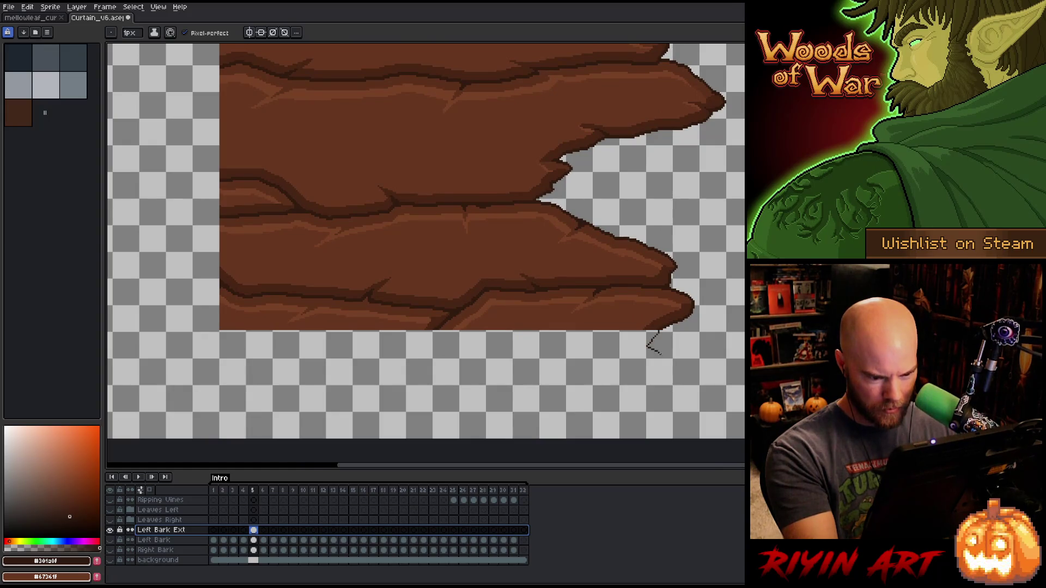
{"action": "key", "text": "ctrl+z"}
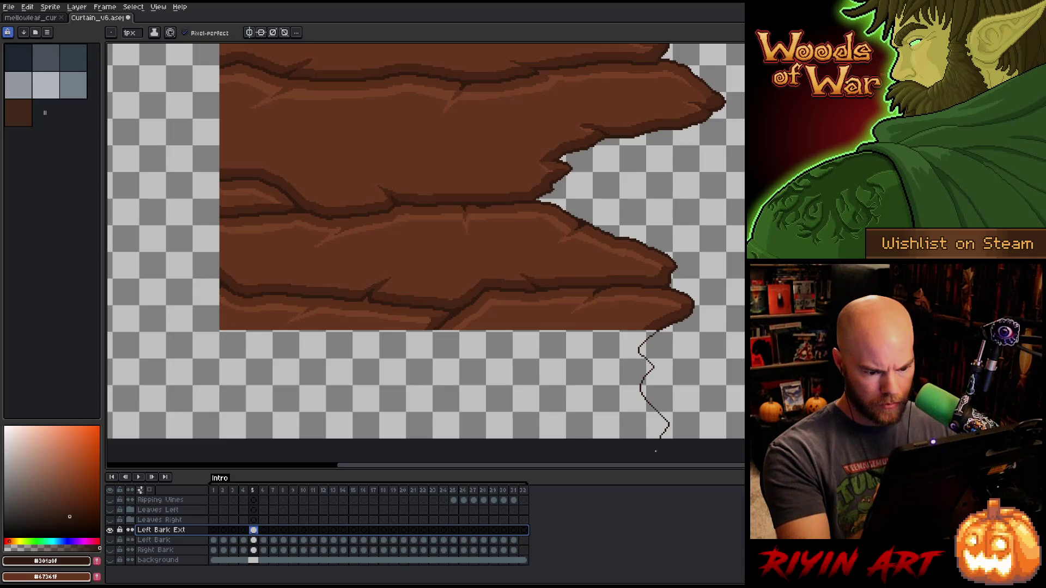
{"action": "left_click_drag", "start_coordinate": [669, 424], "coordinate": [661, 435]}
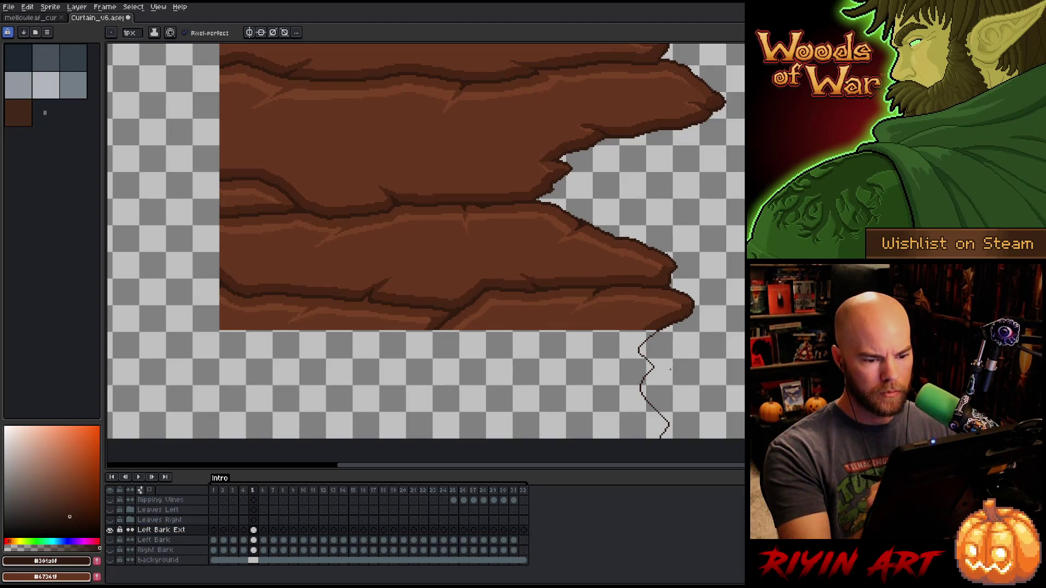
{"action": "key", "text": "ctrl+z"}
{"action": "mouse_move", "coordinate": [645, 339]}
{"action": "left_mouse_down"}
{"action": "mouse_move", "coordinate": [616, 360]}
{"action": "mouse_move", "coordinate": [635, 380]}
{"action": "mouse_move", "coordinate": [621, 410]}
{"action": "mouse_move", "coordinate": [631, 438]}
{"action": "left_mouse_up"}
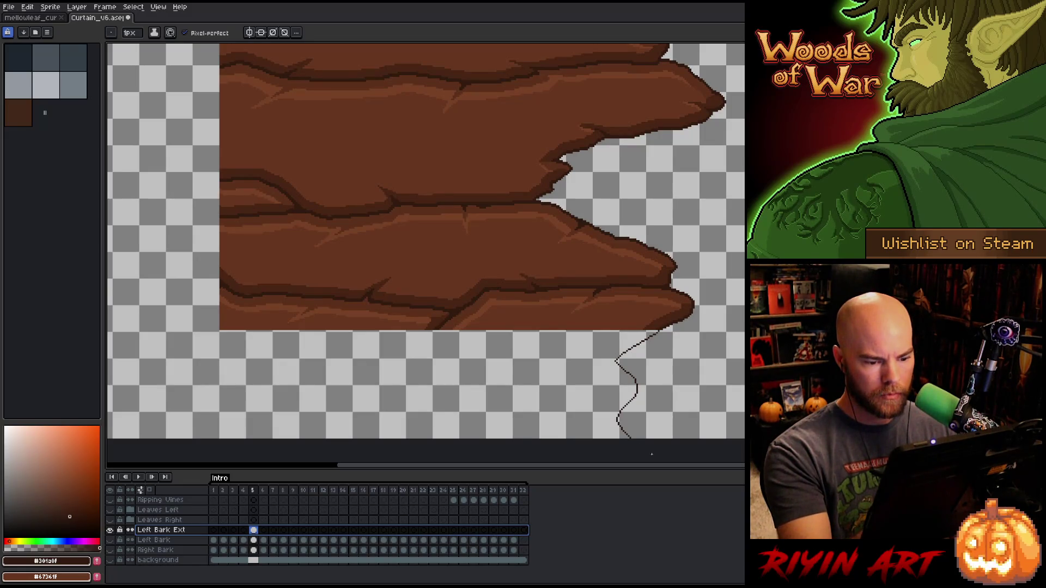
{"action": "key", "text": "e"}
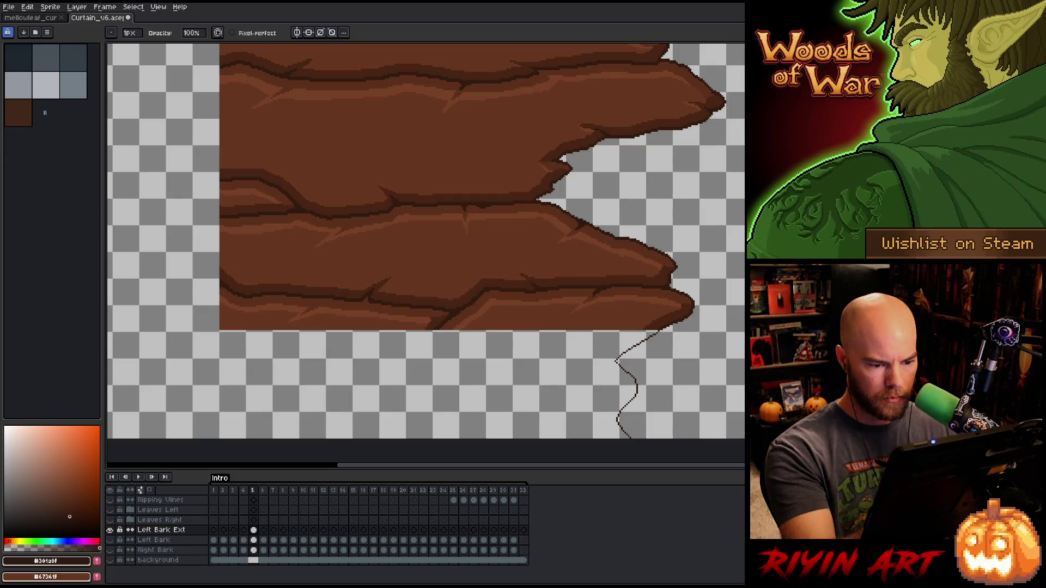
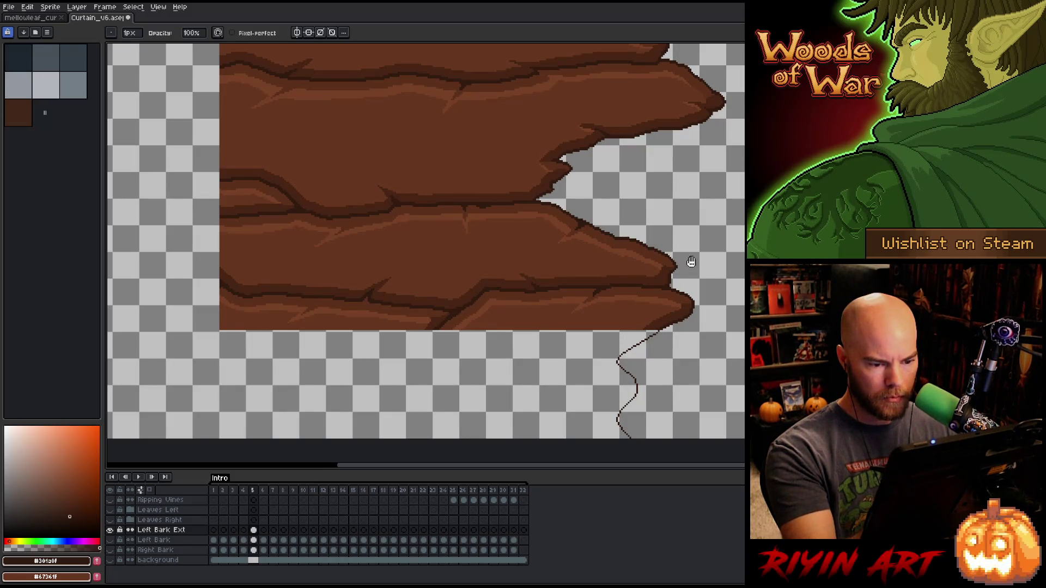
- With a 2px pencil, draw dark crack lines down-left and along the bottom, redoing the lower one
{"action": "mouse_move", "coordinate": [691, 262]}
{"action": "left_mouse_down"}
{"action": "mouse_move", "coordinate": [669, 322]}
{"action": "mouse_move", "coordinate": [720, 167]}
{"action": "mouse_move", "coordinate": [733, 196]}
{"action": "left_mouse_up"}
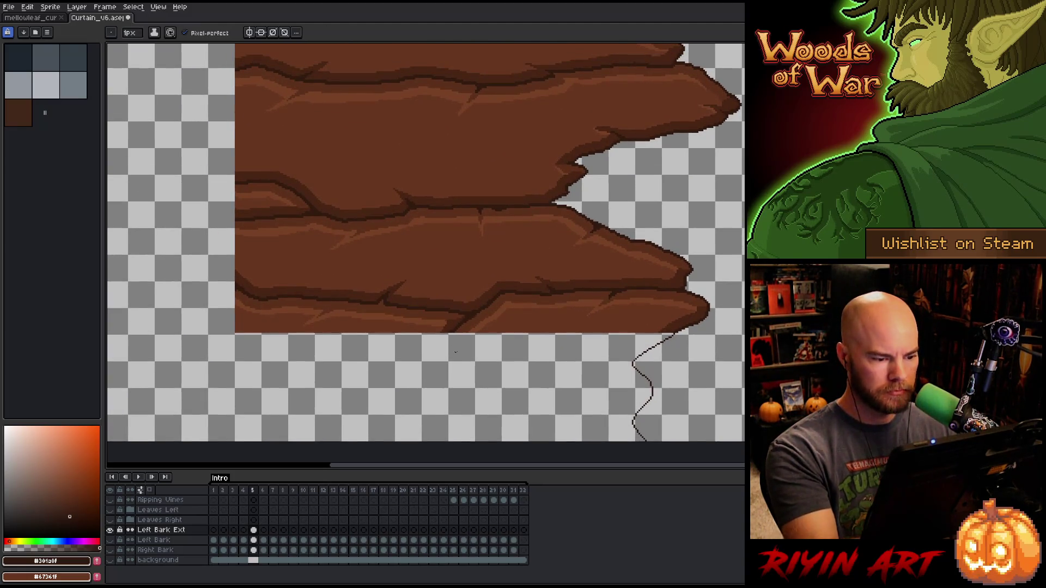
{"action": "left_click_drag", "start_coordinate": [456, 352], "coordinate": [570, 313]}
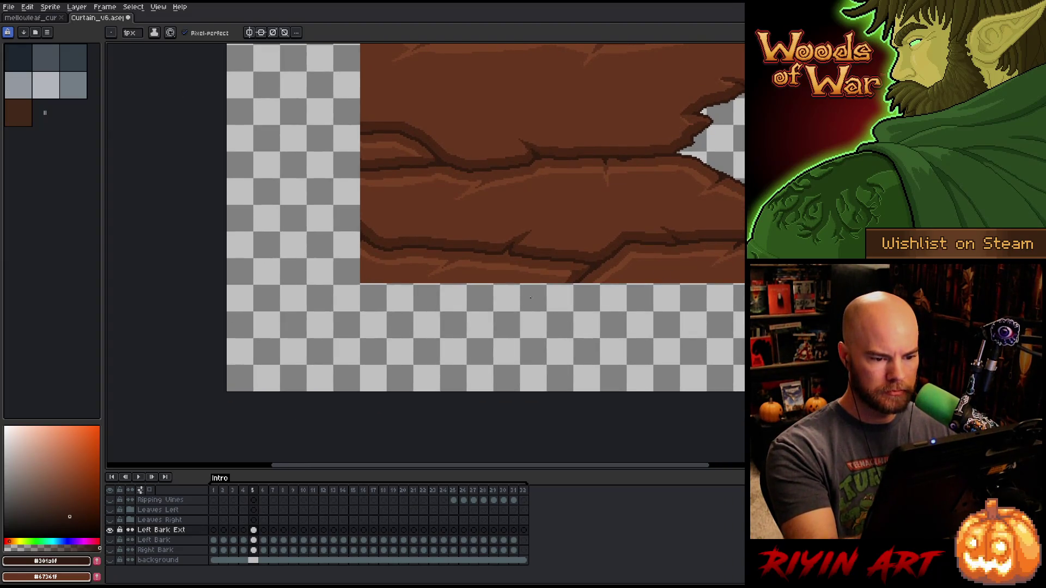
{"action": "key", "text": "plus"}
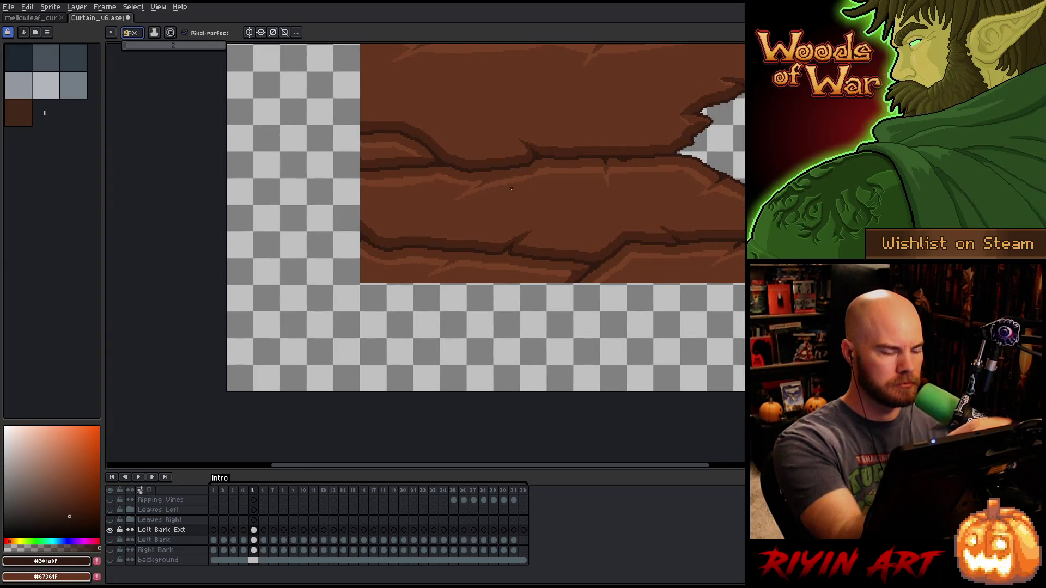
{"action": "mouse_move", "coordinate": [597, 262]}
{"action": "left_mouse_down"}
{"action": "mouse_move", "coordinate": [531, 312]}
{"action": "mouse_move", "coordinate": [464, 334]}
{"action": "mouse_move", "coordinate": [546, 357]}
{"action": "mouse_move", "coordinate": [586, 390]}
{"action": "mouse_move", "coordinate": [641, 405]}
{"action": "left_mouse_up"}
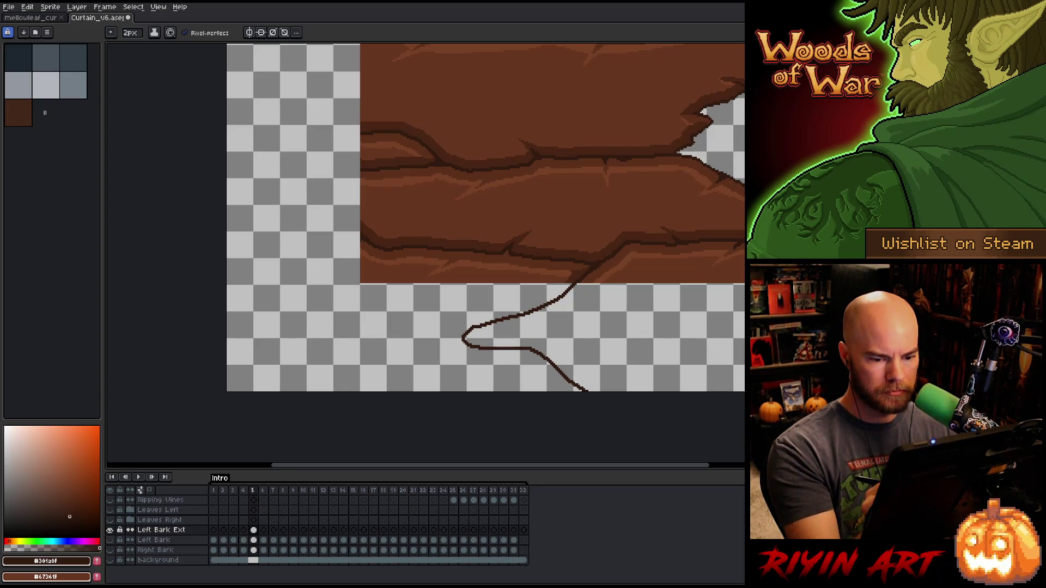
{"action": "mouse_move", "coordinate": [744, 355]}
{"action": "left_mouse_down"}
{"action": "mouse_move", "coordinate": [649, 337]}
{"action": "mouse_move", "coordinate": [542, 354]}
{"action": "left_mouse_up"}
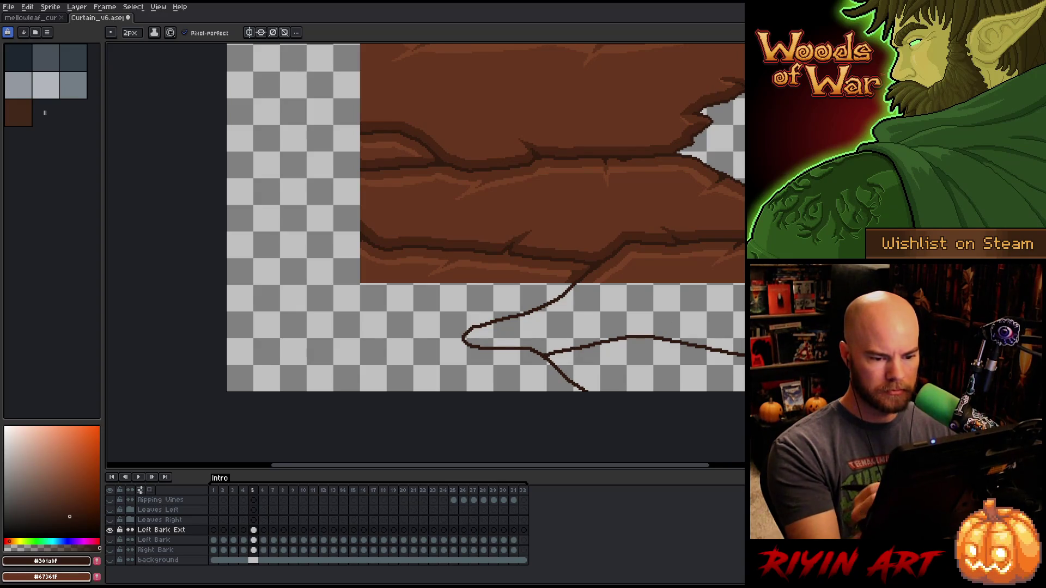
{"action": "key", "text": "ctrl+z"}
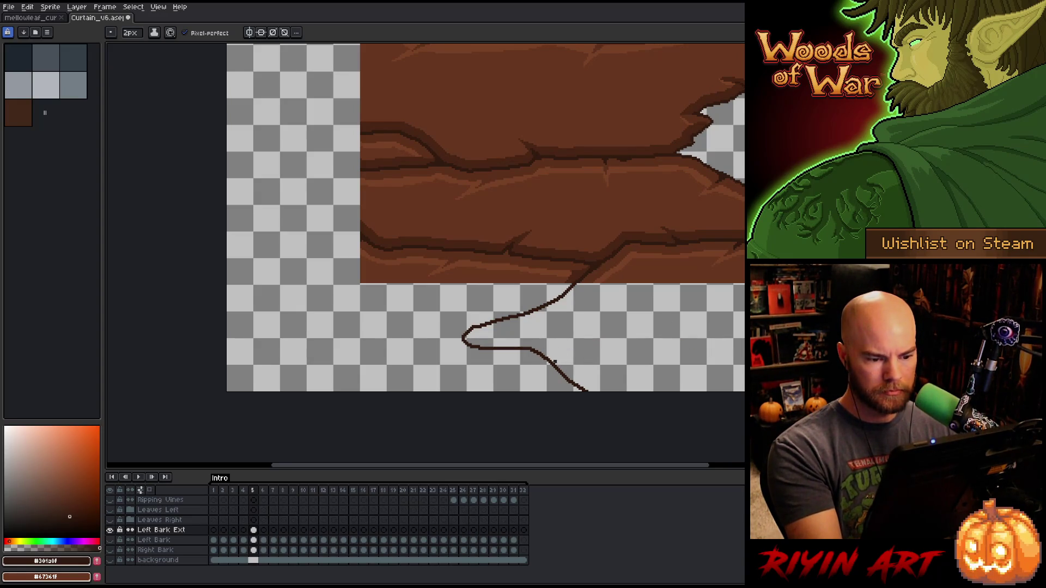
{"action": "mouse_move", "coordinate": [560, 369]}
{"action": "left_mouse_down"}
{"action": "mouse_move", "coordinate": [643, 360]}
{"action": "mouse_move", "coordinate": [745, 368]}
{"action": "left_mouse_up"}
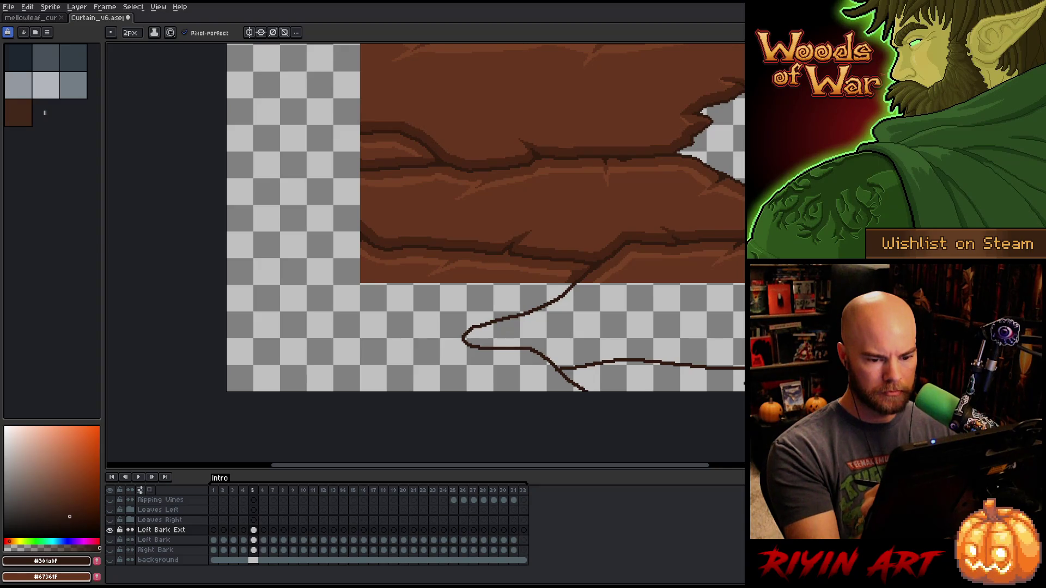
- Draw more dark cracks down-left and from the bark out to the canvas edge
{"action": "key", "text": "e"}
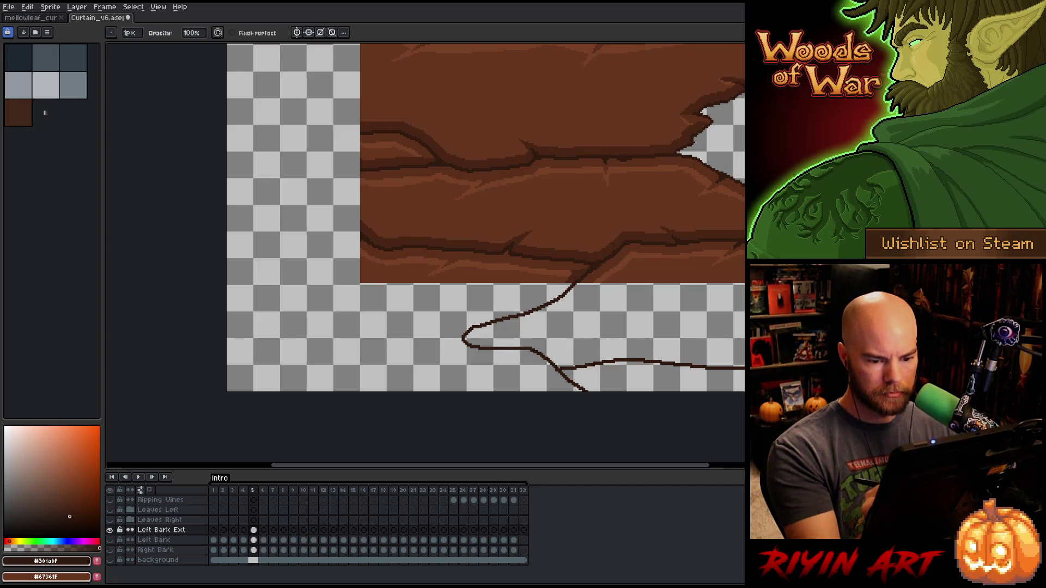
{"action": "left_click_drag", "start_coordinate": [643, 324], "coordinate": [680, 334]}
{"action": "key", "text": "b"}
{"action": "mouse_move", "coordinate": [536, 359]}
{"action": "left_mouse_down"}
{"action": "mouse_move", "coordinate": [659, 342]}
{"action": "mouse_move", "coordinate": [514, 384]}
{"action": "left_mouse_up"}
{"action": "left_click_drag", "start_coordinate": [635, 380], "coordinate": [711, 418]}
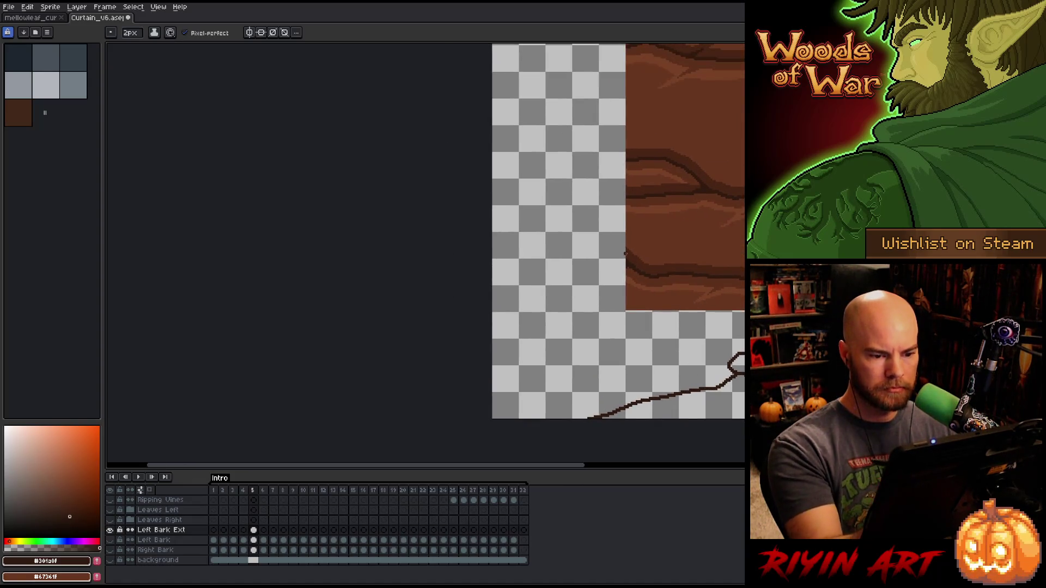
{"action": "mouse_move", "coordinate": [626, 262]}
{"action": "left_mouse_down"}
{"action": "mouse_move", "coordinate": [579, 256]}
{"action": "mouse_move", "coordinate": [381, 327]}
{"action": "left_mouse_up"}
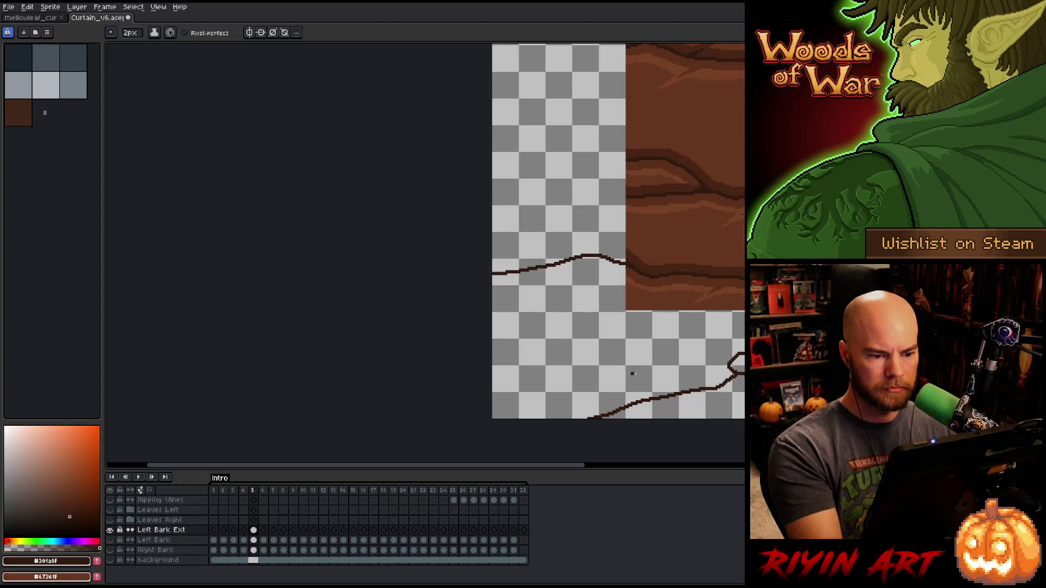
- Extend two dark cracks from the left bark edge out to the canvas edge
{"action": "mouse_move", "coordinate": [625, 197]}
{"action": "left_mouse_down"}
{"action": "mouse_move", "coordinate": [562, 274]}
{"action": "mouse_move", "coordinate": [532, 279]}
{"action": "mouse_move", "coordinate": [530, 312]}
{"action": "left_mouse_up"}
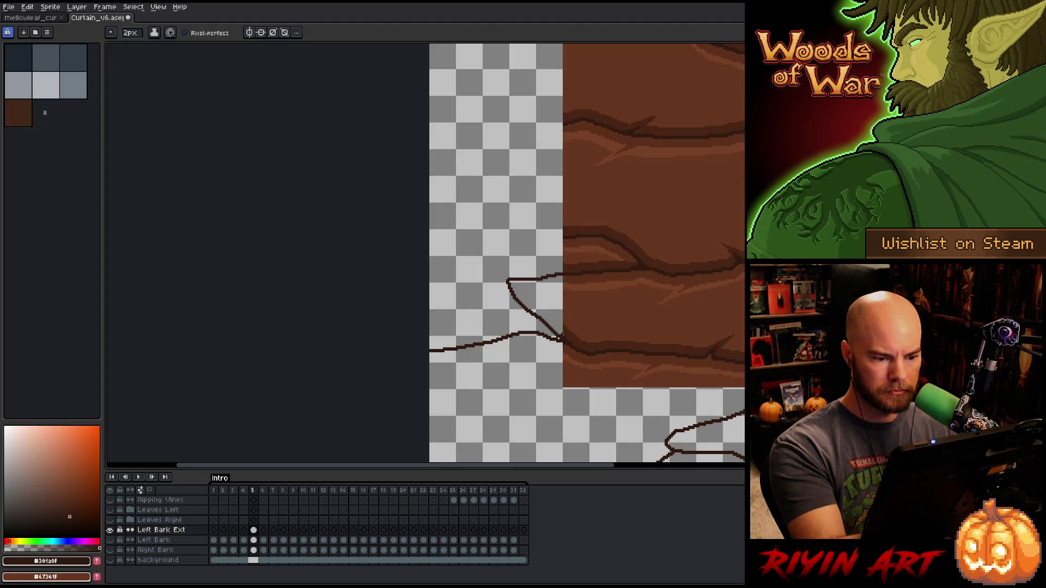
{"action": "left_click_drag", "start_coordinate": [570, 236], "coordinate": [611, 290]}
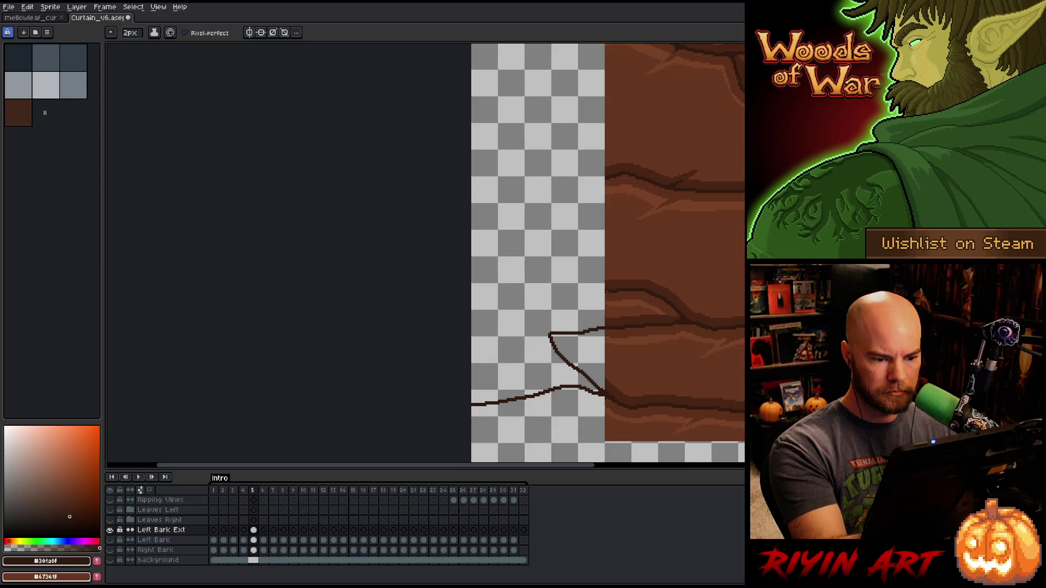
{"action": "left_click_drag", "start_coordinate": [546, 333], "coordinate": [472, 328]}
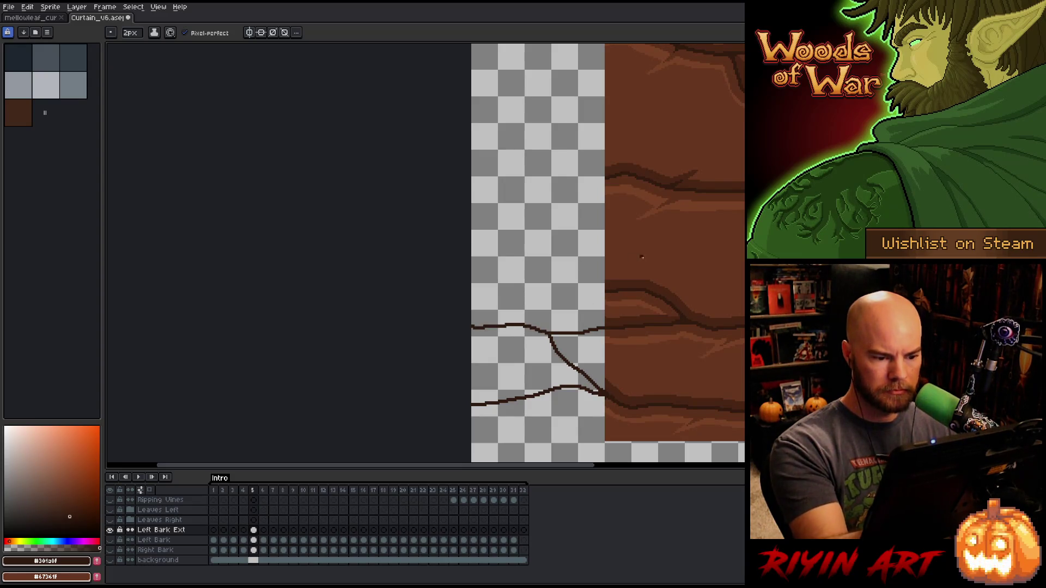
{"action": "left_click_drag", "start_coordinate": [608, 293], "coordinate": [443, 290]}
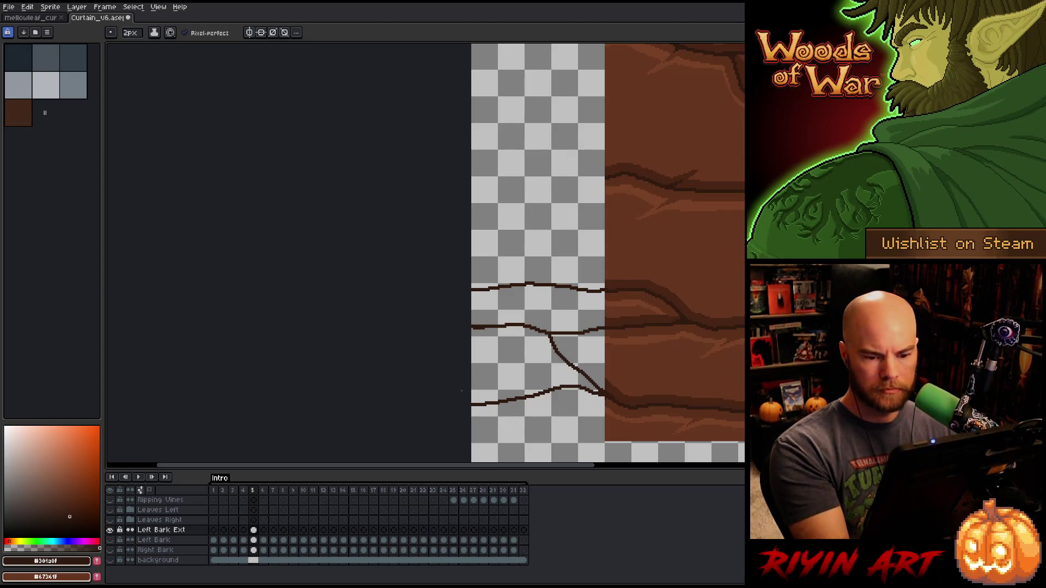
{"action": "mouse_move", "coordinate": [450, 392]}
{"action": "left_mouse_down"}
{"action": "mouse_move", "coordinate": [509, 327]}
{"action": "mouse_move", "coordinate": [701, 361]}
{"action": "left_mouse_up"}
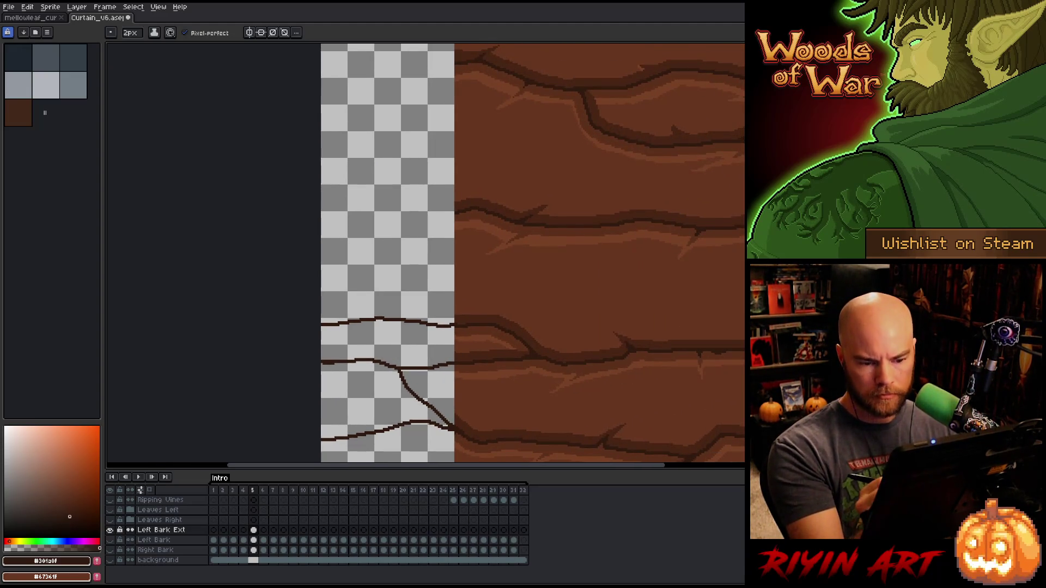
{"action": "mouse_move", "coordinate": [464, 193]}
{"action": "left_mouse_down"}
{"action": "mouse_move", "coordinate": [477, 209]}
{"action": "mouse_move", "coordinate": [603, 254]}
{"action": "mouse_move", "coordinate": [547, 294]}
{"action": "mouse_move", "coordinate": [434, 297]}
{"action": "left_mouse_up"}
- Add two more cracks left to the canvas edge and a short crack up-left from the bark
{"action": "left_click_drag", "start_coordinate": [712, 285], "coordinate": [712, 185]}
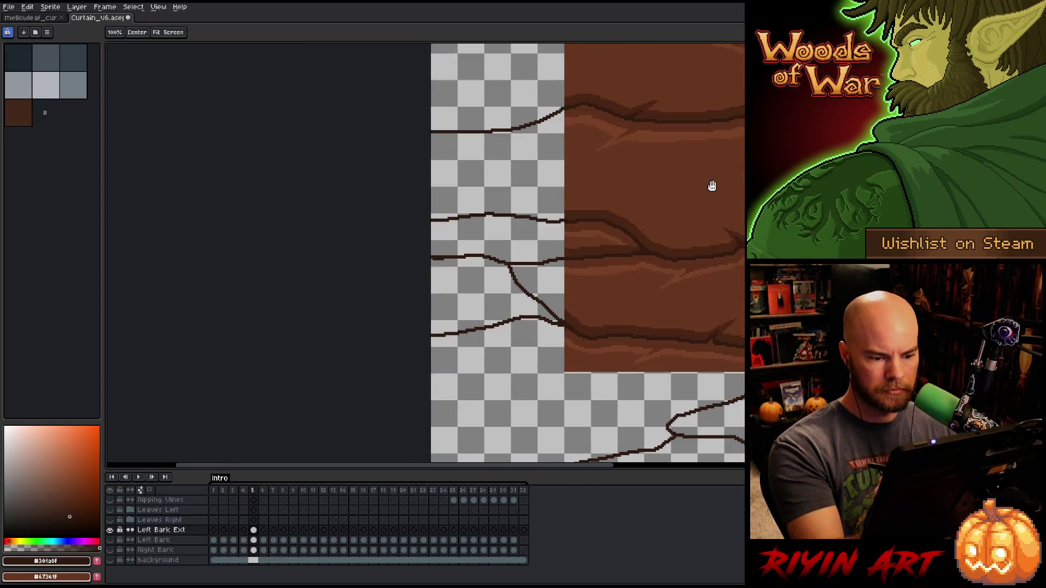
{"action": "left_click_drag", "start_coordinate": [712, 311], "coordinate": [724, 432]}
{"action": "left_click_drag", "start_coordinate": [681, 305], "coordinate": [698, 376]}
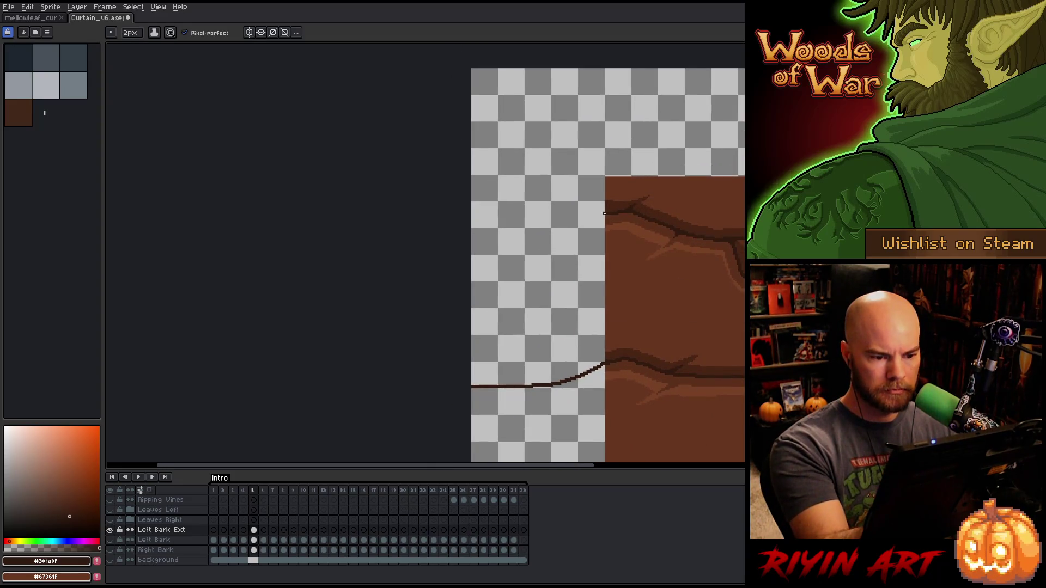
{"action": "left_click_drag", "start_coordinate": [604, 214], "coordinate": [471, 217]}
{"action": "mouse_move", "coordinate": [712, 366]}
{"action": "left_mouse_down"}
{"action": "mouse_move", "coordinate": [569, 355]}
{"action": "mouse_move", "coordinate": [499, 433]}
{"action": "left_mouse_up"}
{"action": "mouse_move", "coordinate": [647, 273]}
{"action": "left_mouse_down"}
{"action": "mouse_move", "coordinate": [619, 248]}
{"action": "mouse_move", "coordinate": [660, 141]}
{"action": "left_mouse_up"}
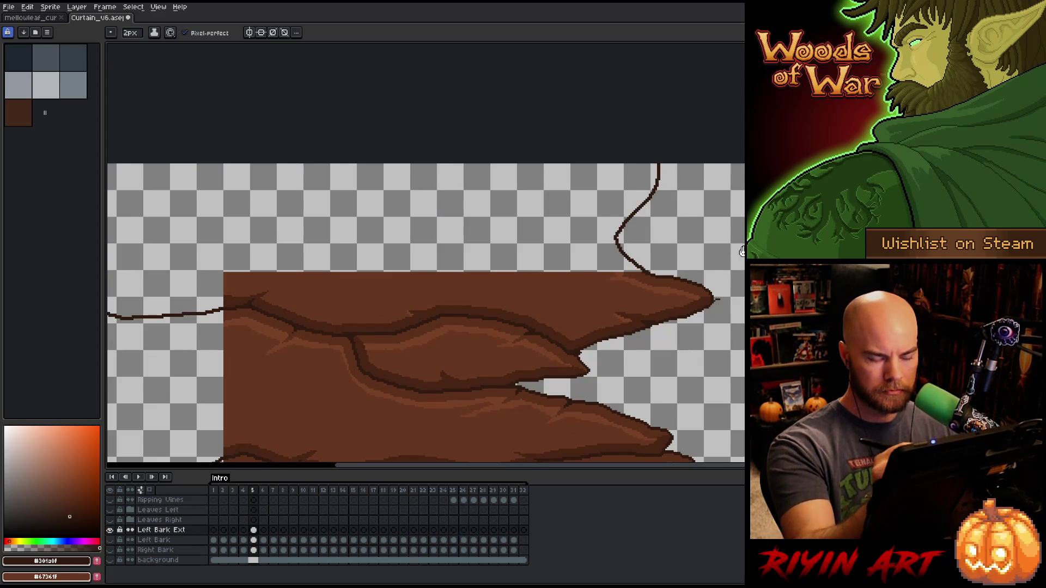
{"action": "mouse_move", "coordinate": [742, 251]}
{"action": "left_mouse_down"}
{"action": "mouse_move", "coordinate": [691, 210]}
{"action": "mouse_move", "coordinate": [696, 306]}
{"action": "mouse_move", "coordinate": [705, 311]}
{"action": "mouse_move", "coordinate": [691, 228]}
{"action": "left_mouse_up"}
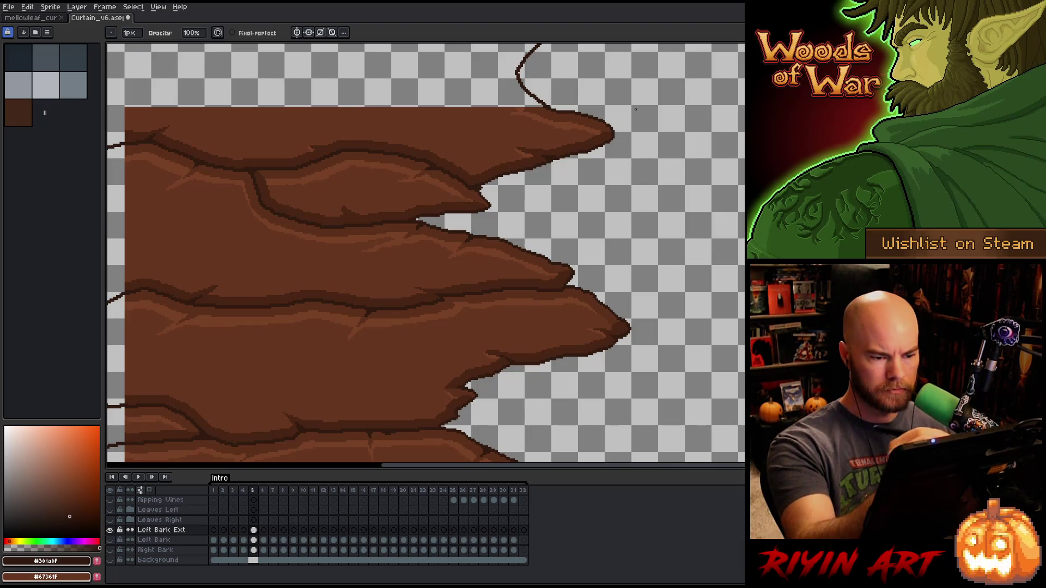
- Lasso-select the new outlined area around the bark
{"action": "scroll", "coordinate": [622, 129], "scroll_direction": "down", "scroll_amount": 2}
{"action": "left_click_drag", "start_coordinate": [628, 234], "coordinate": [620, 257]}
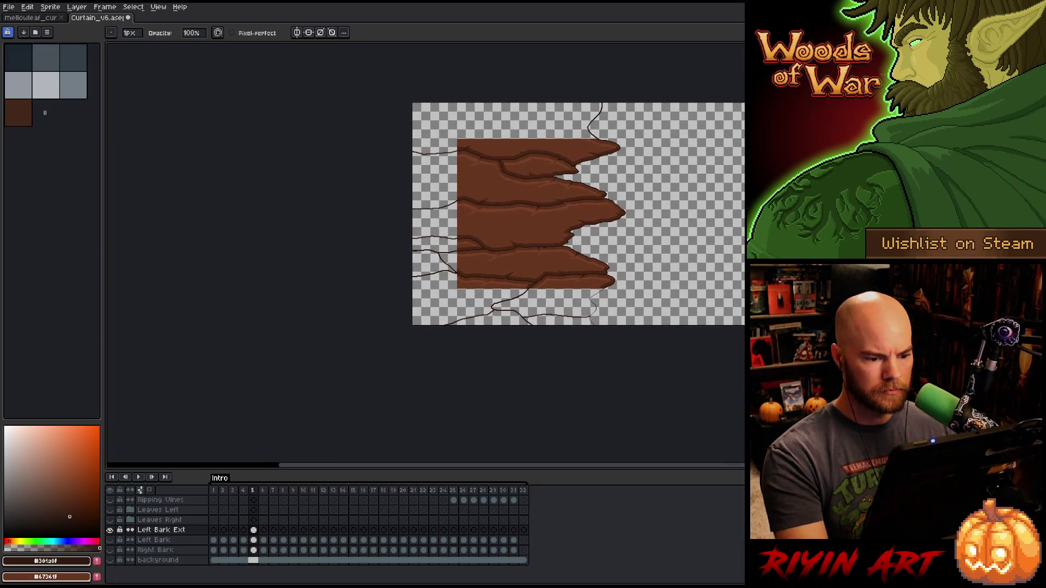
{"action": "scroll", "coordinate": [590, 315], "scroll_direction": "up", "scroll_amount": 3}
{"action": "key", "text": "q"}
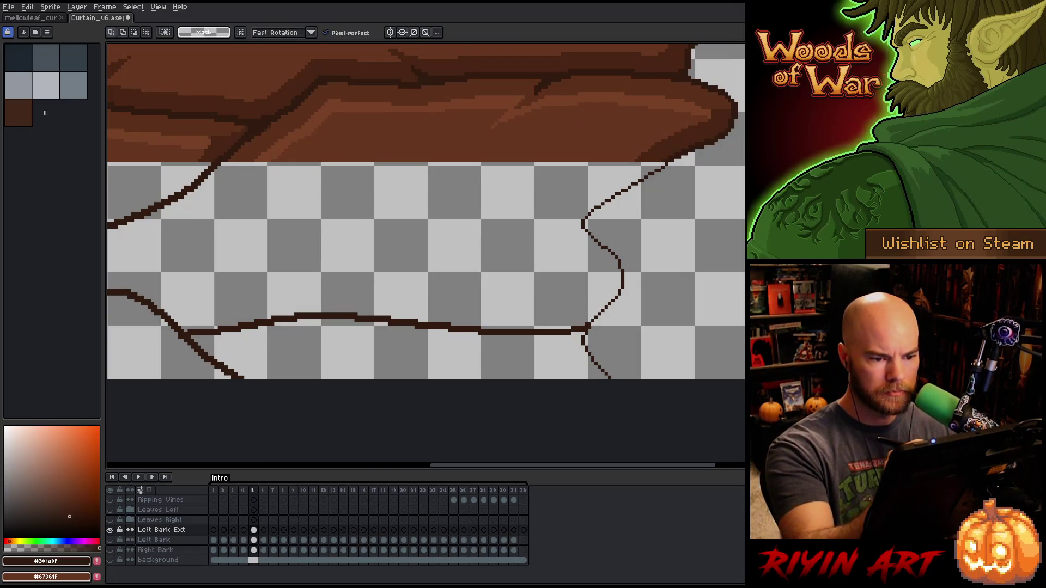
{"action": "mouse_move", "coordinate": [661, 163]}
{"action": "left_mouse_down"}
{"action": "mouse_move", "coordinate": [693, 173]}
{"action": "mouse_move", "coordinate": [640, 387]}
{"action": "left_mouse_up"}
{"action": "left_click_drag", "start_coordinate": [571, 380], "coordinate": [579, 346]}
- Pick dark brown #472514 and fill the selected area and the regions above and below the branch
{"action": "left_click", "coordinate": [650, 138], "text": "alt"}
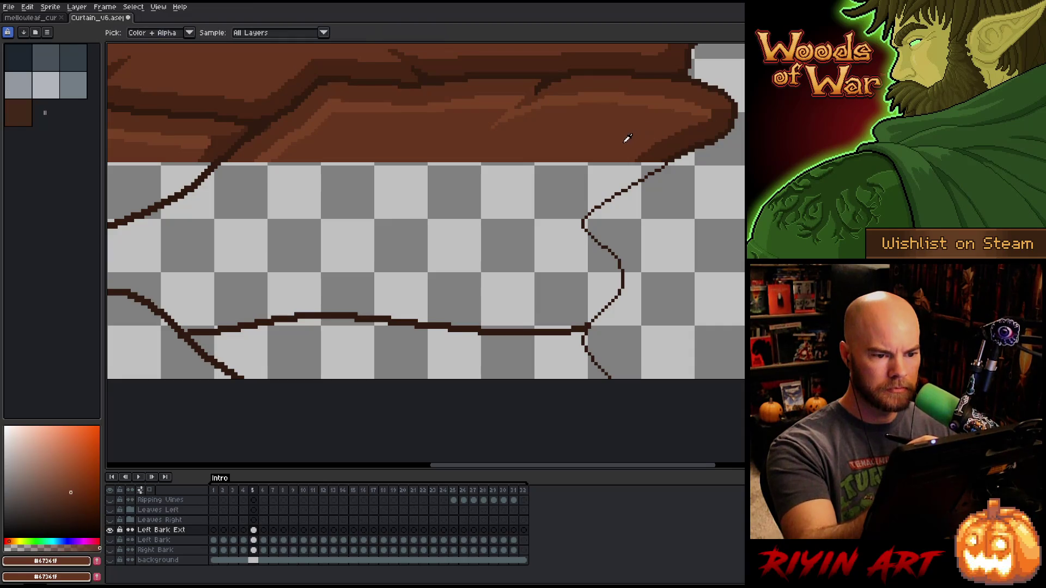
{"action": "mouse_move", "coordinate": [577, 163]}
{"action": "left_mouse_down"}
{"action": "mouse_move", "coordinate": [659, 180]}
{"action": "mouse_move", "coordinate": [724, 174]}
{"action": "left_mouse_up"}
{"action": "left_click", "coordinate": [73, 507]}
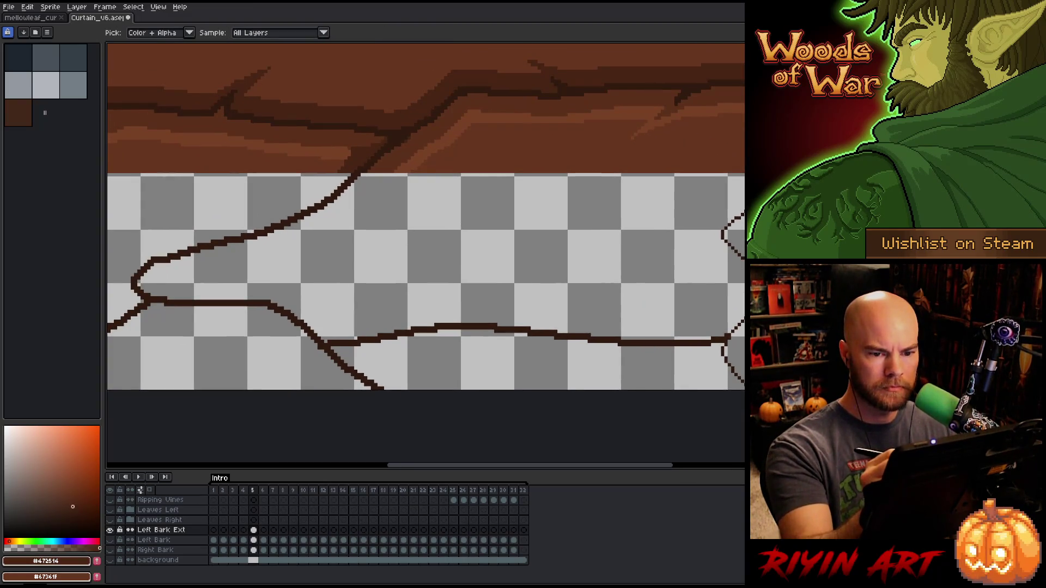
{"action": "left_click", "coordinate": [436, 246]}
{"action": "left_click", "coordinate": [486, 374]}
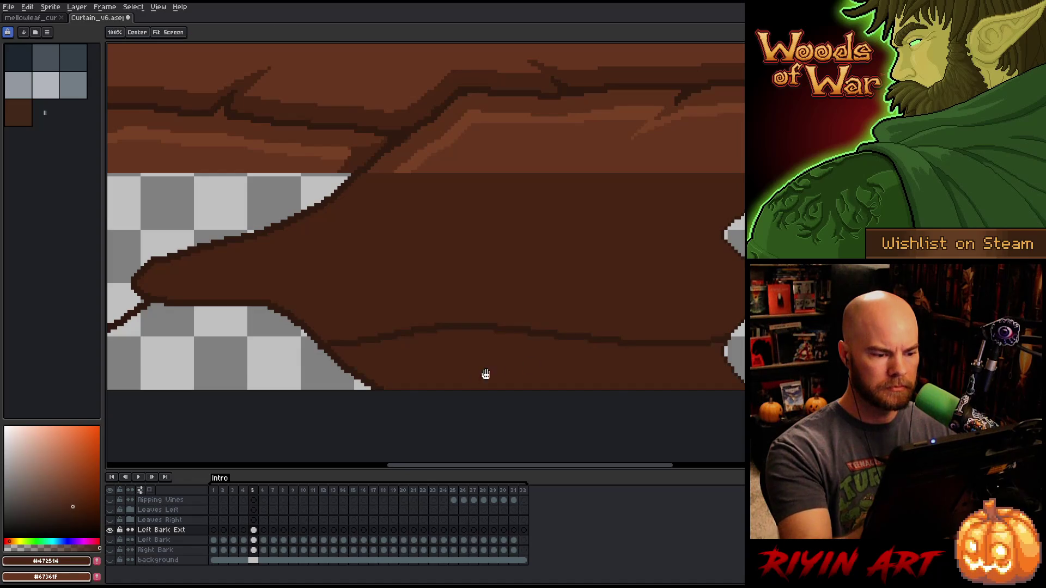
{"action": "left_click_drag", "start_coordinate": [485, 374], "coordinate": [710, 361]}
{"action": "left_click", "coordinate": [382, 229]}
- Undo a wrong fill, then fill the triangle beside the branch and the remaining gaps dark brown
{"action": "mouse_move", "coordinate": [447, 327]}
{"action": "left_mouse_down"}
{"action": "mouse_move", "coordinate": [480, 303]}
{"action": "mouse_move", "coordinate": [680, 366]}
{"action": "mouse_move", "coordinate": [674, 427]}
{"action": "left_mouse_up"}
{"action": "left_click", "coordinate": [479, 304]}
{"action": "key", "text": "ctrl+z"}
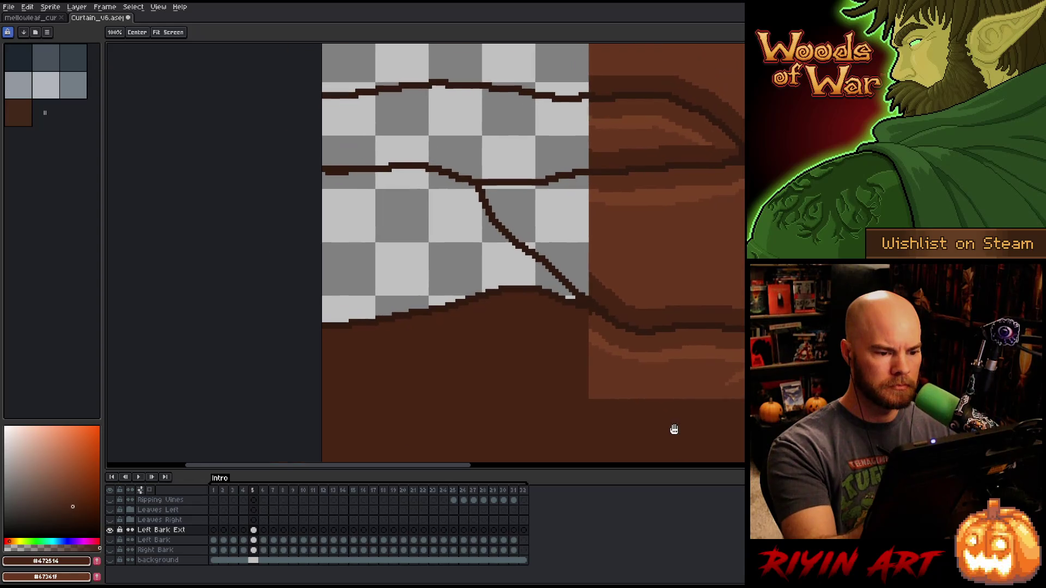
{"action": "left_click", "coordinate": [567, 233]}
{"action": "left_click", "coordinate": [480, 234]}
{"action": "left_click", "coordinate": [498, 156]}
{"action": "left_click_drag", "start_coordinate": [498, 157], "coordinate": [579, 423]}
{"action": "left_click", "coordinate": [518, 268]}
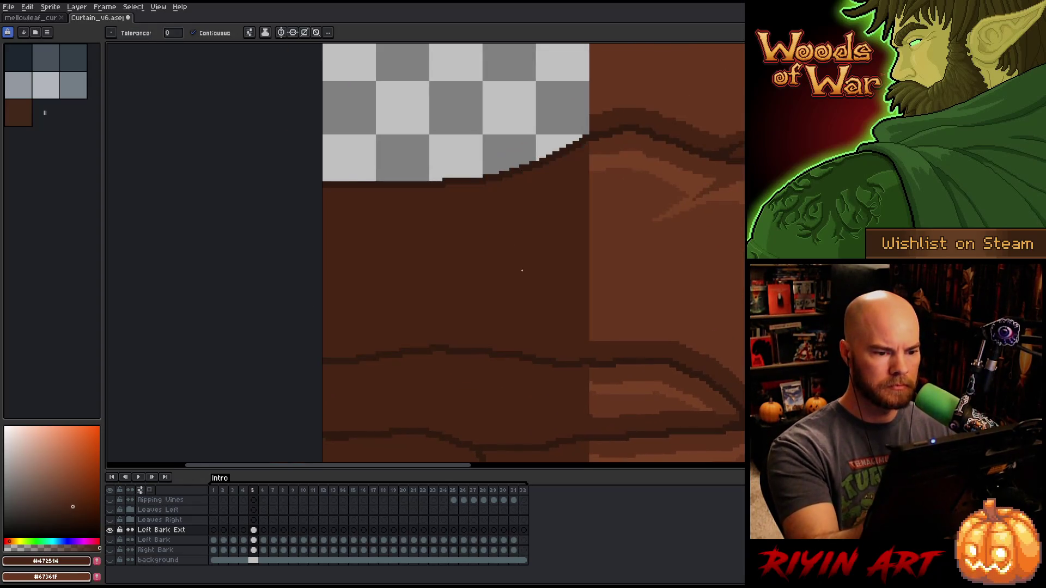
{"action": "left_click", "coordinate": [545, 136]}
{"action": "mouse_move", "coordinate": [545, 136]}
{"action": "left_mouse_down"}
{"action": "mouse_move", "coordinate": [594, 182]}
{"action": "mouse_move", "coordinate": [588, 461]}
{"action": "left_mouse_up"}
- Undo and restore the last dark-brown fill, then view the whole bark sprite
{"action": "key", "text": "ctrl+z"}
{"action": "mouse_move", "coordinate": [509, 377]}
{"action": "left_mouse_down"}
{"action": "mouse_move", "coordinate": [427, 308]}
{"action": "mouse_move", "coordinate": [614, 358]}
{"action": "left_mouse_up"}
{"action": "key", "text": "ctrl+y"}
{"action": "scroll", "coordinate": [658, 318], "scroll_direction": "down", "scroll_amount": 4}
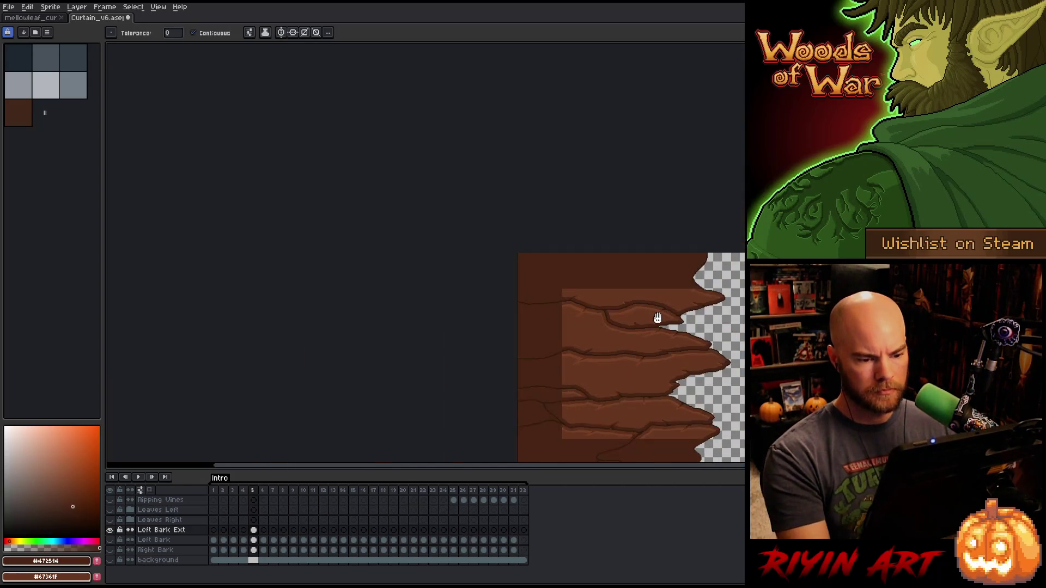
{"action": "left_click_drag", "start_coordinate": [657, 318], "coordinate": [535, 237]}
{"action": "scroll", "coordinate": [568, 239], "scroll_direction": "up", "scroll_amount": 4}
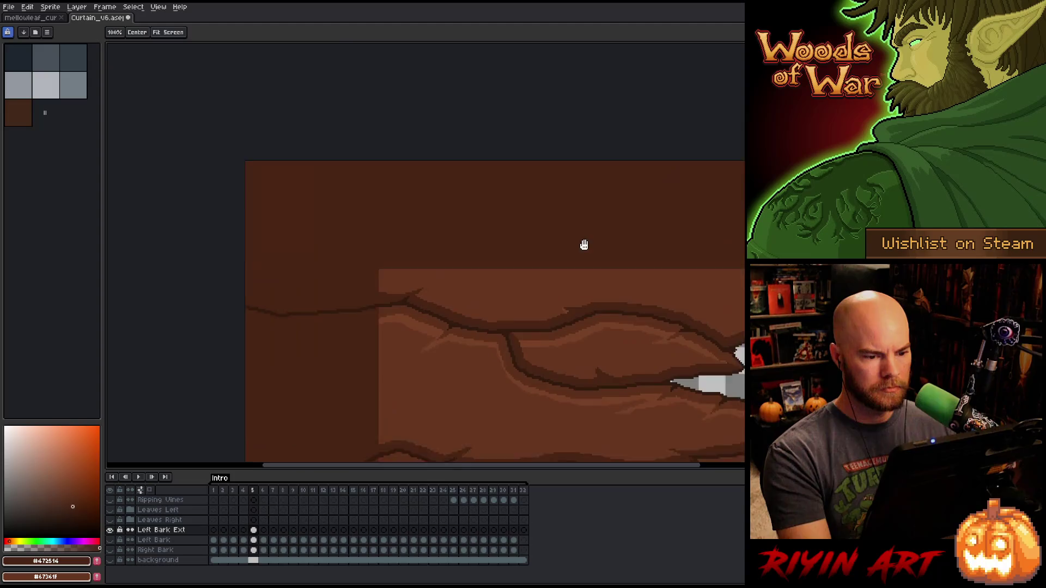
- Draw a dark crack across the upper fill and a lighter brown highlight along the lower bark
{"action": "left_click", "coordinate": [590, 255], "text": "alt"}
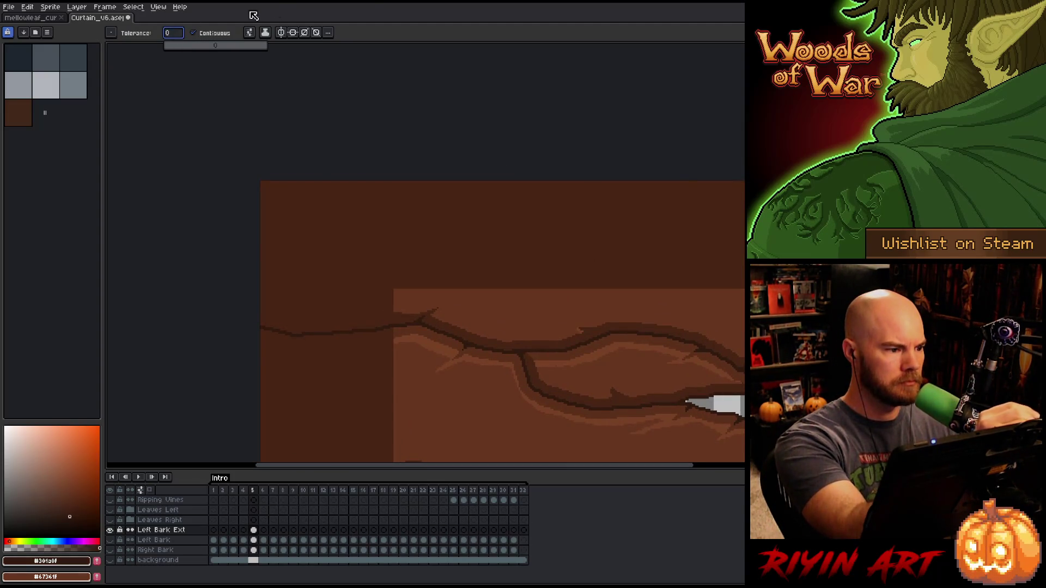
{"action": "key", "text": "b"}
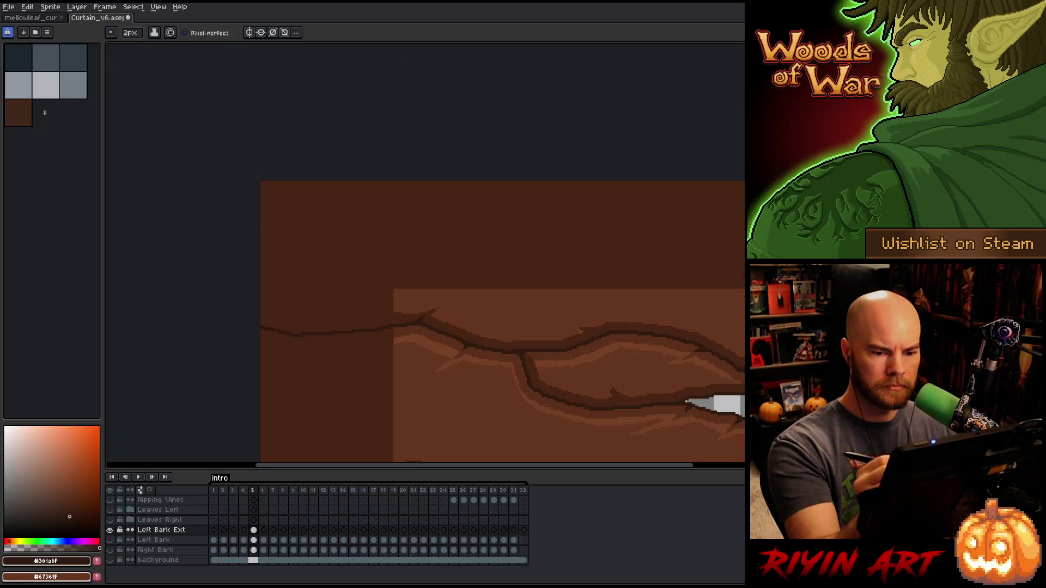
{"action": "mouse_move", "coordinate": [744, 251]}
{"action": "left_mouse_down"}
{"action": "mouse_move", "coordinate": [531, 223]}
{"action": "mouse_move", "coordinate": [425, 234]}
{"action": "left_mouse_up"}
{"action": "scroll", "coordinate": [710, 325], "scroll_direction": "down", "scroll_amount": 5}
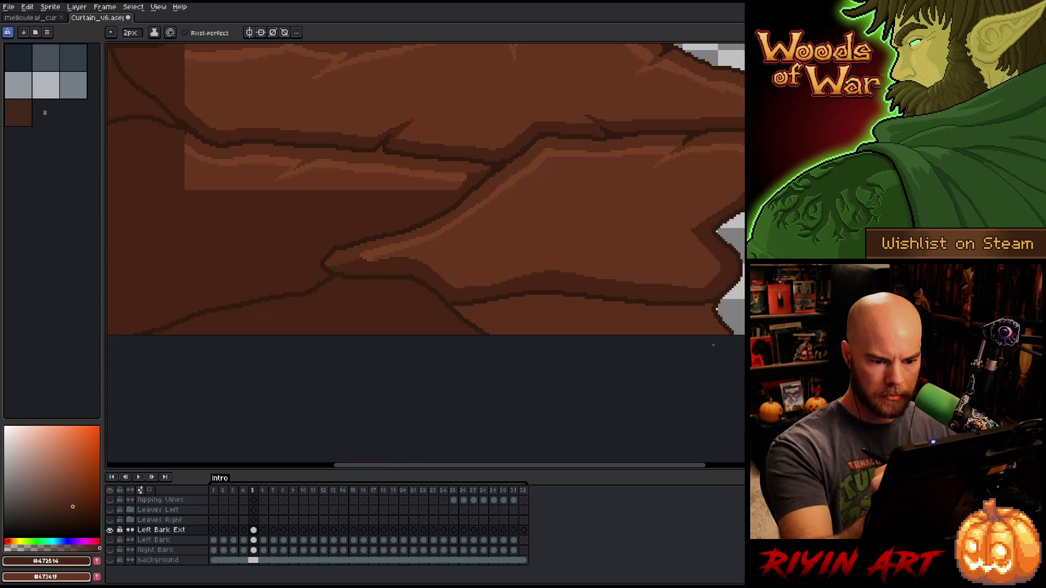
{"action": "left_click", "coordinate": [703, 326], "text": "alt"}
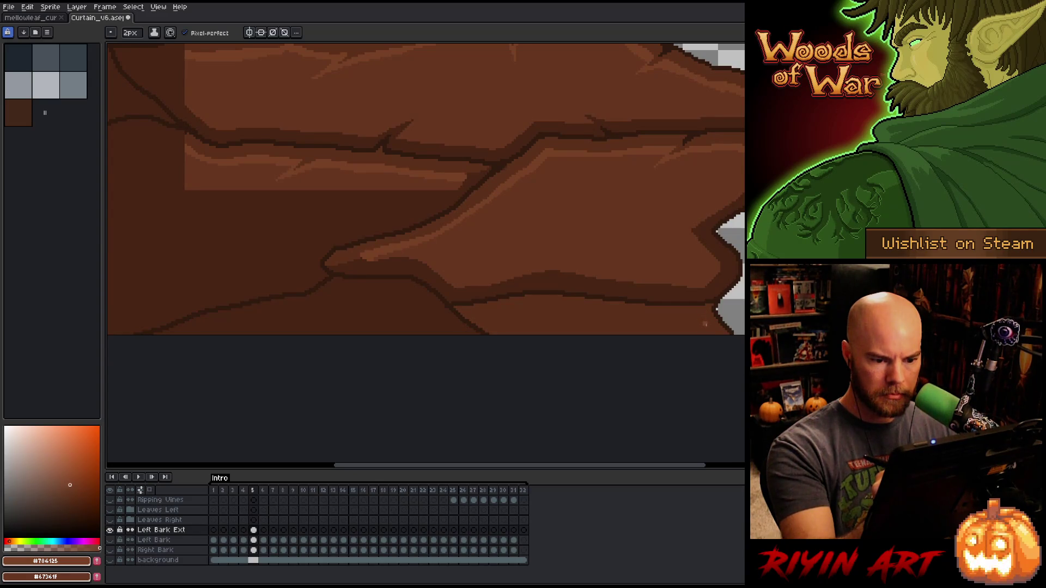
{"action": "left_click_drag", "start_coordinate": [691, 318], "coordinate": [495, 316]}
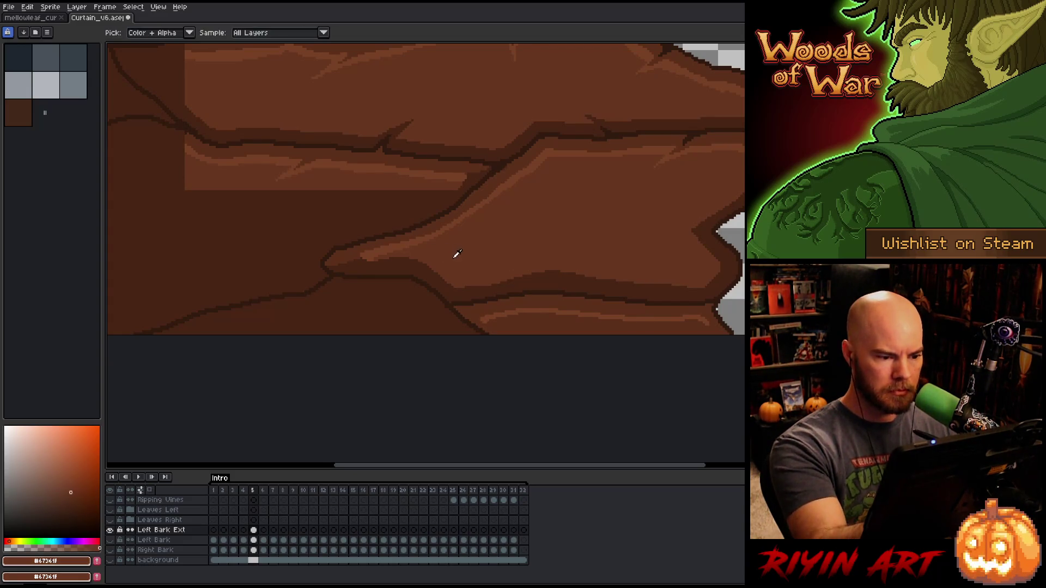
- Eyedrop the mid and dark outline browns and reduce the pencil to 1 pixel
{"action": "left_click", "coordinate": [491, 325], "text": "alt"}
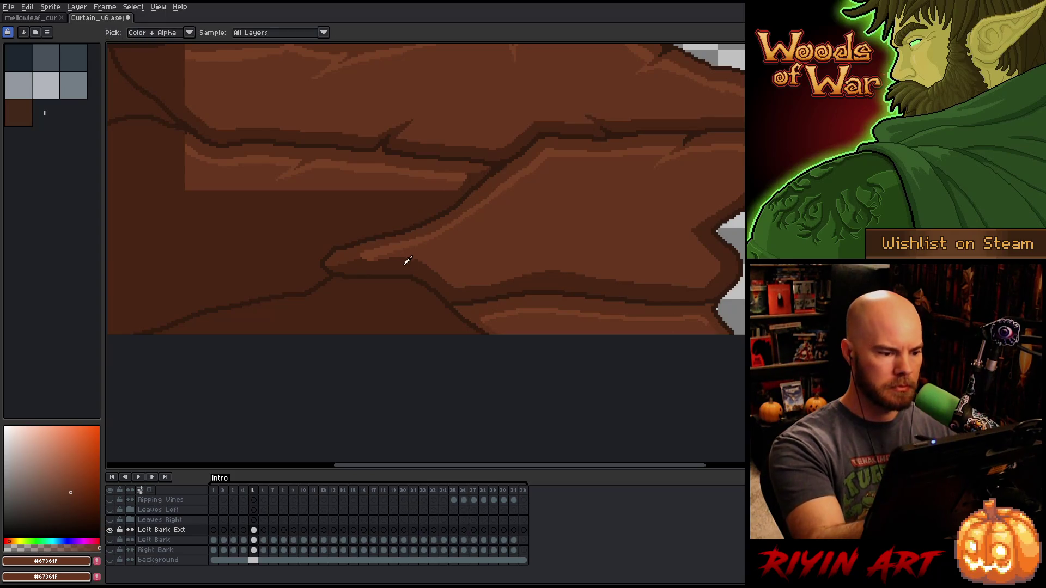
{"action": "left_click", "coordinate": [459, 282], "text": "alt"}
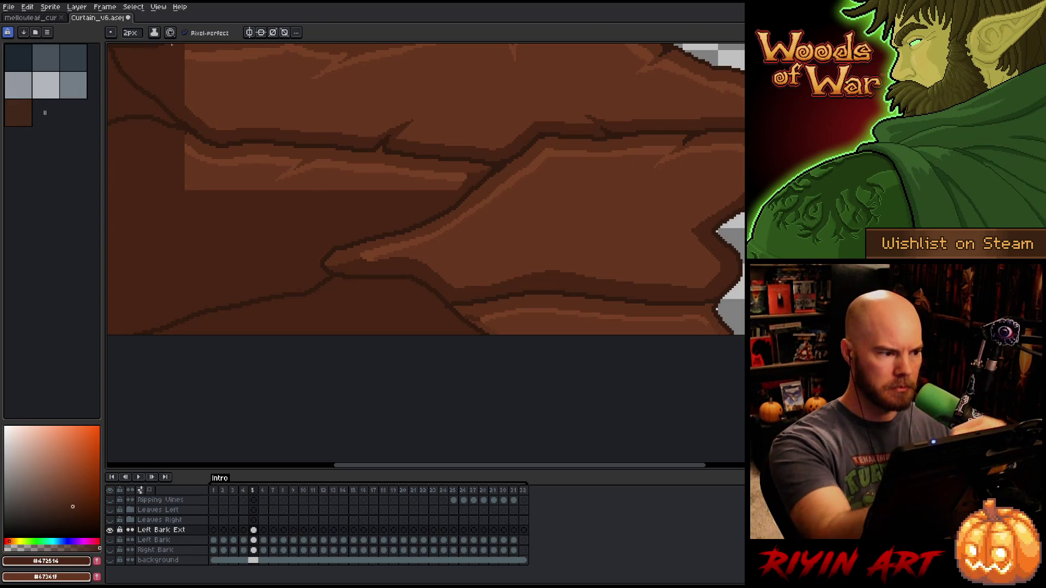
{"action": "key", "text": "minus"}
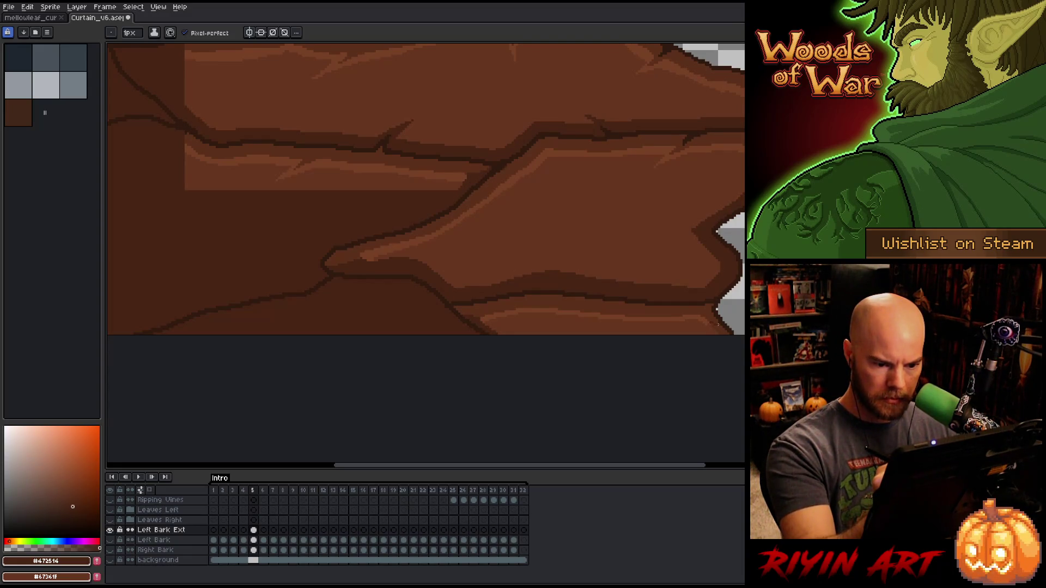
{"action": "key", "text": "g"}
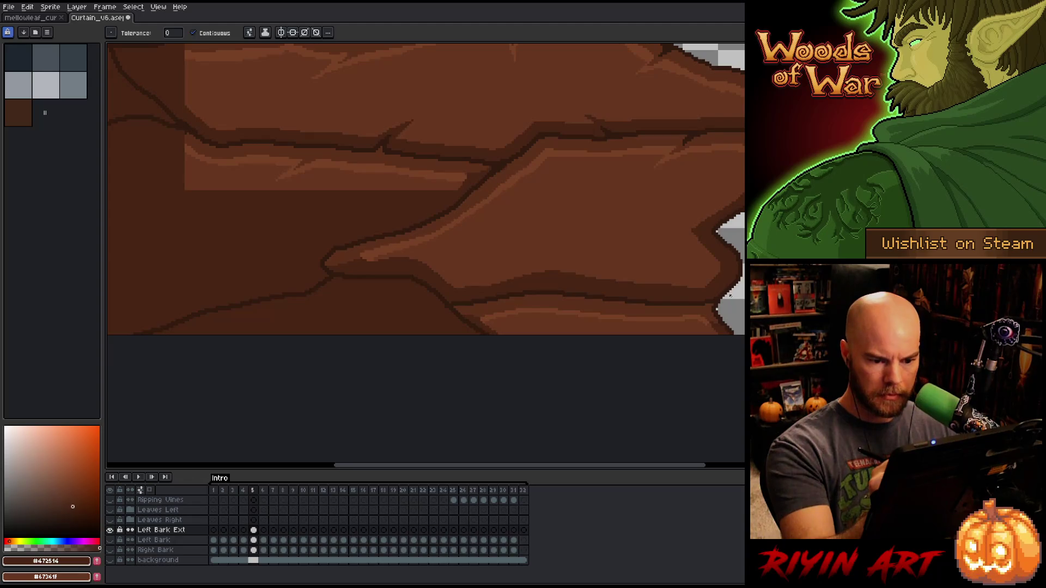
{"action": "key", "text": "b"}
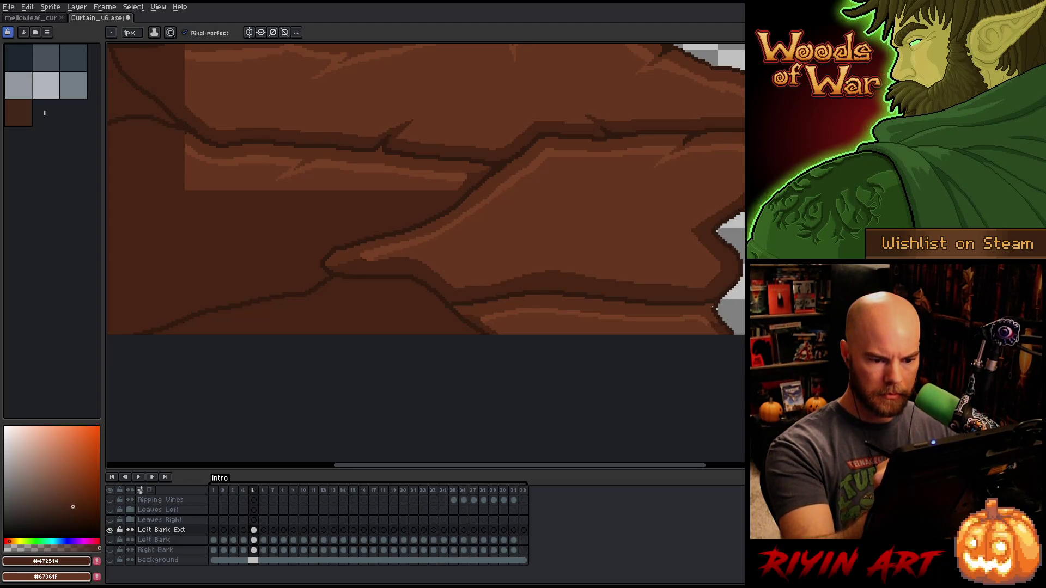
{"action": "left_click", "coordinate": [714, 309], "text": "alt"}
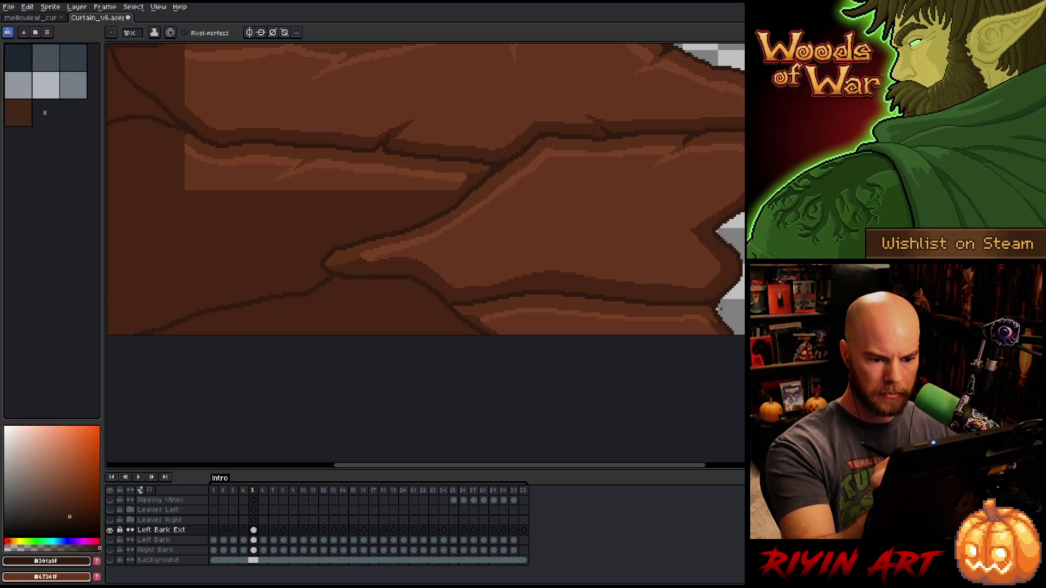
{"action": "key", "text": "e"}
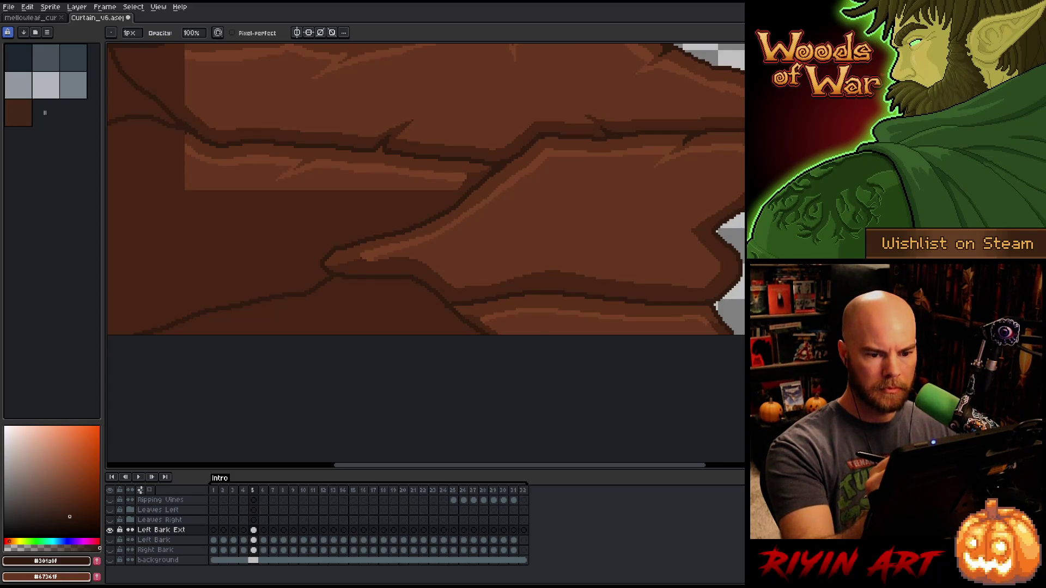
{"action": "key", "text": "space"}
{"action": "mouse_move", "coordinate": [696, 226]}
{"action": "left_mouse_down"}
{"action": "mouse_move", "coordinate": [713, 241]}
{"action": "mouse_move", "coordinate": [743, 239]}
{"action": "left_mouse_up"}
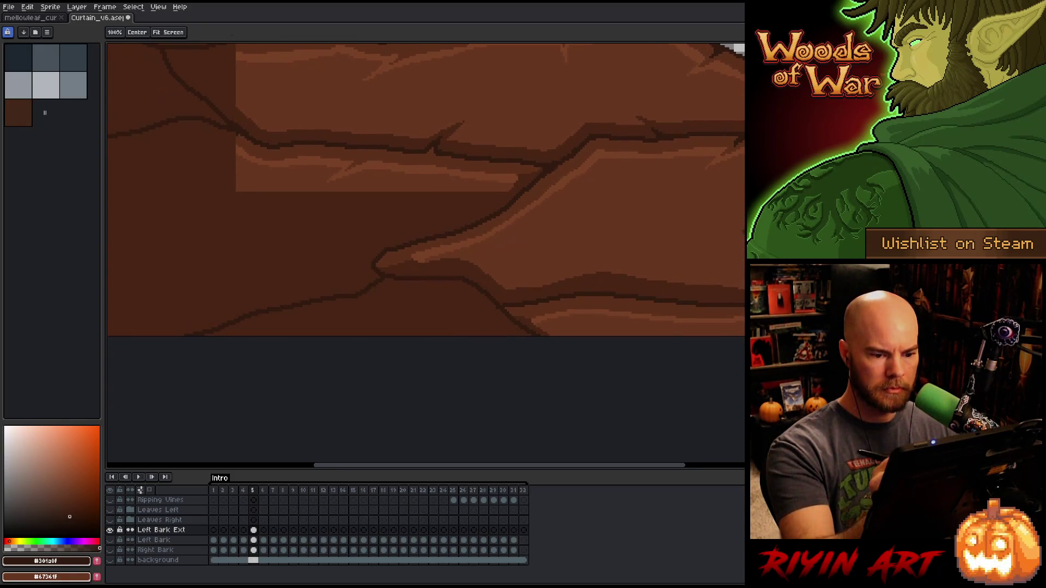
- Sample the highlight, mid-dark and dark crack browns from the bark along the lower crack
{"action": "left_click", "coordinate": [685, 327], "text": "alt"}
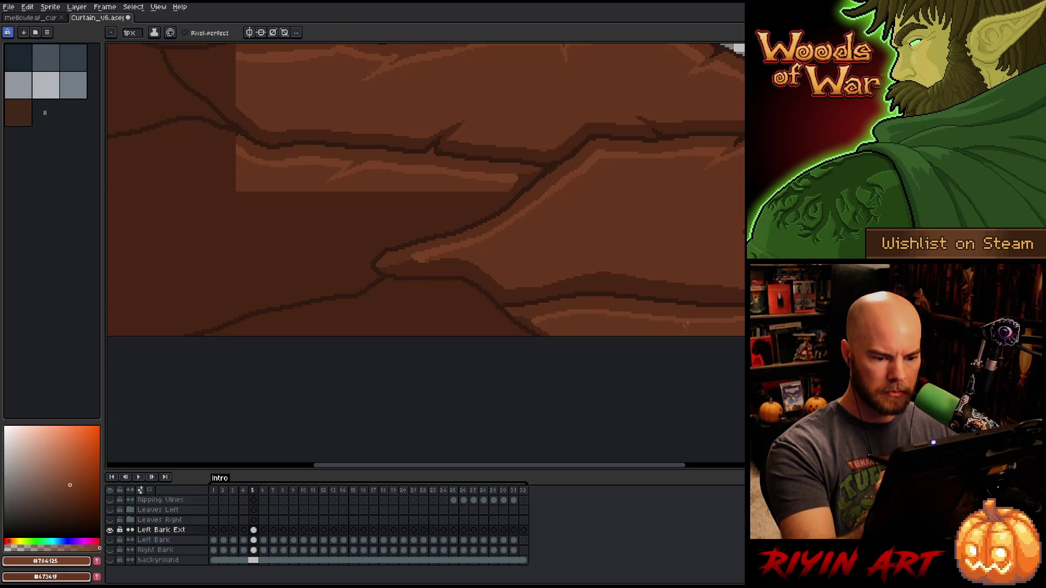
{"action": "left_click", "coordinate": [687, 319], "text": "alt"}
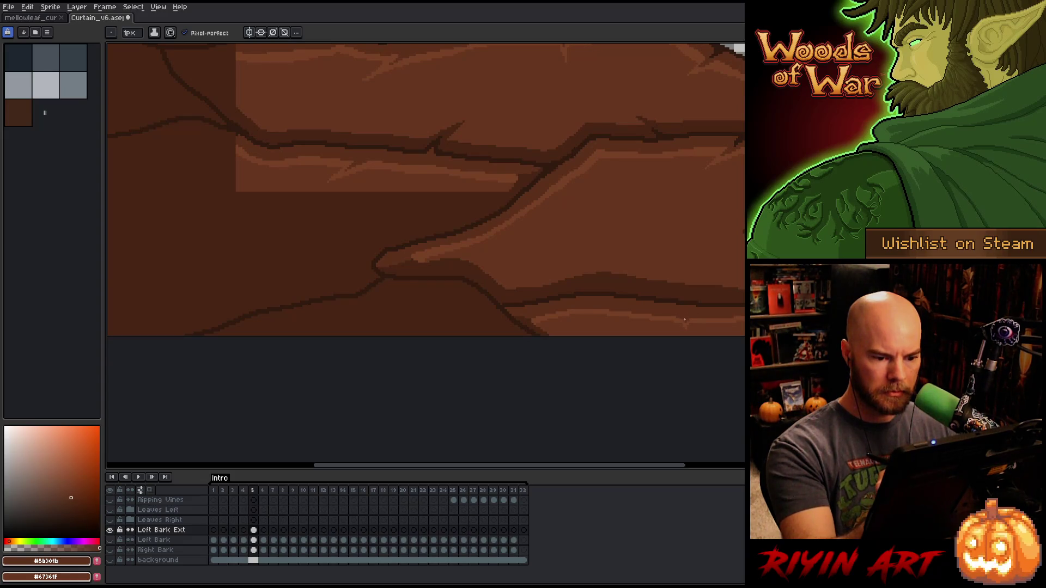
{"action": "left_click", "coordinate": [689, 299], "text": "alt"}
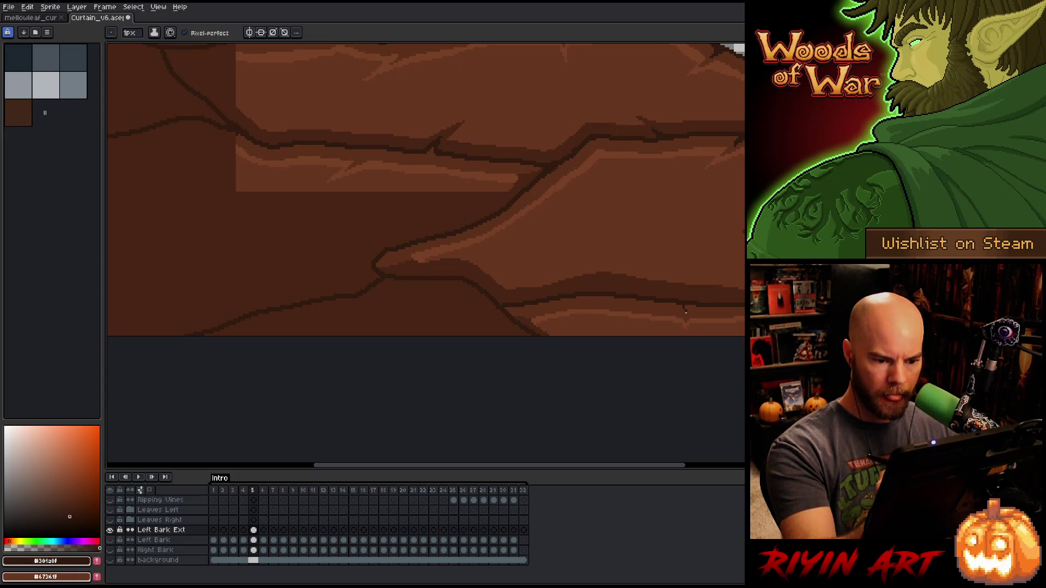
{"action": "left_click", "coordinate": [688, 302], "text": "alt"}
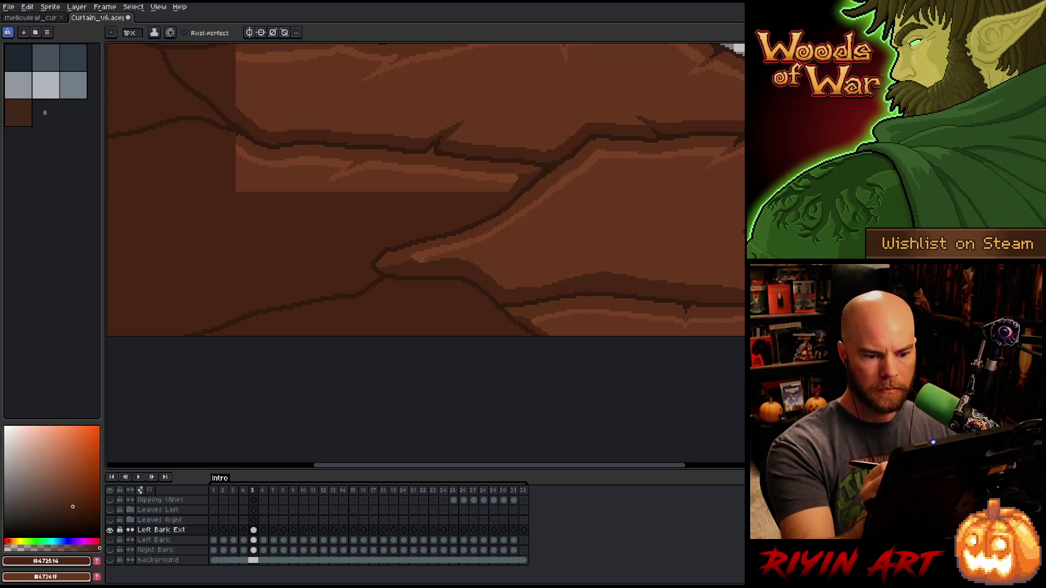
{"action": "left_click_drag", "start_coordinate": [635, 305], "coordinate": [692, 330]}
{"action": "left_click", "coordinate": [591, 228], "text": "alt"}
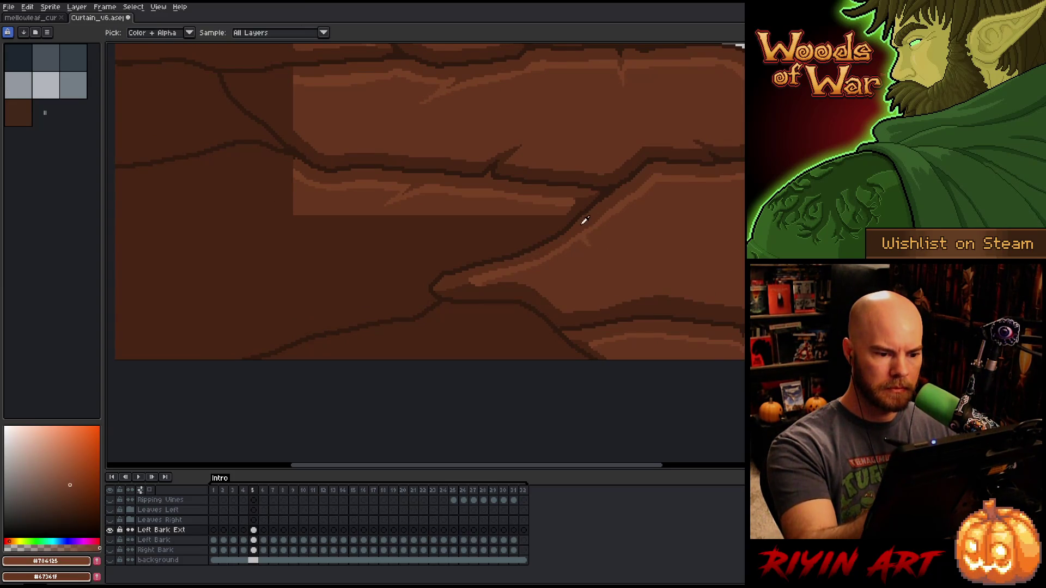
{"action": "left_click", "coordinate": [582, 231], "text": "alt"}
{"action": "left_click_drag", "start_coordinate": [579, 233], "coordinate": [637, 263]}
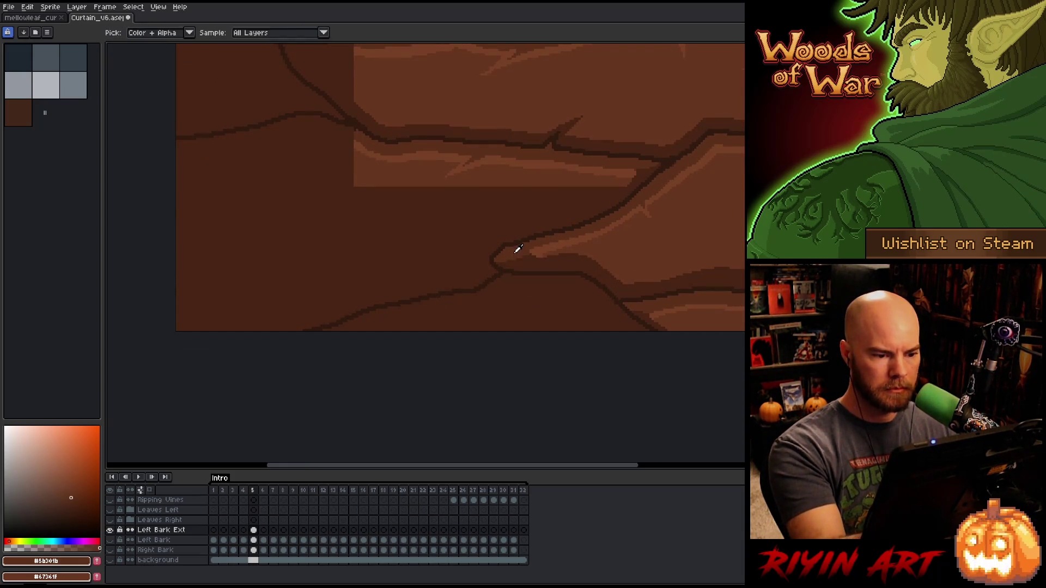
{"action": "left_click", "coordinate": [619, 309], "text": "alt"}
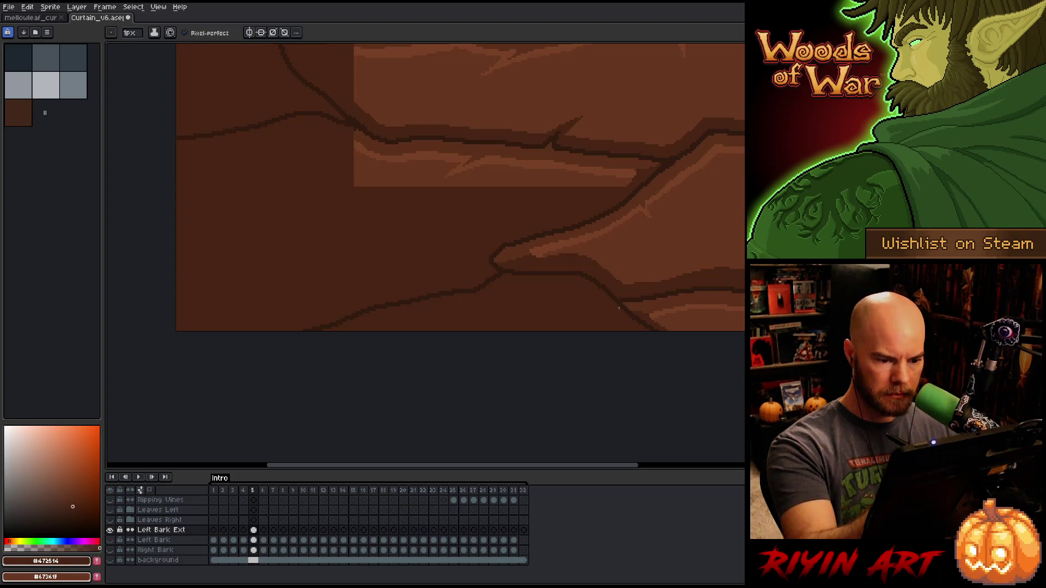
{"action": "left_click", "coordinate": [615, 213], "text": "alt"}
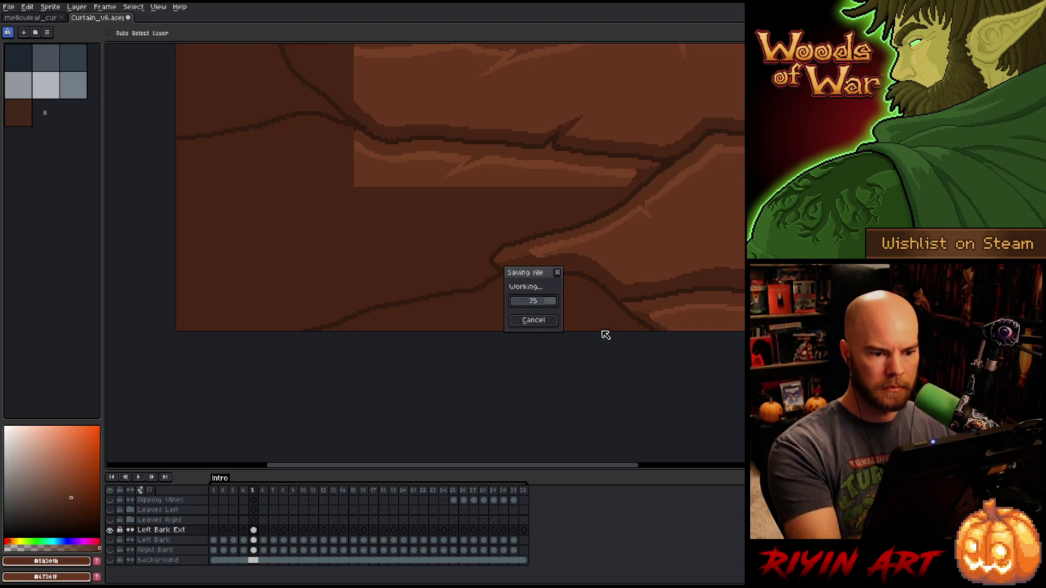
{"action": "left_click_drag", "start_coordinate": [608, 273], "coordinate": [720, 287]}
- Draw lighter brown strokes along the dark bark line and down to the bark's bottom edge
{"action": "left_click", "coordinate": [738, 199], "text": "alt"}
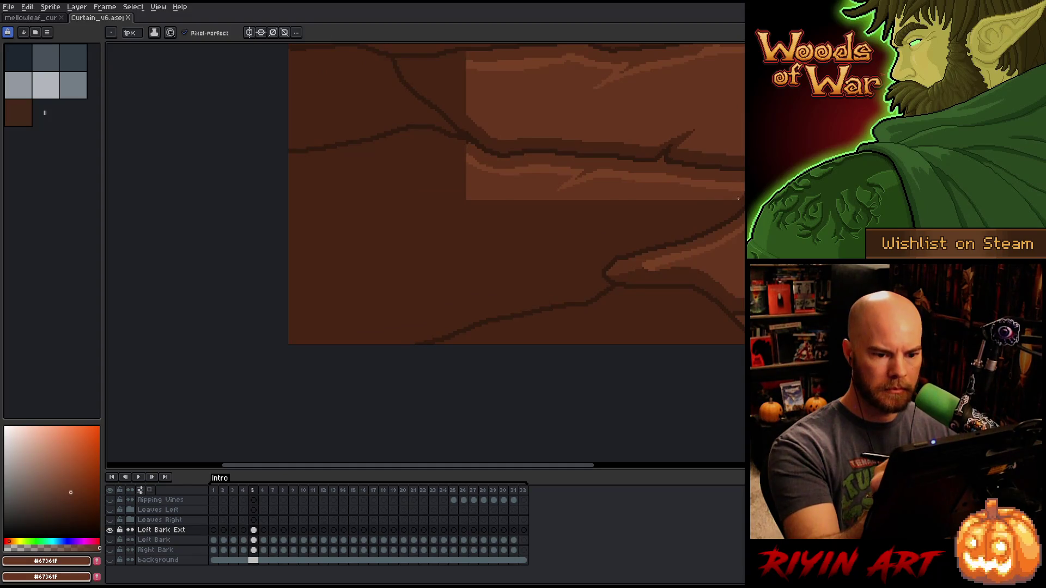
{"action": "left_click_drag", "start_coordinate": [734, 204], "coordinate": [599, 255]}
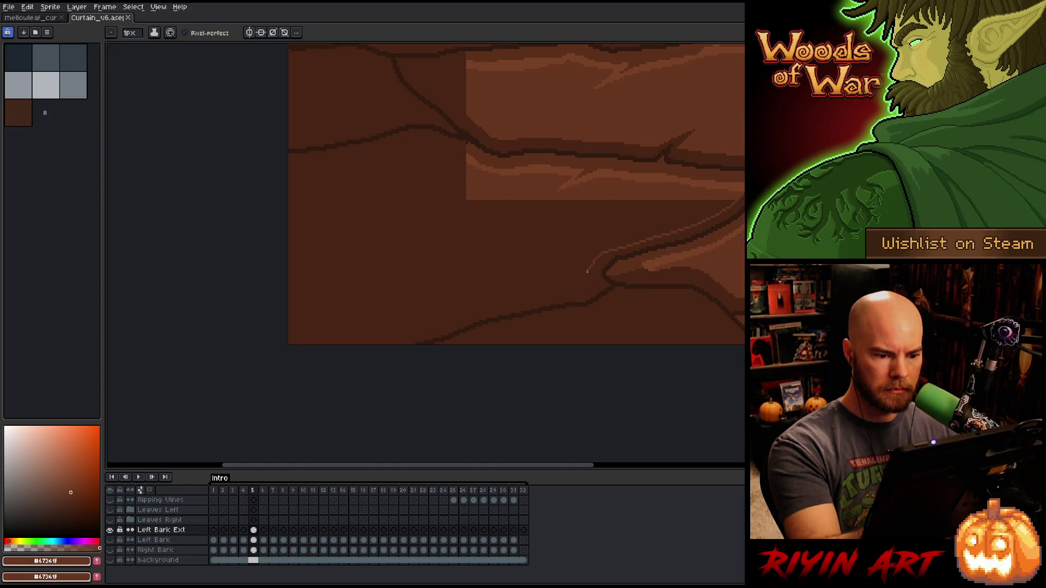
{"action": "mouse_move", "coordinate": [565, 289]}
{"action": "left_mouse_down"}
{"action": "mouse_move", "coordinate": [490, 301]}
{"action": "mouse_move", "coordinate": [381, 344]}
{"action": "left_mouse_up"}
{"action": "left_click_drag", "start_coordinate": [562, 338], "coordinate": [679, 337]}
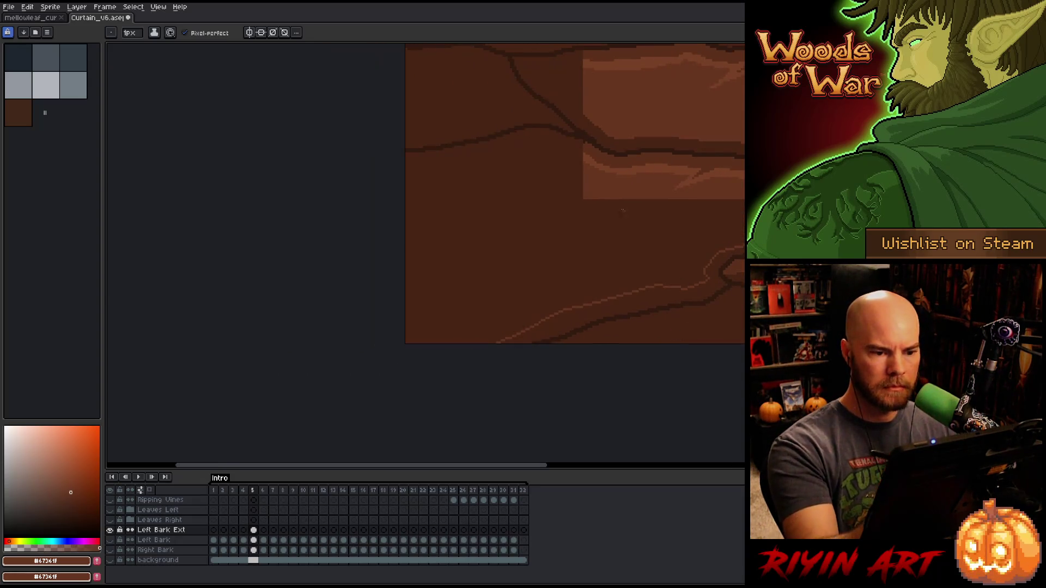
- Draw two light highlight strokes along the upper crack and fill the band between them
{"action": "left_click", "coordinate": [586, 146], "text": "alt"}
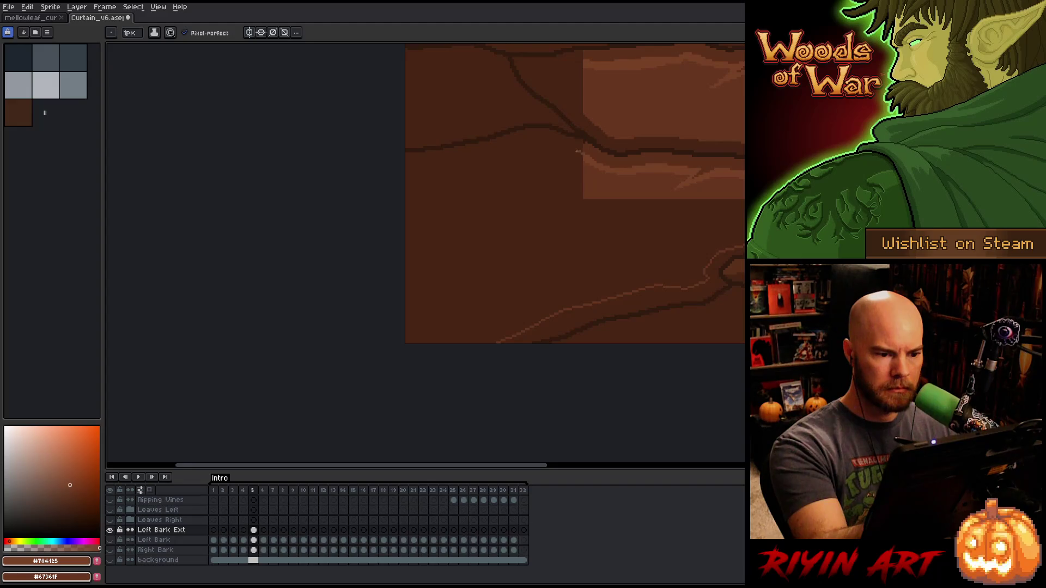
{"action": "mouse_move", "coordinate": [577, 150]}
{"action": "left_mouse_down"}
{"action": "mouse_move", "coordinate": [539, 143]}
{"action": "mouse_move", "coordinate": [413, 169]}
{"action": "left_mouse_up"}
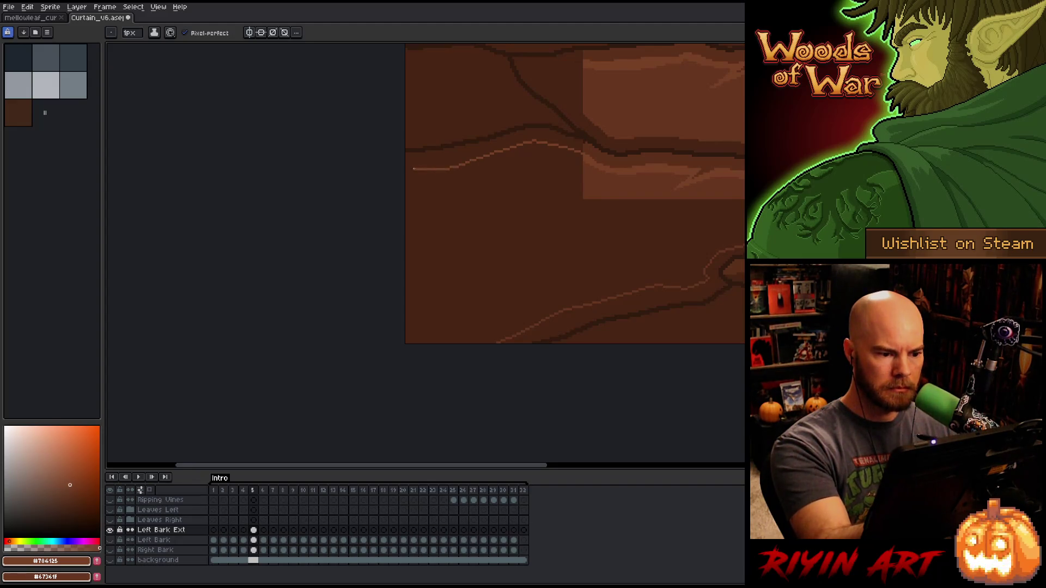
{"action": "mouse_move", "coordinate": [583, 158]}
{"action": "left_mouse_down"}
{"action": "mouse_move", "coordinate": [524, 149]}
{"action": "mouse_move", "coordinate": [405, 180]}
{"action": "left_mouse_up"}
{"action": "key", "text": "g"}
{"action": "left_click", "coordinate": [577, 159]}
- Flood-fill the lower bark region with medium brown and refill the upper-left area mid-dark brown
{"action": "key", "text": "b"}
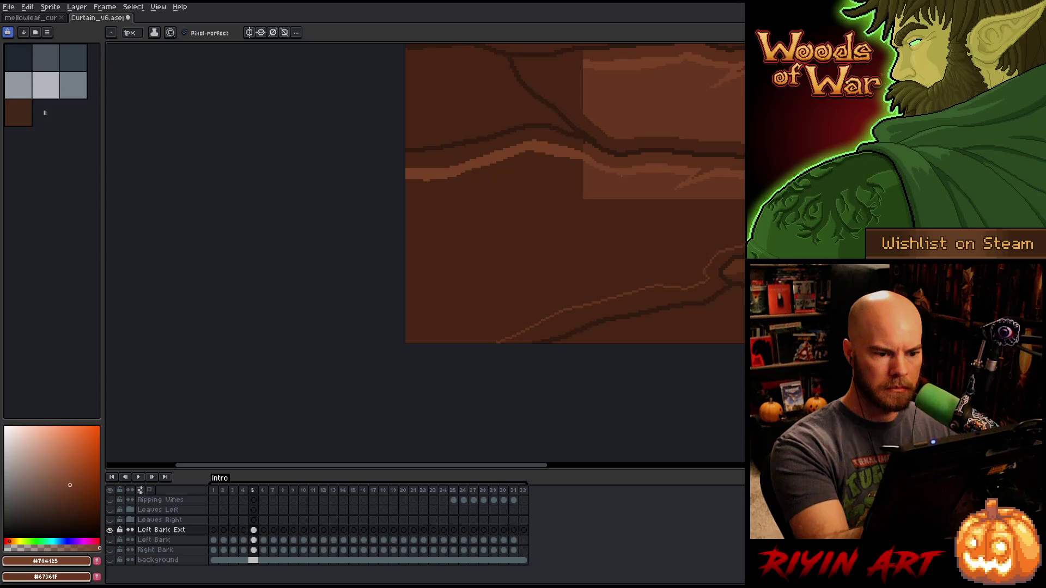
{"action": "key", "text": "i"}
{"action": "left_click", "coordinate": [563, 185]}
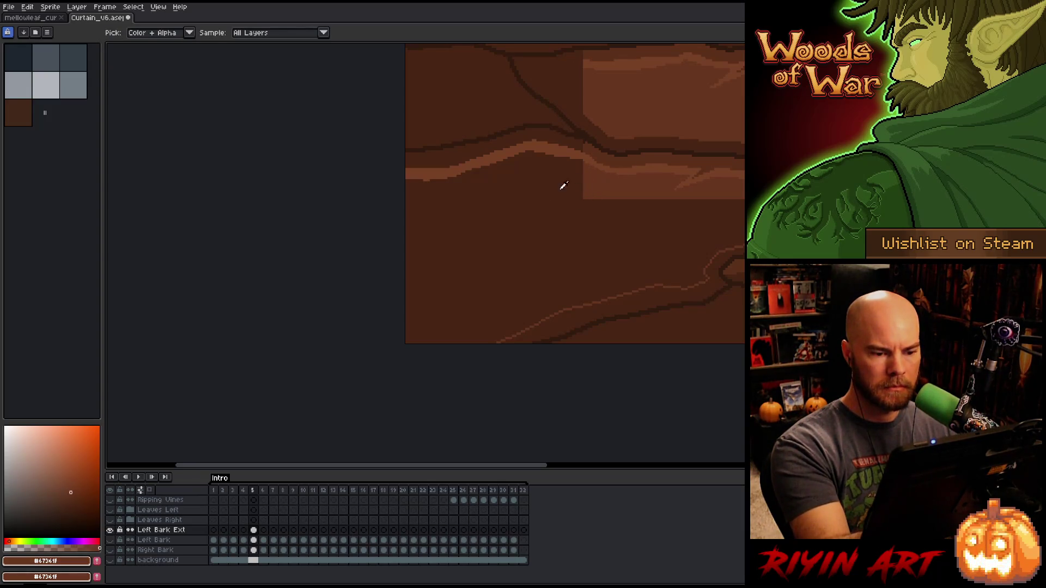
{"action": "key", "text": "b"}
{"action": "key", "text": "g"}
{"action": "left_click", "coordinate": [598, 261]}
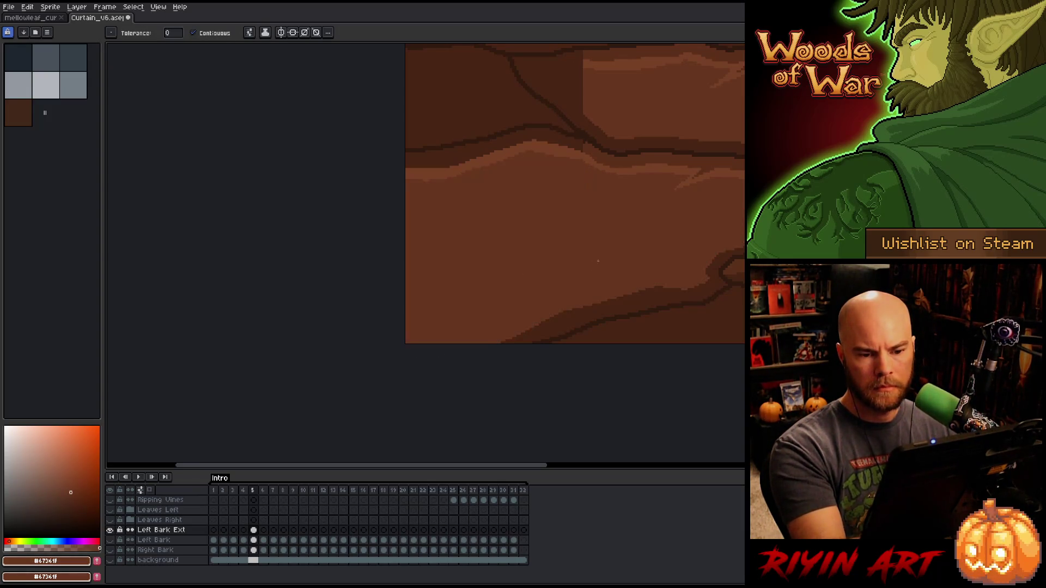
{"action": "key", "text": "i"}
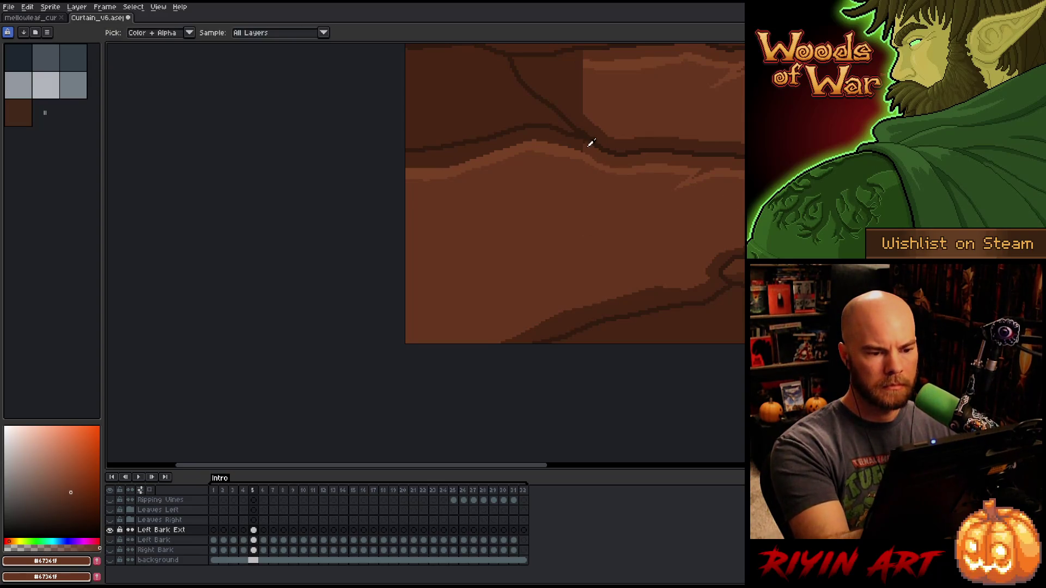
{"action": "left_click", "coordinate": [589, 140]}
{"action": "key", "text": "g"}
{"action": "left_click", "coordinate": [578, 144]}
- Widen the pencil to 4 pixels and paint medium brown over the light highlight stripe
{"action": "key", "text": "h"}
{"action": "key", "text": "i"}
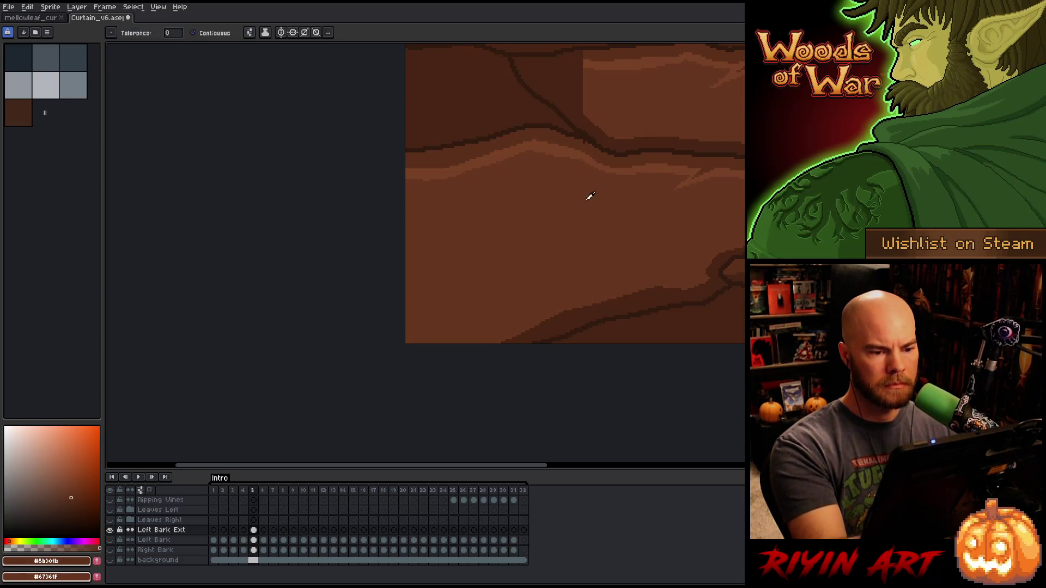
{"action": "left_click", "coordinate": [588, 198]}
{"action": "key", "text": "b"}
{"action": "left_click", "coordinate": [134, 37]}
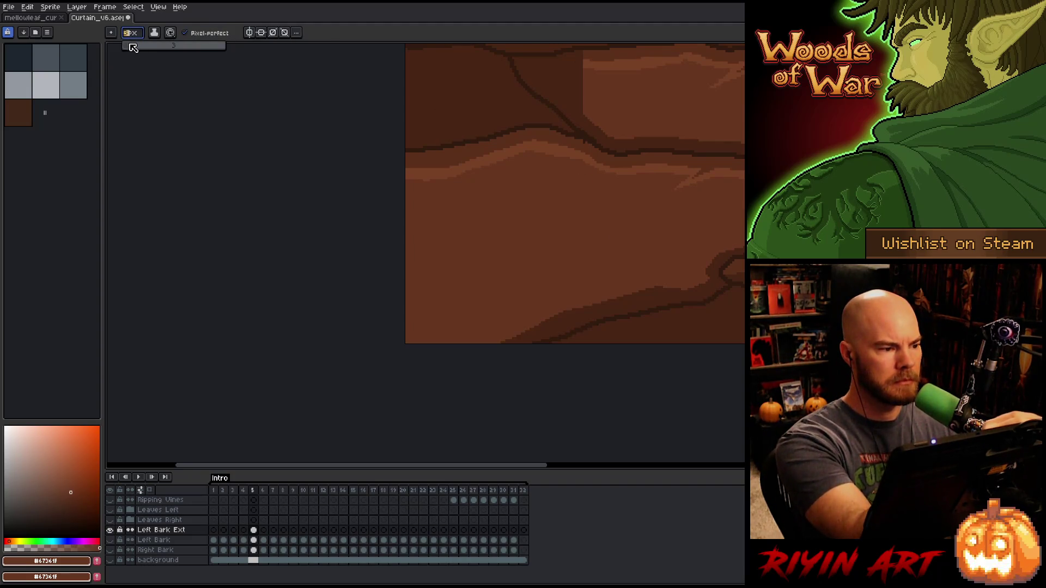
{"action": "left_click_drag", "start_coordinate": [133, 45], "coordinate": [138, 47]}
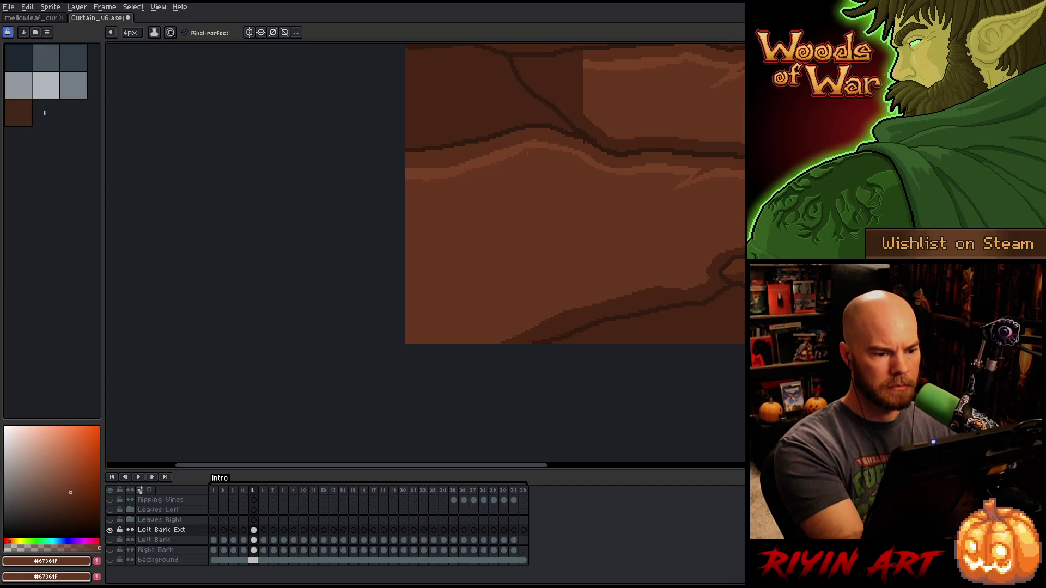
{"action": "left_click_drag", "start_coordinate": [524, 153], "coordinate": [405, 178]}
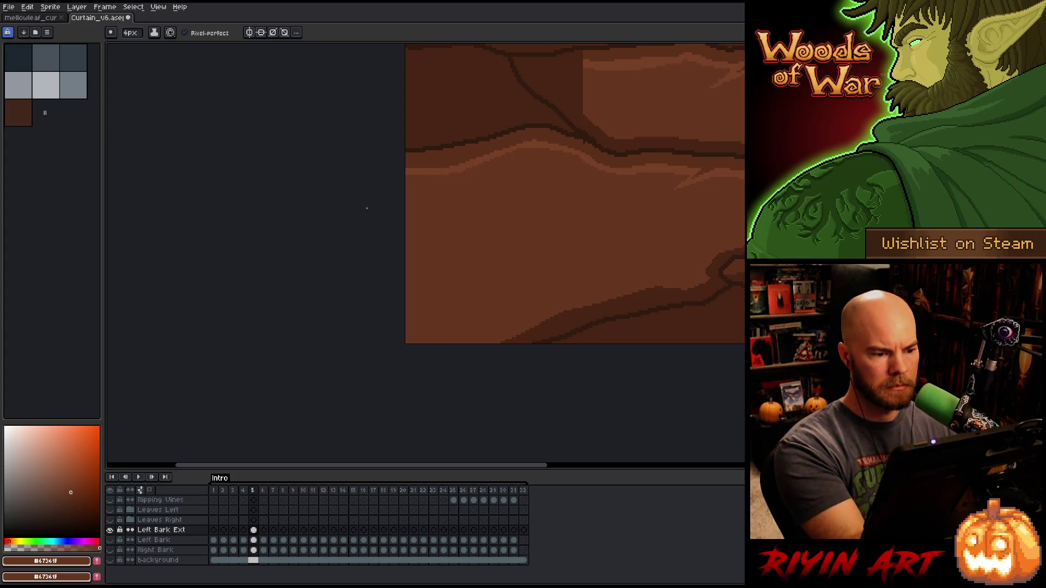
- Return the brush to 1 pixel and eyedrop the lighter and darker bark browns
{"action": "left_click", "coordinate": [446, 164], "text": "alt"}
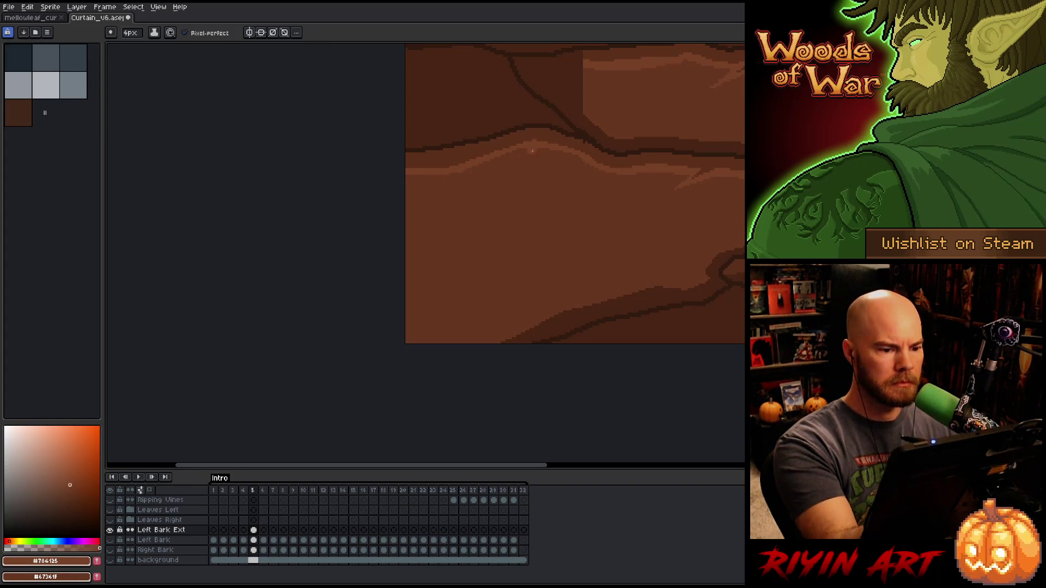
{"action": "key", "text": "minus"}
{"action": "key", "text": "minus"}
{"action": "key", "text": "minus"}
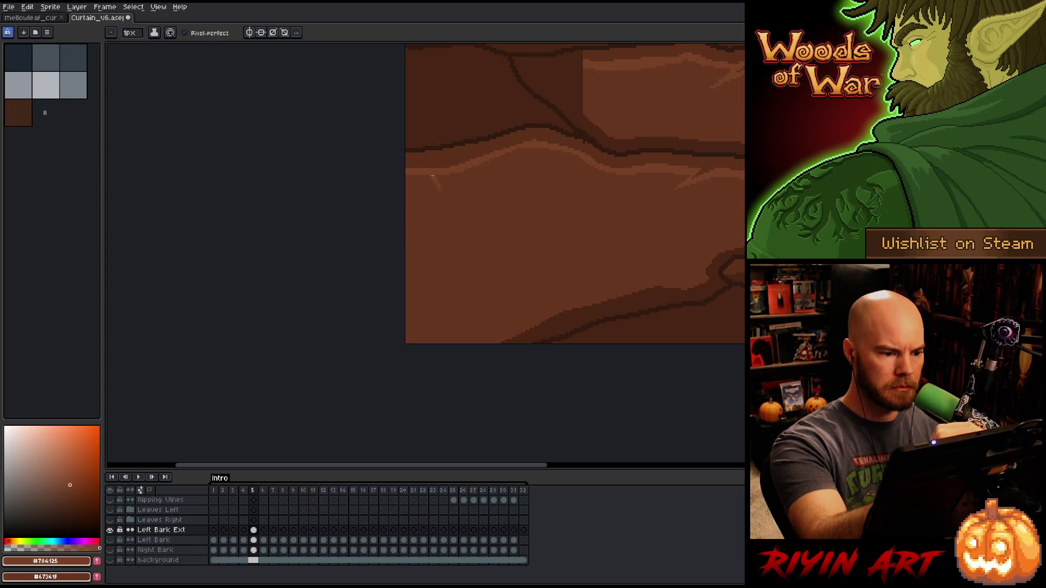
{"action": "left_click", "coordinate": [438, 158], "text": "alt"}
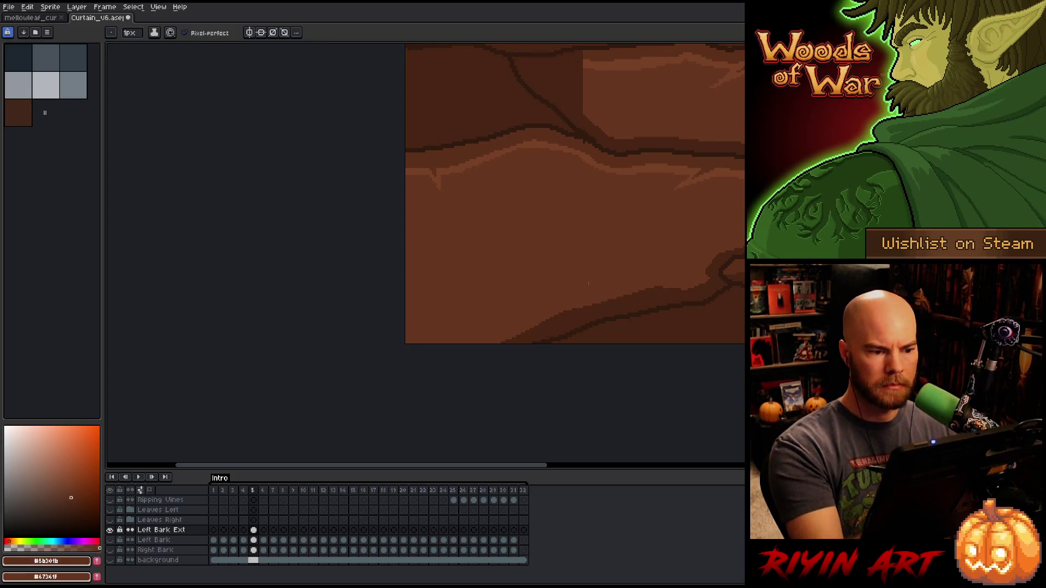
- Sample the dark crack colour and save the file with Ctrl+S
{"action": "scroll", "coordinate": [584, 261], "scroll_direction": "right", "scroll_amount": 5}
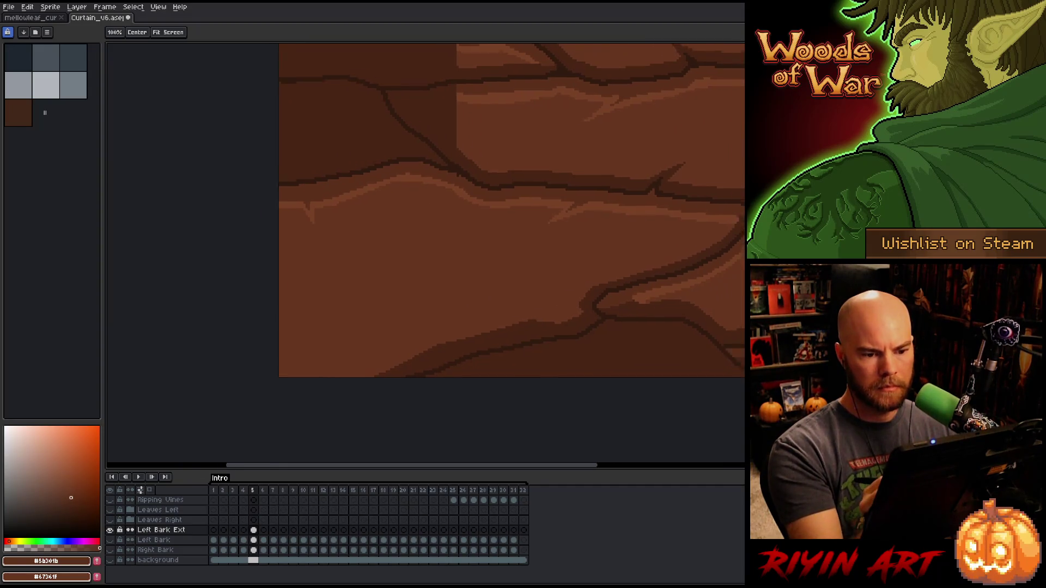
{"action": "scroll", "coordinate": [652, 316], "scroll_direction": "up", "scroll_amount": 3}
{"action": "left_click", "coordinate": [635, 276], "text": "alt"}
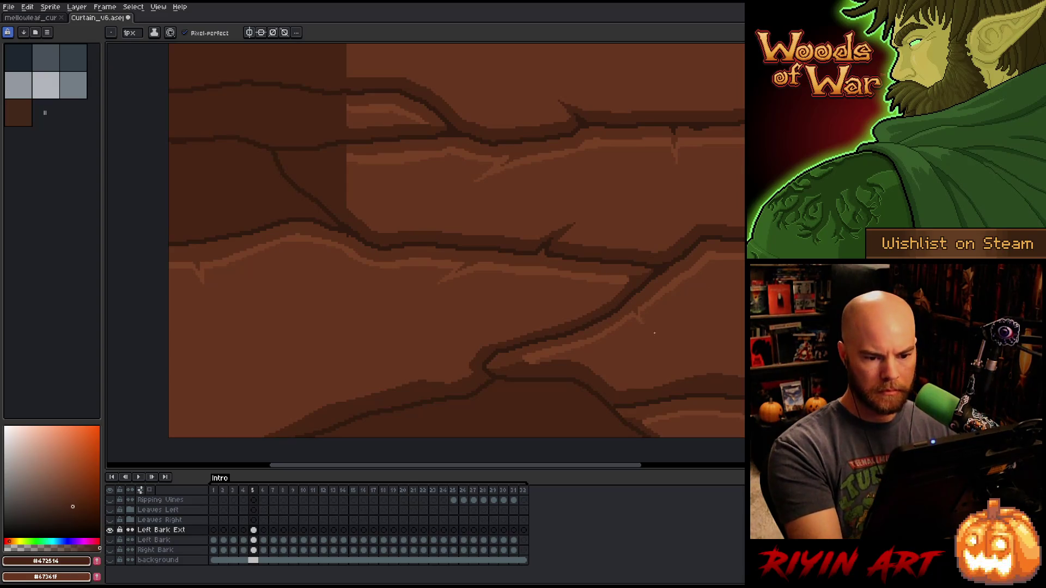
{"action": "key", "text": "ctrl+s"}
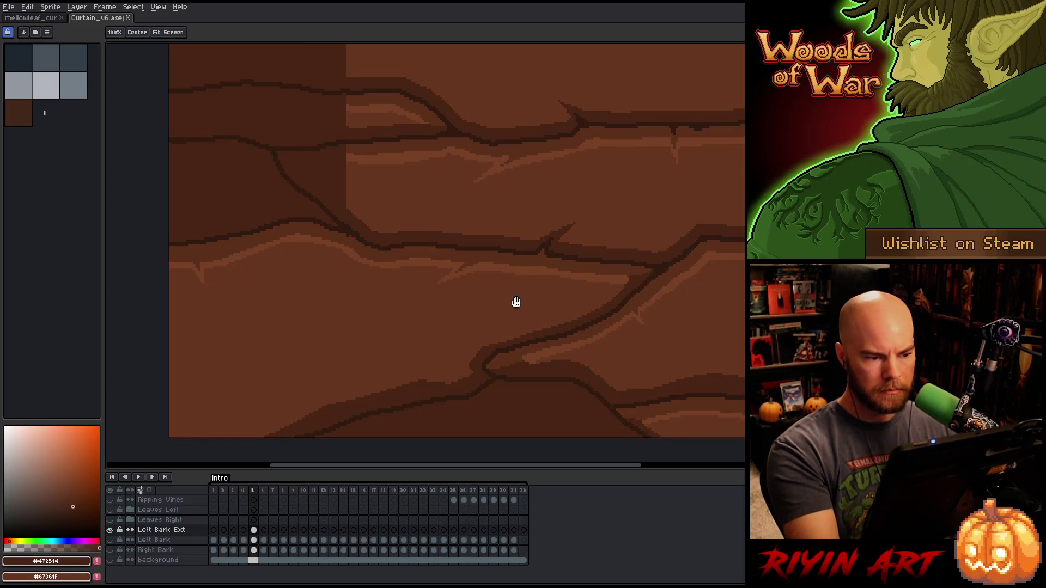
- Draw a lighter #734125 highlight along the crack on the left bark
{"action": "left_click_drag", "start_coordinate": [517, 299], "coordinate": [718, 393]}
{"action": "left_click", "coordinate": [562, 254], "text": "alt"}
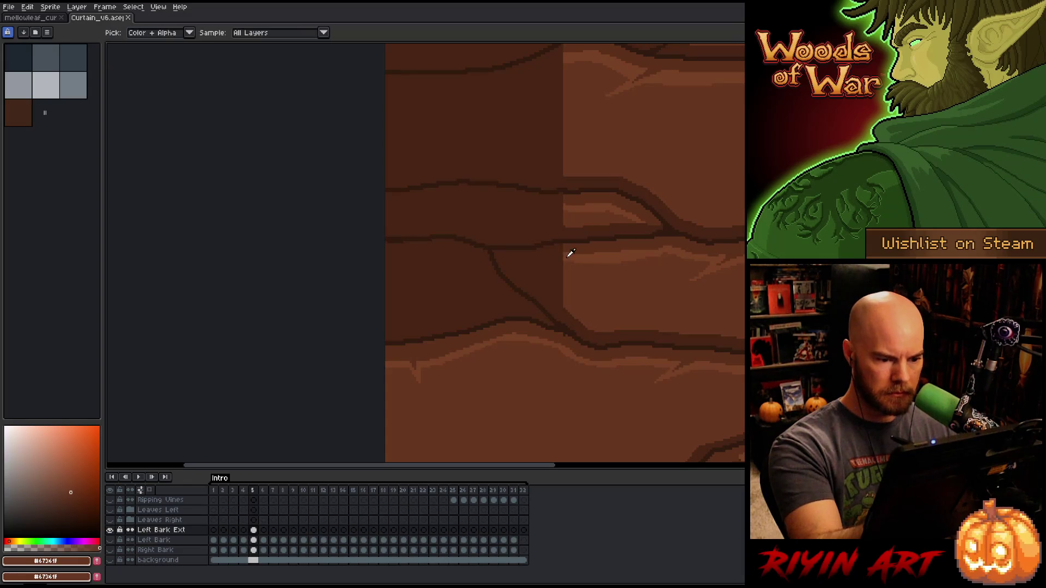
{"action": "left_click", "coordinate": [567, 252], "text": "alt"}
{"action": "mouse_move", "coordinate": [564, 259]}
{"action": "left_mouse_down"}
{"action": "mouse_move", "coordinate": [517, 267]}
{"action": "mouse_move", "coordinate": [541, 256]}
{"action": "mouse_move", "coordinate": [508, 258]}
{"action": "left_mouse_up"}
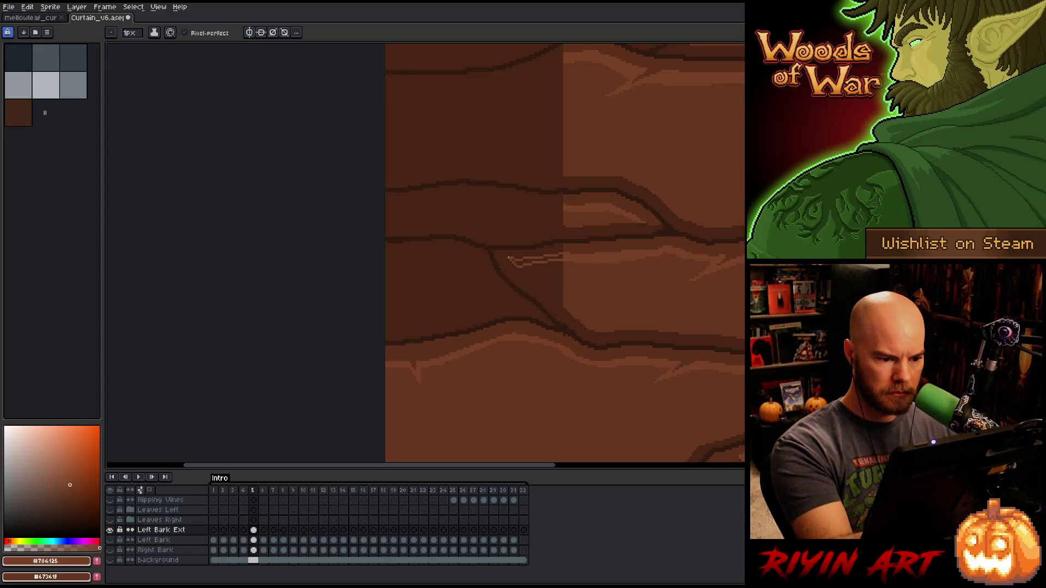
{"action": "left_click", "coordinate": [560, 276], "text": "alt"}
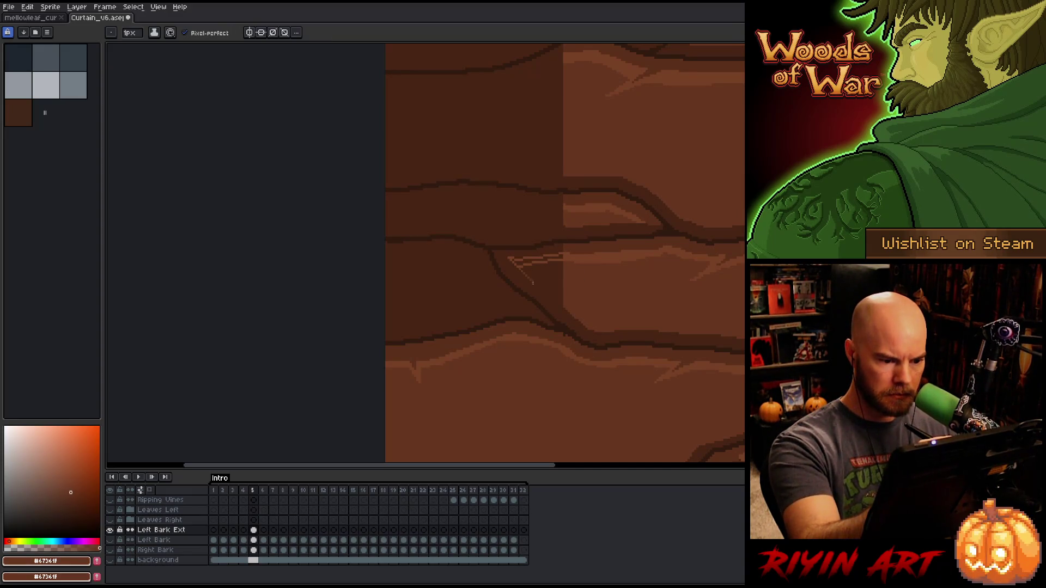
- Bucket-fill the wedge beside the new strokes to match the surrounding bark
{"action": "key", "text": "g"}
{"action": "left_click", "coordinate": [553, 295]}
{"action": "left_click", "coordinate": [560, 256], "text": "alt"}
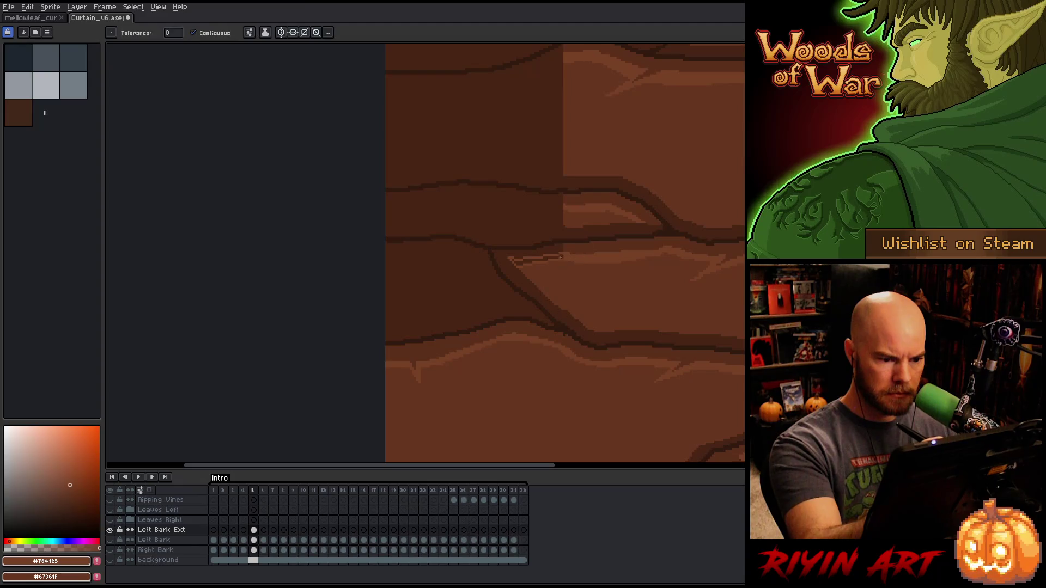
{"action": "left_click", "coordinate": [560, 256]}
{"action": "key", "text": "b"}
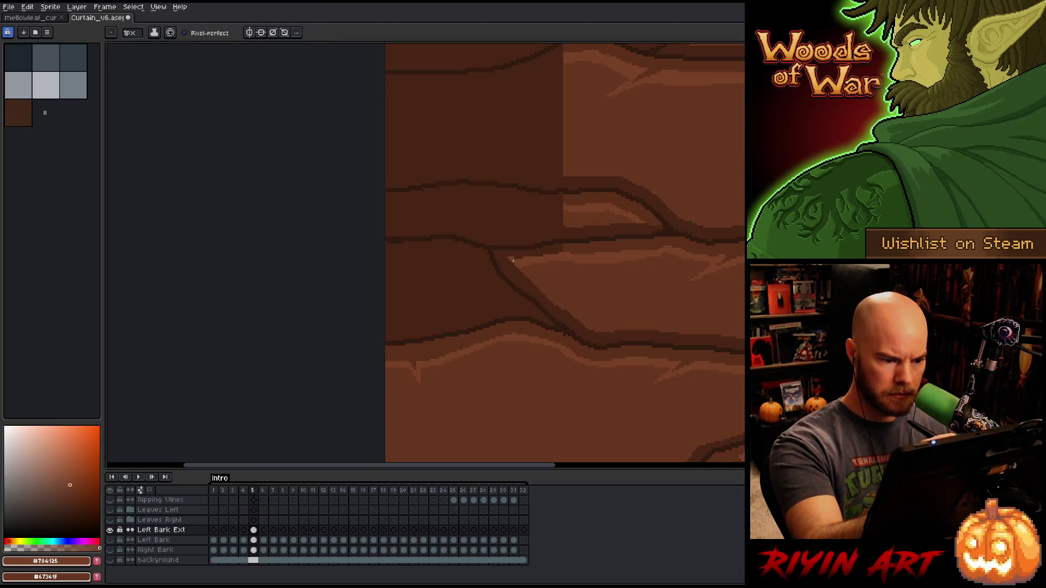
{"action": "left_click", "coordinate": [571, 239], "text": "alt"}
- Paint a highlight along the top of the lower-left crack, then undo it
{"action": "left_click_drag", "start_coordinate": [453, 249], "coordinate": [509, 306]}
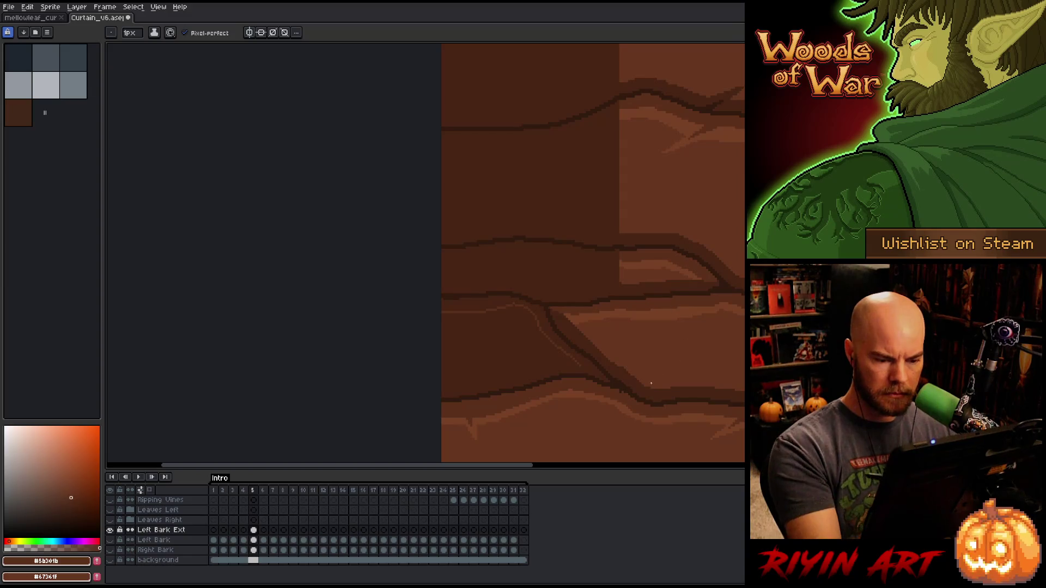
{"action": "left_click", "coordinate": [580, 366], "text": "alt"}
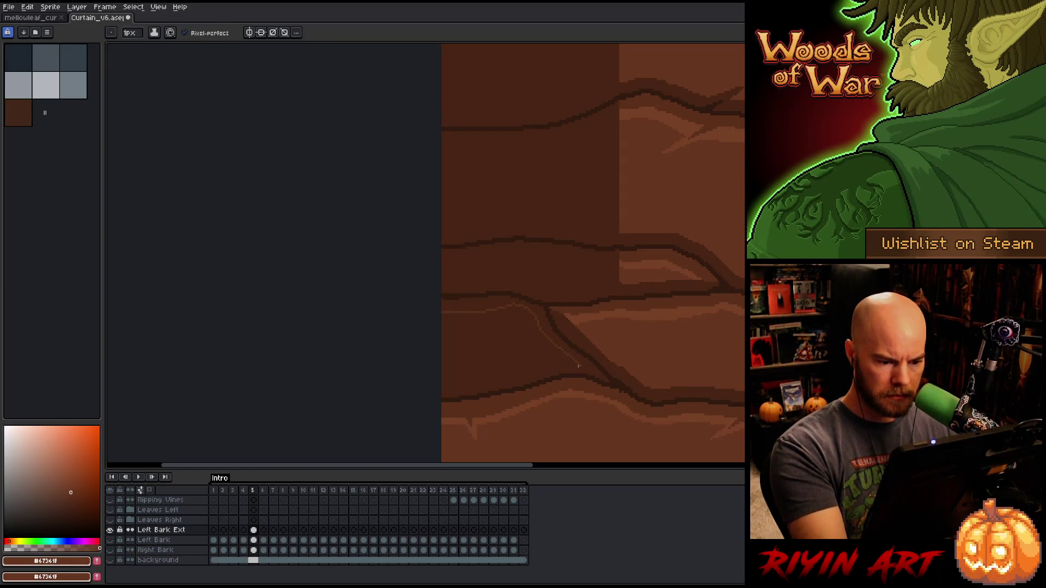
{"action": "left_click_drag", "start_coordinate": [579, 366], "coordinate": [441, 388]}
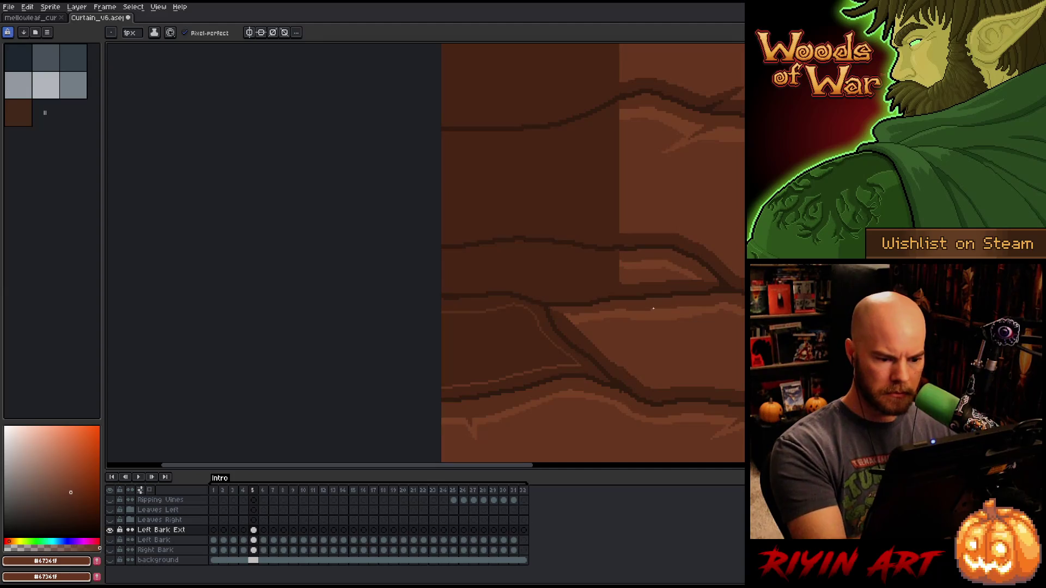
{"action": "key", "text": "alt"}
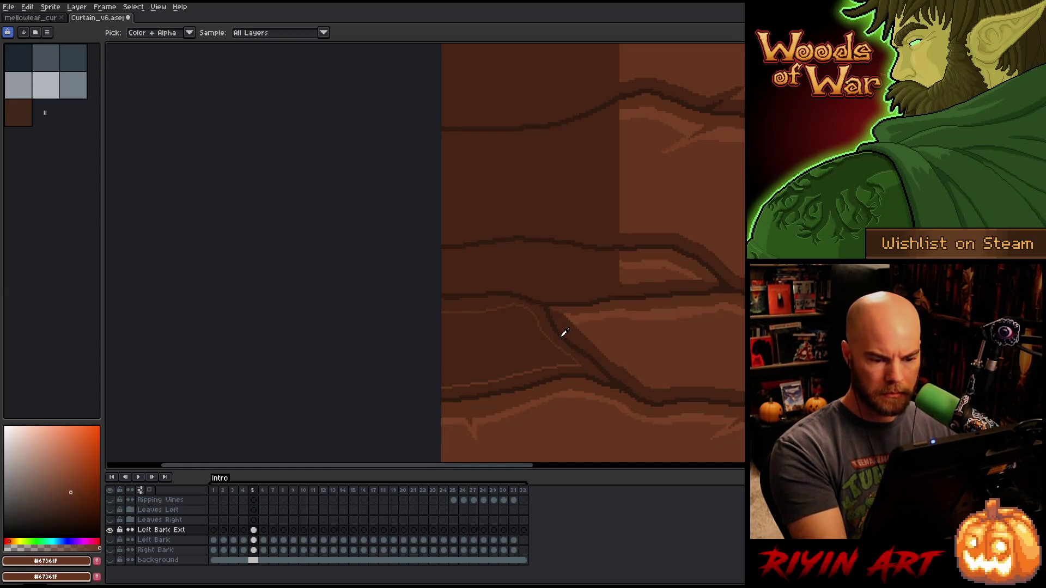
{"action": "left_click", "coordinate": [589, 317], "text": "alt"}
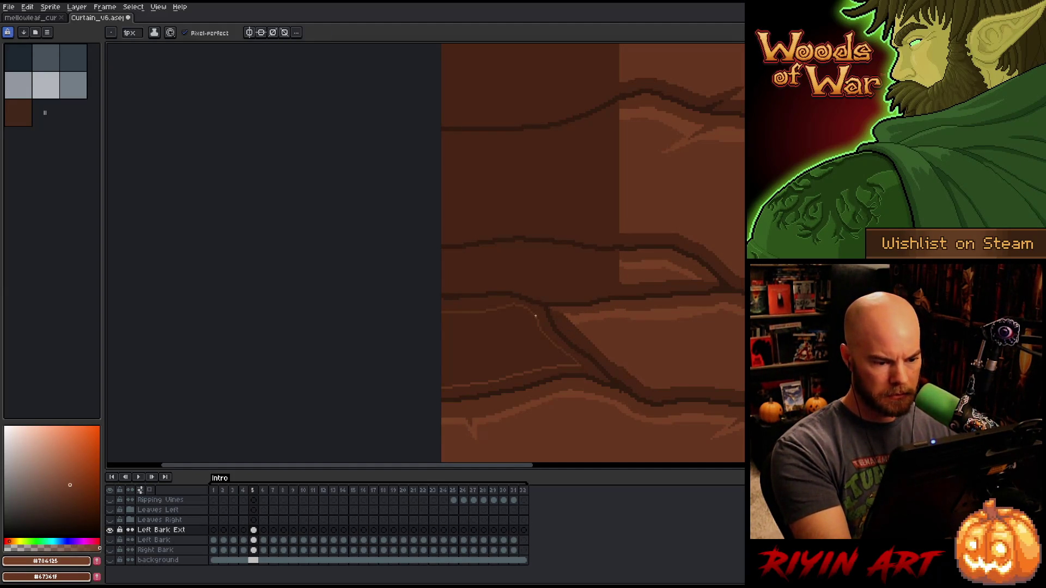
{"action": "key", "text": "ctrl+z"}
{"action": "key", "text": "ctrl+z"}
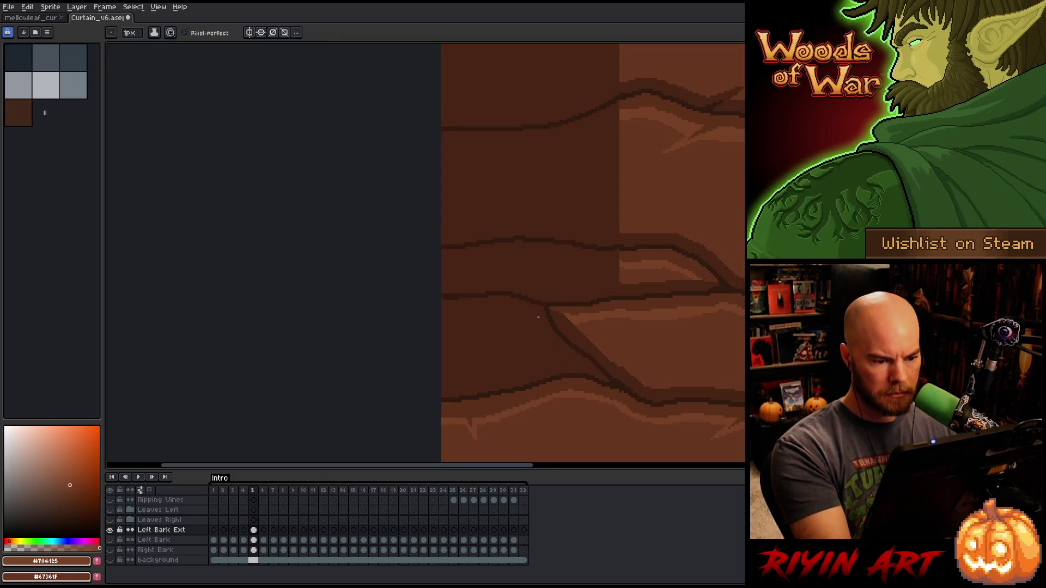
- Paint three #734125 highlight lines along the crack out to the left edge
{"action": "left_click_drag", "start_coordinate": [538, 316], "coordinate": [442, 316]}
{"action": "left_click_drag", "start_coordinate": [532, 312], "coordinate": [442, 316]}
{"action": "left_click_drag", "start_coordinate": [516, 312], "coordinate": [538, 315]}
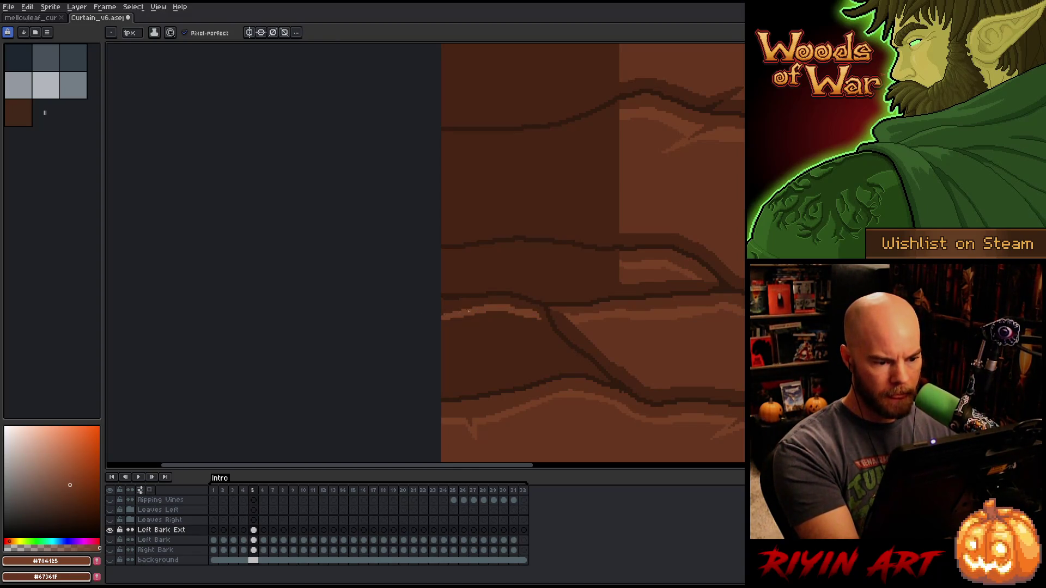
{"action": "left_click", "coordinate": [666, 297], "text": "alt"}
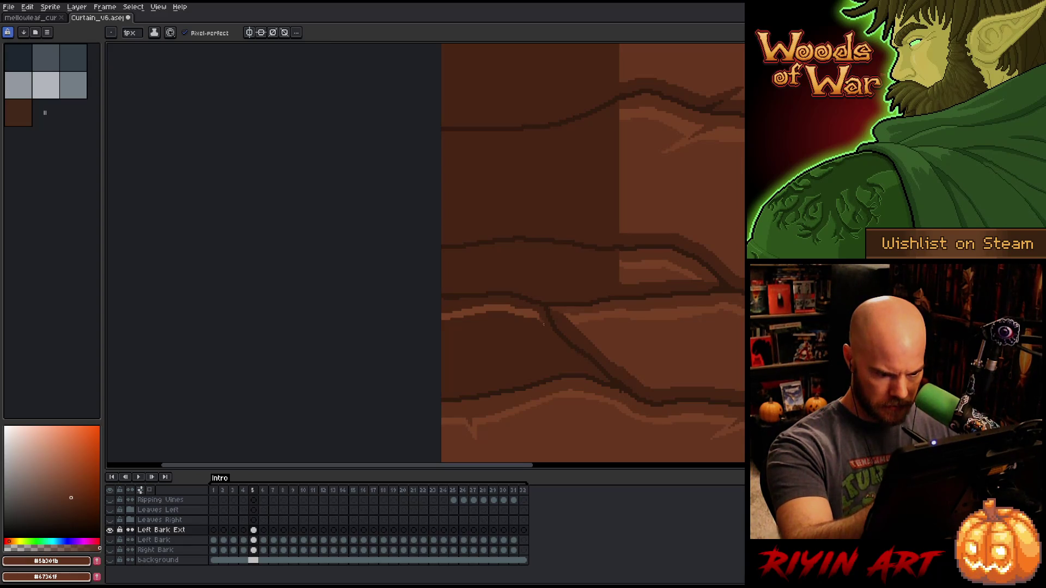
- Refill the bark around the crack and add a #67361f stroke along the lower crack
{"action": "key", "text": "g"}
{"action": "left_click", "coordinate": [595, 364]}
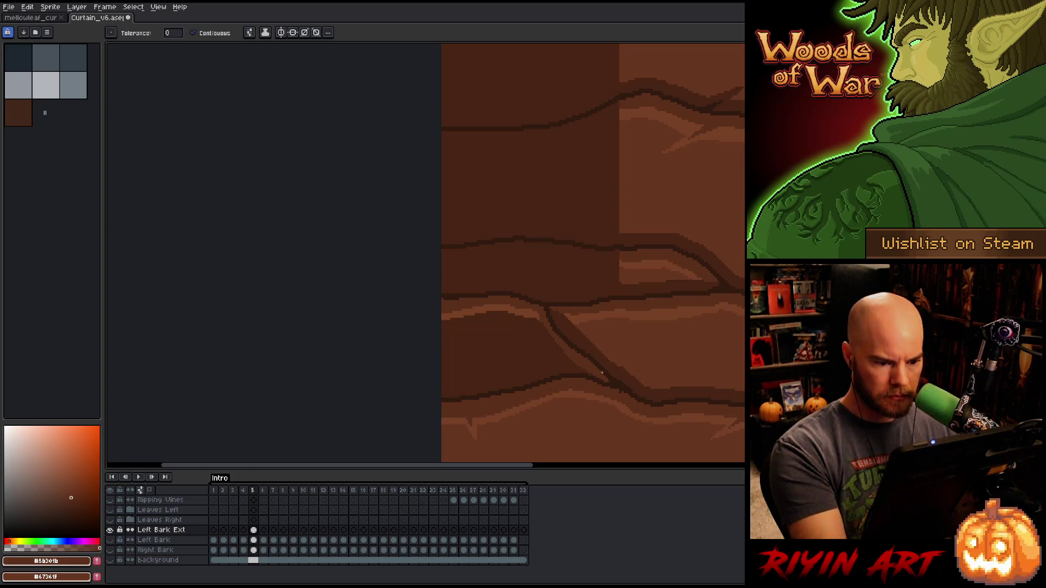
{"action": "key", "text": "b"}
{"action": "left_click", "coordinate": [561, 347], "text": "alt"}
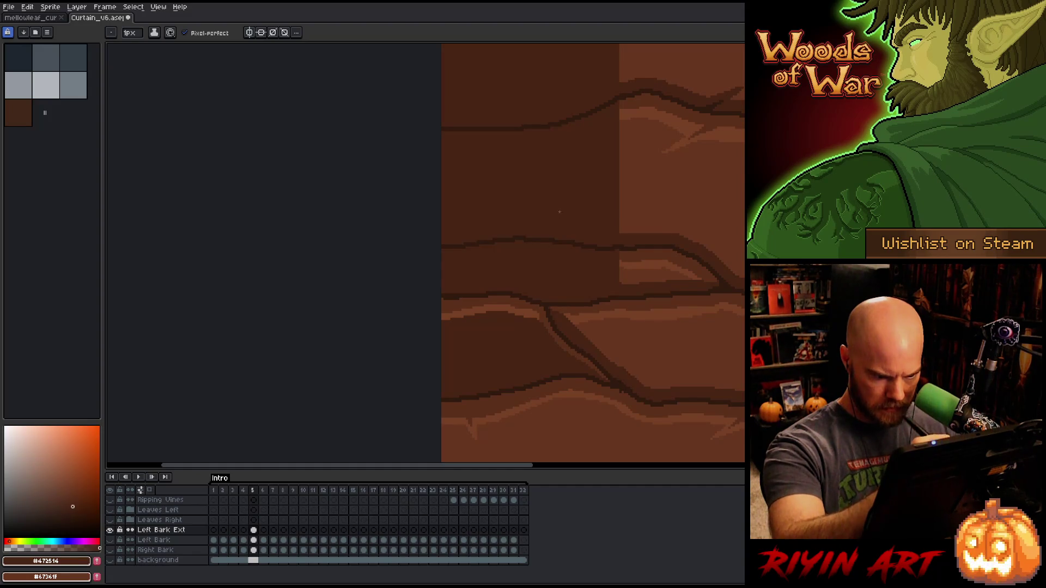
{"action": "left_click", "coordinate": [599, 346], "text": "alt"}
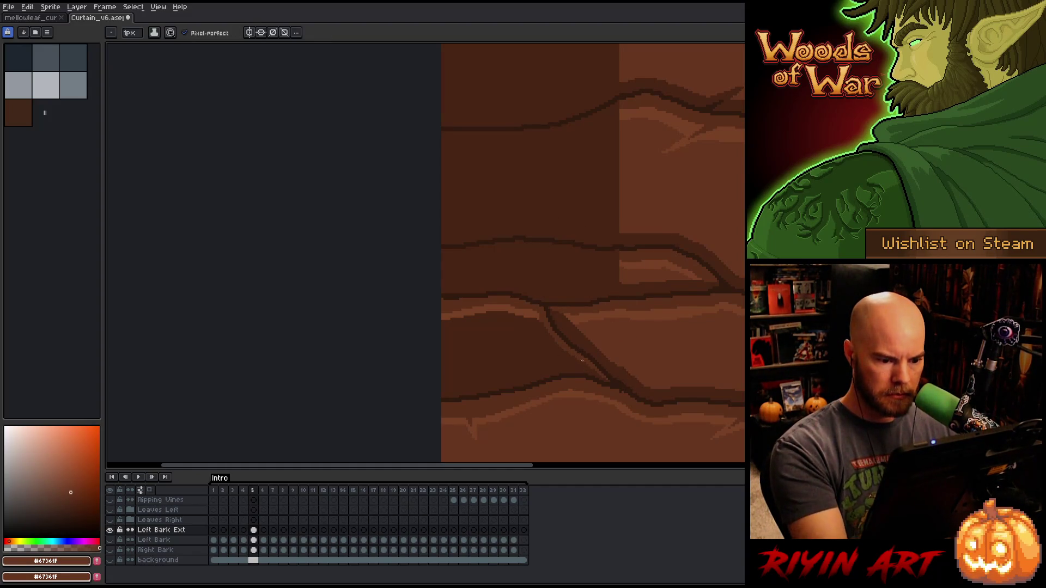
{"action": "mouse_move", "coordinate": [563, 364]}
{"action": "left_mouse_down"}
{"action": "mouse_move", "coordinate": [469, 375]}
{"action": "mouse_move", "coordinate": [577, 368]}
{"action": "left_mouse_up"}
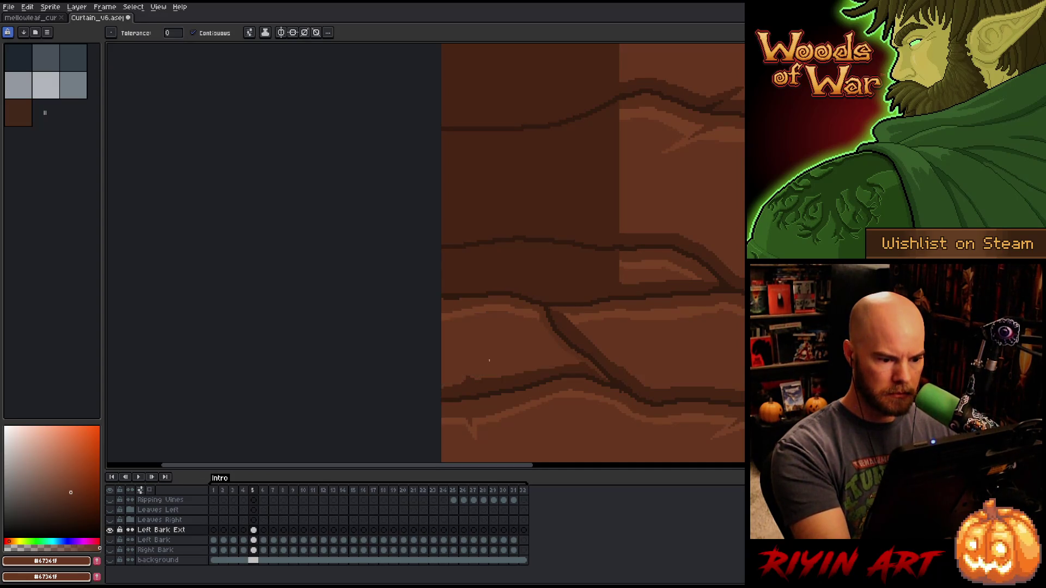
- Sample the bark browns #734125, #5b301b, #67361f and #784125 from the canvas
{"action": "left_click", "coordinate": [584, 360], "text": "alt"}
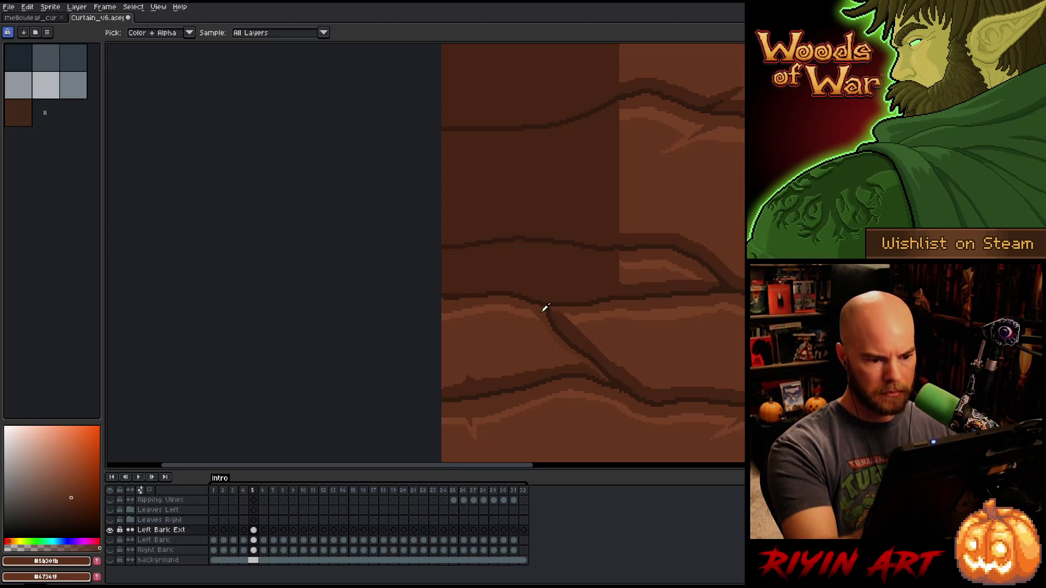
{"action": "left_click", "coordinate": [533, 314], "text": "alt"}
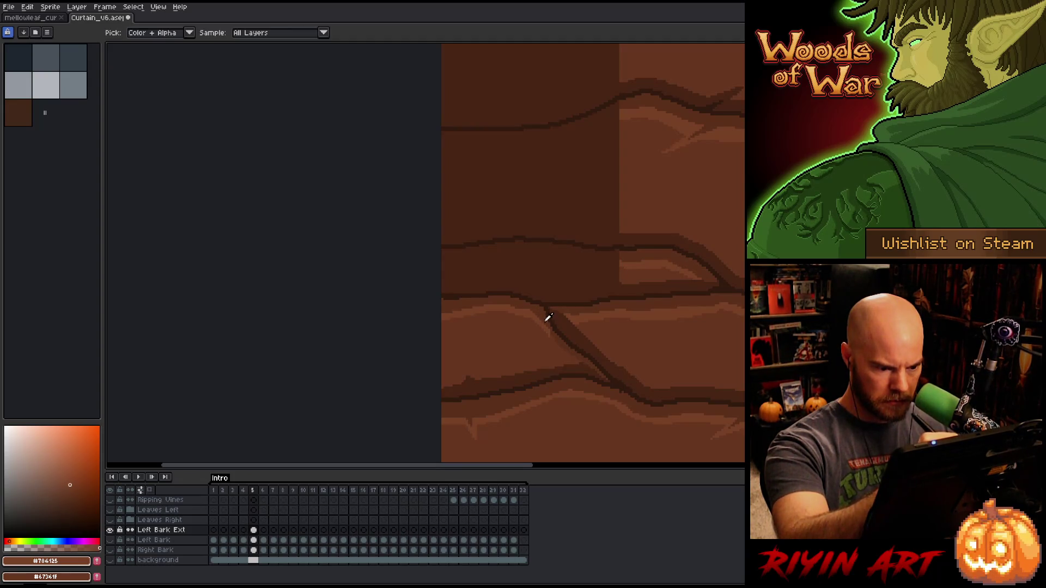
{"action": "left_click", "coordinate": [547, 315], "text": "alt"}
{"action": "left_click", "coordinate": [544, 334], "text": "alt"}
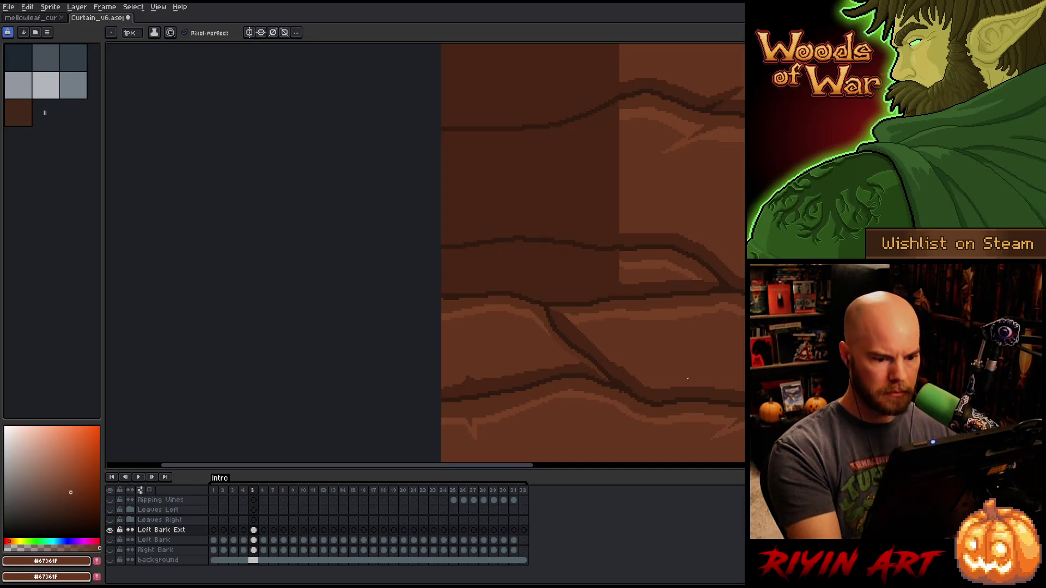
{"action": "left_click", "coordinate": [526, 307], "text": "alt"}
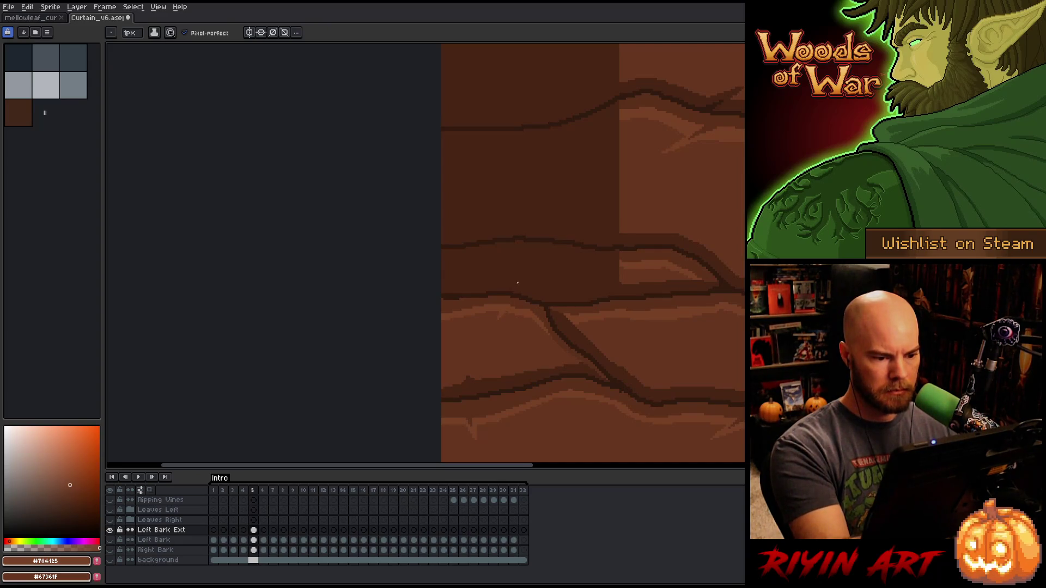
{"action": "left_click", "coordinate": [504, 306], "text": "alt"}
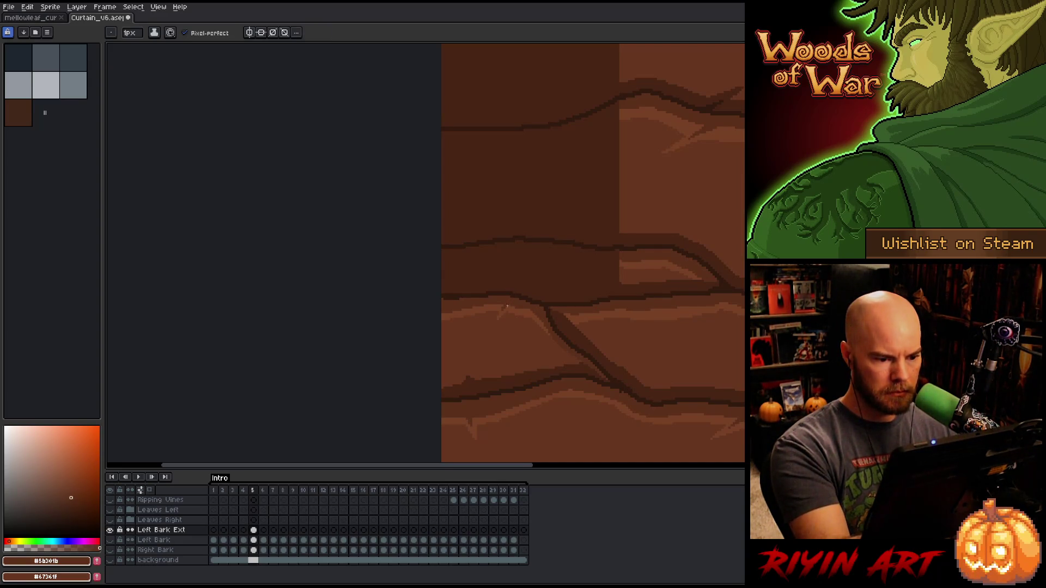
- Draw a #67361f stroke along the crack and select the #784125 highlight brown
{"action": "scroll", "coordinate": [631, 328], "scroll_direction": "up", "scroll_amount": 2}
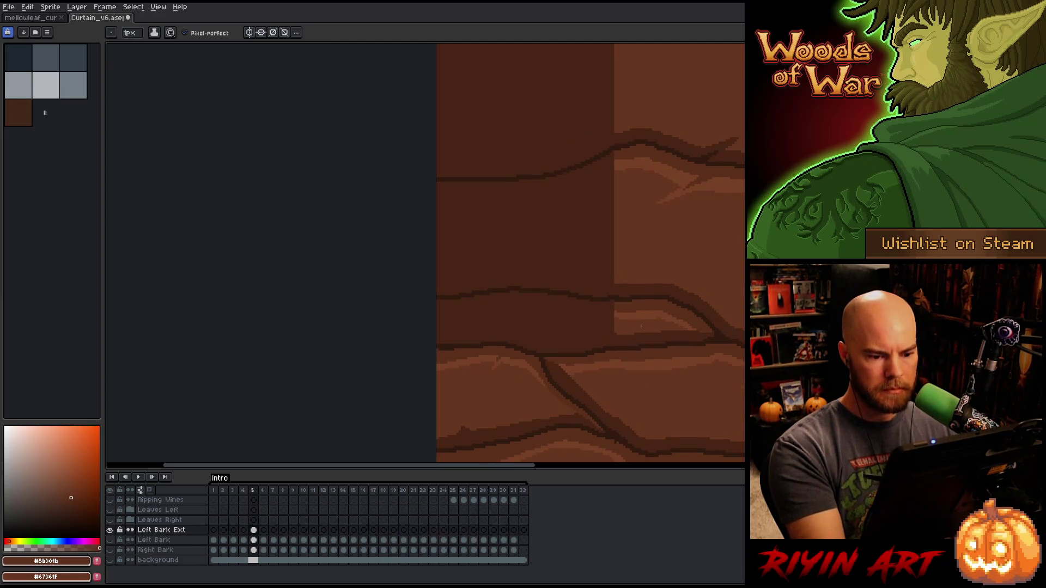
{"action": "left_click", "coordinate": [636, 323], "text": "alt"}
{"action": "left_click_drag", "start_coordinate": [612, 331], "coordinate": [408, 336]}
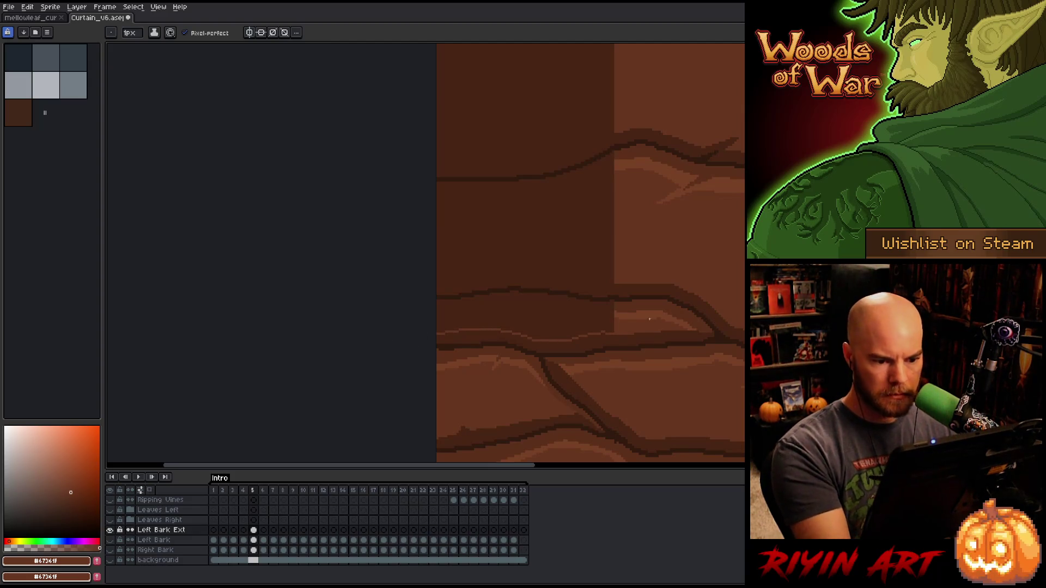
{"action": "left_click", "coordinate": [617, 316], "text": "alt"}
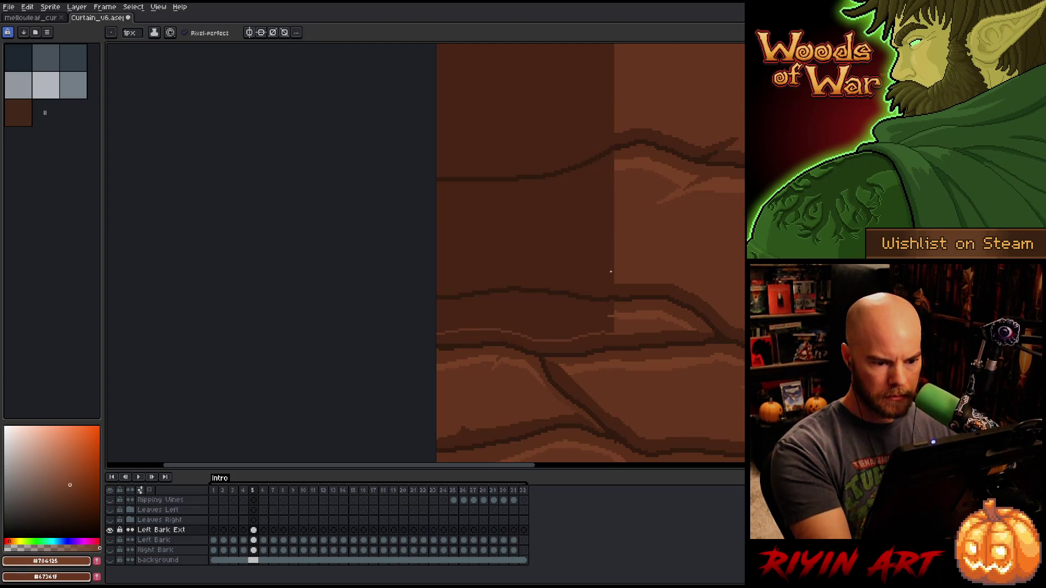
{"action": "left_click", "coordinate": [129, 33]}
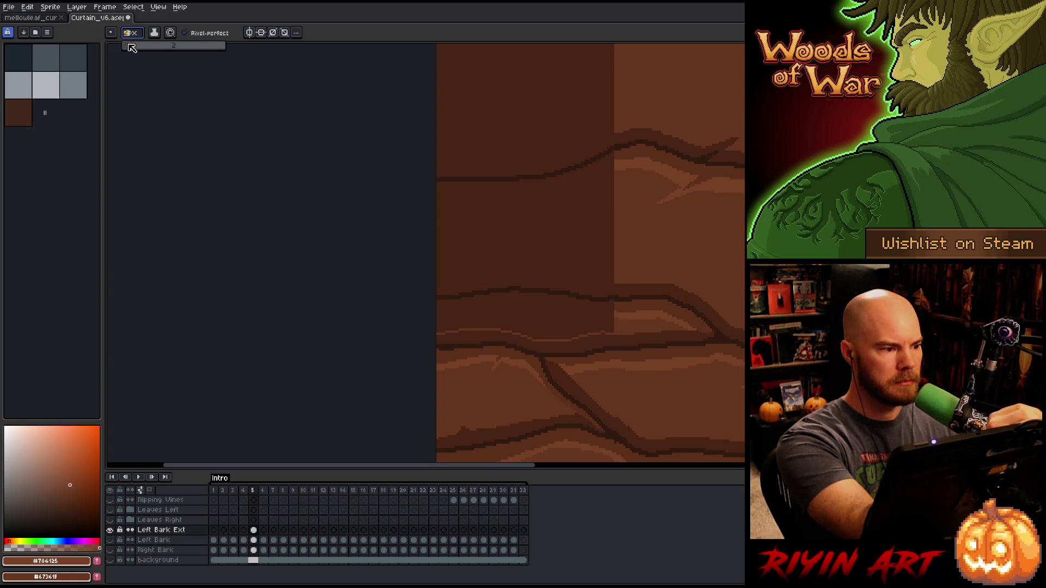
- Set a 2px brush, paint a wide highlight along the upper crack, and fill the band
{"action": "left_click", "coordinate": [659, 164]}
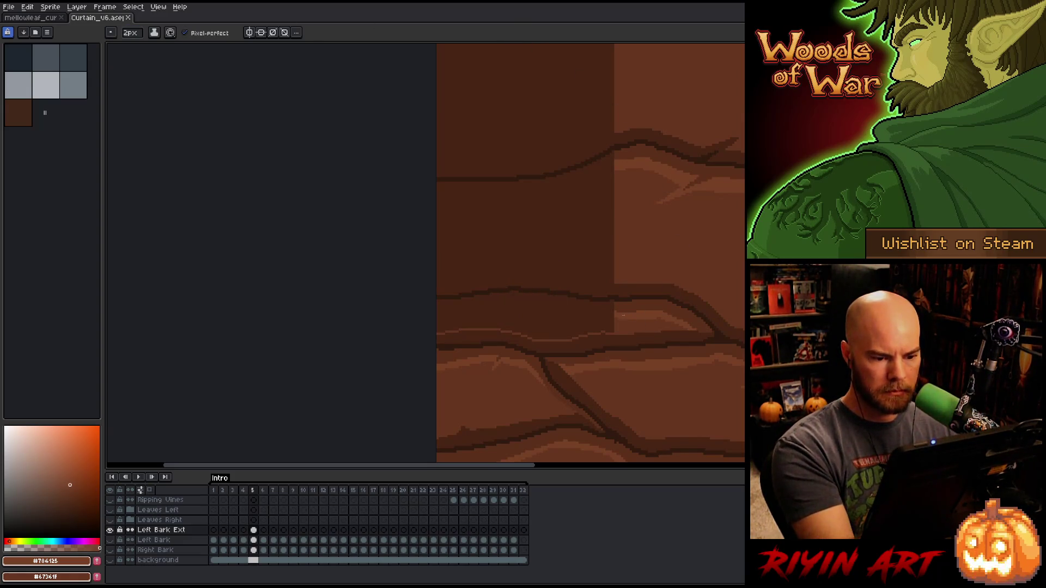
{"action": "left_click_drag", "start_coordinate": [610, 314], "coordinate": [442, 311]}
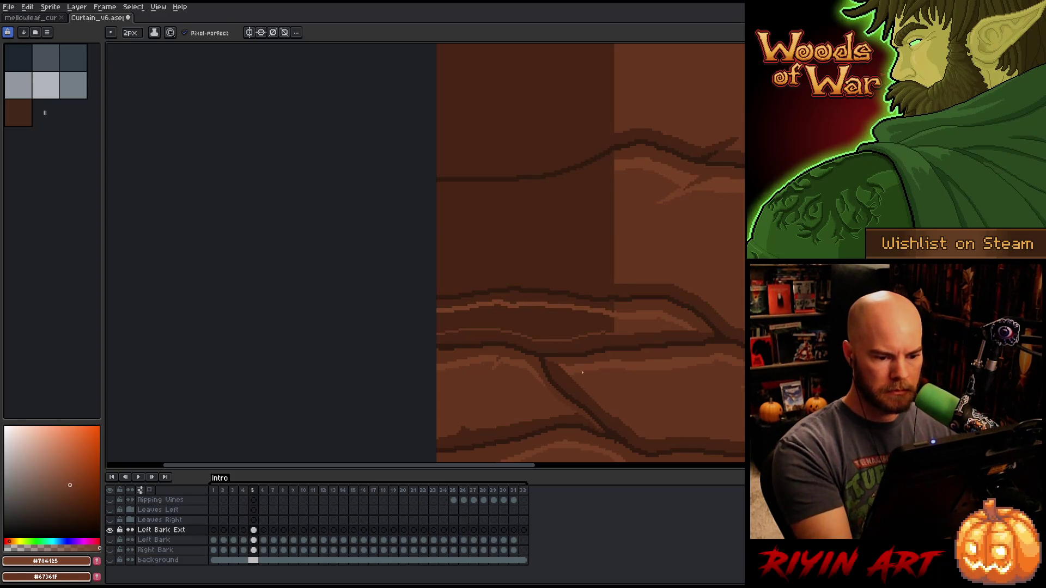
{"action": "key", "text": "g"}
{"action": "left_click", "coordinate": [610, 314]}
{"action": "key", "text": "b"}
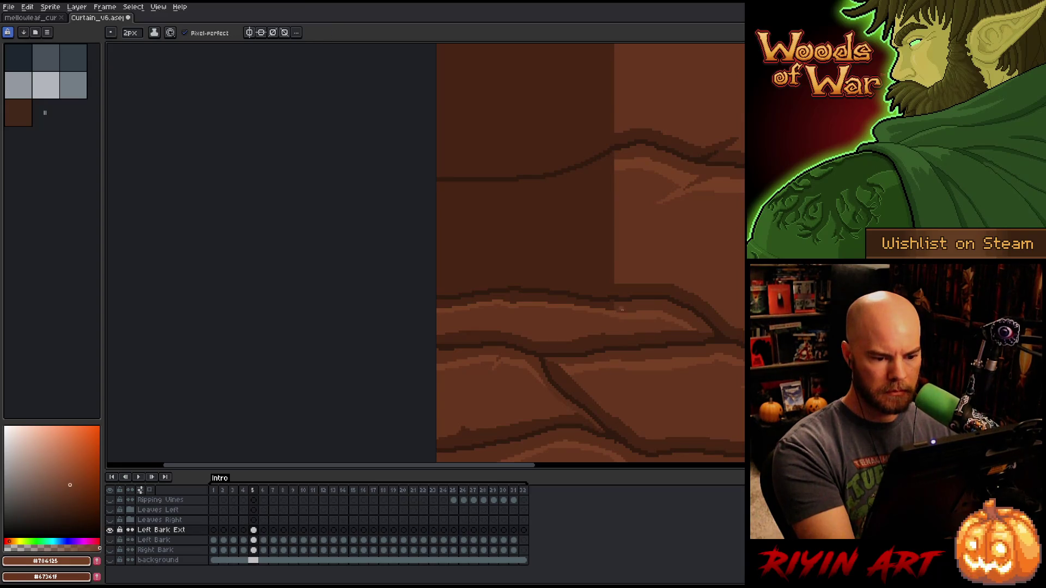
- Paint a #67361F highlight along the edge of the dark band
{"action": "left_click", "coordinate": [611, 326], "text": "alt"}
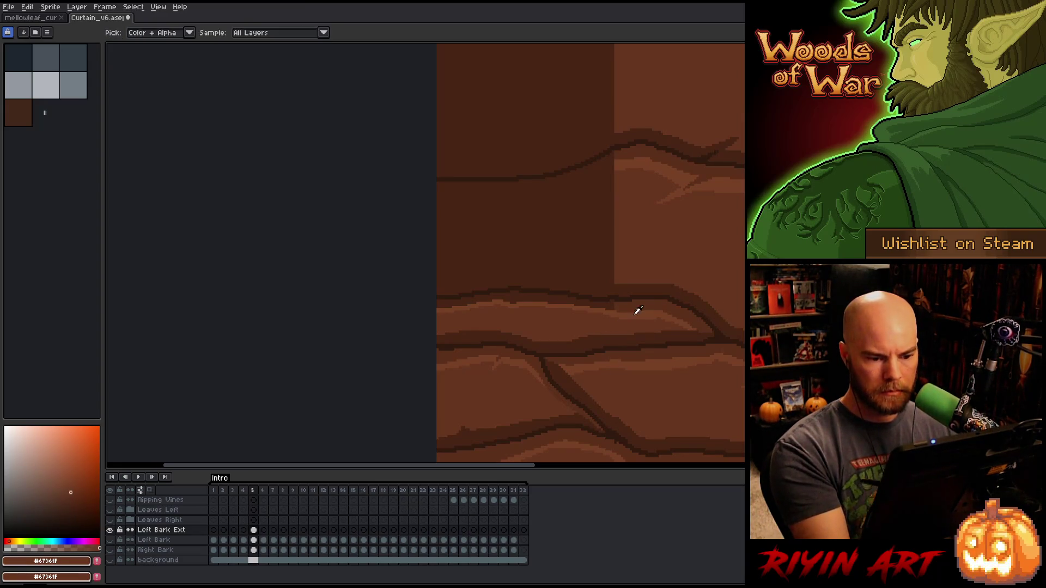
{"action": "left_click", "coordinate": [656, 267], "text": "alt"}
{"action": "left_click", "coordinate": [618, 279], "text": "alt"}
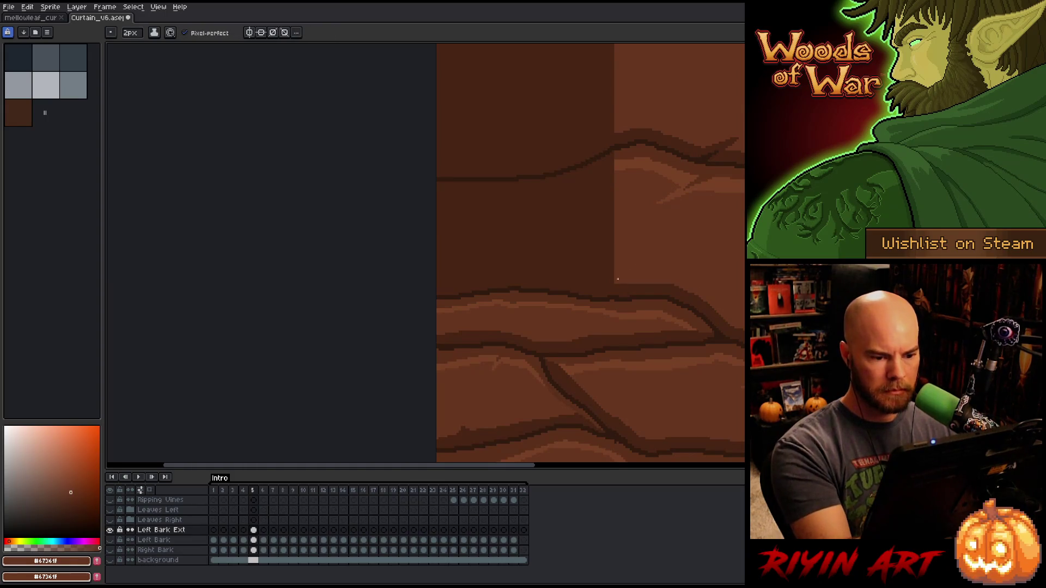
{"action": "left_click_drag", "start_coordinate": [608, 280], "coordinate": [437, 277]}
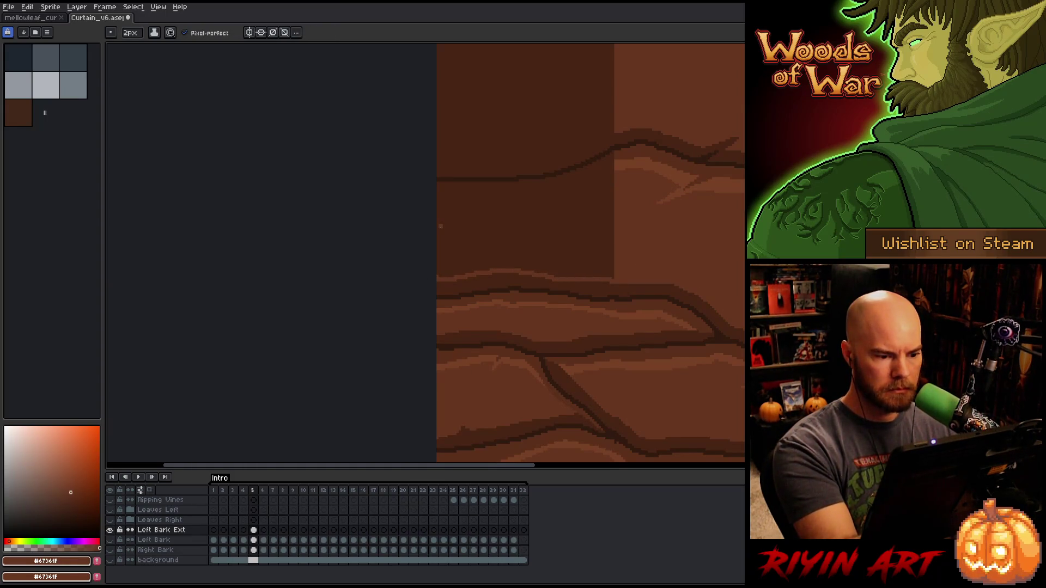
- Draw a #784125 highlight crack across the upper bark, thickened near the left edge
{"action": "left_click", "coordinate": [630, 174], "text": "alt"}
{"action": "mouse_move", "coordinate": [614, 164]}
{"action": "left_mouse_down"}
{"action": "mouse_move", "coordinate": [496, 208]}
{"action": "mouse_move", "coordinate": [477, 191]}
{"action": "mouse_move", "coordinate": [436, 195]}
{"action": "left_mouse_up"}
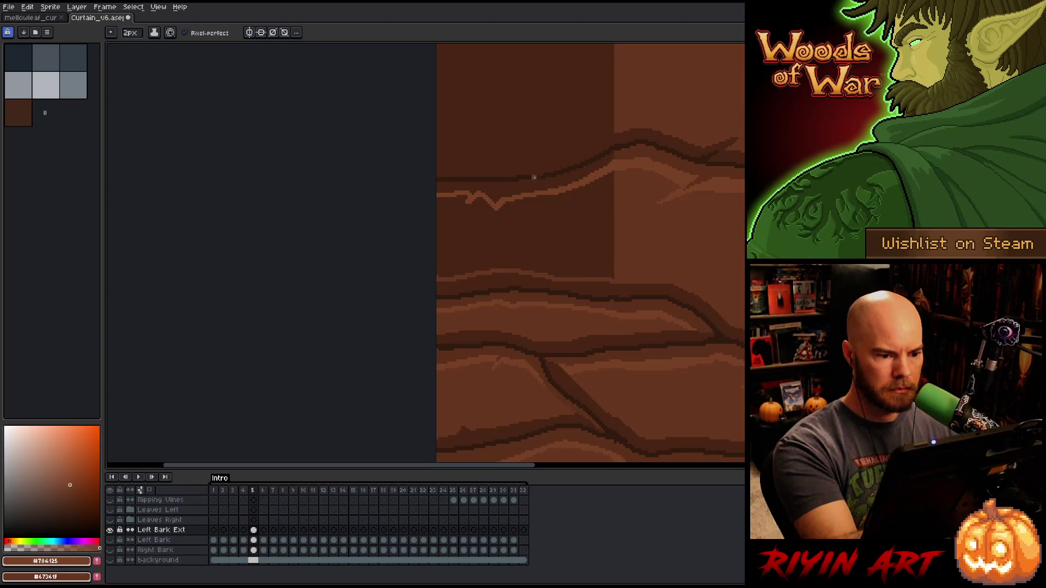
{"action": "left_click_drag", "start_coordinate": [467, 198], "coordinate": [437, 198]}
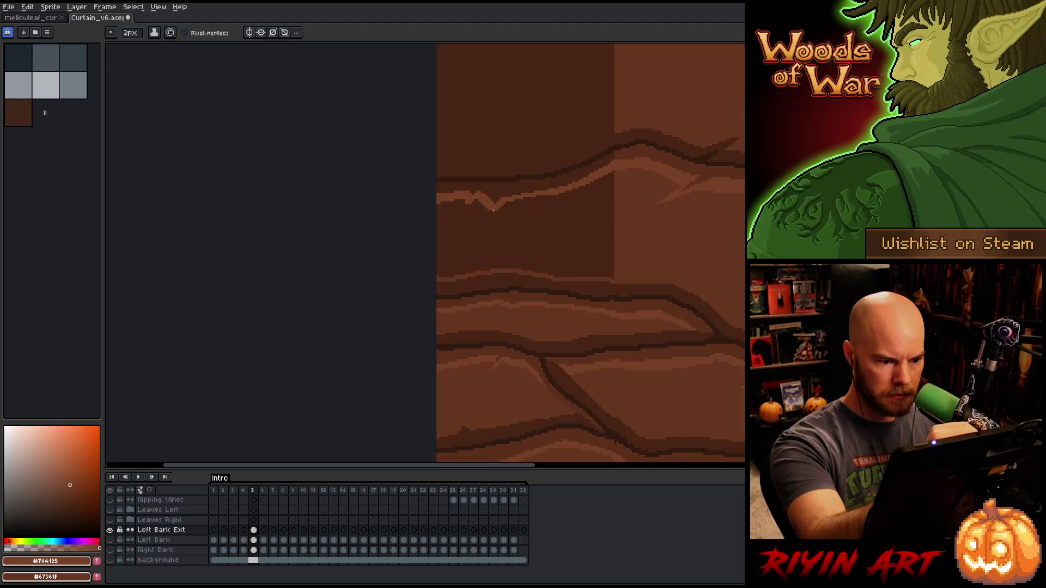
{"action": "left_click", "coordinate": [678, 212], "text": "alt"}
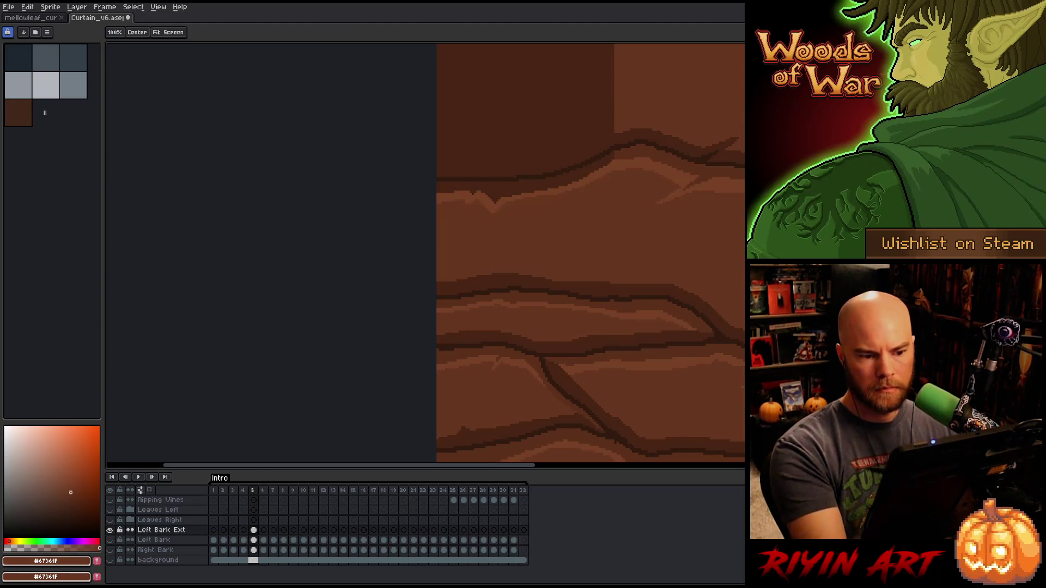
{"action": "left_click_drag", "start_coordinate": [786, 257], "coordinate": [692, 243]}
{"action": "key", "text": "g"}
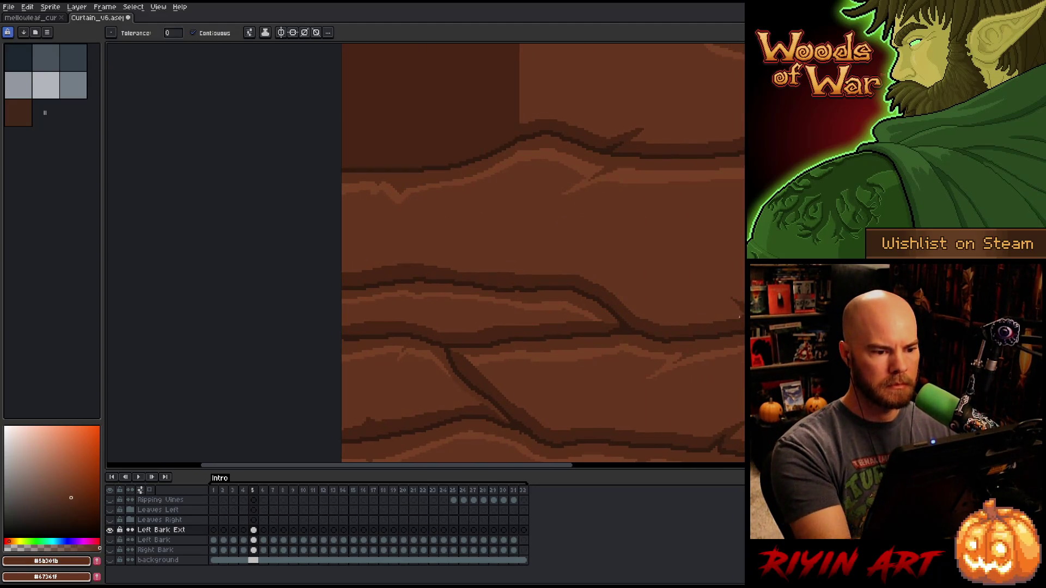
{"action": "left_click_drag", "start_coordinate": [824, 312], "coordinate": [712, 390]}
- Save the file, then draw a #734125 highlight along the lower bark crack
{"action": "key", "text": "ctrl+s"}
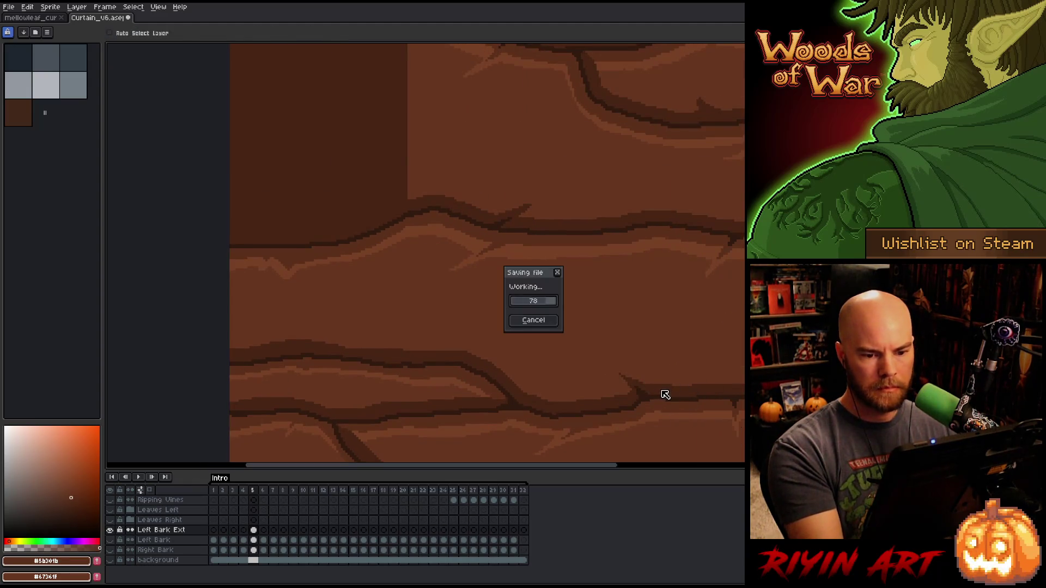
{"action": "scroll", "coordinate": [656, 250], "scroll_direction": "down", "scroll_amount": 5}
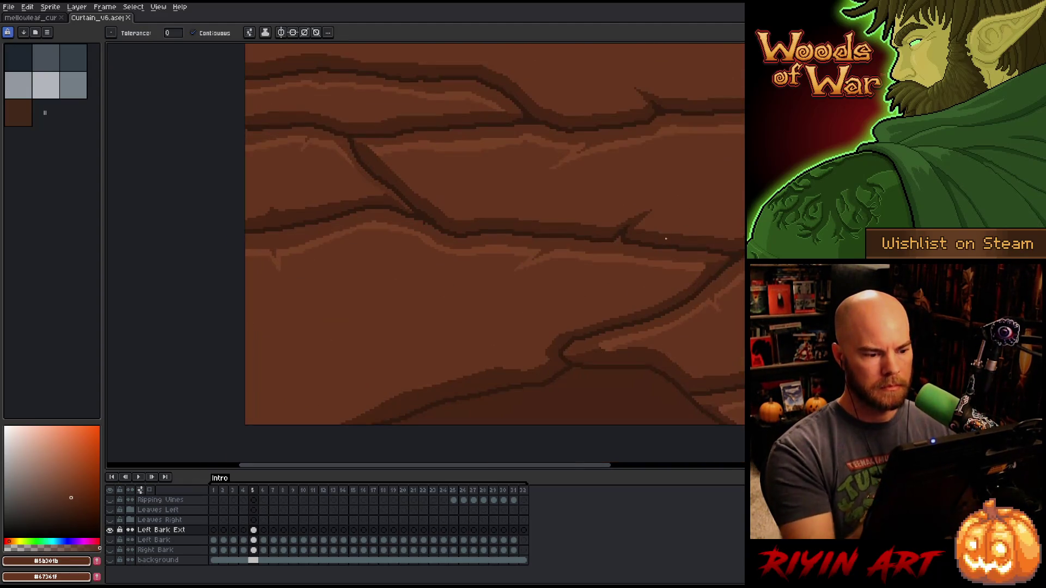
{"action": "key", "text": "i"}
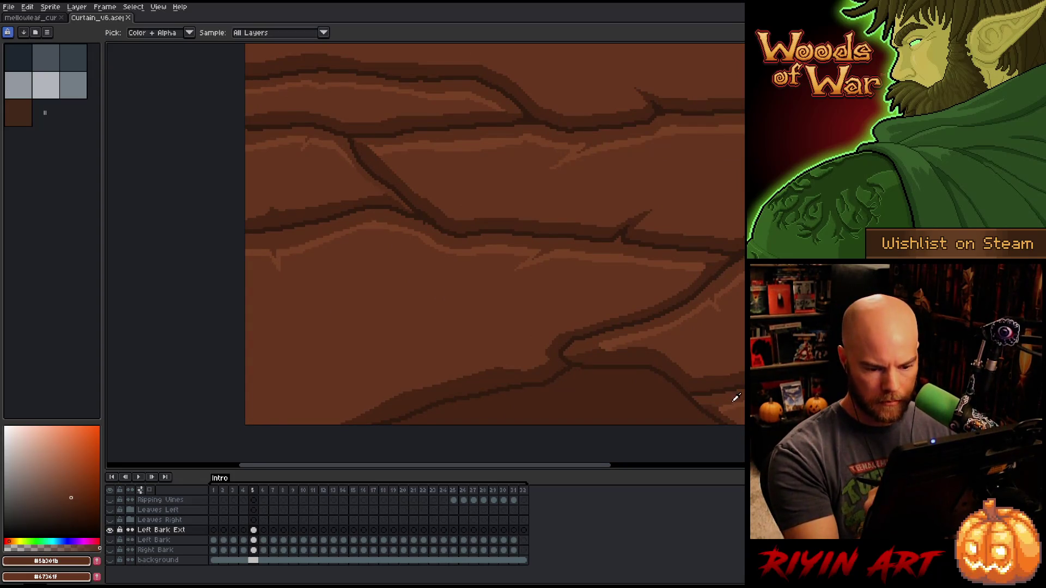
{"action": "left_click", "coordinate": [728, 406]}
{"action": "key", "text": "b"}
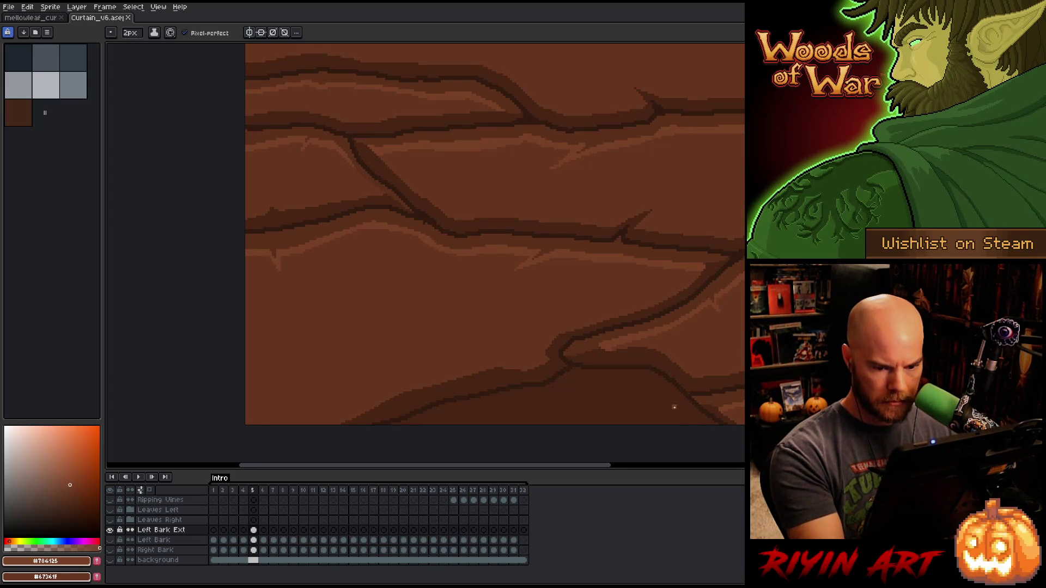
{"action": "mouse_move", "coordinate": [678, 405]}
{"action": "left_mouse_down"}
{"action": "mouse_move", "coordinate": [628, 387]}
{"action": "mouse_move", "coordinate": [568, 388]}
{"action": "mouse_move", "coordinate": [414, 423]}
{"action": "left_mouse_up"}
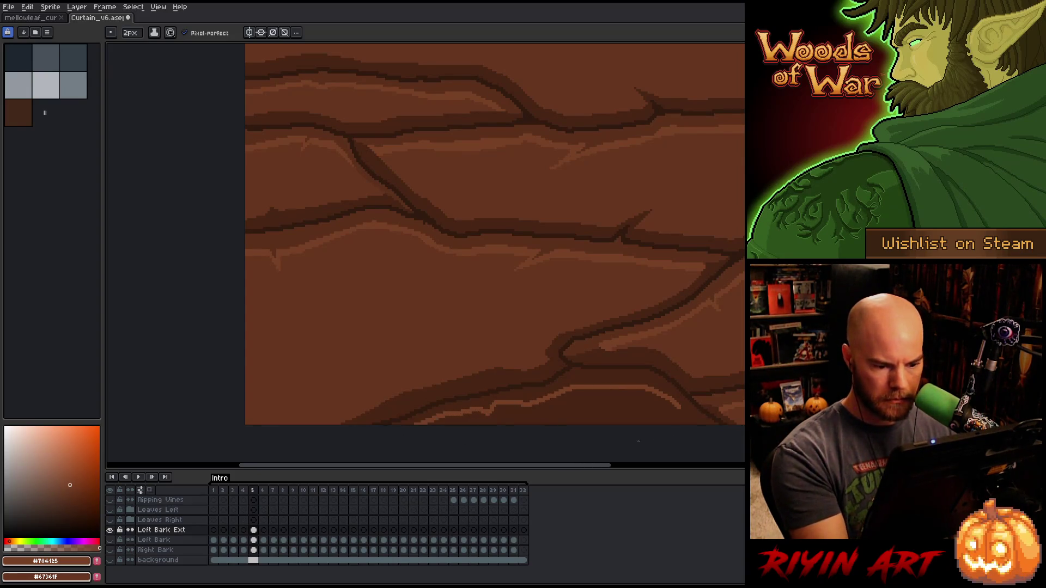
- Undo the lower highlight strokes and refill the lower bark with darker #5B301B
{"action": "left_click", "coordinate": [689, 411], "text": "alt"}
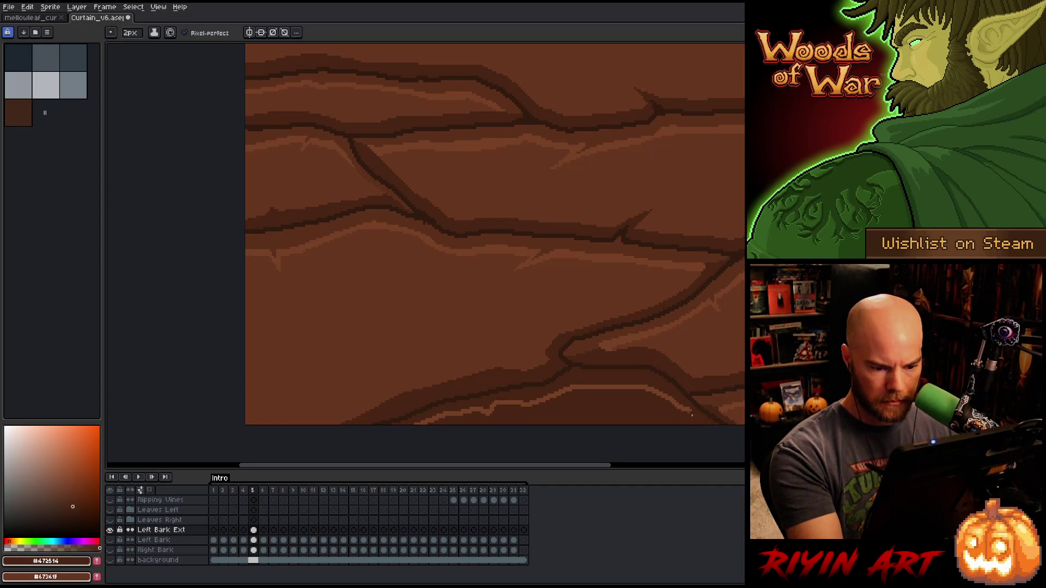
{"action": "left_click", "coordinate": [689, 412], "text": "alt"}
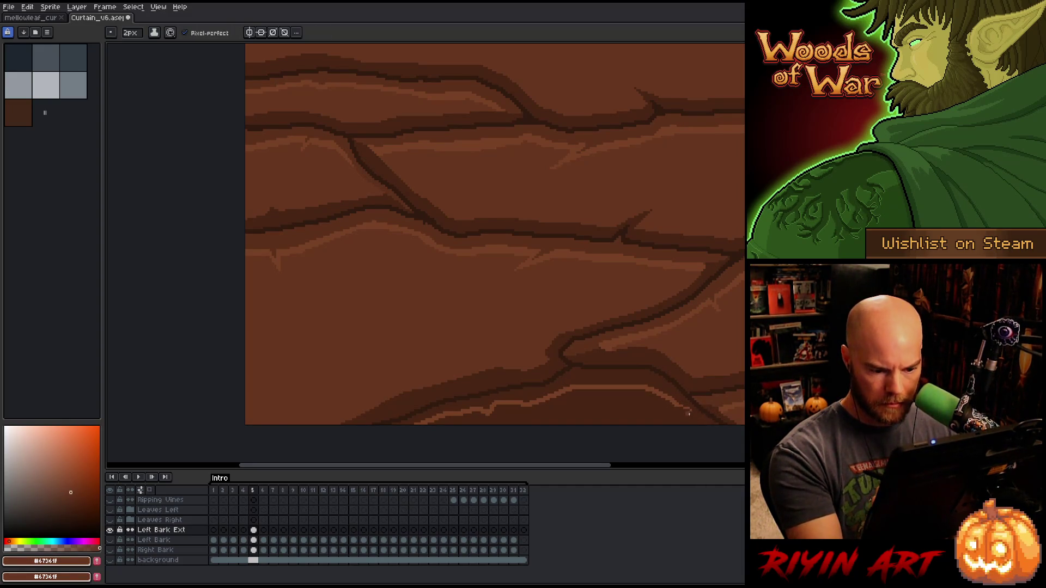
{"action": "key", "text": "ctrl+z"}
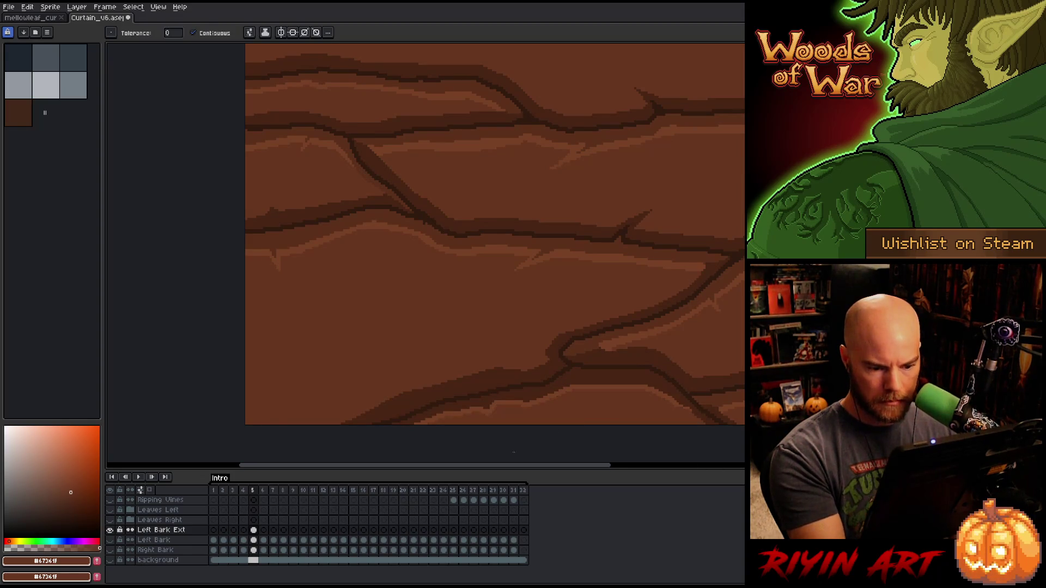
{"action": "left_click", "coordinate": [738, 393], "text": "alt"}
{"action": "key", "text": "g"}
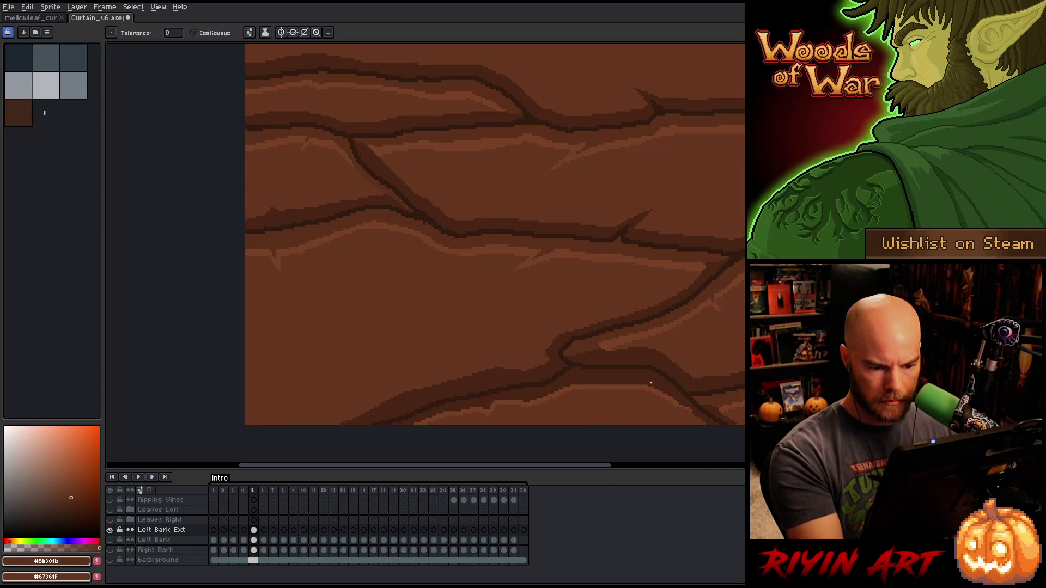
{"action": "left_click", "coordinate": [703, 417]}
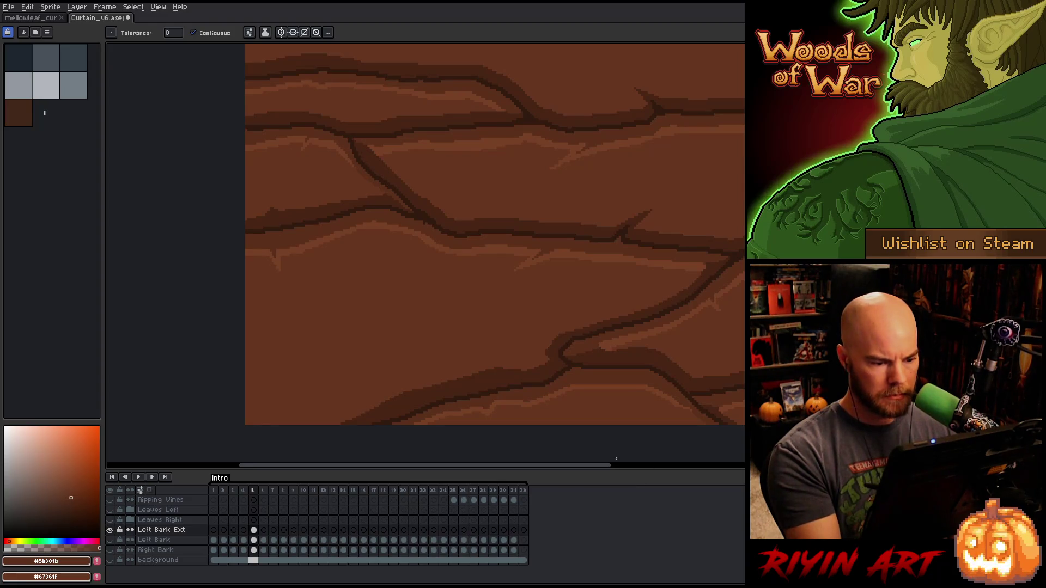
- Try a short #784125 stroke on the lower crack, undo it, and resample bark browns
{"action": "key", "text": "i"}
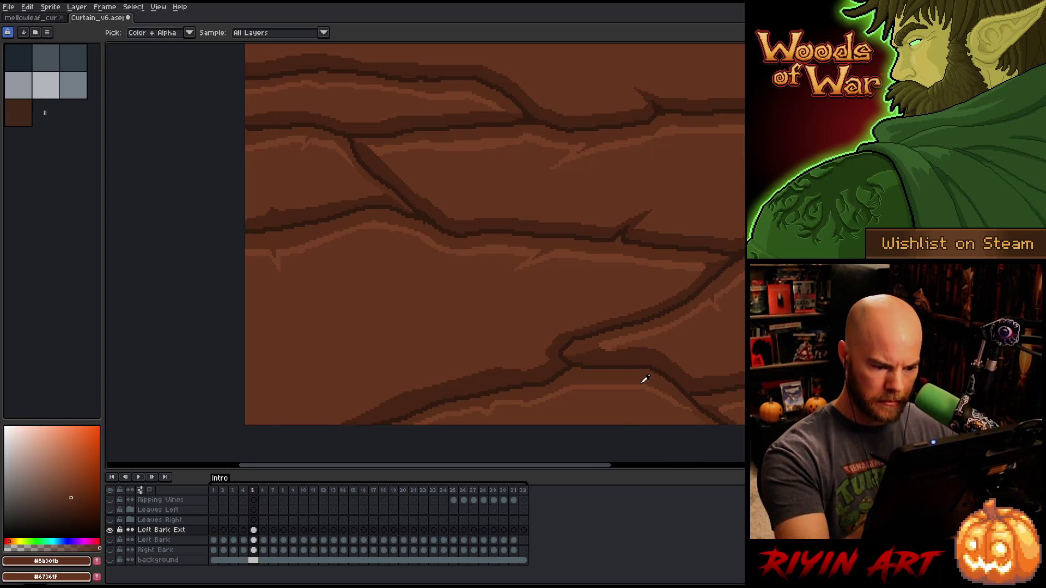
{"action": "left_click", "coordinate": [644, 381]}
{"action": "key", "text": "b"}
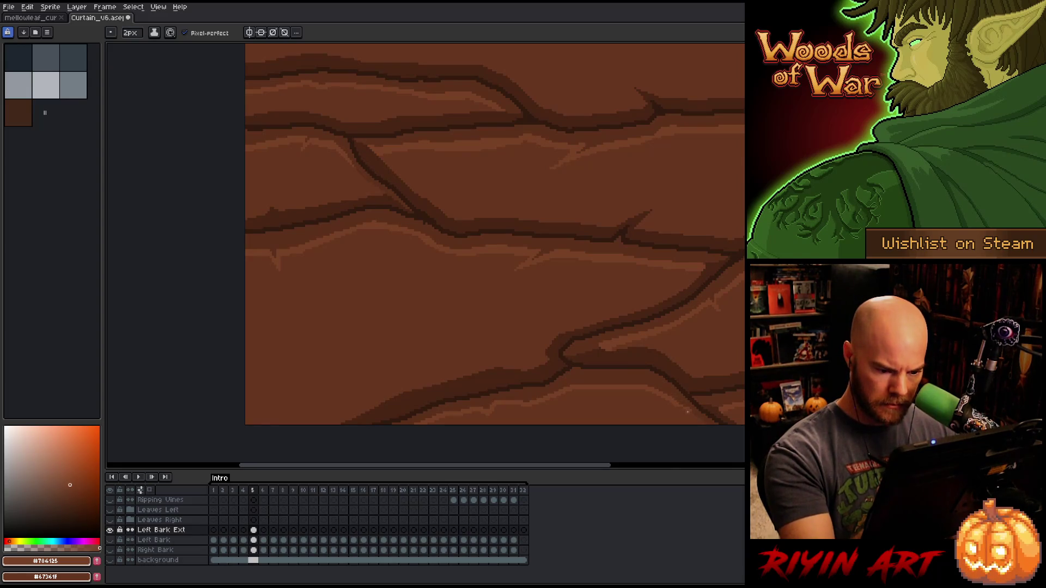
{"action": "mouse_move", "coordinate": [674, 407]}
{"action": "left_mouse_down"}
{"action": "mouse_move", "coordinate": [642, 391]}
{"action": "mouse_move", "coordinate": [582, 393]}
{"action": "left_mouse_up"}
{"action": "key", "text": "ctrl+z"}
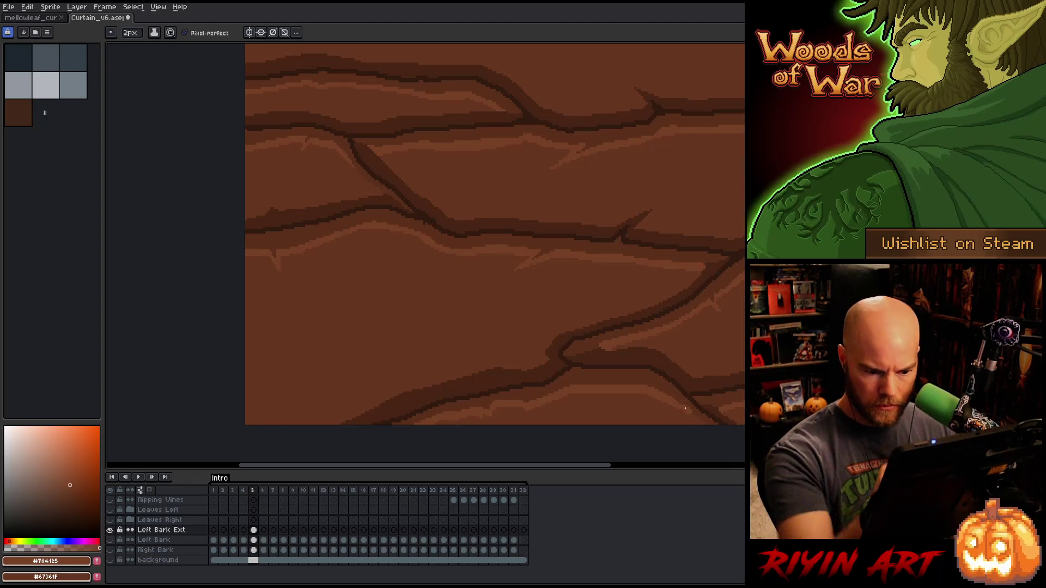
{"action": "left_click", "coordinate": [674, 415], "text": "alt"}
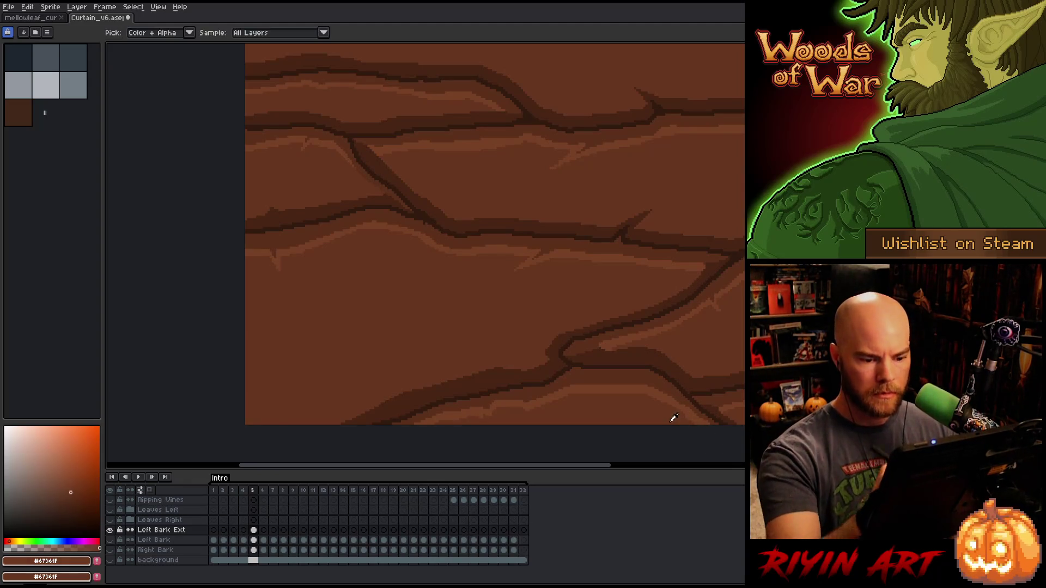
{"action": "left_click", "coordinate": [681, 395], "text": "alt"}
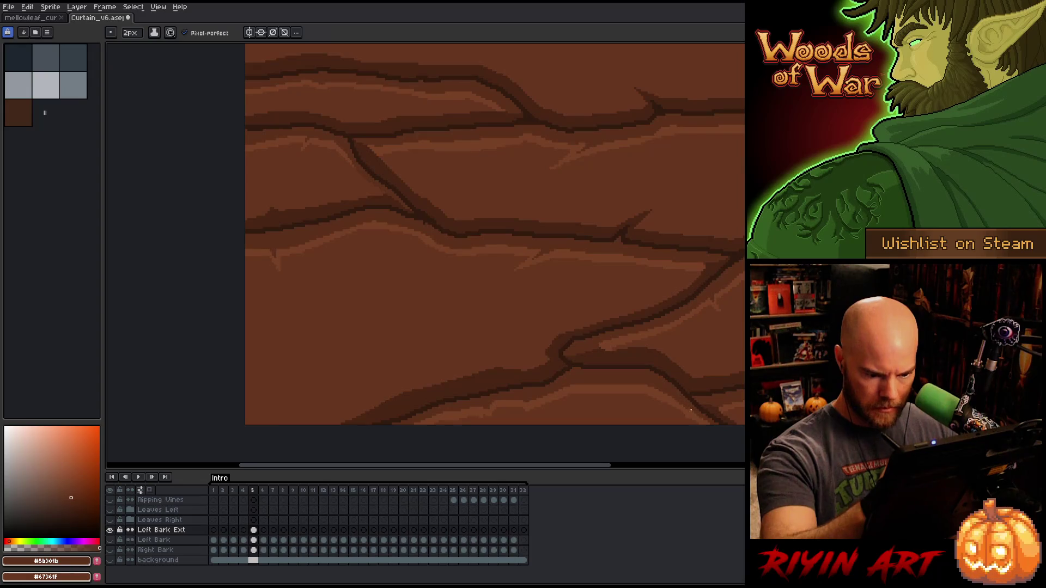
{"action": "left_click_drag", "start_coordinate": [733, 355], "coordinate": [611, 413]}
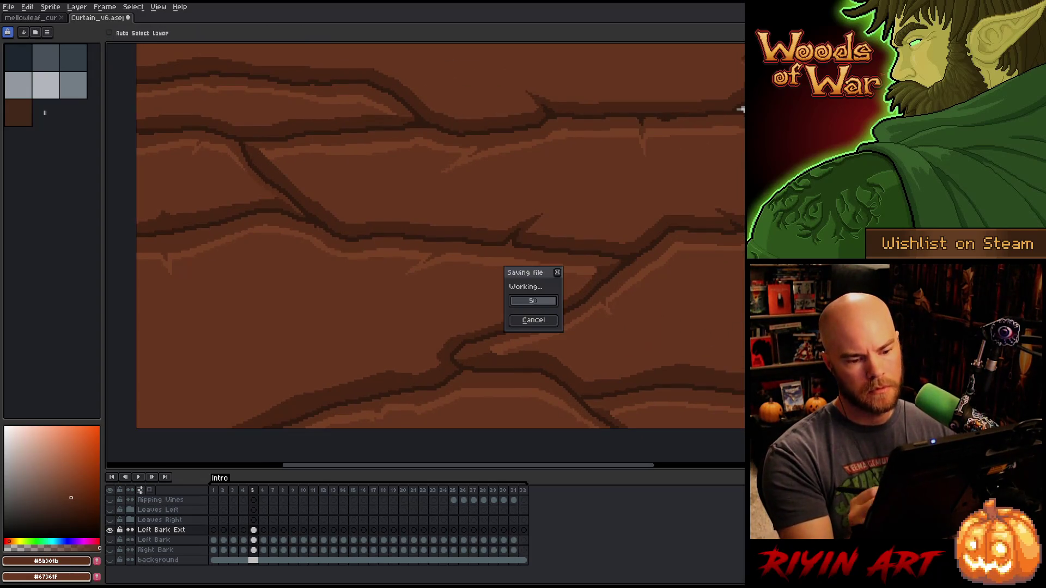
- Draw a #7b4125 highlight along the upper crack out to the left edge
{"action": "scroll", "coordinate": [675, 325], "scroll_direction": "down", "scroll_amount": 5}
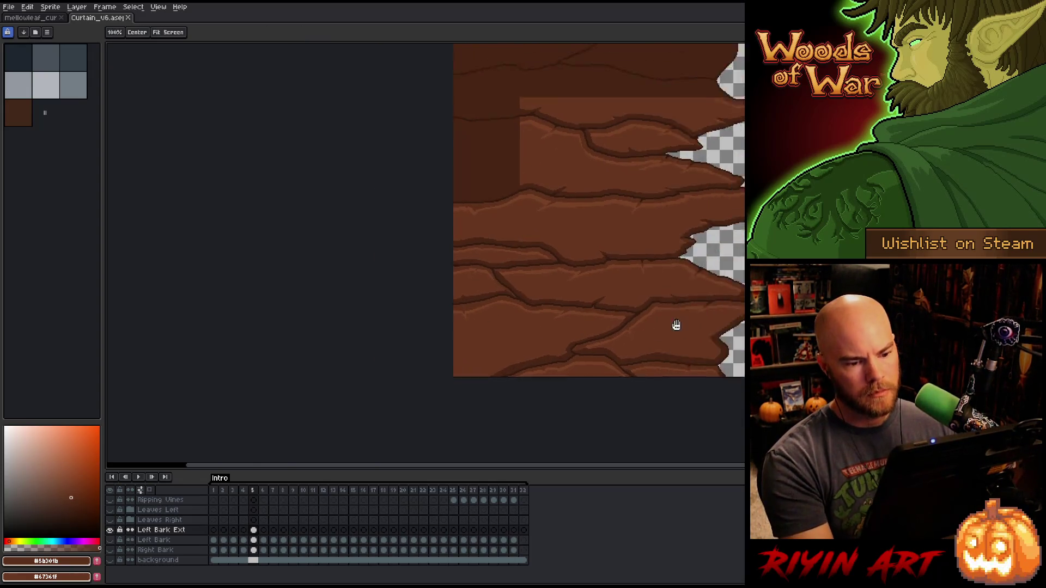
{"action": "scroll", "coordinate": [506, 248], "scroll_direction": "up", "scroll_amount": 5}
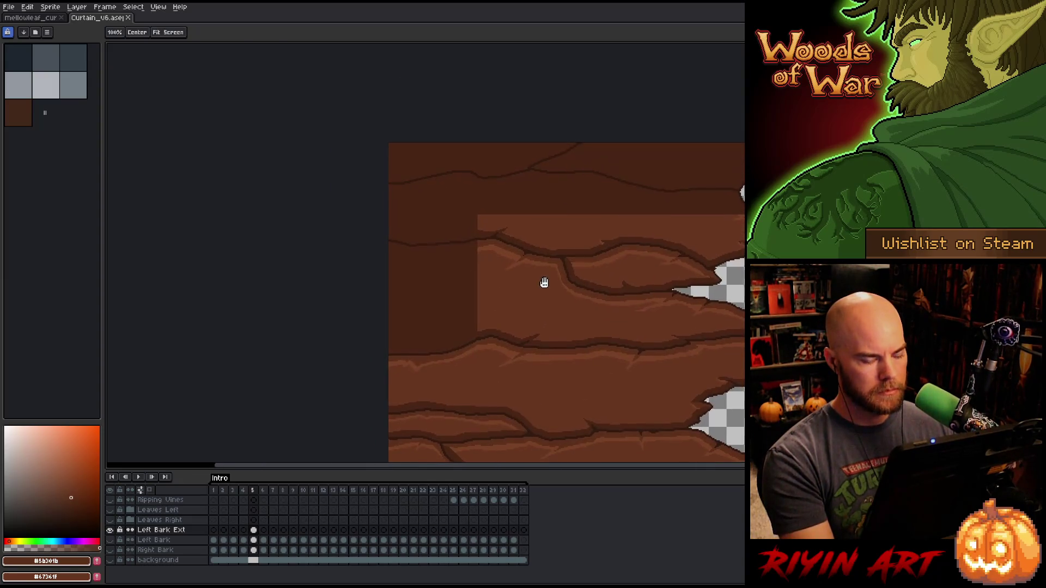
{"action": "left_click", "coordinate": [494, 356], "text": "alt"}
{"action": "mouse_move", "coordinate": [464, 353]}
{"action": "left_mouse_down"}
{"action": "mouse_move", "coordinate": [570, 345]}
{"action": "mouse_move", "coordinate": [436, 373]}
{"action": "left_mouse_up"}
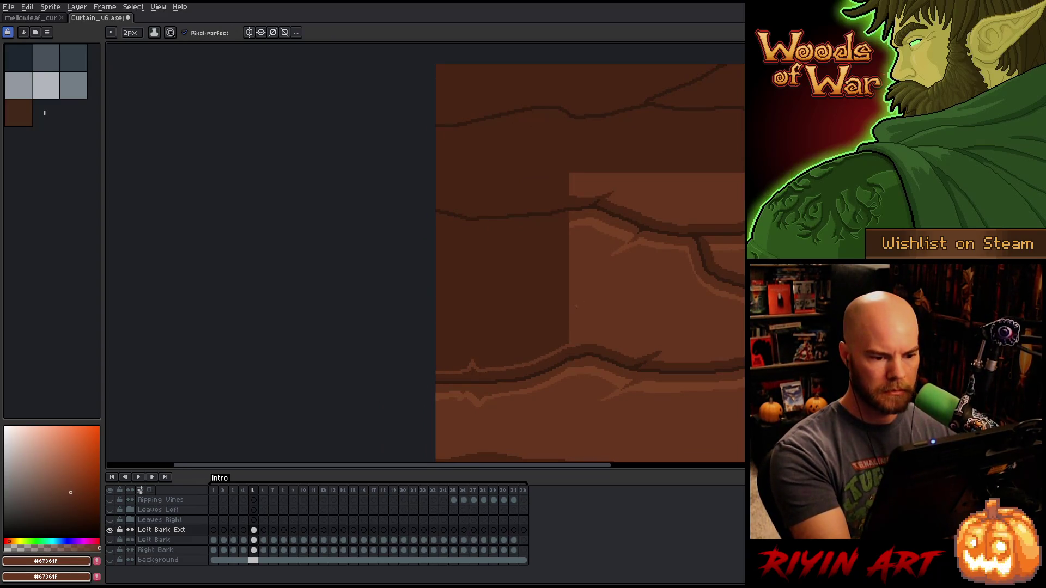
{"action": "left_click", "coordinate": [569, 225], "text": "alt"}
{"action": "left_click_drag", "start_coordinate": [564, 227], "coordinate": [436, 231]}
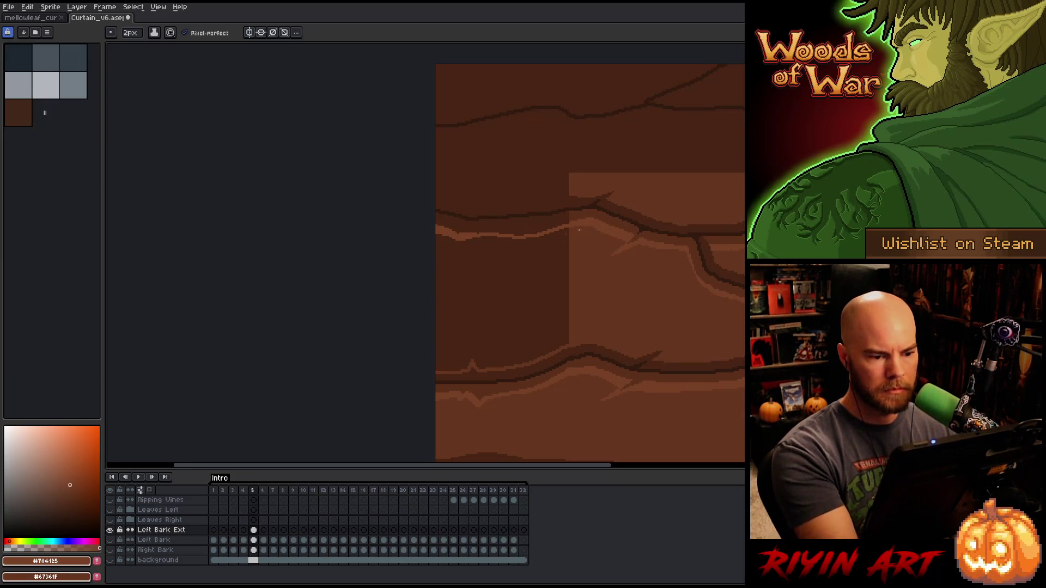
{"action": "left_click_drag", "start_coordinate": [566, 226], "coordinate": [470, 240]}
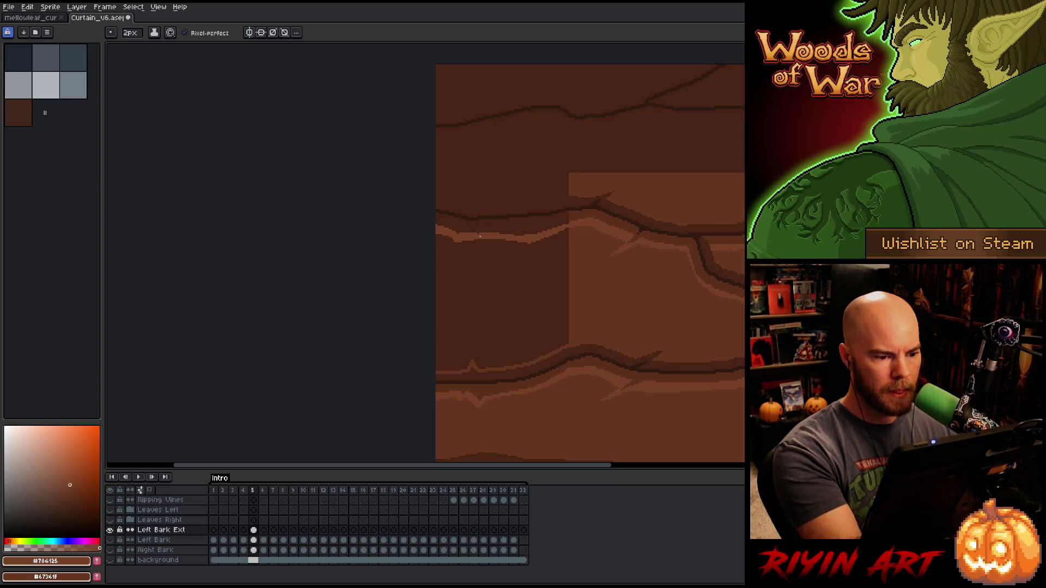
- Fill the dark area below the crack and draw a lighter #67361f streak leftward
{"action": "left_click", "coordinate": [595, 283], "text": "alt"}
{"action": "key", "text": "g"}
{"action": "left_click", "coordinate": [556, 262]}
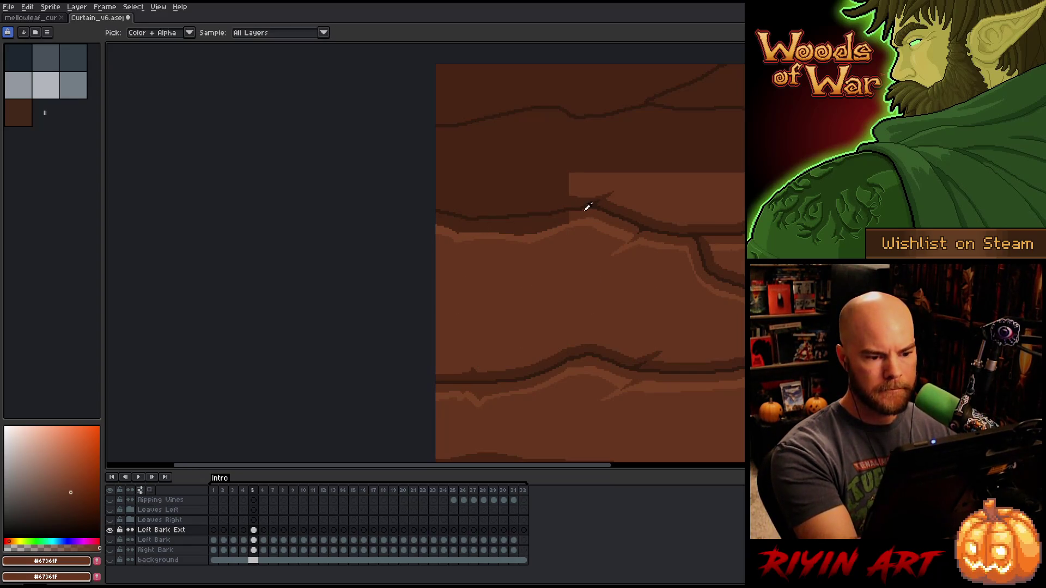
{"action": "mouse_move", "coordinate": [635, 363]}
{"action": "left_mouse_down"}
{"action": "mouse_move", "coordinate": [643, 400]}
{"action": "mouse_move", "coordinate": [739, 398]}
{"action": "left_mouse_up"}
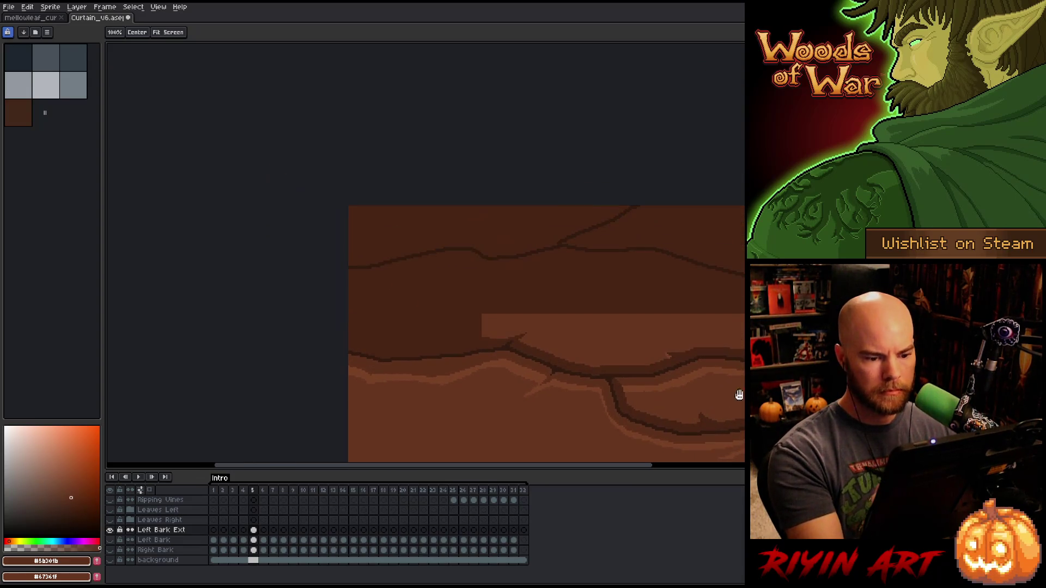
{"action": "key", "text": "i"}
{"action": "left_click", "coordinate": [504, 319]}
{"action": "key", "text": "b"}
{"action": "left_click_drag", "start_coordinate": [483, 332], "coordinate": [352, 344]}
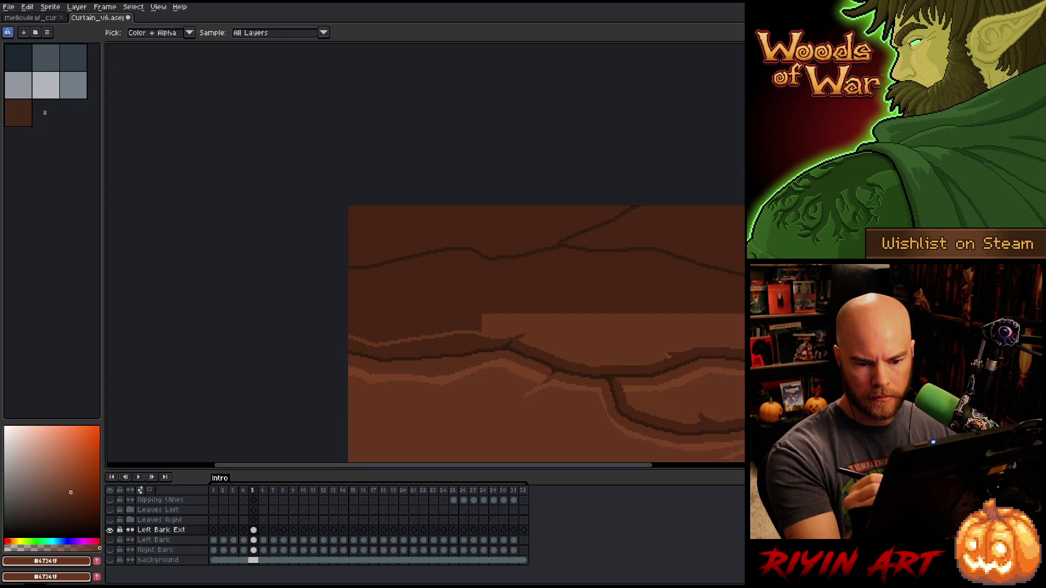
- Draw a long lighter highlight along the upper crack and sample the medium bark brown
{"action": "left_click", "coordinate": [681, 398], "text": "alt"}
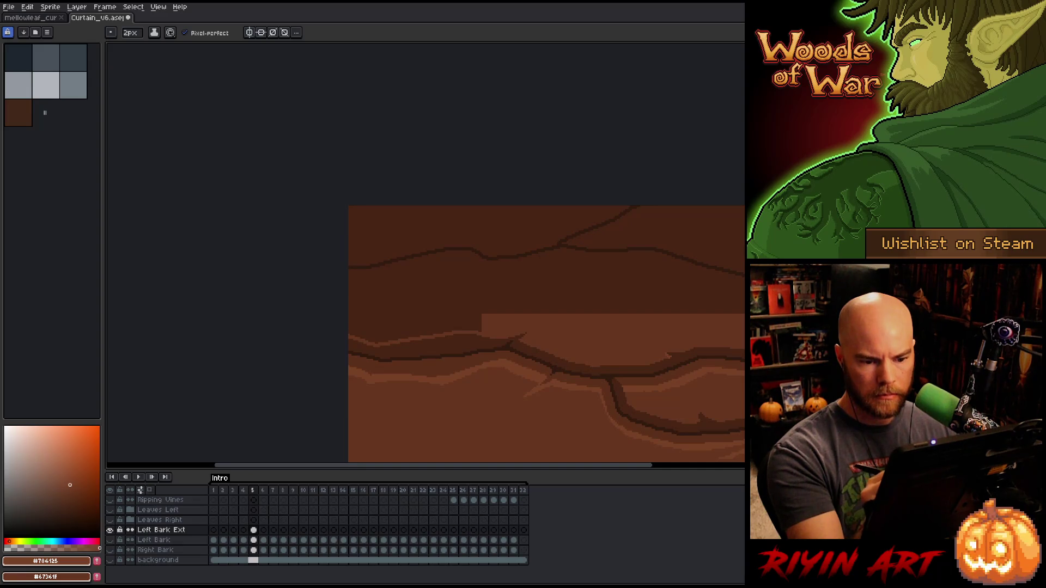
{"action": "mouse_move", "coordinate": [745, 292]}
{"action": "left_mouse_down"}
{"action": "mouse_move", "coordinate": [652, 262]}
{"action": "mouse_move", "coordinate": [632, 275]}
{"action": "mouse_move", "coordinate": [623, 261]}
{"action": "mouse_move", "coordinate": [493, 276]}
{"action": "mouse_move", "coordinate": [440, 260]}
{"action": "mouse_move", "coordinate": [245, 296]}
{"action": "left_mouse_up"}
{"action": "key", "text": "alt"}
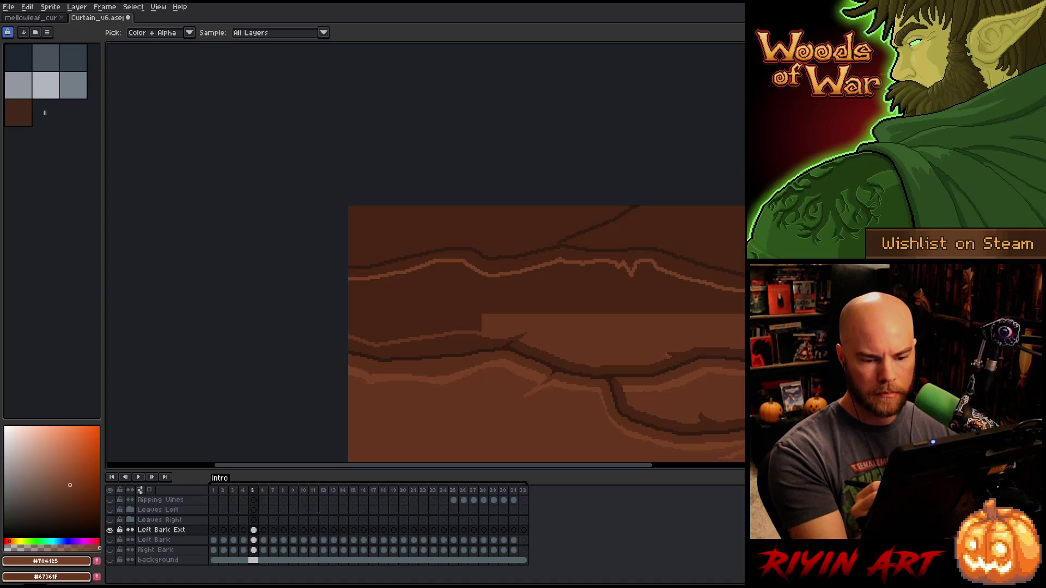
{"action": "left_click", "coordinate": [599, 327], "text": "alt"}
{"action": "key", "text": "g"}
{"action": "left_click", "coordinate": [545, 295]}
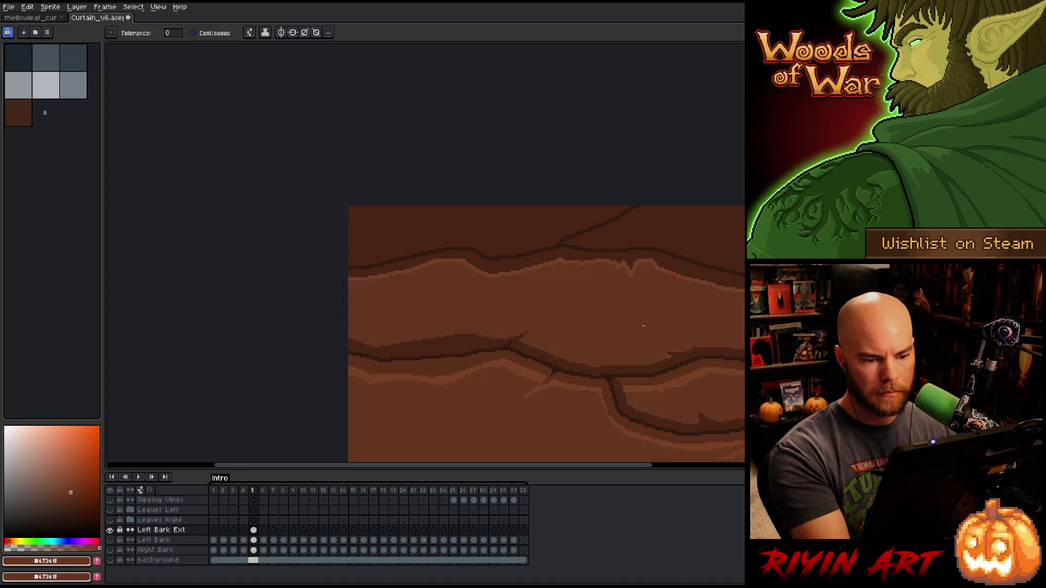
{"action": "key", "text": "b"}
- Fill the band between the cracks lighter and add a highlight along its upper edge
{"action": "key", "text": "g"}
{"action": "left_click", "coordinate": [545, 270]}
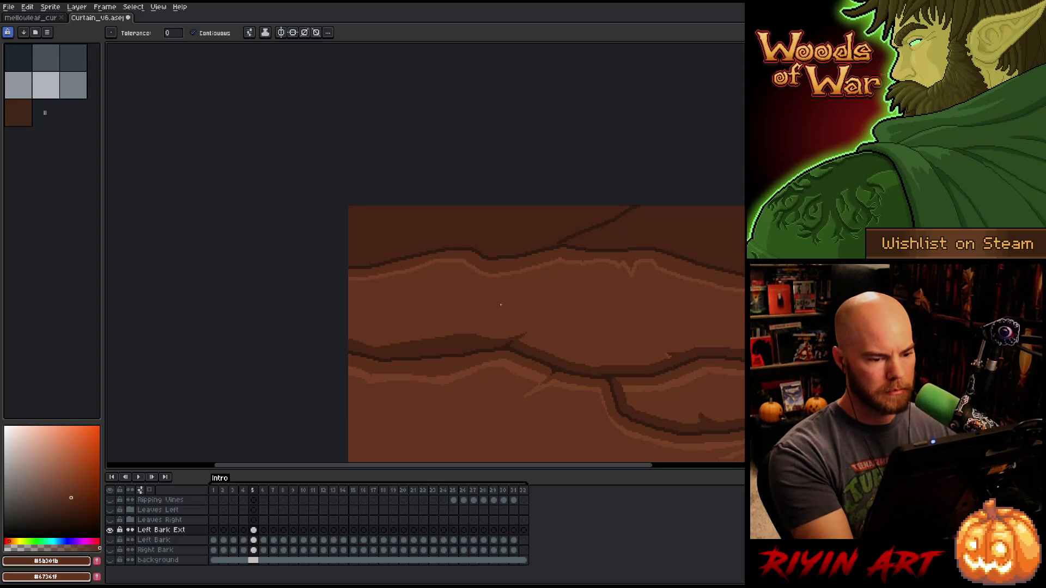
{"action": "key", "text": "b"}
{"action": "left_click", "coordinate": [510, 269], "text": "alt"}
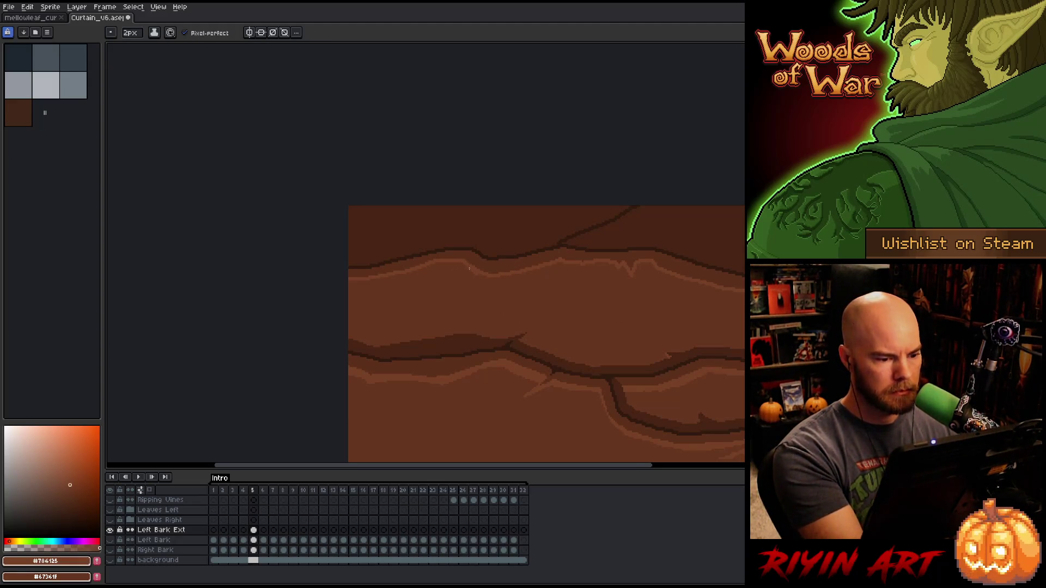
{"action": "left_click_drag", "start_coordinate": [454, 266], "coordinate": [435, 264]}
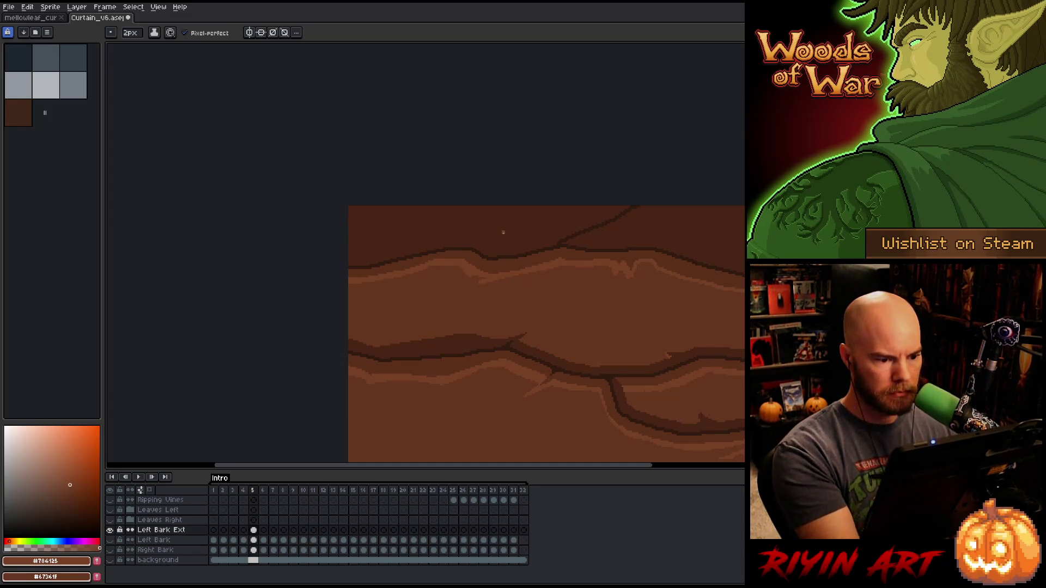
{"action": "left_click_drag", "start_coordinate": [773, 374], "coordinate": [611, 420]}
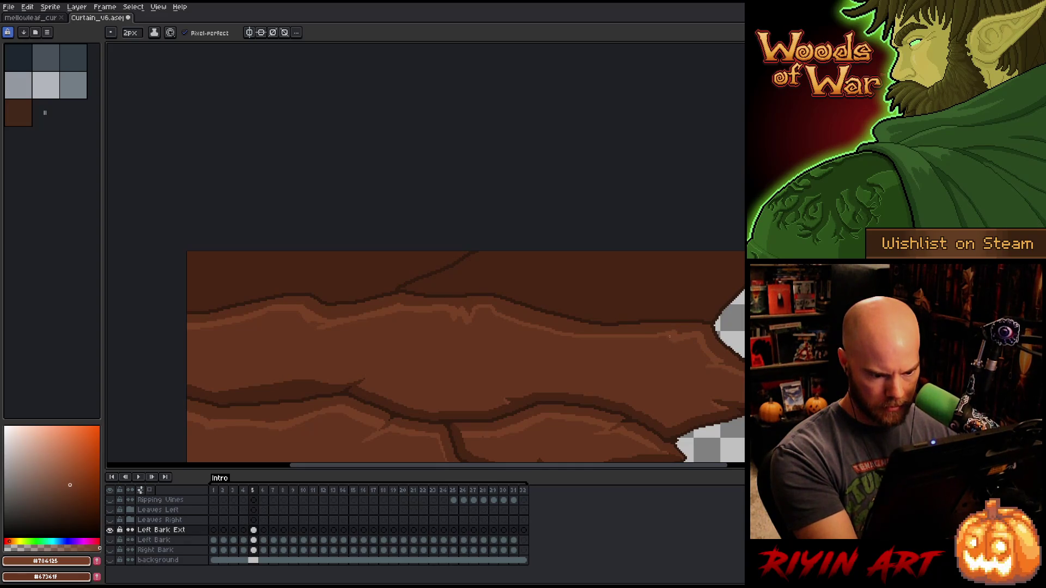
- Draw a highlight leftward along the bark edge
{"action": "mouse_move", "coordinate": [670, 337]}
{"action": "left_mouse_down"}
{"action": "mouse_move", "coordinate": [561, 337]}
{"action": "mouse_move", "coordinate": [491, 317]}
{"action": "left_mouse_up"}
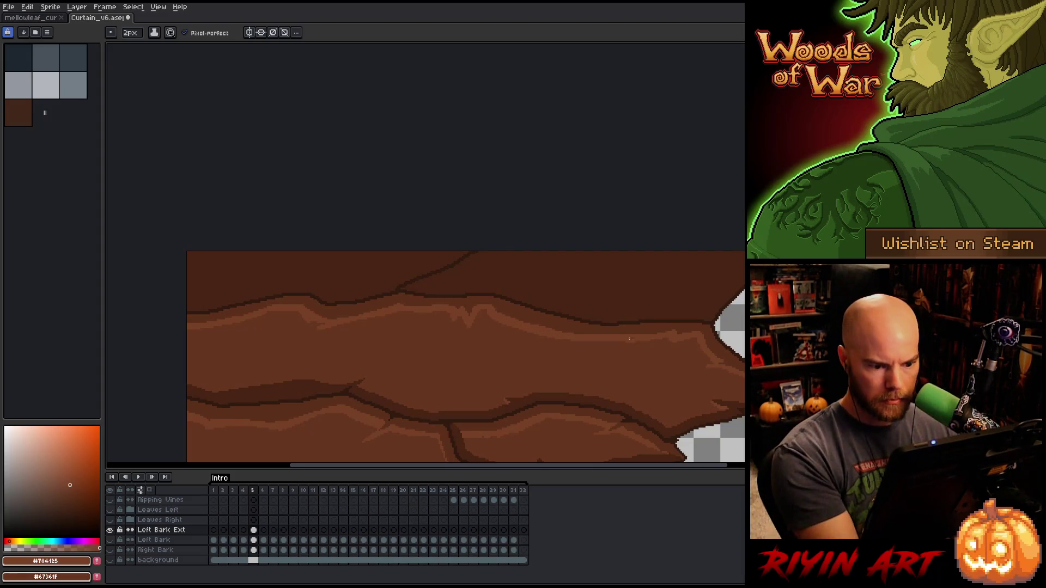
{"action": "key", "text": "alt"}
{"action": "left_click", "coordinate": [715, 331], "text": "alt"}
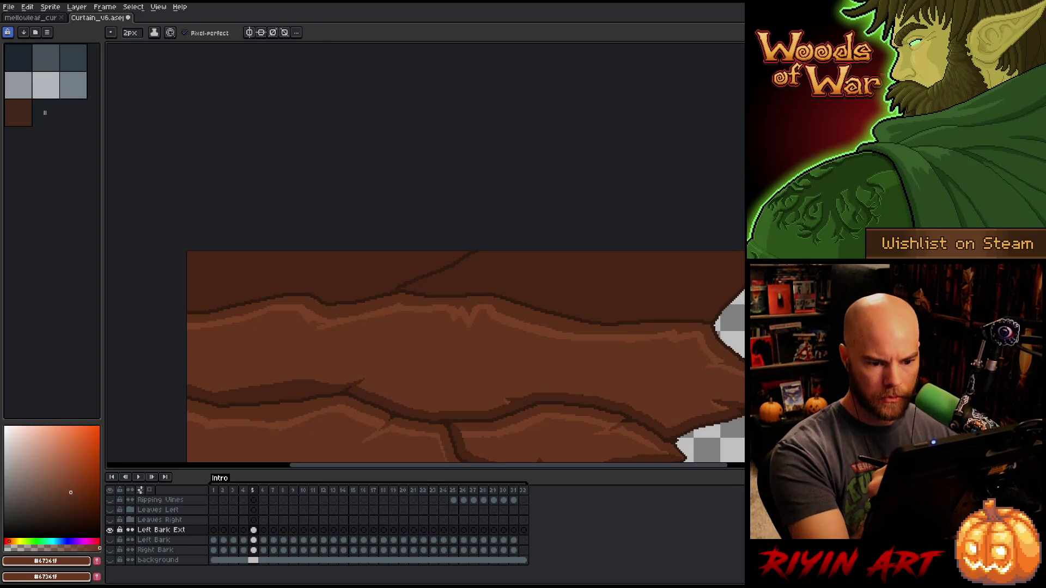
{"action": "left_click", "coordinate": [717, 353], "text": "alt"}
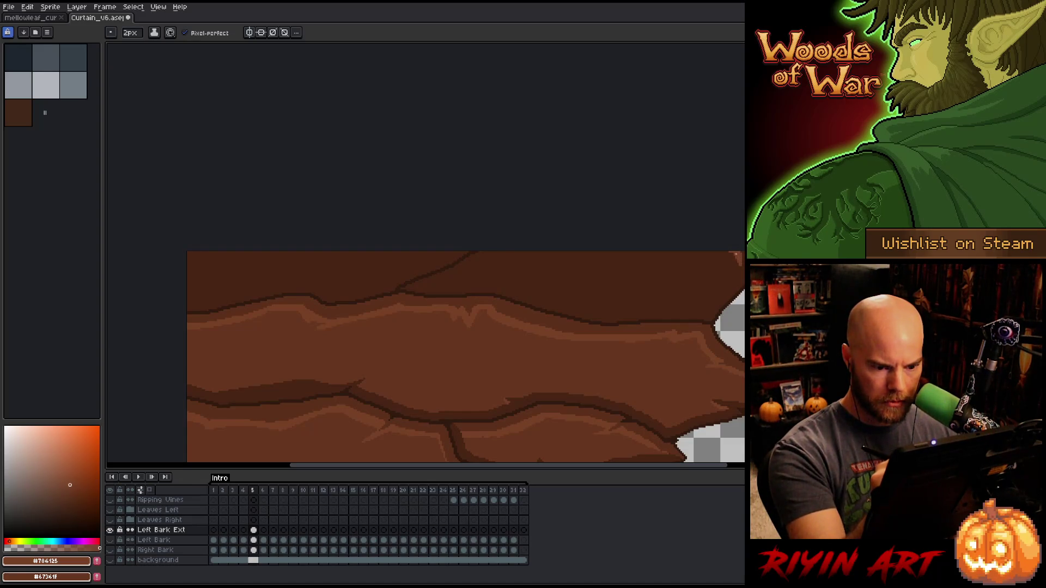
- Draw a new dark crack outline from the top-right edge and fill the bark above it
{"action": "left_click", "coordinate": [739, 262], "text": "alt"}
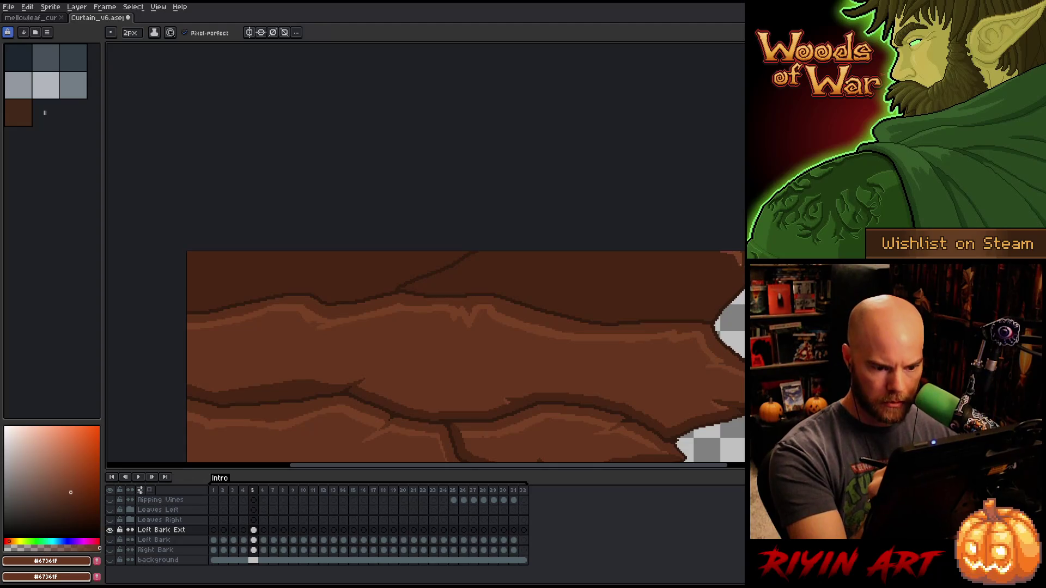
{"action": "mouse_move", "coordinate": [740, 263]}
{"action": "left_mouse_down"}
{"action": "mouse_move", "coordinate": [708, 305]}
{"action": "mouse_move", "coordinate": [593, 307]}
{"action": "mouse_move", "coordinate": [511, 285]}
{"action": "mouse_move", "coordinate": [438, 283]}
{"action": "mouse_move", "coordinate": [507, 252]}
{"action": "left_mouse_up"}
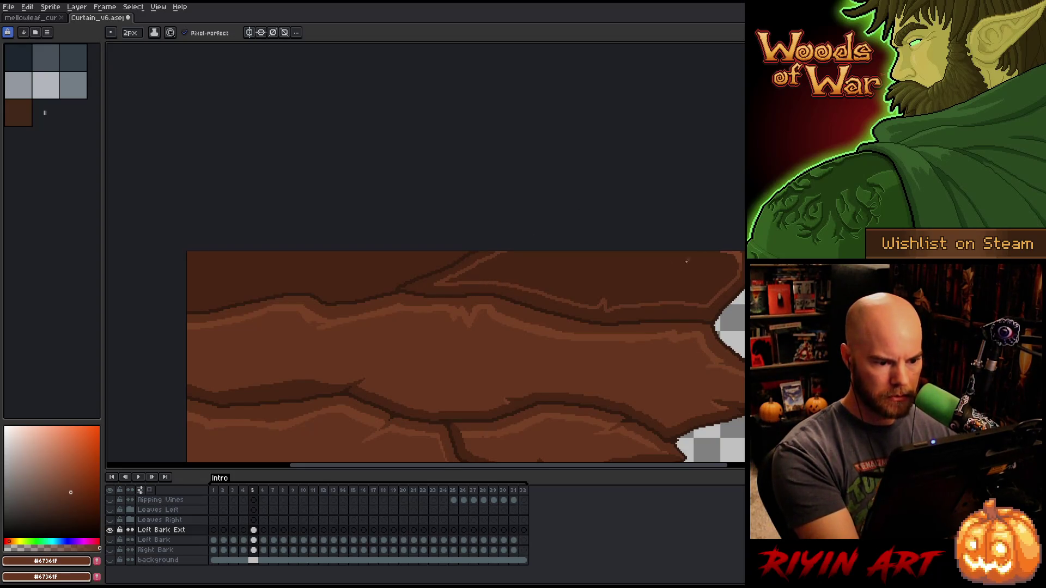
{"action": "key", "text": "g"}
{"action": "left_click", "coordinate": [651, 271]}
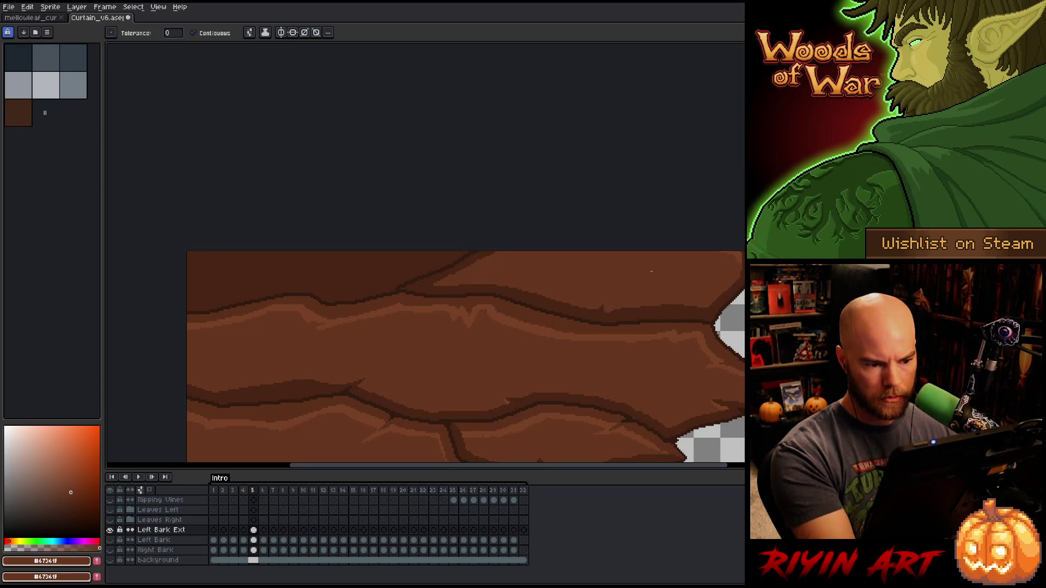
{"action": "key", "text": "b"}
- Fill a small region near the upper crack with the medium bark brown
{"action": "left_click", "coordinate": [734, 355], "text": "alt"}
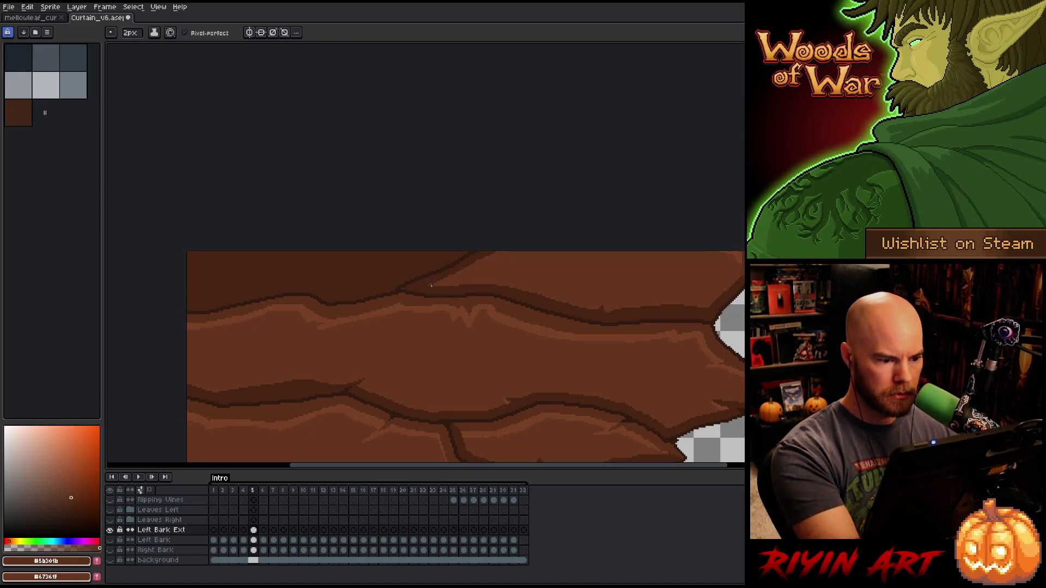
{"action": "key", "text": "g"}
{"action": "left_click", "coordinate": [436, 275]}
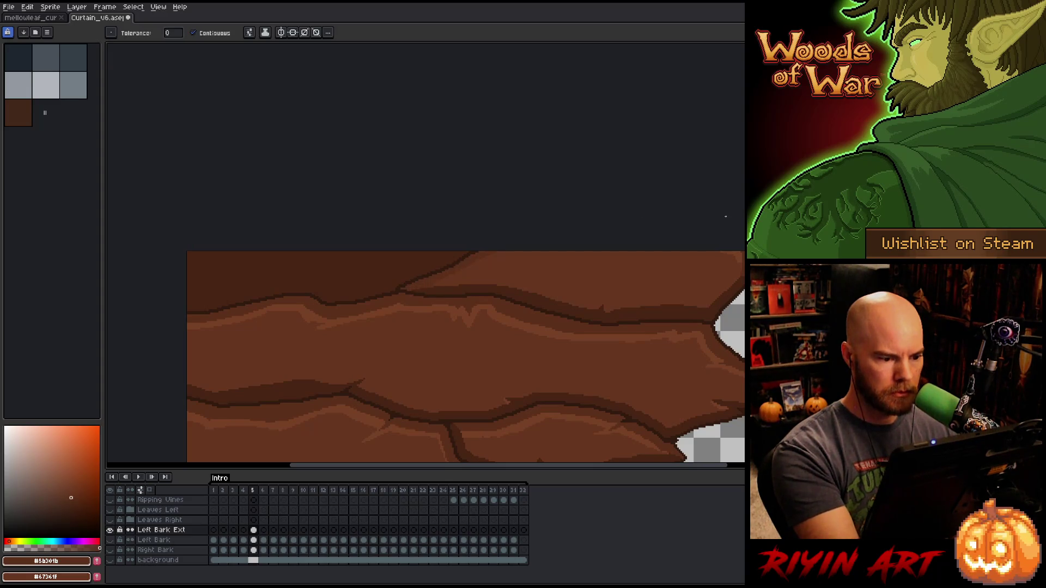
{"action": "left_click", "coordinate": [514, 292], "text": "alt"}
- Pencil a mid-brown highlight along the upper crack and fill the dark area above it
{"action": "left_click_drag", "start_coordinate": [474, 306], "coordinate": [637, 346]}
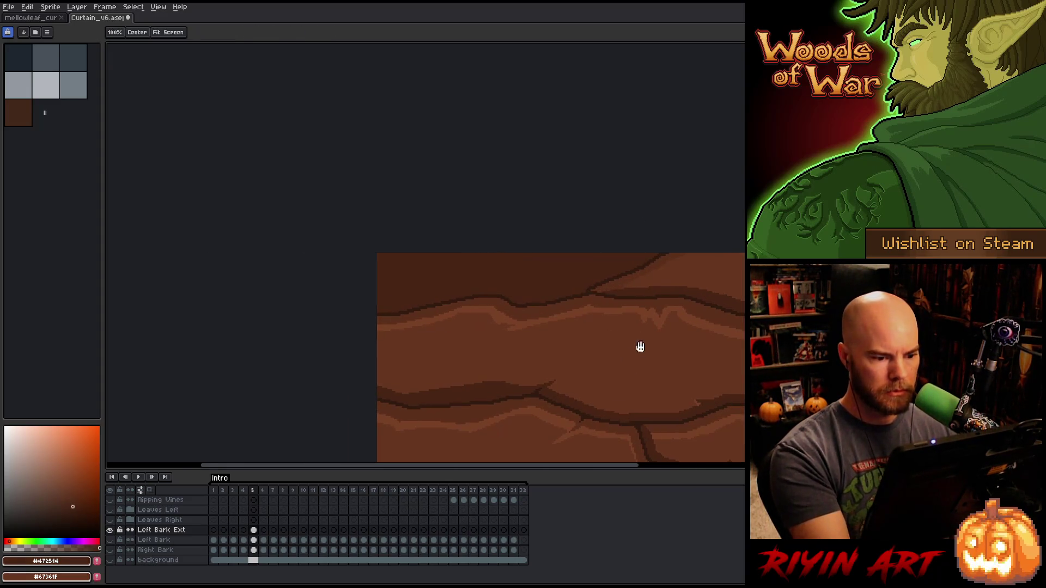
{"action": "left_click", "coordinate": [692, 270], "text": "alt"}
{"action": "mouse_move", "coordinate": [644, 254]}
{"action": "left_mouse_down"}
{"action": "mouse_move", "coordinate": [549, 287]}
{"action": "mouse_move", "coordinate": [514, 281]}
{"action": "mouse_move", "coordinate": [381, 303]}
{"action": "left_mouse_up"}
{"action": "key", "text": "g"}
{"action": "left_click", "coordinate": [463, 266]}
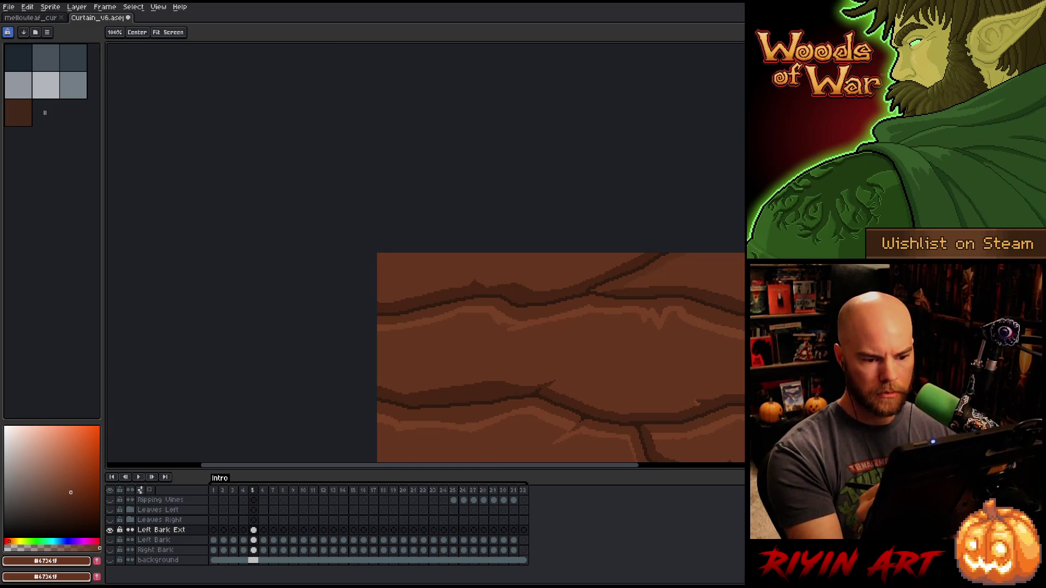
- Zoom out to view the whole bark curtain and save the file
{"action": "left_click_drag", "start_coordinate": [729, 362], "coordinate": [603, 355]}
{"action": "scroll", "coordinate": [607, 389], "scroll_direction": "down", "scroll_amount": 2}
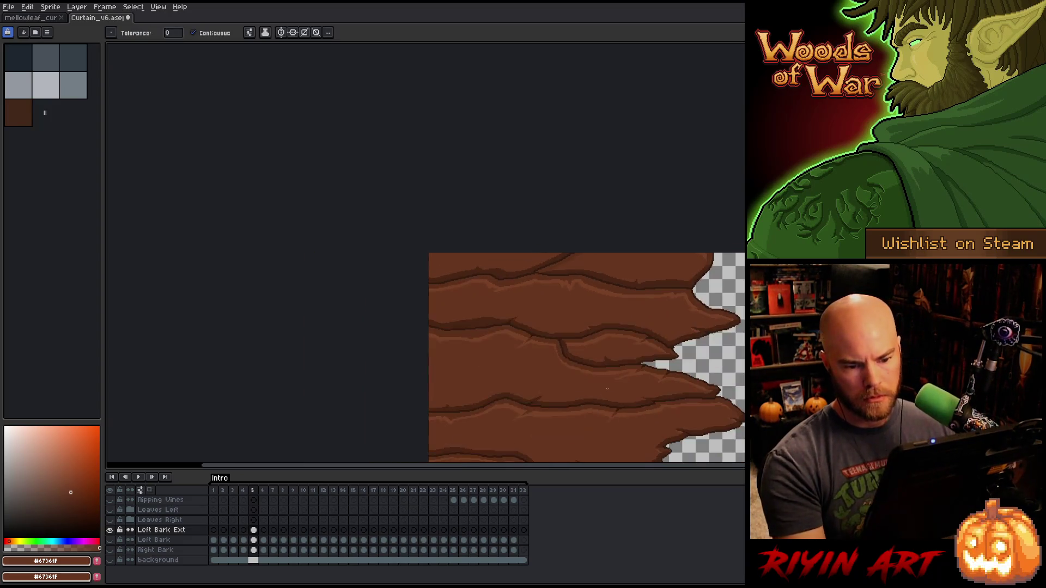
{"action": "mouse_move", "coordinate": [624, 411]}
{"action": "left_mouse_down"}
{"action": "mouse_move", "coordinate": [446, 343]}
{"action": "mouse_move", "coordinate": [410, 239]}
{"action": "left_mouse_up"}
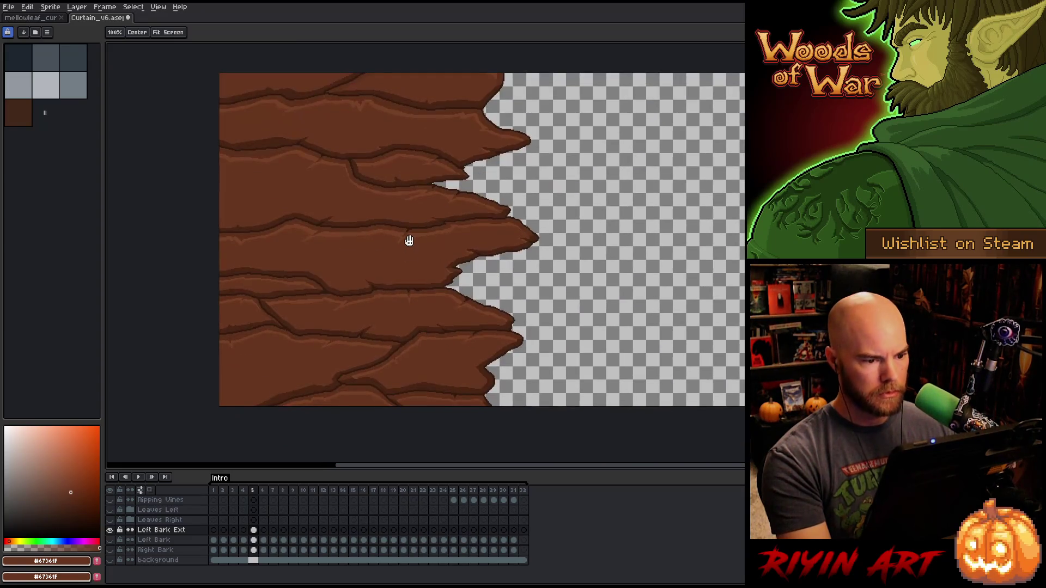
{"action": "scroll", "coordinate": [414, 235], "scroll_direction": "down", "scroll_amount": 2}
{"action": "scroll", "coordinate": [423, 217], "scroll_direction": "up", "scroll_amount": 2}
{"action": "scroll", "coordinate": [424, 217], "scroll_direction": "down", "scroll_amount": 1}
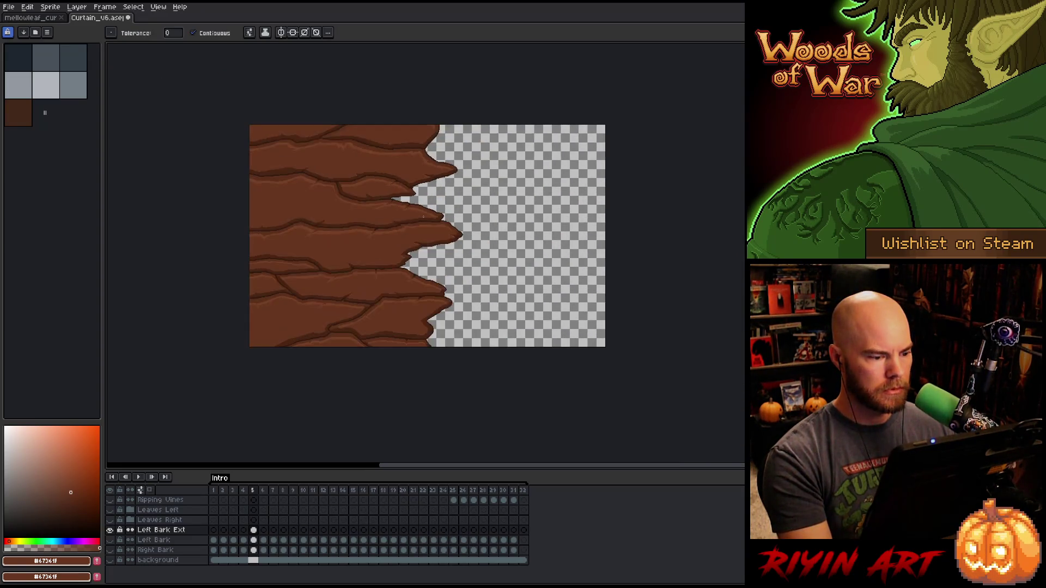
{"action": "scroll", "coordinate": [423, 217], "scroll_direction": "up", "scroll_amount": 1}
{"action": "key", "text": "ctrl+s"}
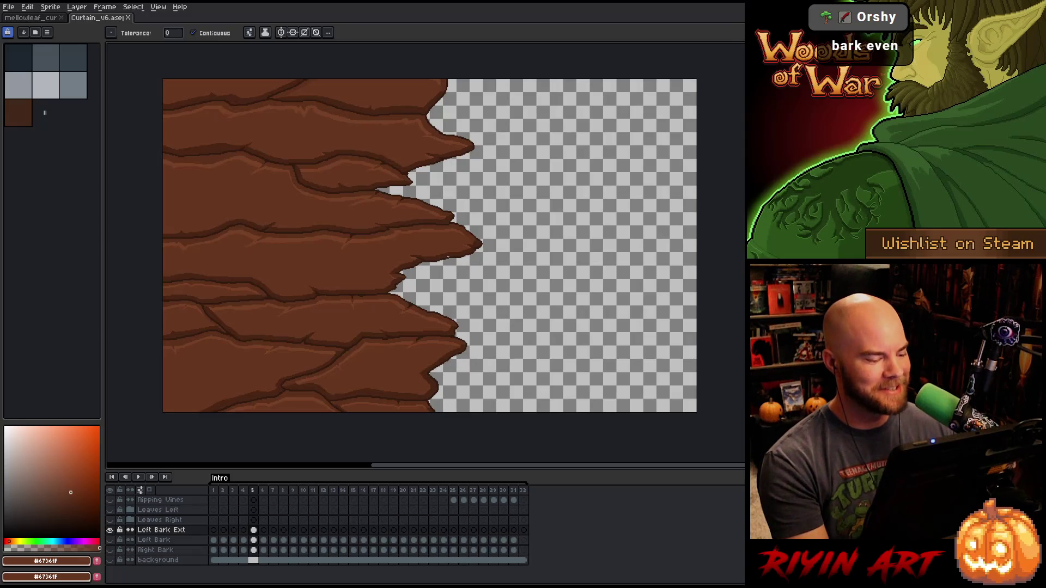
{"action": "right_click", "coordinate": [448, 257]}
{"action": "key", "text": "Escape"}
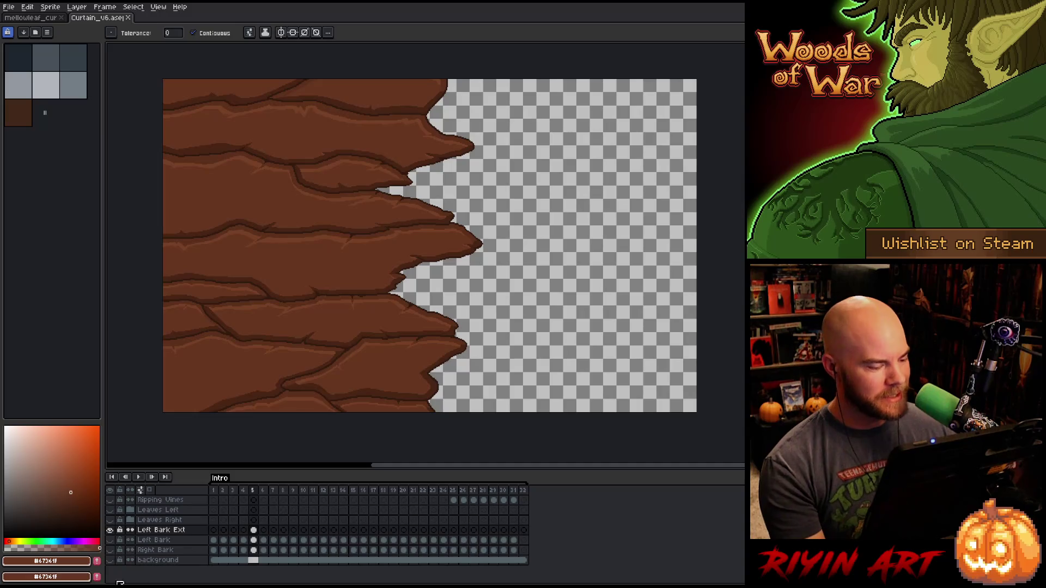
- Add a new layer above Right Bark and turn Right Bark's visibility on
{"action": "left_click", "coordinate": [155, 550]}
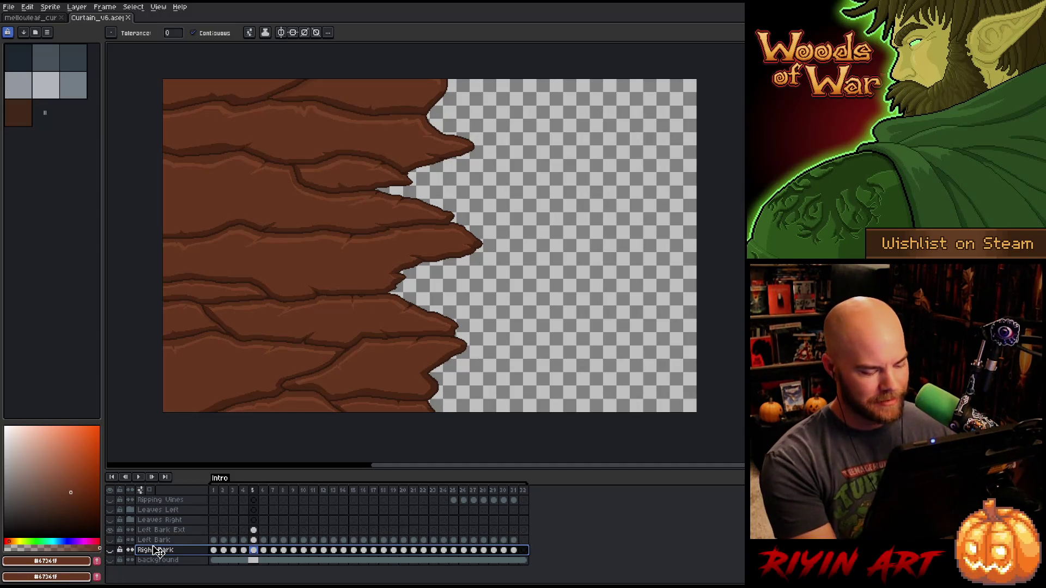
{"action": "key", "text": "shift+n"}
{"action": "left_click", "coordinate": [110, 560]}
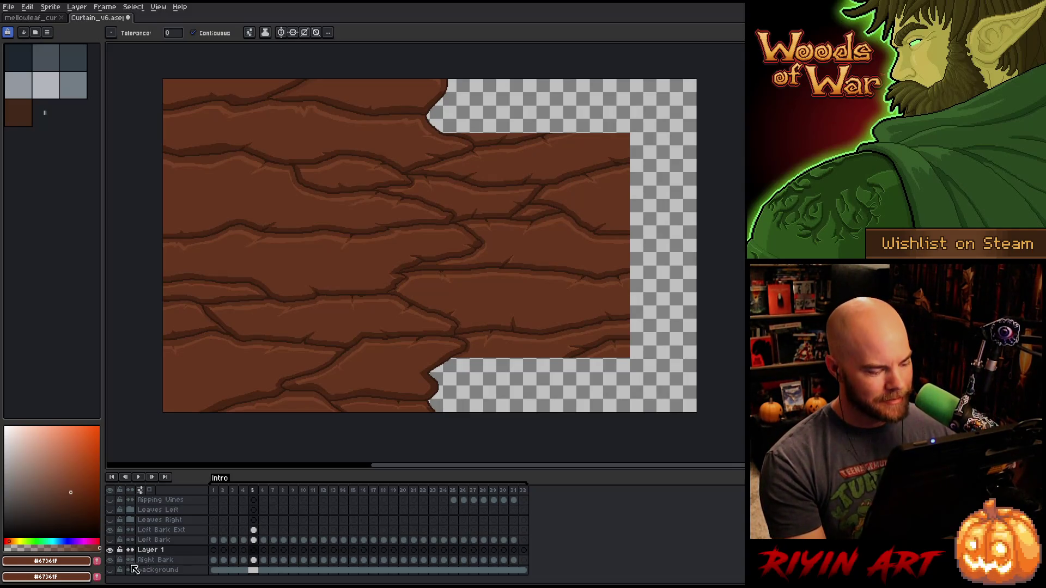
{"action": "left_click", "coordinate": [254, 552]}
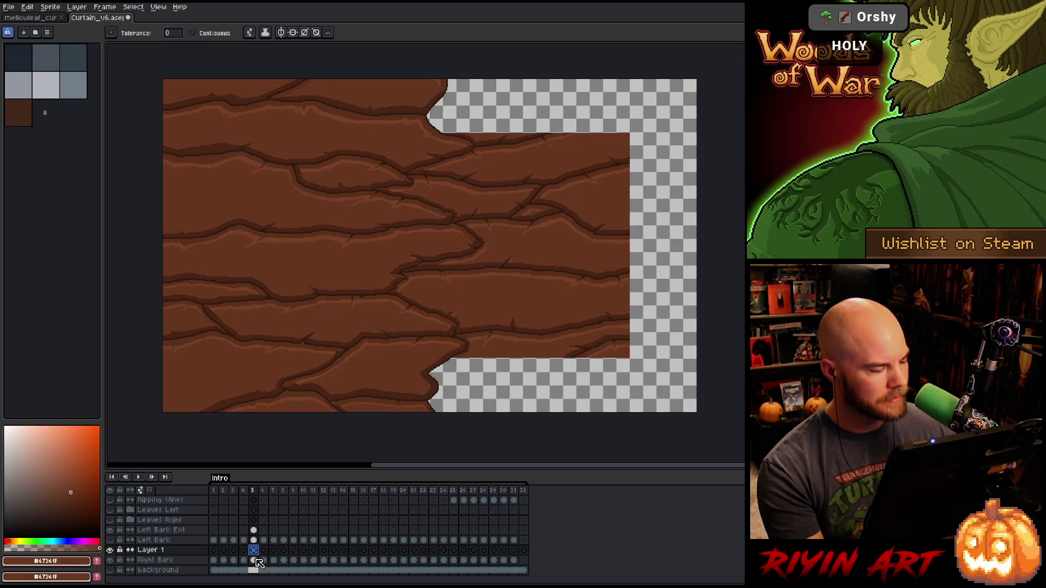
{"action": "left_click", "coordinate": [255, 560]}
{"action": "left_click", "coordinate": [254, 551]}
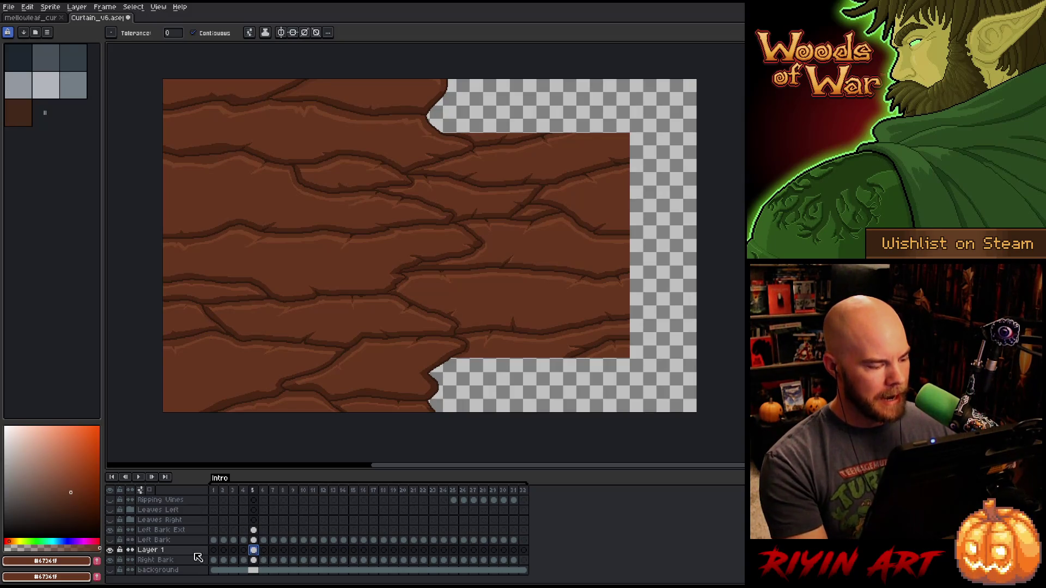
- Rename the new layer to 'Right Bark Ext'
{"action": "double_click", "coordinate": [155, 551]}
{"action": "type", "text": "Rig"}
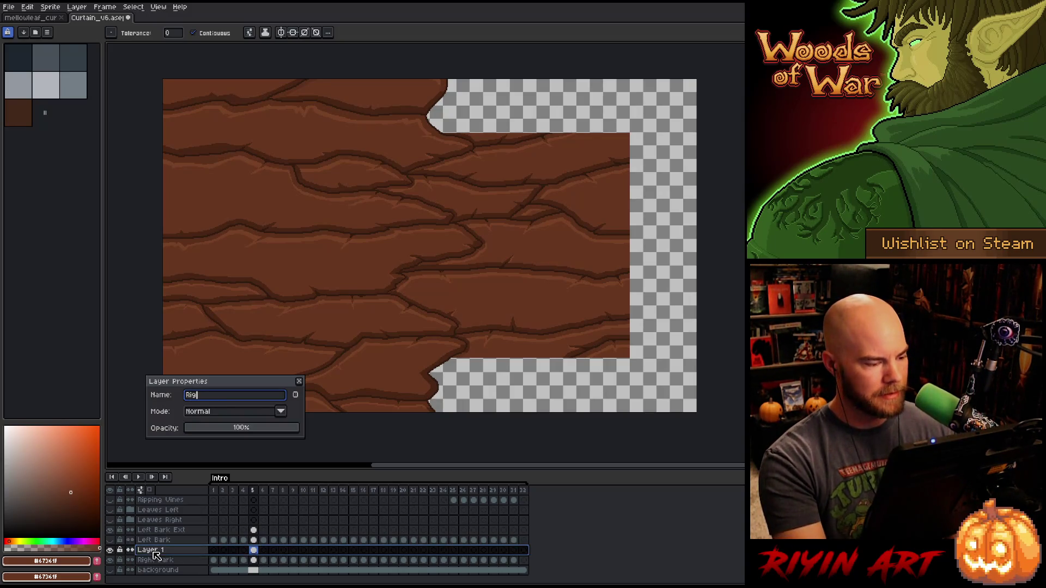
{"action": "type", "text": "ht Bark Ext"}
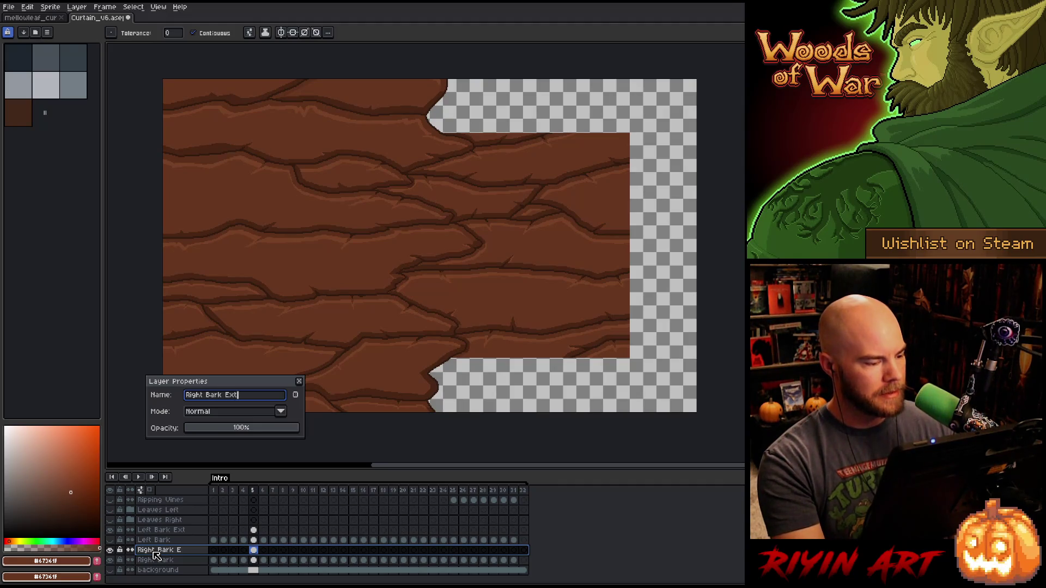
{"action": "key", "text": "Return"}
{"action": "double_click", "coordinate": [155, 551]}
{"action": "key", "text": "Return"}
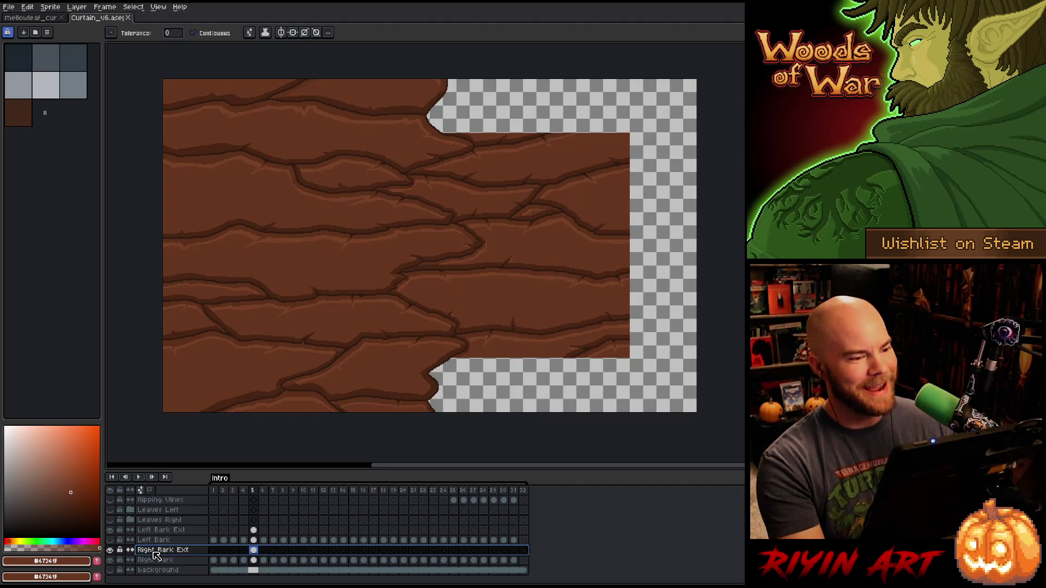
- Select the Right Bark Ext cel at frame 5 and hide the Left Bark layer
{"action": "left_click", "coordinate": [253, 550], "text": "ctrl"}
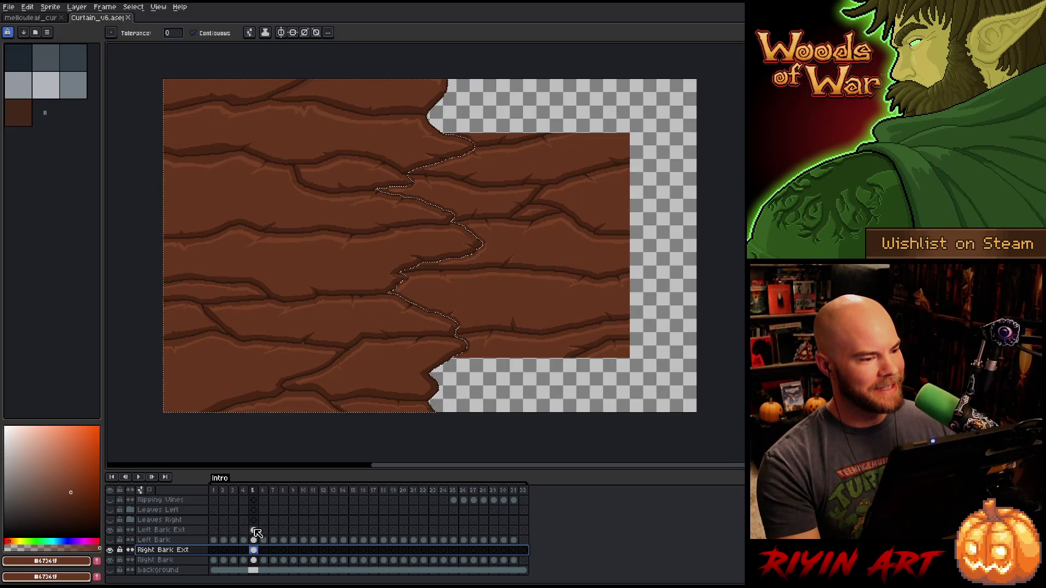
{"action": "left_click", "coordinate": [255, 549]}
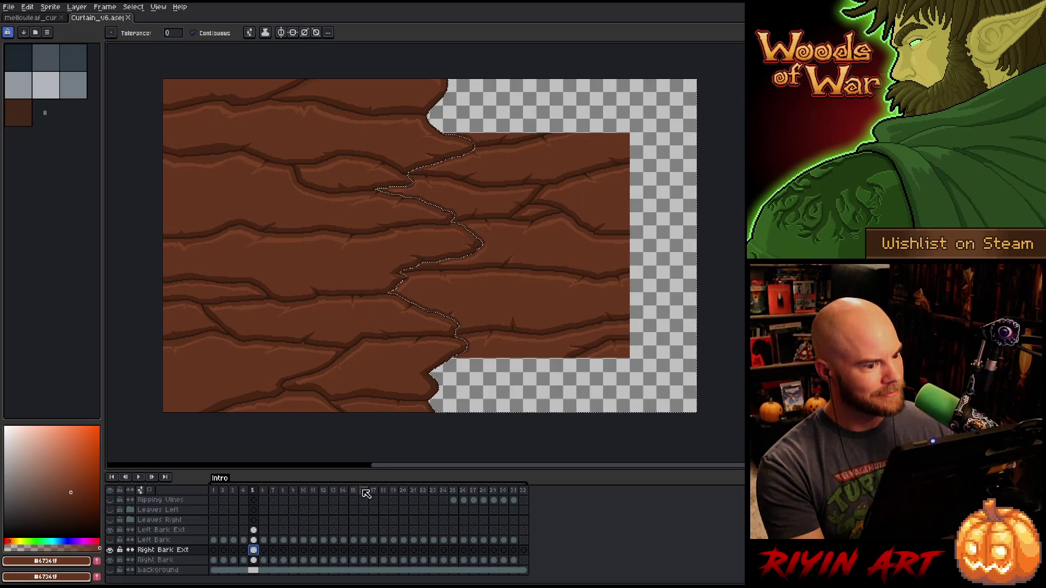
{"action": "scroll", "coordinate": [423, 372], "scroll_direction": "up", "scroll_amount": 5}
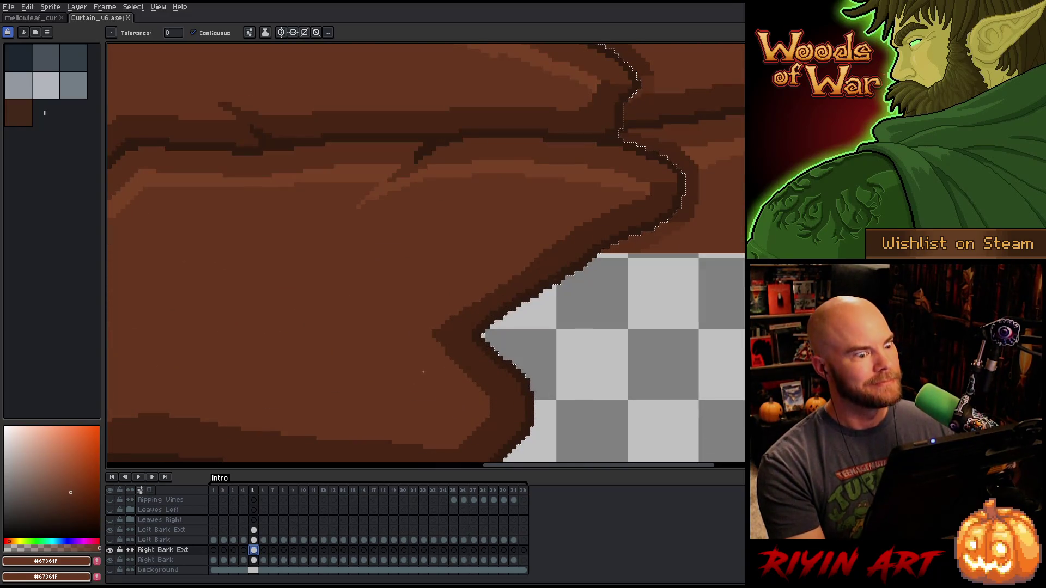
{"action": "left_click_drag", "start_coordinate": [423, 372], "coordinate": [424, 308]}
{"action": "scroll", "coordinate": [412, 298], "scroll_direction": "down", "scroll_amount": 3}
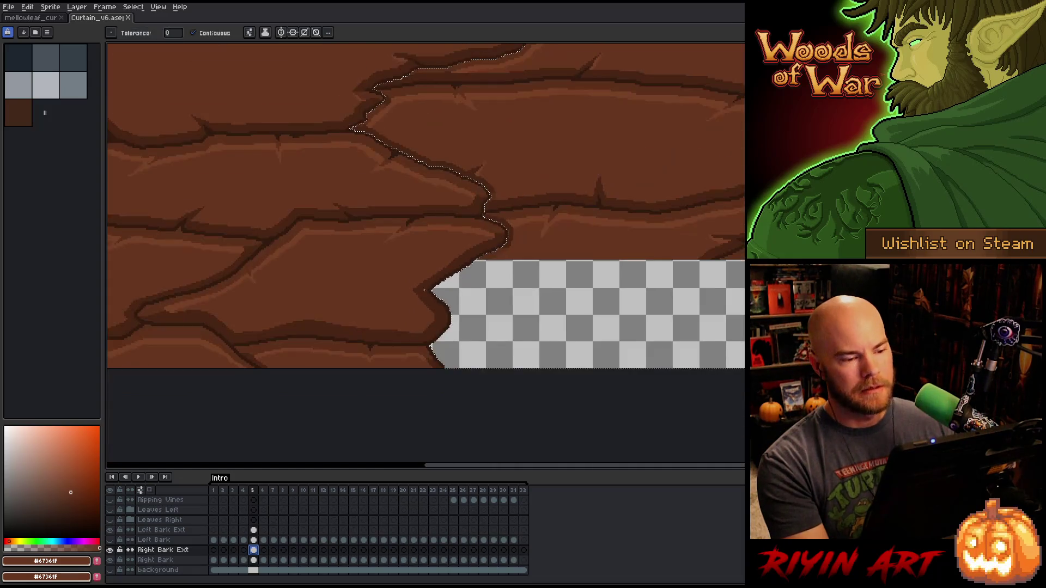
{"action": "left_click", "coordinate": [111, 537]}
{"action": "left_click", "coordinate": [112, 537]}
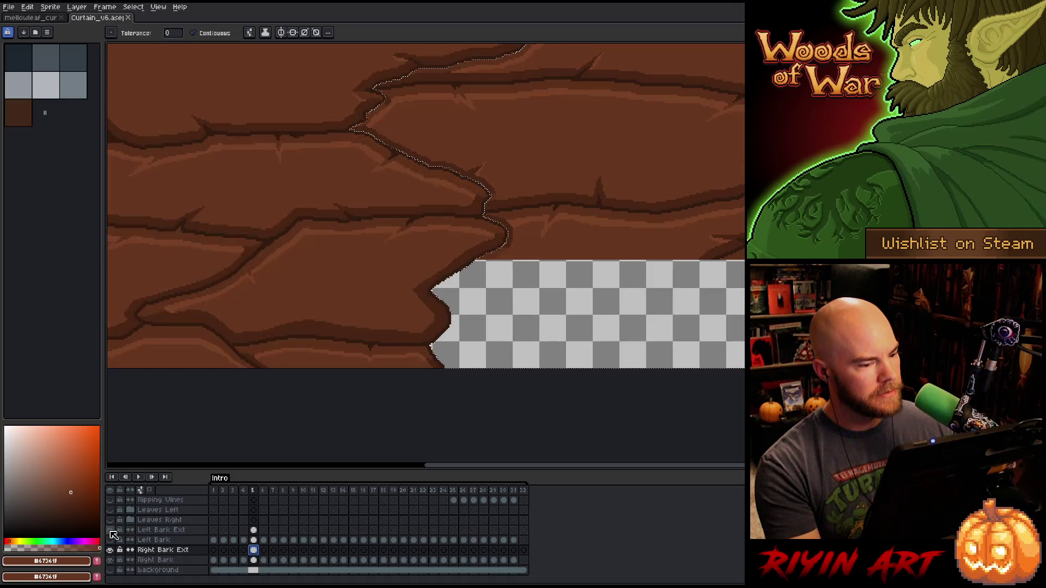
{"action": "left_click", "coordinate": [111, 537]}
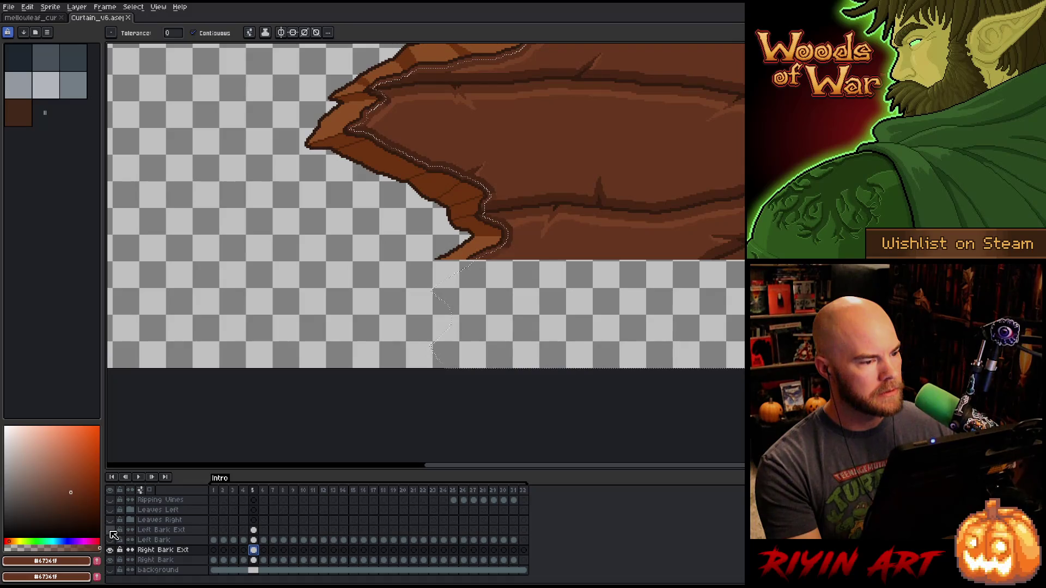
{"action": "left_click", "coordinate": [111, 537]}
{"action": "left_click", "coordinate": [111, 537]}
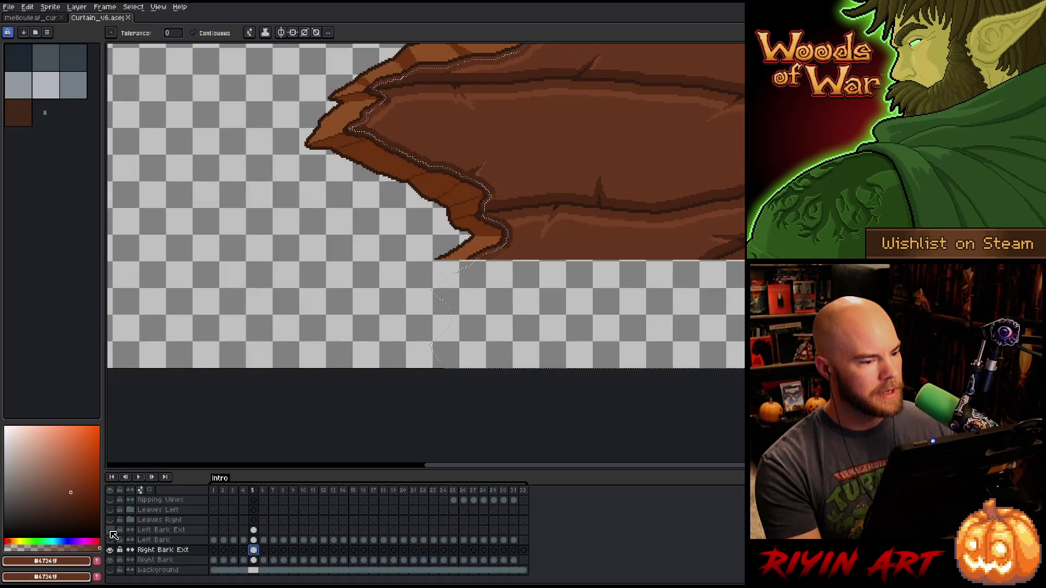
- Zoom in on the bark edge and nudge the selection outline slightly left
{"action": "key", "text": "minus"}
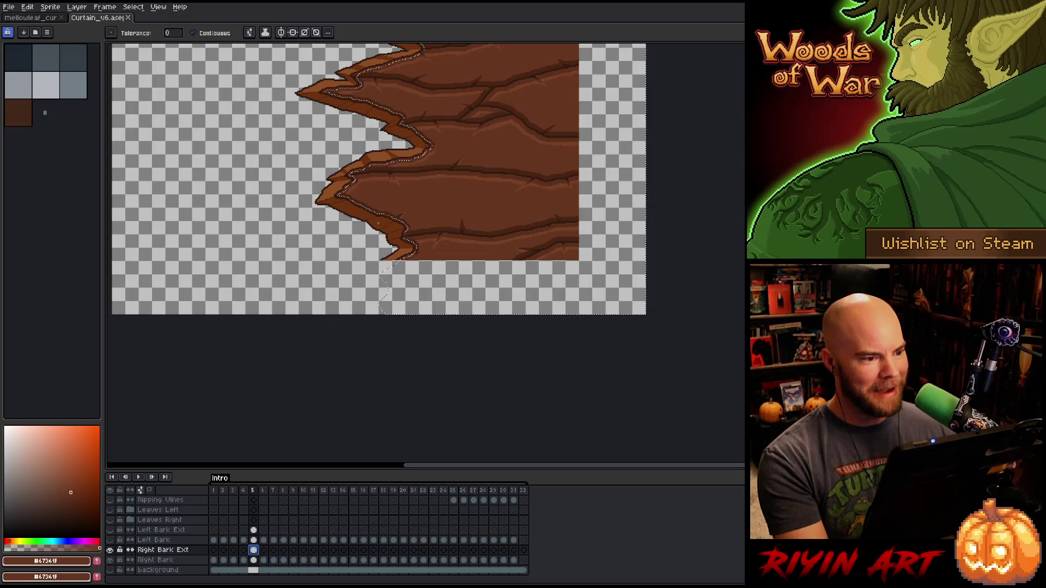
{"action": "key", "text": "minus"}
{"action": "key", "text": "plus"}
{"action": "key", "text": "plus"}
{"action": "left_click_drag", "start_coordinate": [365, 114], "coordinate": [413, 261]}
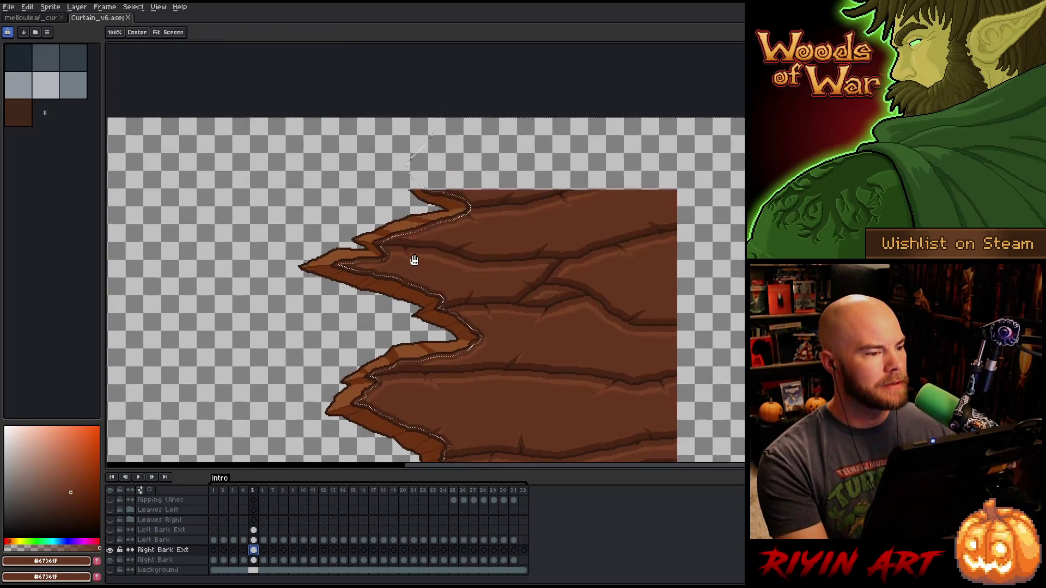
{"action": "scroll", "coordinate": [413, 261], "scroll_direction": "up", "scroll_amount": 2}
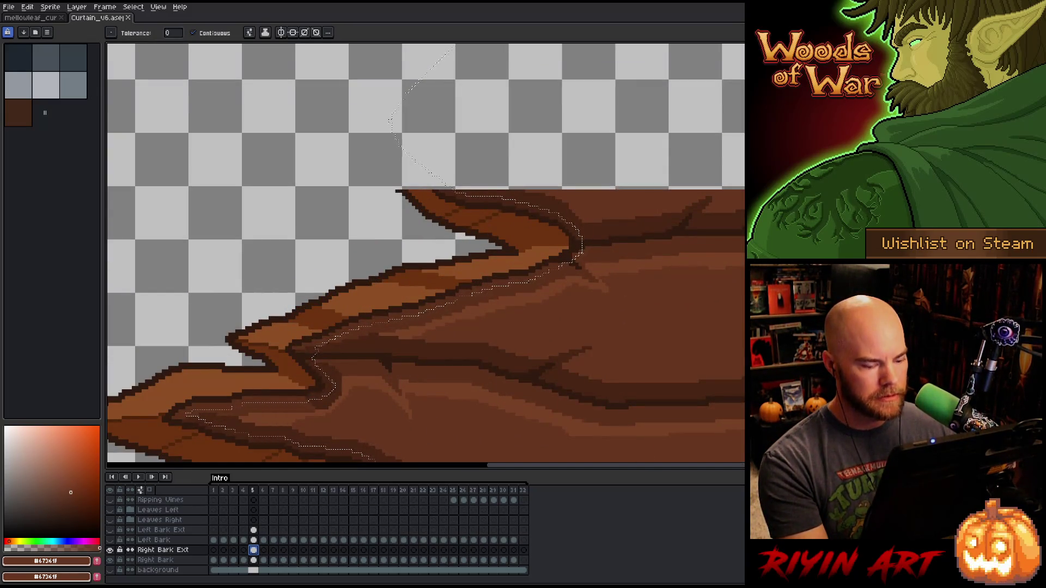
{"action": "key", "text": "m"}
{"action": "left_click_drag", "start_coordinate": [581, 262], "coordinate": [562, 259]}
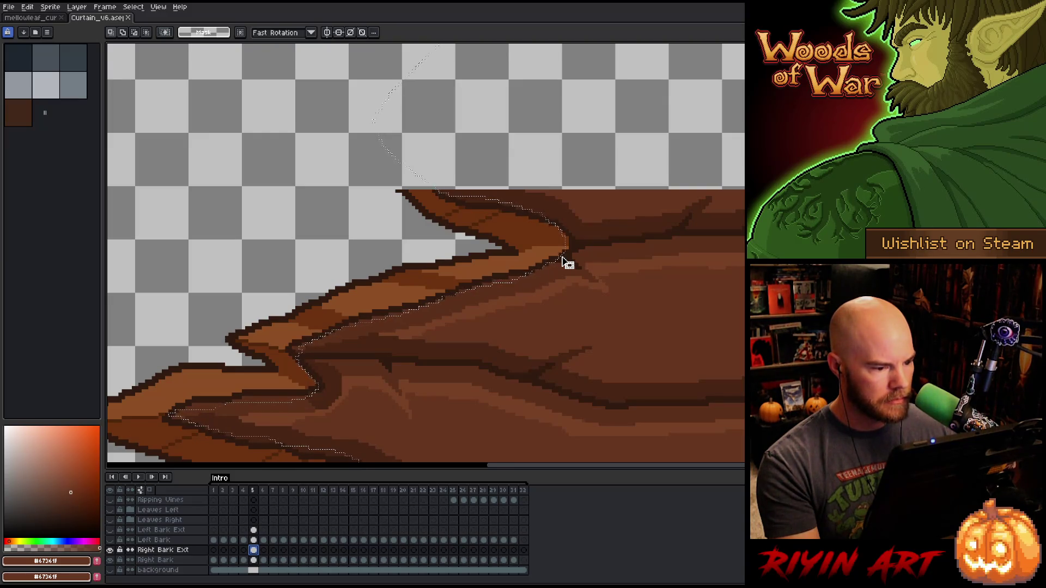
- Pan and zoom around the sprite to inspect the selection edge near the bark
{"action": "scroll", "coordinate": [562, 260], "scroll_direction": "down", "scroll_amount": 2}
{"action": "left_click_drag", "start_coordinate": [537, 297], "coordinate": [498, 123]}
{"action": "scroll", "coordinate": [512, 264], "scroll_direction": "up", "scroll_amount": 3}
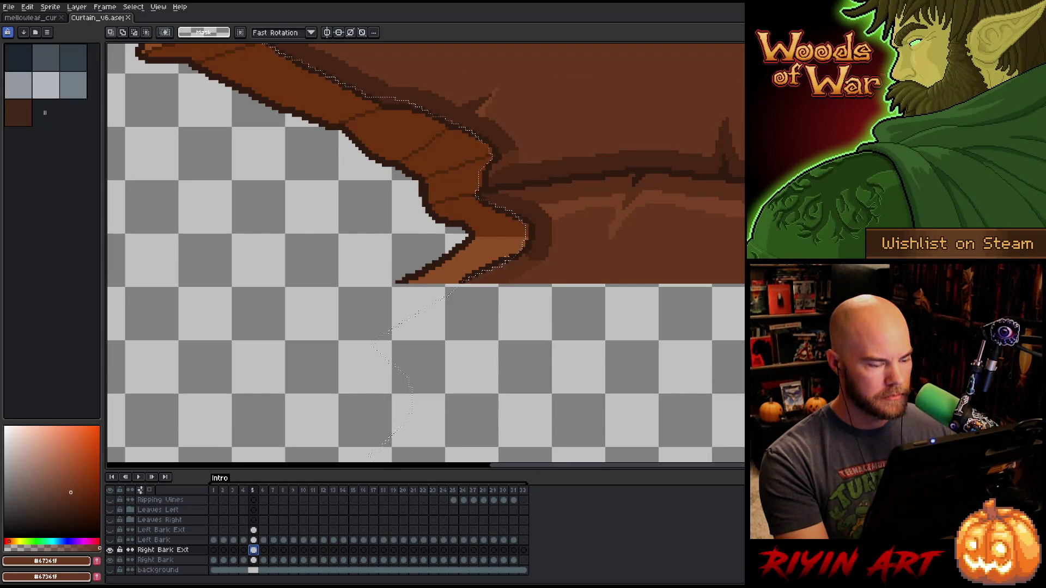
{"action": "scroll", "coordinate": [509, 261], "scroll_direction": "down", "scroll_amount": 1}
{"action": "scroll", "coordinate": [519, 229], "scroll_direction": "down", "scroll_amount": 1}
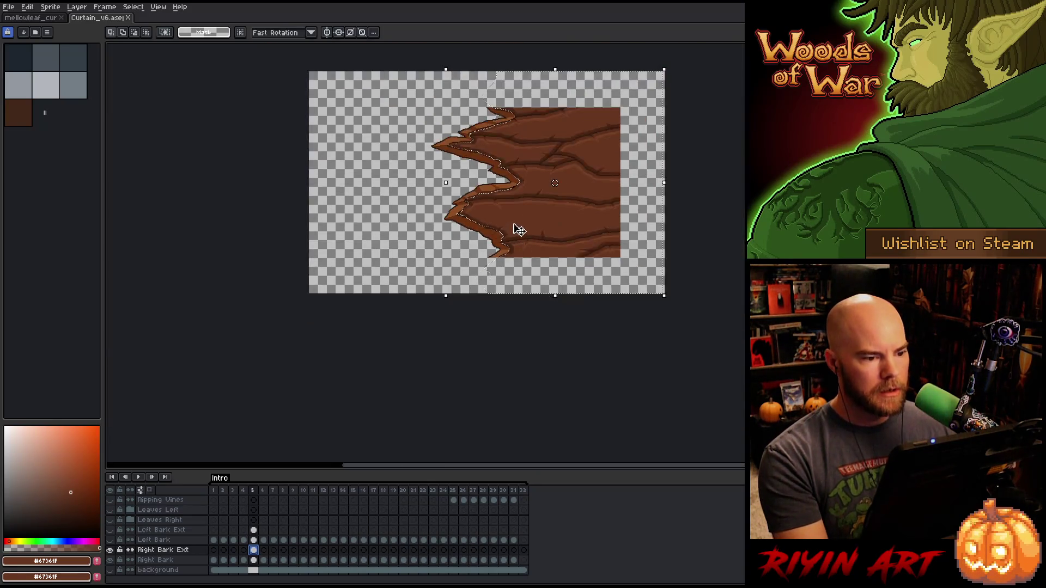
{"action": "scroll", "coordinate": [500, 263], "scroll_direction": "up", "scroll_amount": 2}
{"action": "scroll", "coordinate": [501, 263], "scroll_direction": "up", "scroll_amount": 1}
{"action": "scroll", "coordinate": [501, 266], "scroll_direction": "down", "scroll_amount": 3}
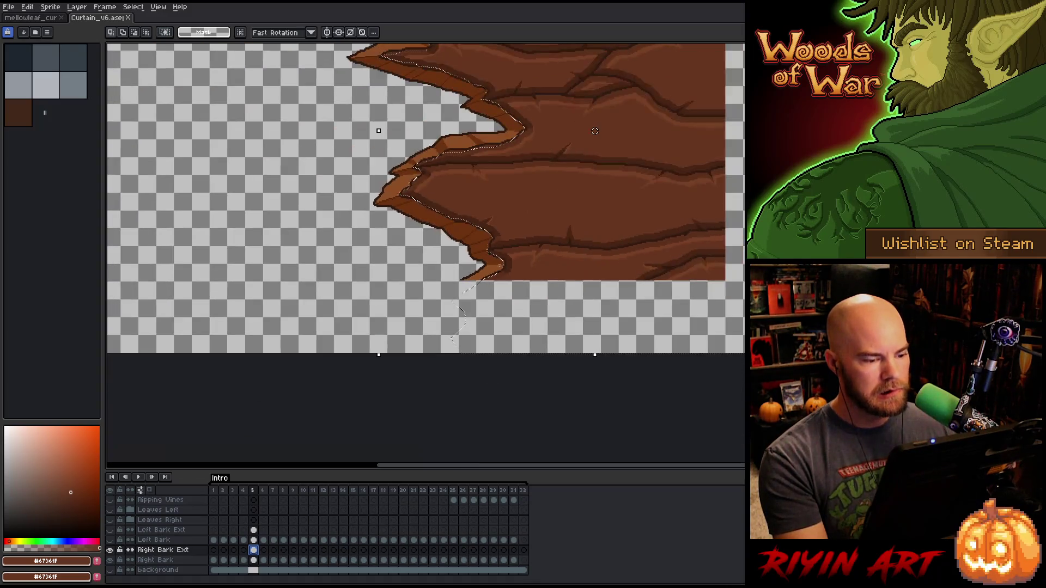
{"action": "scroll", "coordinate": [529, 227], "scroll_direction": "down", "scroll_amount": 1}
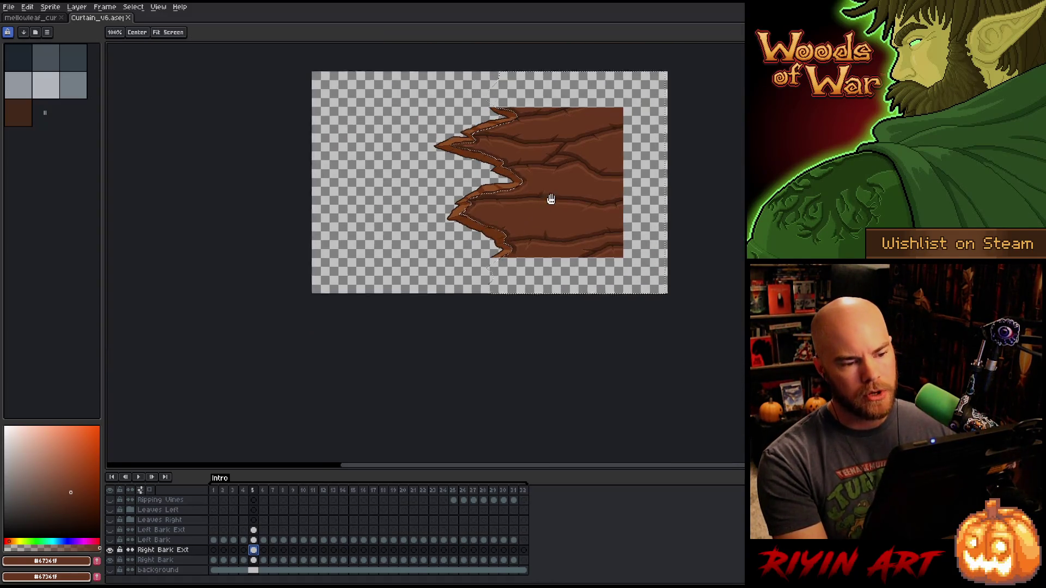
{"action": "left_click_drag", "start_coordinate": [549, 200], "coordinate": [555, 249]}
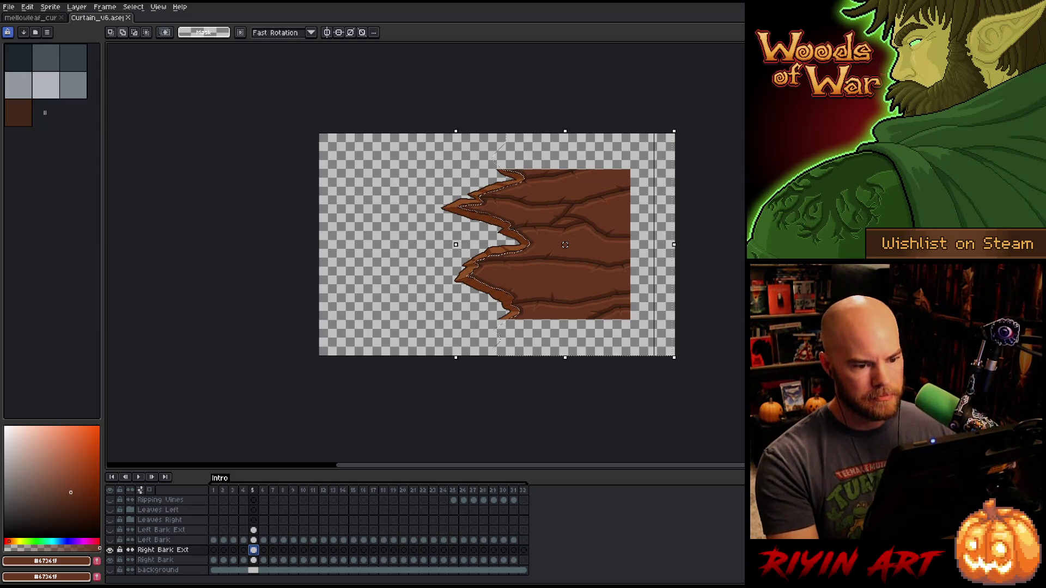
{"action": "scroll", "coordinate": [557, 123], "scroll_direction": "up", "scroll_amount": 3}
{"action": "left_click_drag", "start_coordinate": [556, 123], "coordinate": [552, 239]}
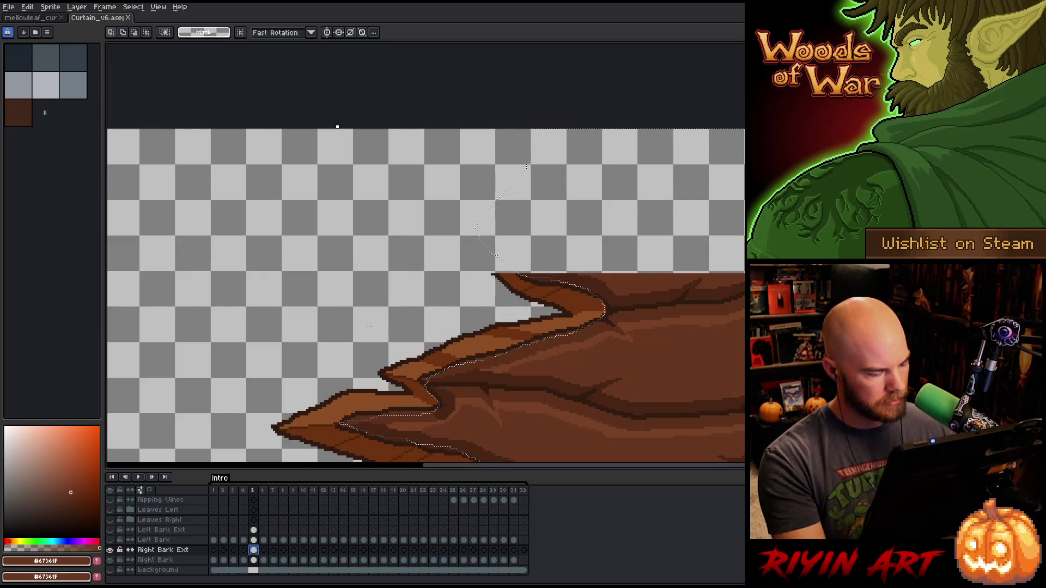
{"action": "scroll", "coordinate": [516, 254], "scroll_direction": "up", "scroll_amount": 2}
{"action": "scroll", "coordinate": [516, 254], "scroll_direction": "up", "scroll_amount": 1}
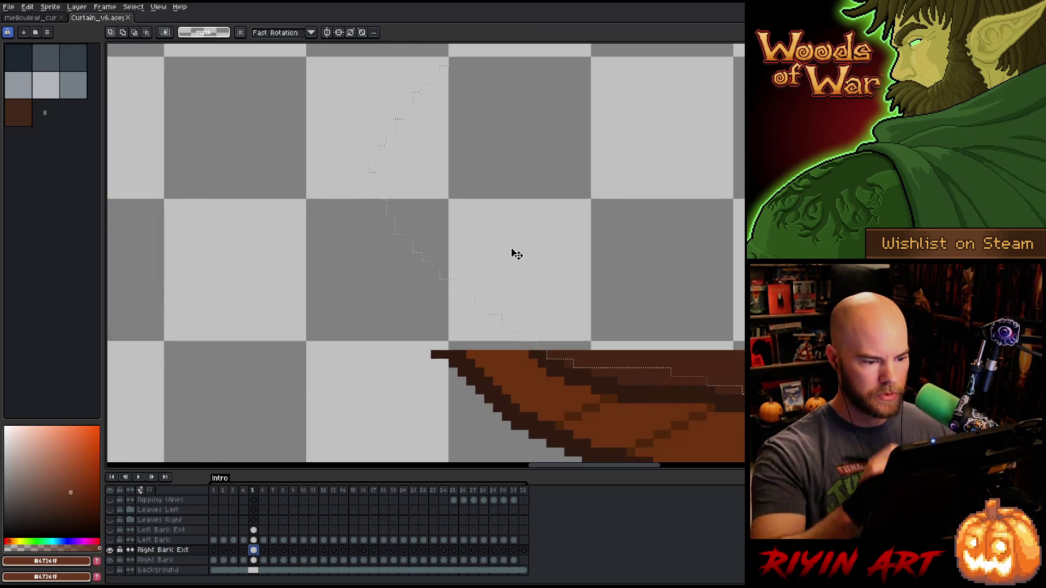
- Pick dark brown #301a0f, set a 1px pencil, and draw a diagonal outline along the selection edge
{"action": "left_click", "coordinate": [541, 351], "text": "alt"}
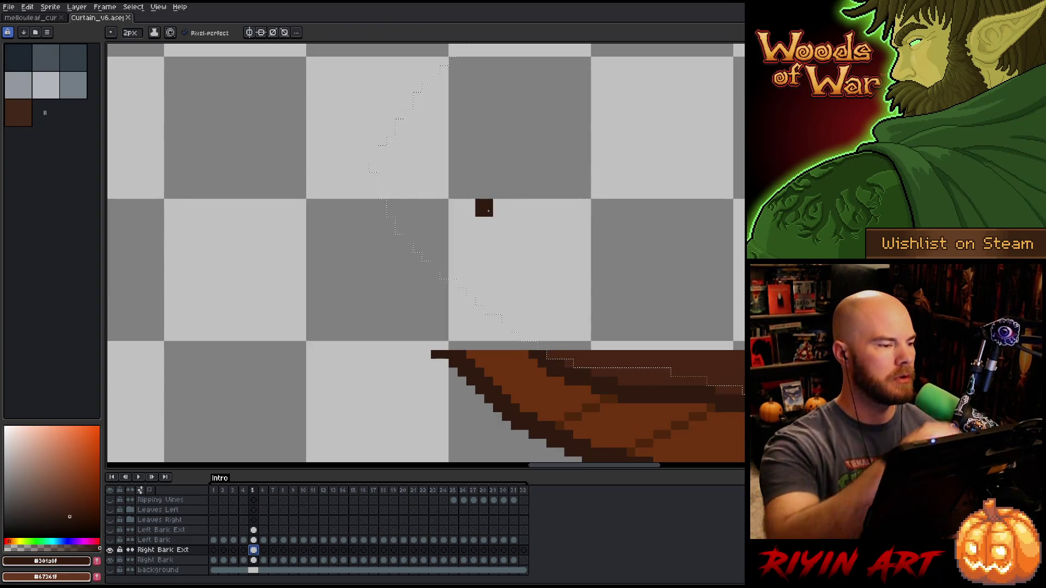
{"action": "key", "text": "minus"}
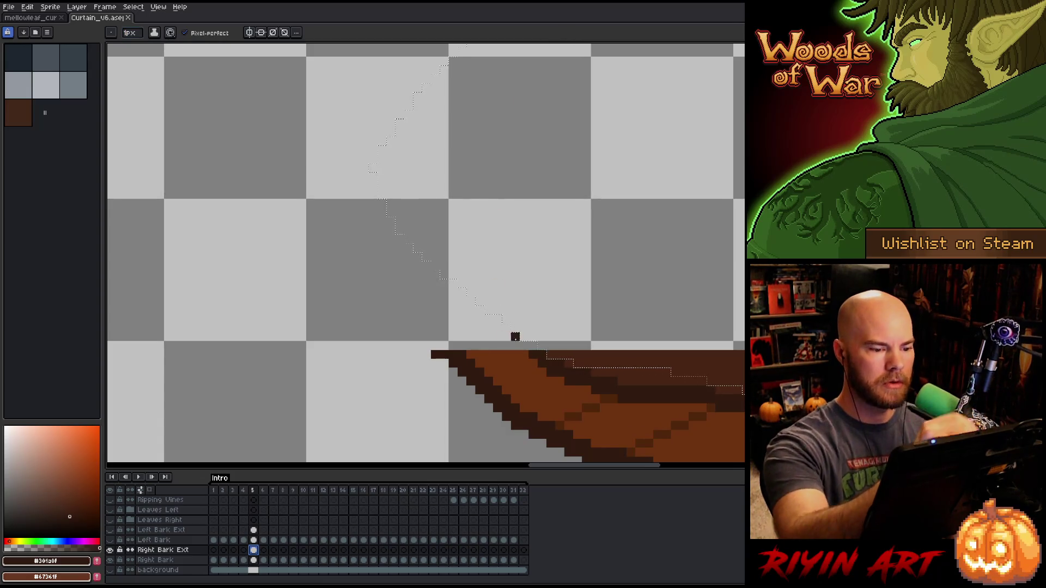
{"action": "left_click_drag", "start_coordinate": [542, 346], "coordinate": [444, 283]}
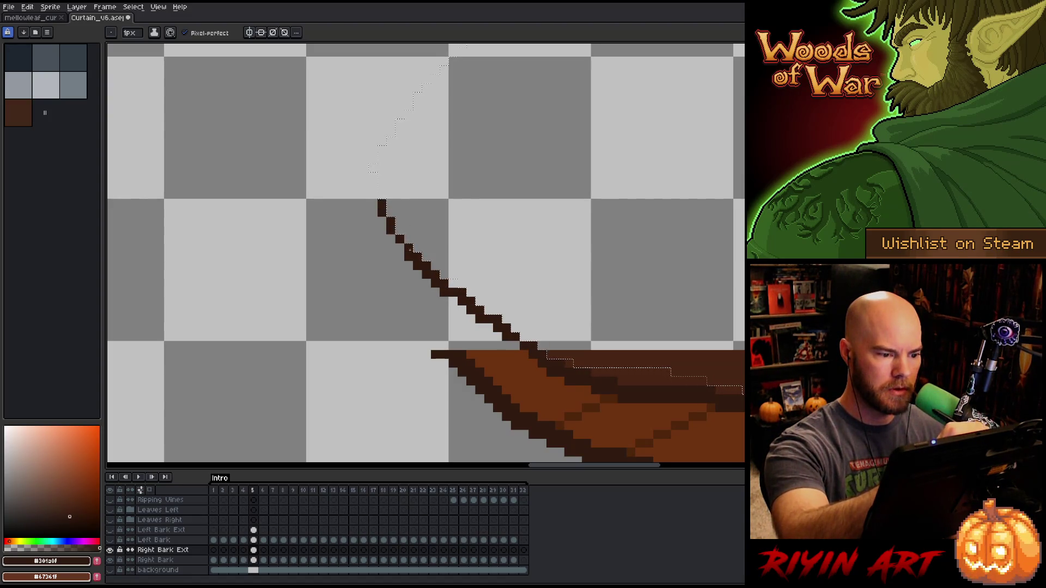
{"action": "key", "text": "e"}
{"action": "key", "text": "b"}
{"action": "left_click", "coordinate": [409, 265]}
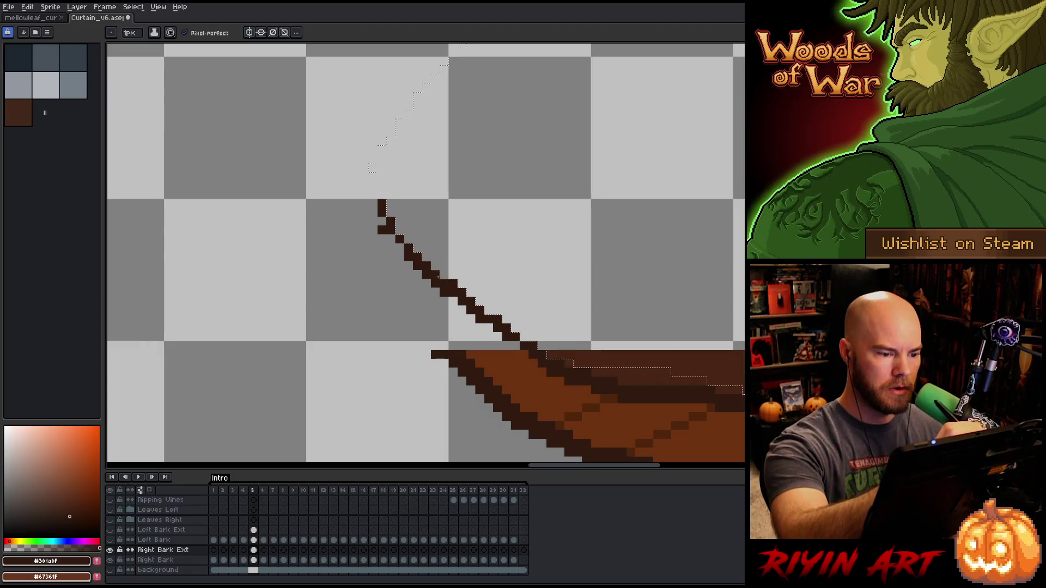
{"action": "key", "text": "e"}
{"action": "key", "text": "b"}
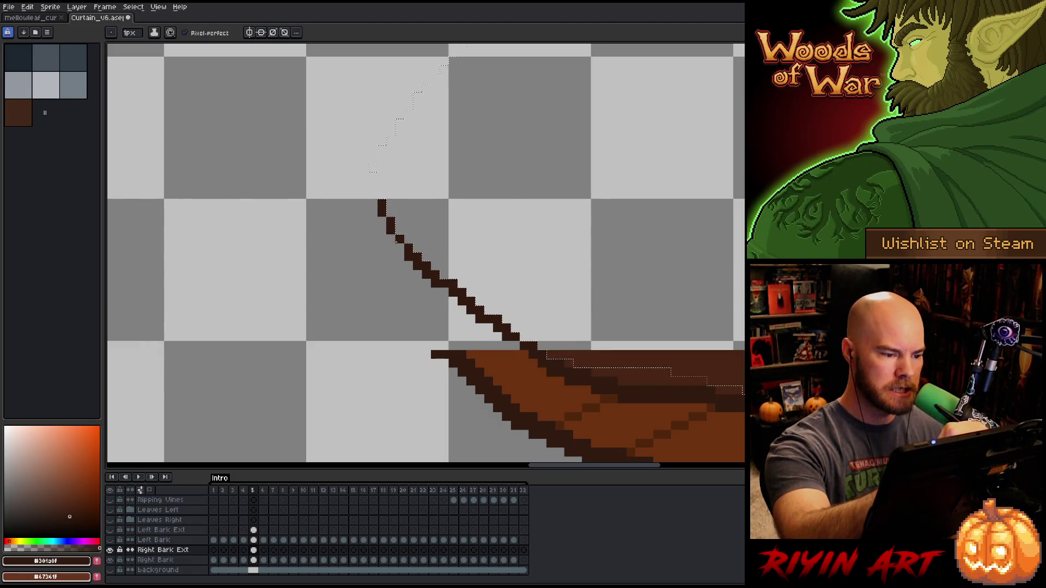
- Extend the 1px dark outline up and right to the canvas top edge
{"action": "left_click_drag", "start_coordinate": [463, 248], "coordinate": [506, 376]}
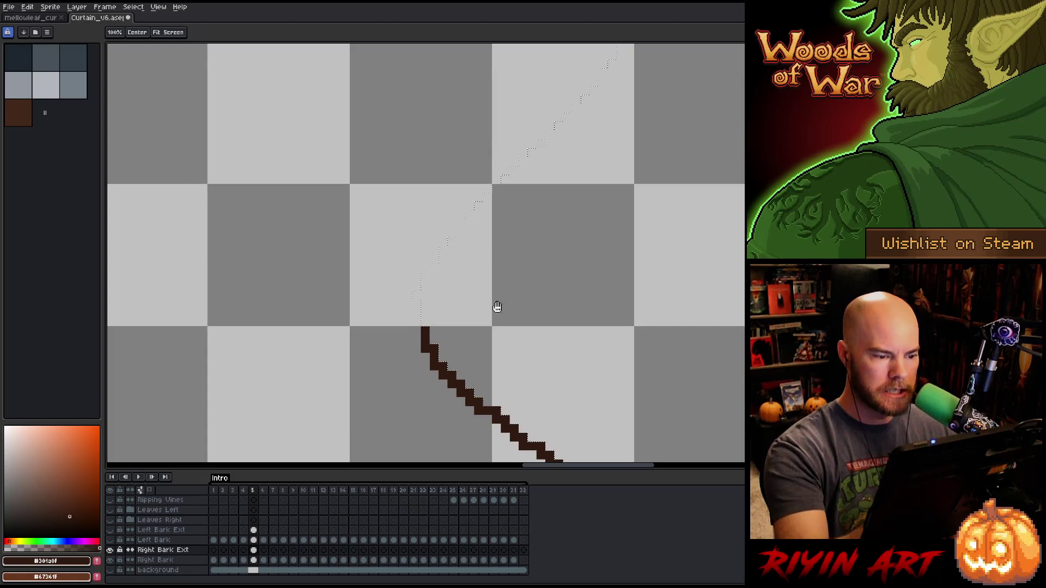
{"action": "left_click", "coordinate": [416, 313]}
{"action": "mouse_move", "coordinate": [416, 314]}
{"action": "left_mouse_down"}
{"action": "mouse_move", "coordinate": [416, 325]}
{"action": "mouse_move", "coordinate": [417, 276]}
{"action": "mouse_move", "coordinate": [461, 216]}
{"action": "left_mouse_up"}
{"action": "left_click", "coordinate": [406, 295]}
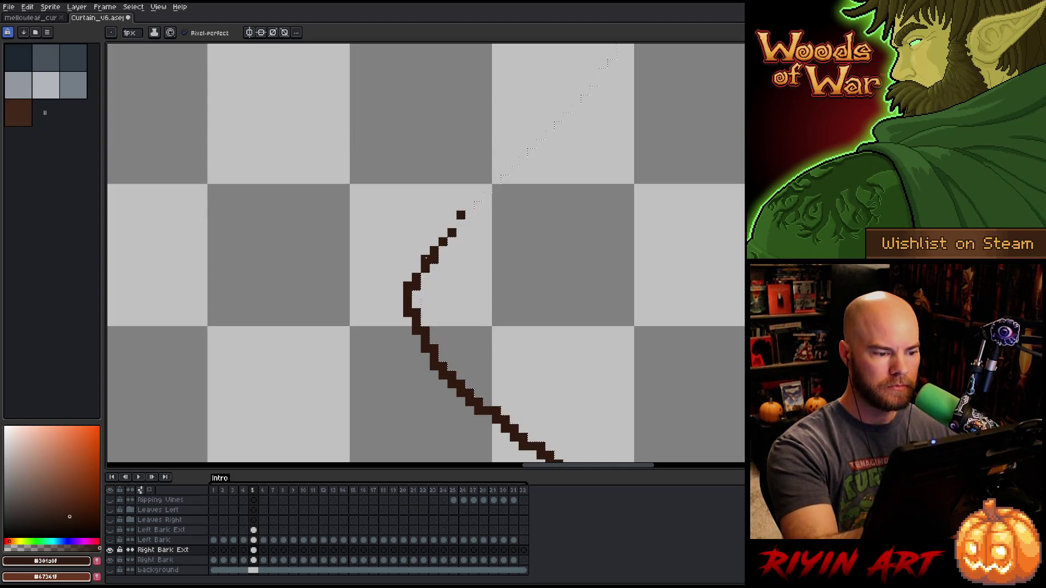
{"action": "left_click_drag", "start_coordinate": [399, 294], "coordinate": [399, 304]}
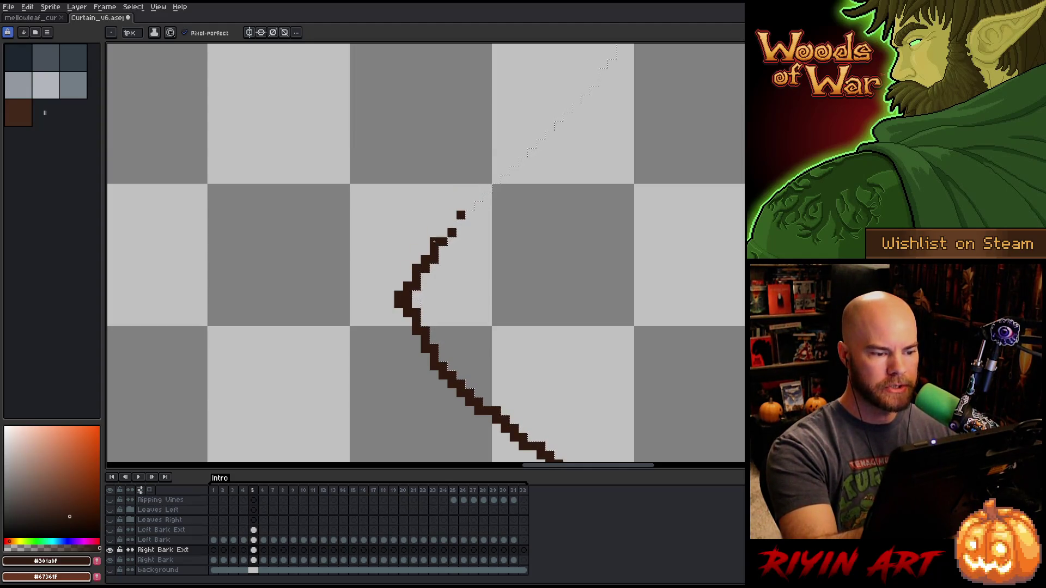
{"action": "left_click_drag", "start_coordinate": [452, 234], "coordinate": [515, 162]}
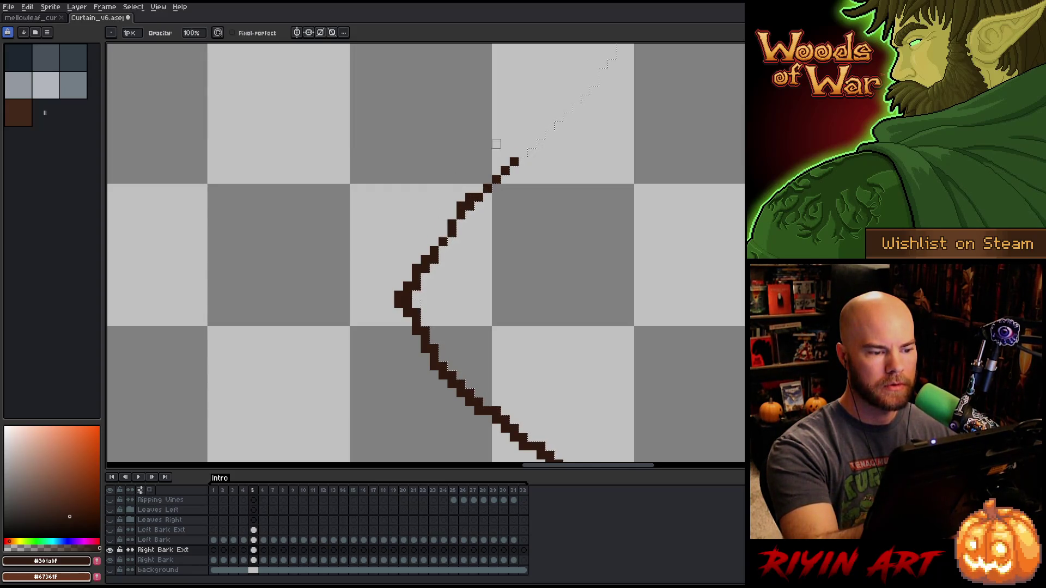
{"action": "left_click_drag", "start_coordinate": [567, 201], "coordinate": [551, 271]}
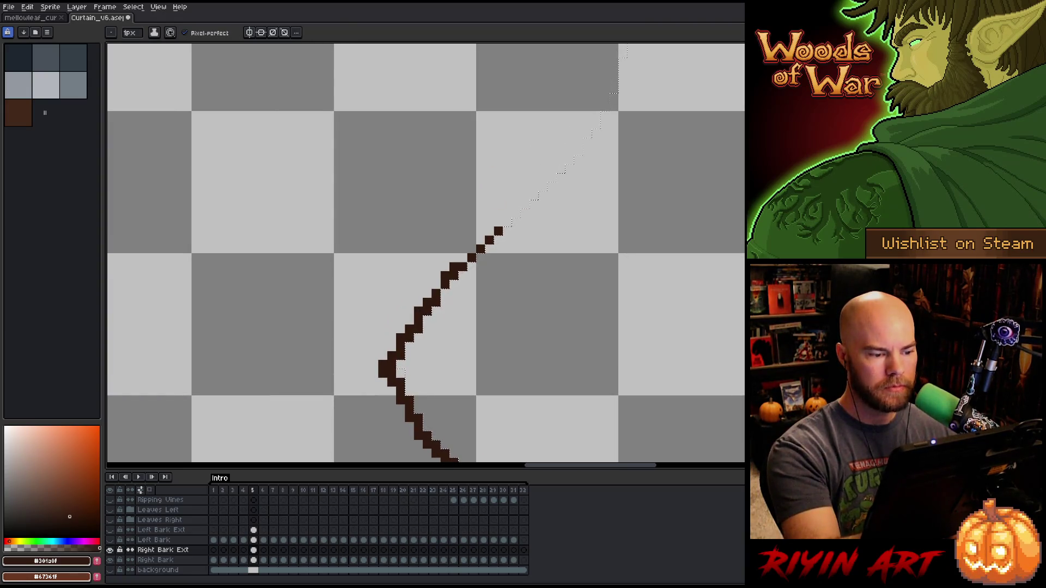
{"action": "left_click_drag", "start_coordinate": [461, 260], "coordinate": [552, 178]}
{"action": "mouse_move", "coordinate": [492, 230]}
{"action": "left_mouse_down"}
{"action": "mouse_move", "coordinate": [579, 151]}
{"action": "mouse_move", "coordinate": [496, 317]}
{"action": "mouse_move", "coordinate": [493, 299]}
{"action": "mouse_move", "coordinate": [520, 289]}
{"action": "left_mouse_up"}
{"action": "left_click", "coordinate": [501, 315]}
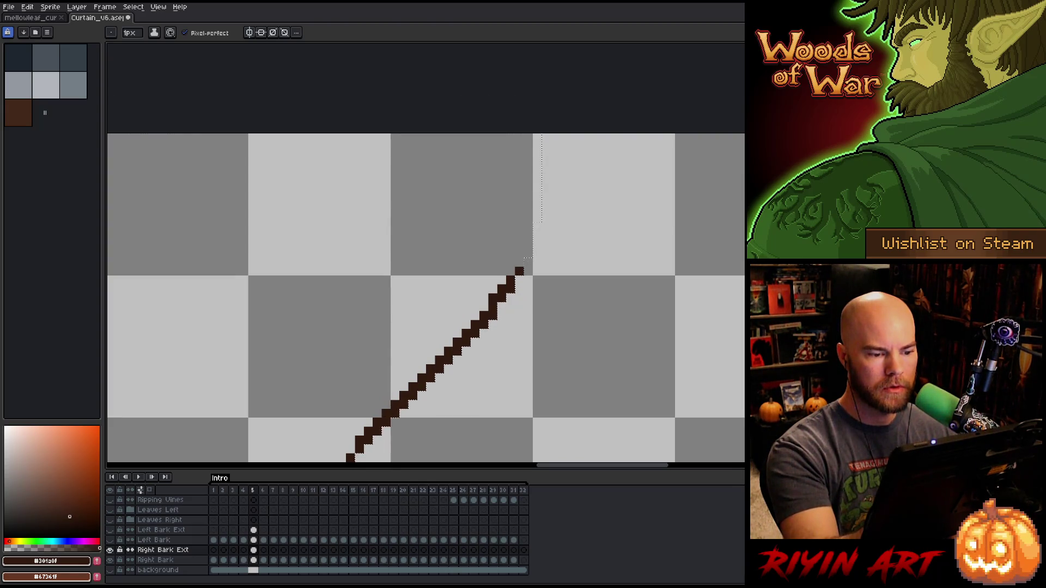
{"action": "left_click", "coordinate": [520, 264]}
{"action": "left_click_drag", "start_coordinate": [529, 253], "coordinate": [537, 136]}
{"action": "scroll", "coordinate": [578, 327], "scroll_direction": "down", "scroll_amount": 4}
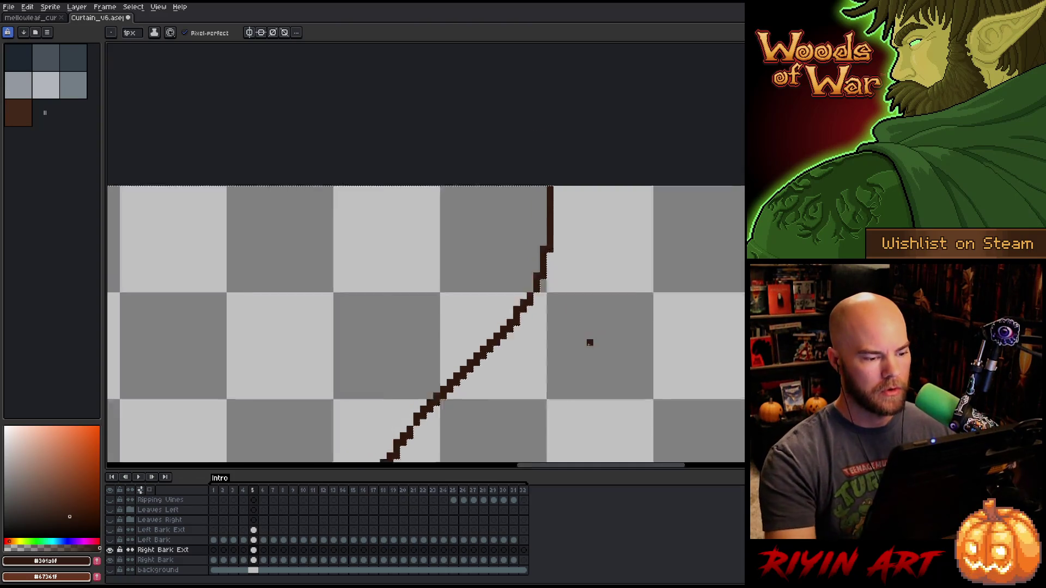
{"action": "mouse_move", "coordinate": [566, 301]}
{"action": "left_mouse_down"}
{"action": "mouse_move", "coordinate": [533, 274]}
{"action": "mouse_move", "coordinate": [491, 175]}
{"action": "left_mouse_up"}
- Continue the dark outline down-left from the bark edge, filling in its corner and end
{"action": "scroll", "coordinate": [496, 199], "scroll_direction": "up", "scroll_amount": 5}
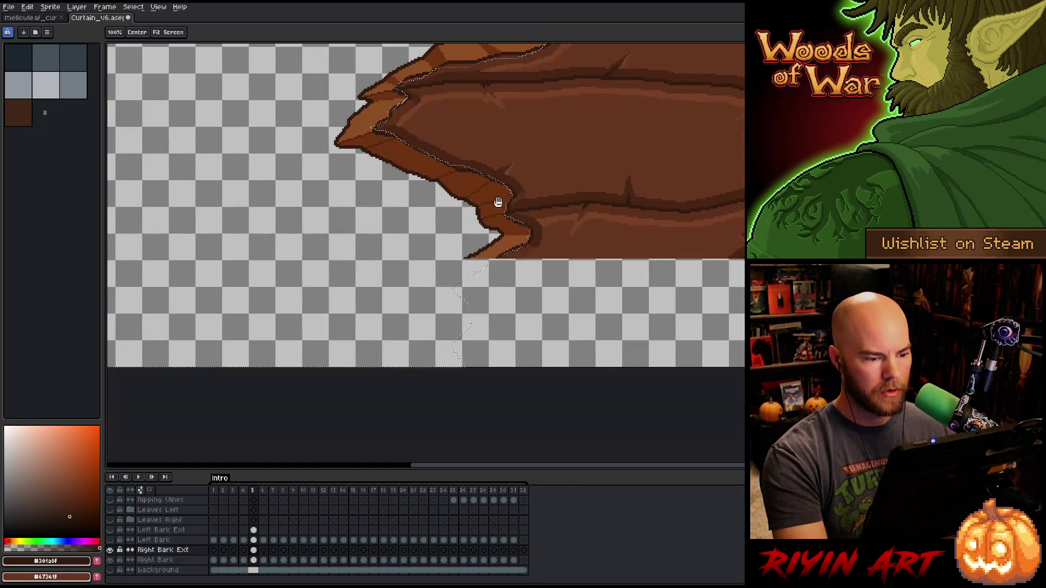
{"action": "left_click_drag", "start_coordinate": [490, 288], "coordinate": [560, 233]}
{"action": "left_click_drag", "start_coordinate": [594, 105], "coordinate": [542, 145]}
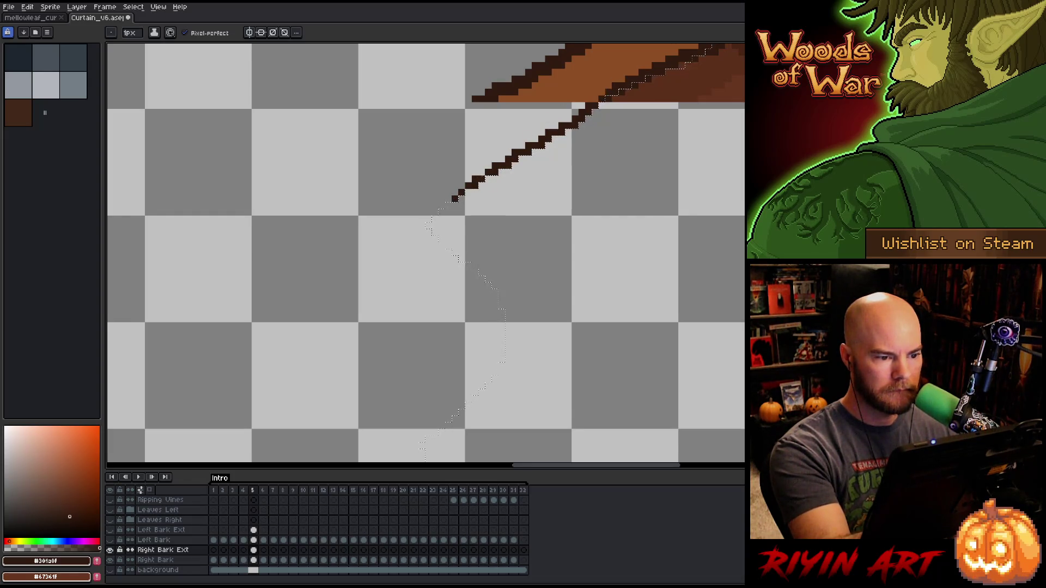
{"action": "key", "text": "e"}
{"action": "key", "text": "b"}
{"action": "left_click", "coordinate": [425, 230]}
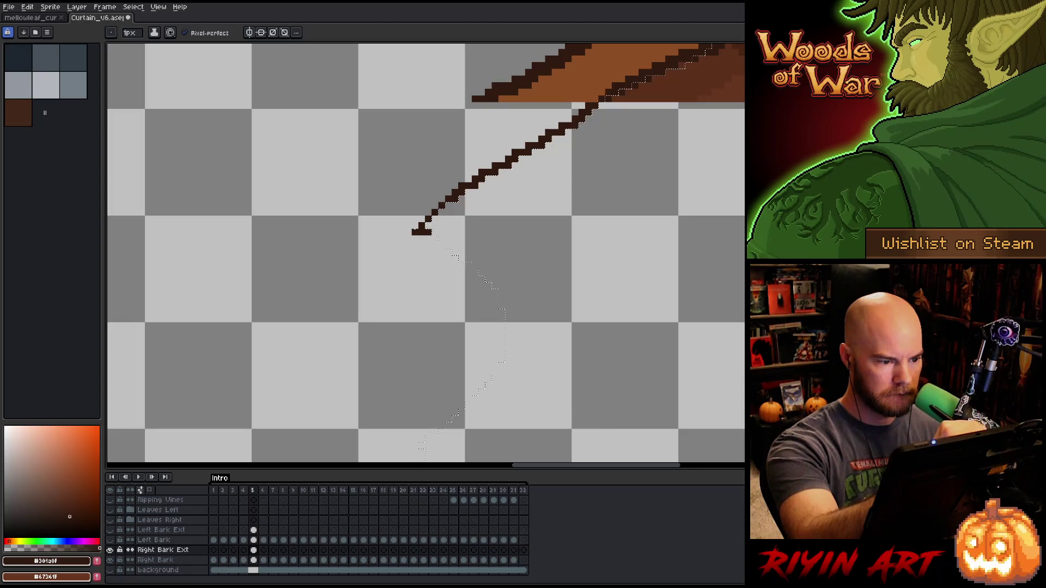
{"action": "key", "text": "e"}
{"action": "key", "text": "b"}
{"action": "left_click", "coordinate": [425, 232]}
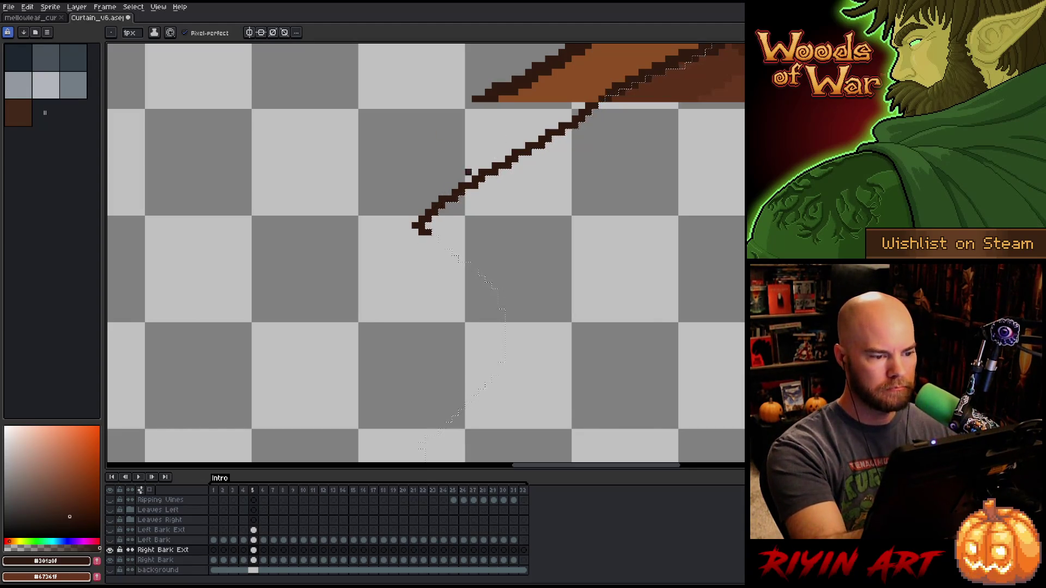
{"action": "left_click_drag", "start_coordinate": [427, 238], "coordinate": [436, 239]}
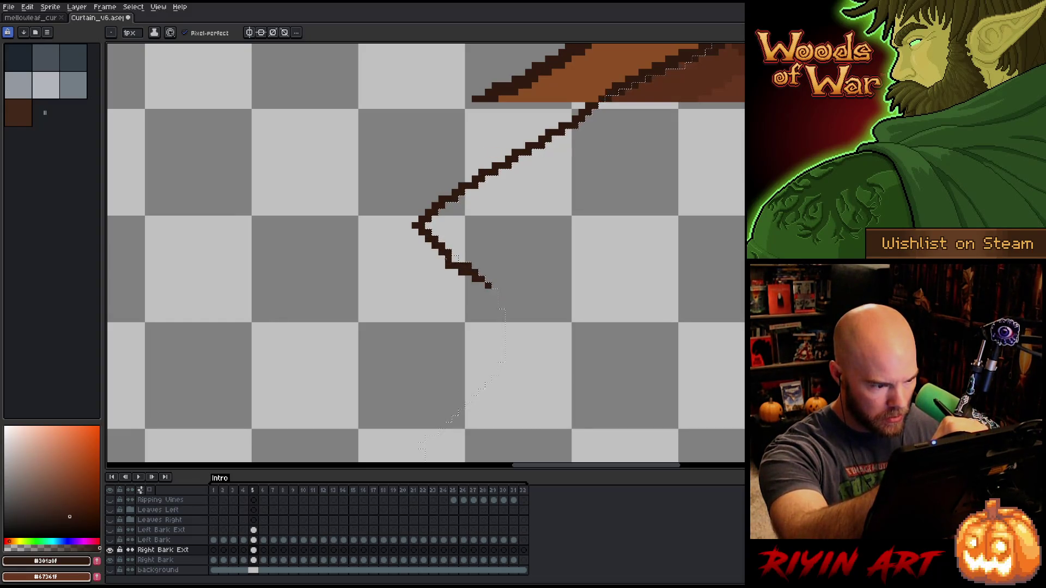
- Extend the outline down to the canvas bottom, then zoom out to the whole sprite
{"action": "mouse_move", "coordinate": [495, 292]}
{"action": "left_mouse_down"}
{"action": "mouse_move", "coordinate": [494, 375]}
{"action": "mouse_move", "coordinate": [576, 291]}
{"action": "left_mouse_up"}
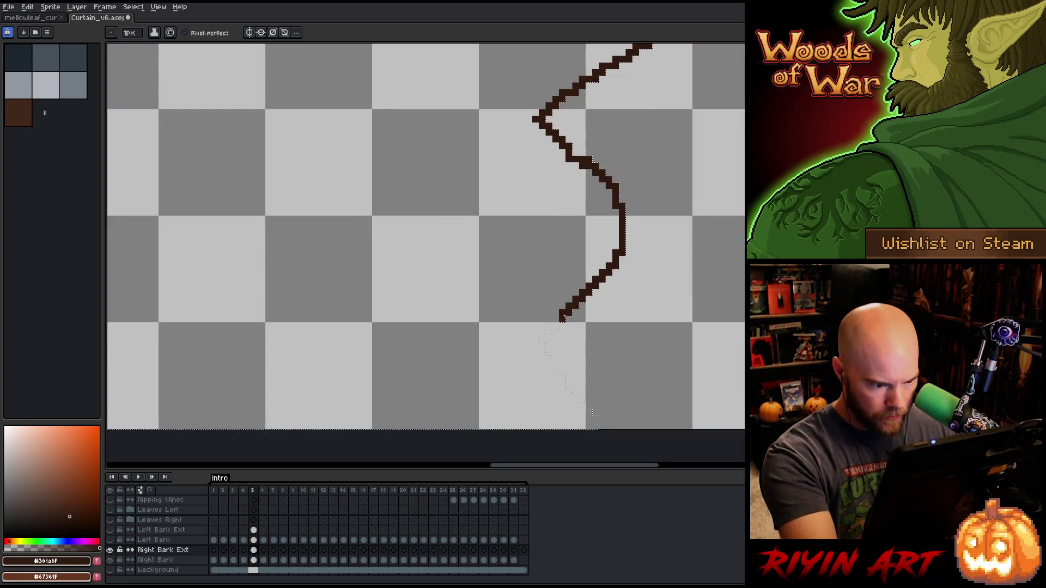
{"action": "left_click", "coordinate": [557, 326]}
{"action": "left_click", "coordinate": [550, 326]}
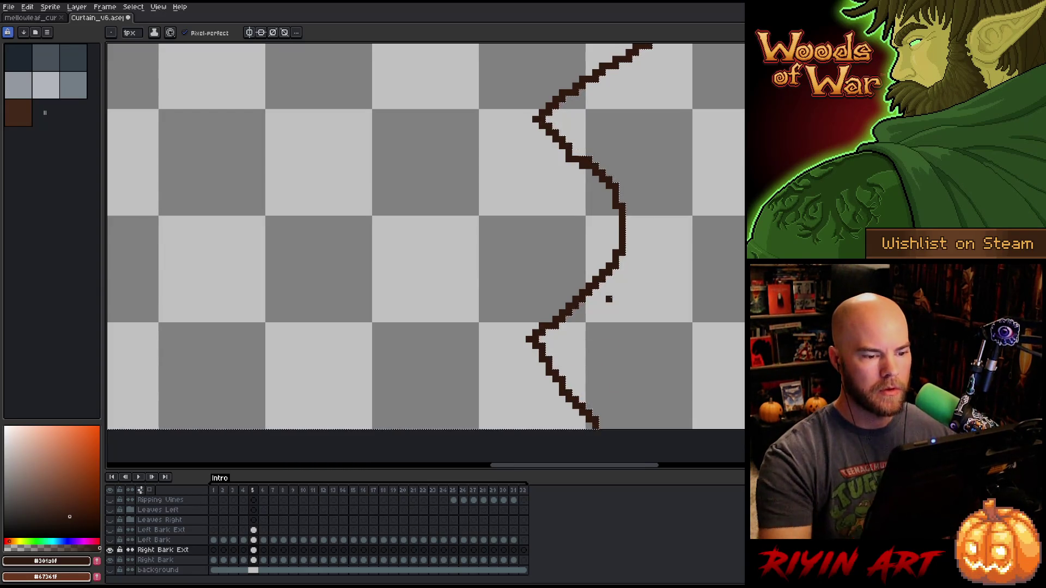
{"action": "scroll", "coordinate": [609, 298], "scroll_direction": "down", "scroll_amount": 5}
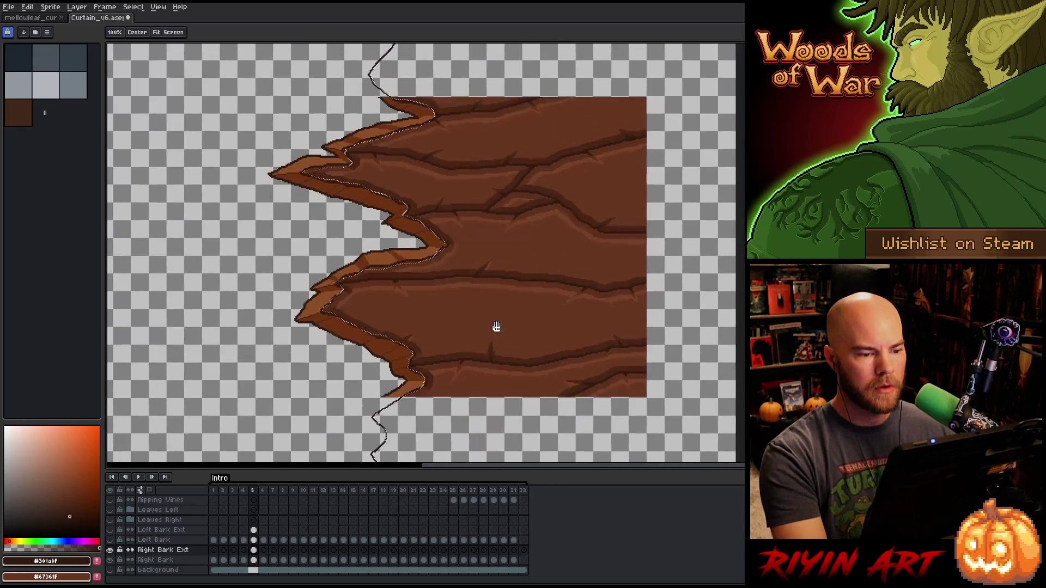
{"action": "scroll", "coordinate": [496, 327], "scroll_direction": "down", "scroll_amount": 2}
- Shrink the pencil brush and start a second outline beside the first one
{"action": "key", "text": "b"}
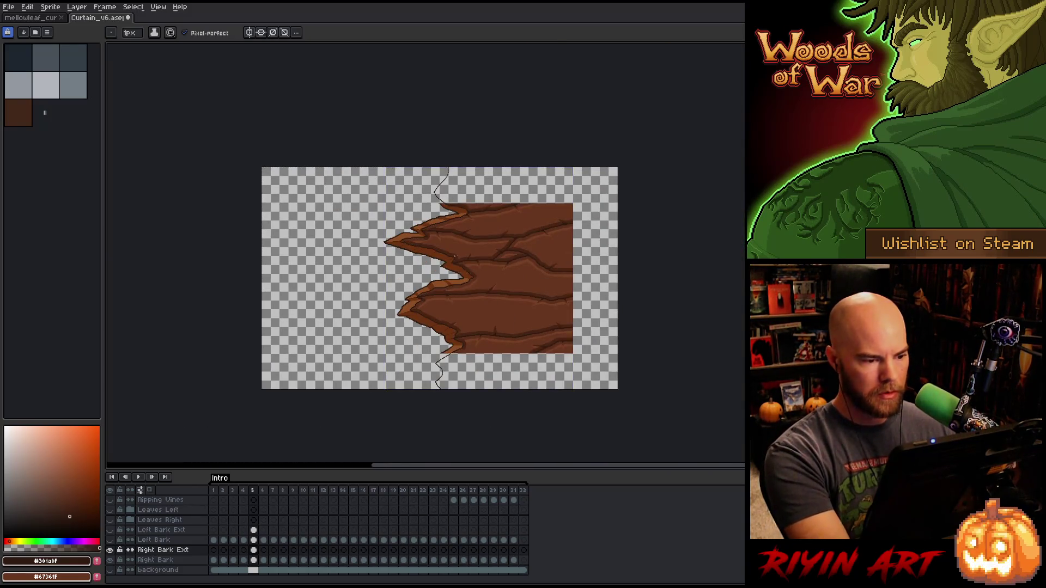
{"action": "scroll", "coordinate": [455, 256], "scroll_direction": "up", "scroll_amount": 5}
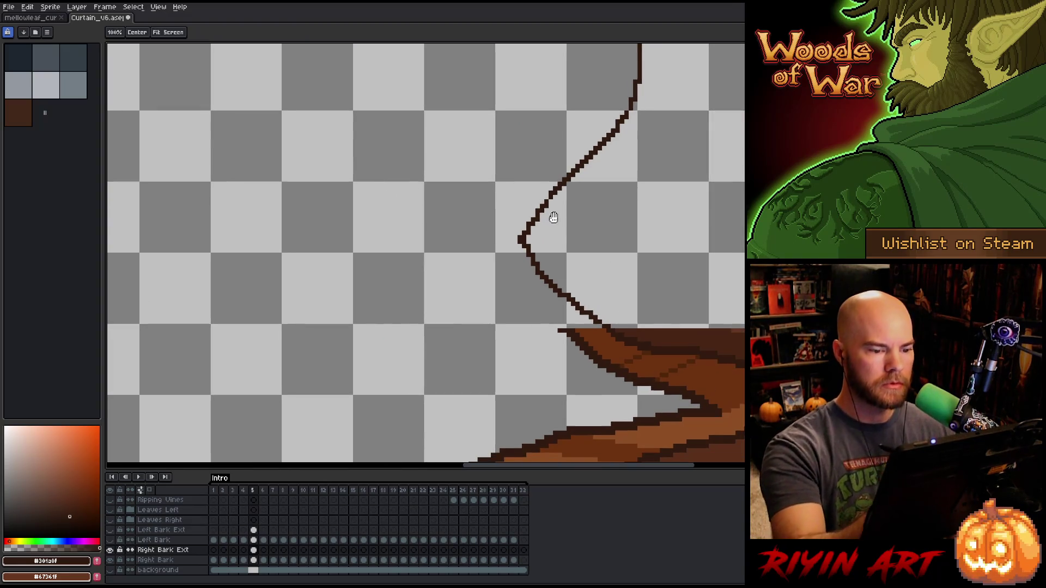
{"action": "left_click", "coordinate": [130, 33]}
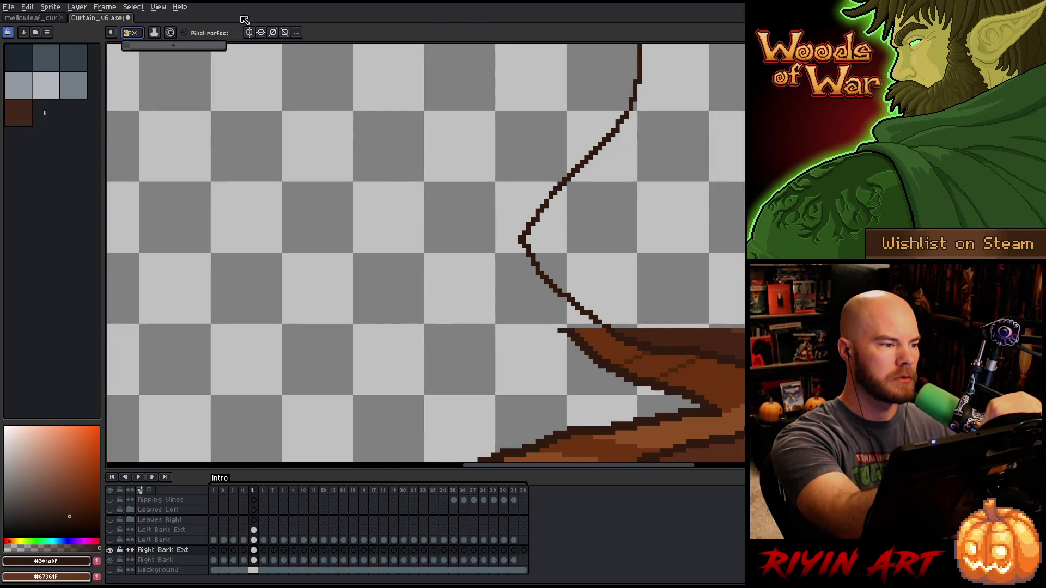
{"action": "left_click", "coordinate": [131, 48]}
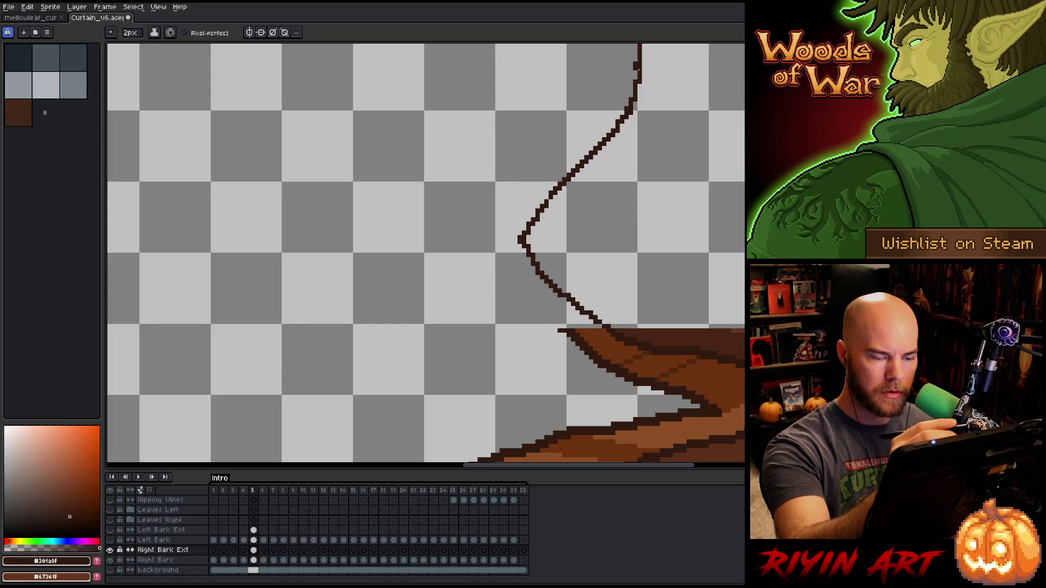
{"action": "mouse_move", "coordinate": [565, 329]}
{"action": "left_mouse_down"}
{"action": "mouse_move", "coordinate": [477, 244]}
{"action": "mouse_move", "coordinate": [586, 88]}
{"action": "mouse_move", "coordinate": [598, 44]}
{"action": "left_mouse_up"}
{"action": "scroll", "coordinate": [597, 49], "scroll_direction": "up", "scroll_amount": 1}
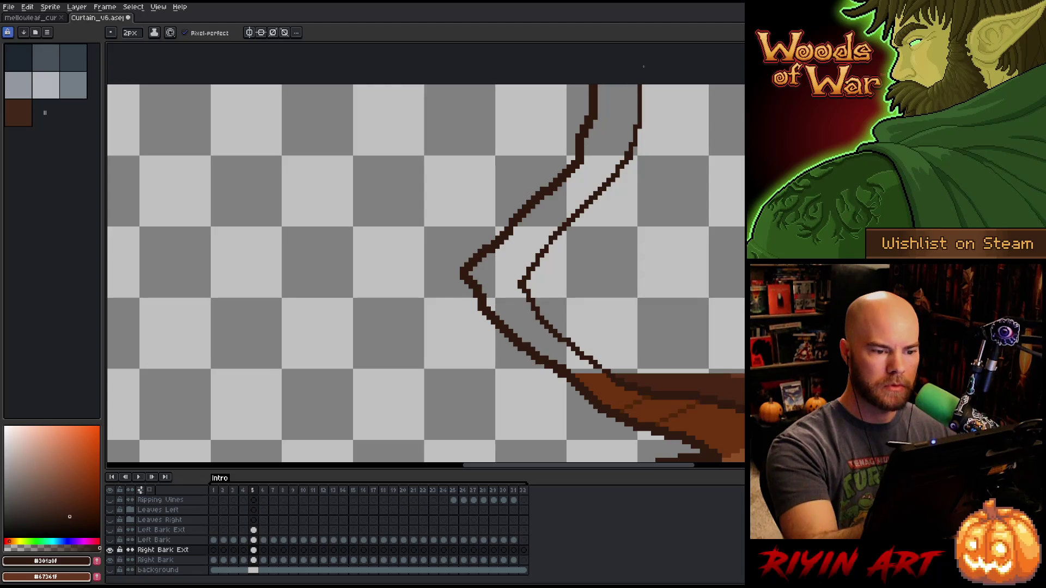
- Draw the parallel outline below the bark, erasing its excess bottom end
{"action": "key", "text": "space"}
{"action": "mouse_move", "coordinate": [717, 154]}
{"action": "left_mouse_down"}
{"action": "mouse_move", "coordinate": [707, 96]}
{"action": "mouse_move", "coordinate": [720, 51]}
{"action": "mouse_move", "coordinate": [703, 238]}
{"action": "mouse_move", "coordinate": [710, 346]}
{"action": "mouse_move", "coordinate": [710, 76]}
{"action": "left_mouse_up"}
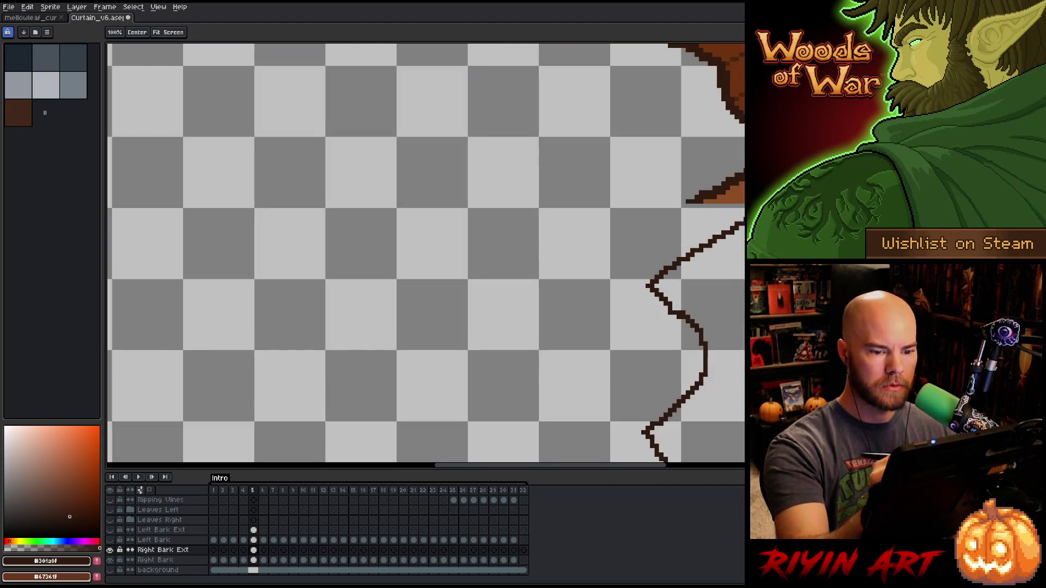
{"action": "mouse_move", "coordinate": [694, 195]}
{"action": "left_mouse_down"}
{"action": "mouse_move", "coordinate": [710, 97]}
{"action": "mouse_move", "coordinate": [569, 181]}
{"action": "mouse_move", "coordinate": [664, 221]}
{"action": "mouse_move", "coordinate": [623, 197]}
{"action": "mouse_move", "coordinate": [685, 266]}
{"action": "mouse_move", "coordinate": [584, 344]}
{"action": "mouse_move", "coordinate": [622, 428]}
{"action": "left_mouse_up"}
{"action": "key", "text": "e"}
{"action": "key", "text": "b"}
{"action": "key", "text": "e"}
{"action": "mouse_move", "coordinate": [618, 392]}
{"action": "left_mouse_down"}
{"action": "mouse_move", "coordinate": [614, 377]}
{"action": "mouse_move", "coordinate": [632, 377]}
{"action": "mouse_move", "coordinate": [648, 394]}
{"action": "left_mouse_up"}
{"action": "key", "text": "b"}
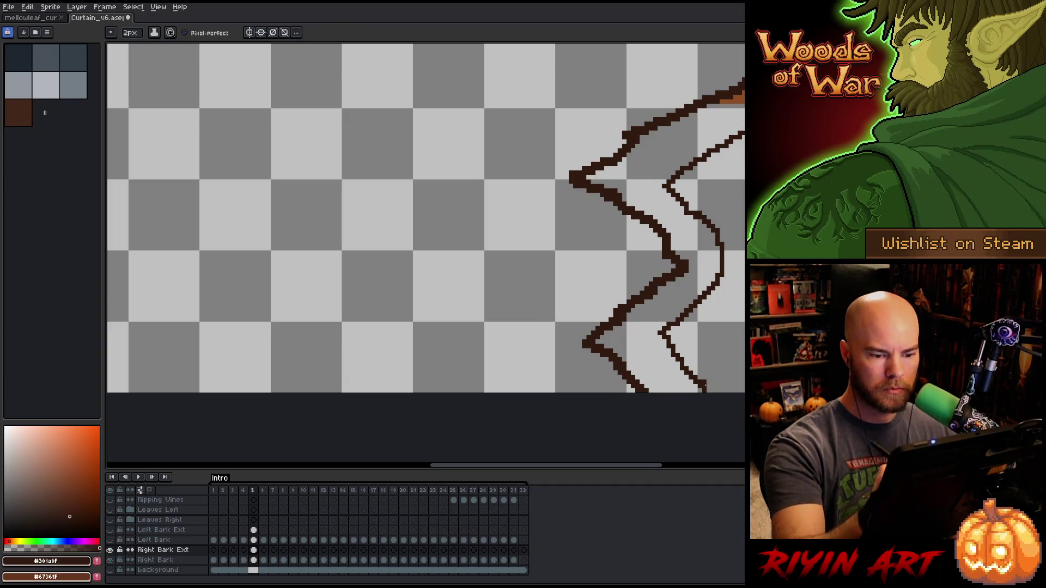
{"action": "left_click_drag", "start_coordinate": [789, 222], "coordinate": [658, 339]}
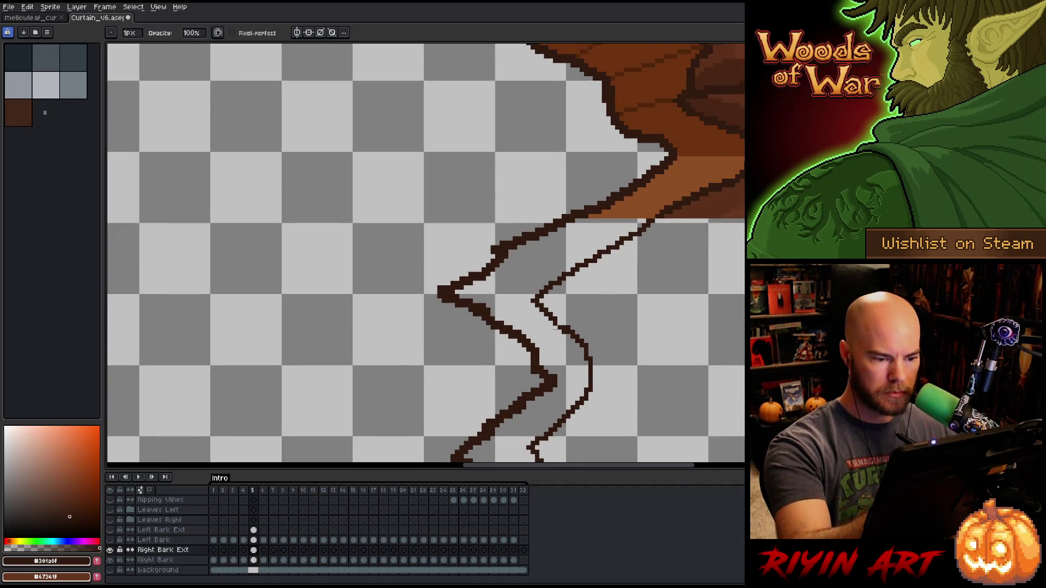
{"action": "key", "text": "b"}
{"action": "key", "text": "e"}
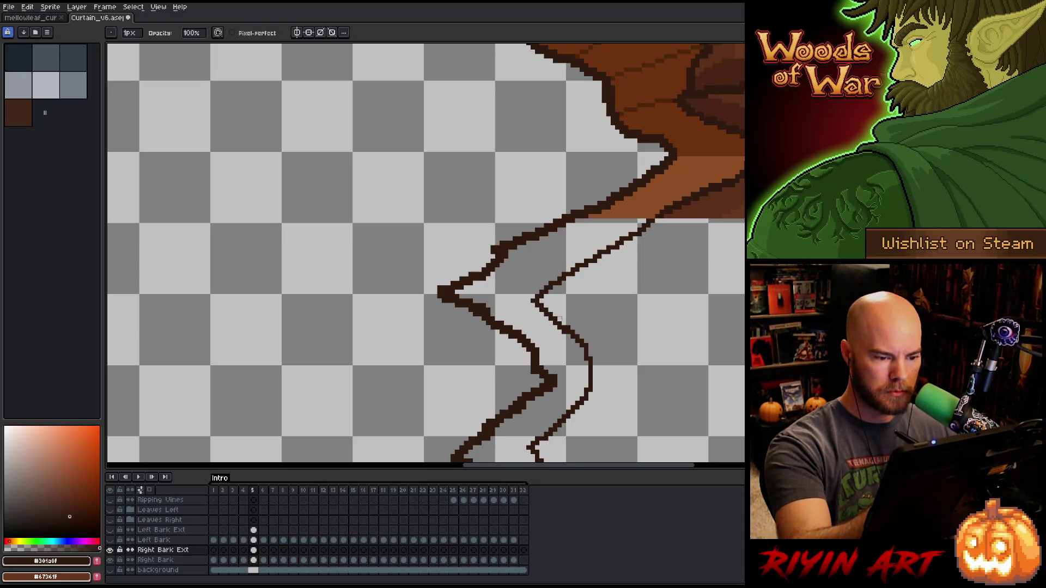
{"action": "mouse_move", "coordinate": [666, 252]}
{"action": "left_mouse_down"}
{"action": "mouse_move", "coordinate": [721, 308]}
{"action": "mouse_move", "coordinate": [656, 306]}
{"action": "left_mouse_up"}
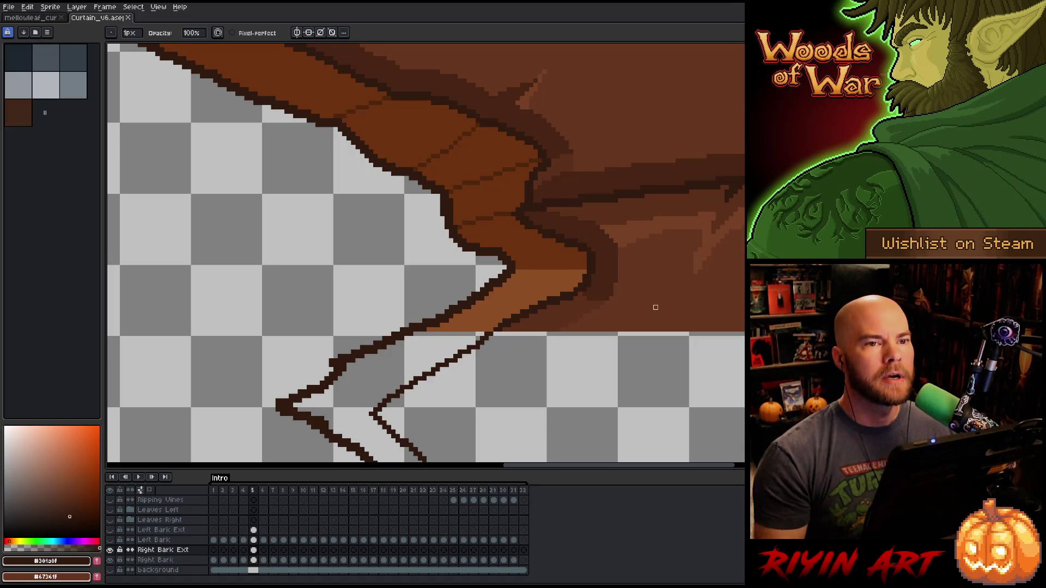
{"action": "scroll", "coordinate": [655, 308], "scroll_direction": "down", "scroll_amount": 5}
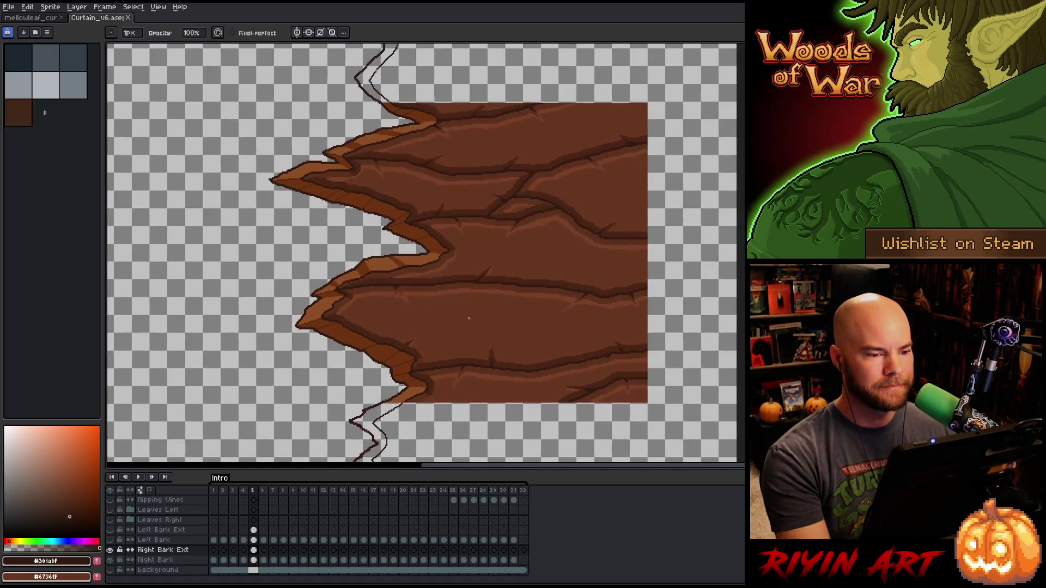
- Draw a 2px dark outline above the bark's top edge, redoing strokes to slope right
{"action": "scroll", "coordinate": [502, 213], "scroll_direction": "up", "scroll_amount": 3}
{"action": "scroll", "coordinate": [462, 281], "scroll_direction": "down", "scroll_amount": 1}
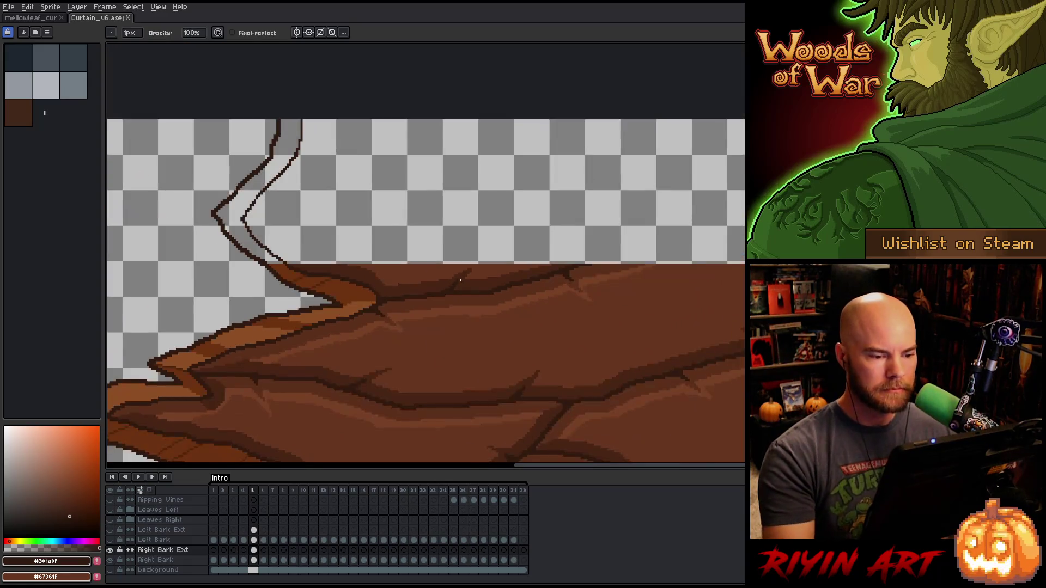
{"action": "key", "text": "e"}
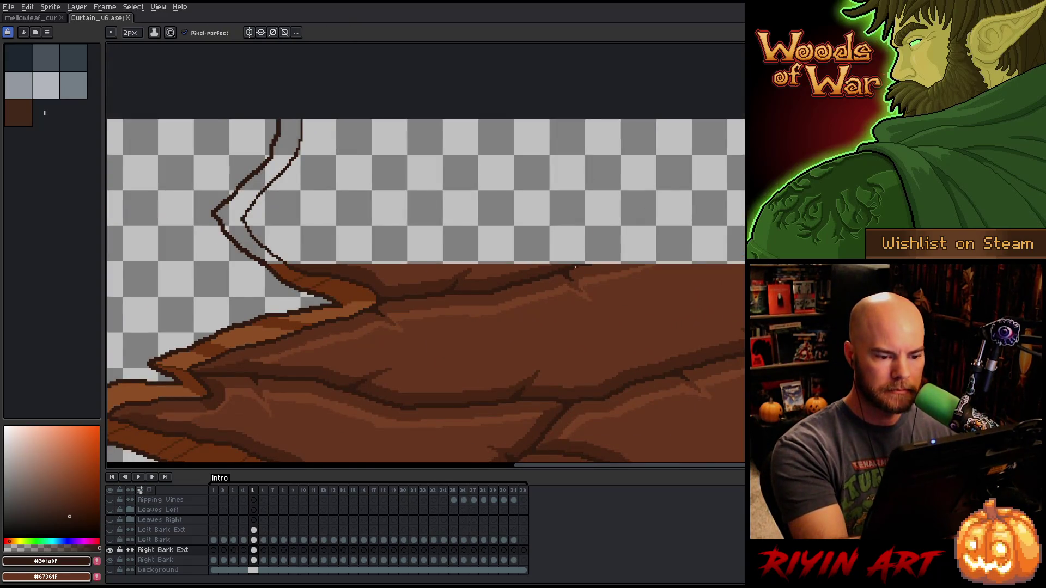
{"action": "left_click_drag", "start_coordinate": [575, 267], "coordinate": [745, 224]}
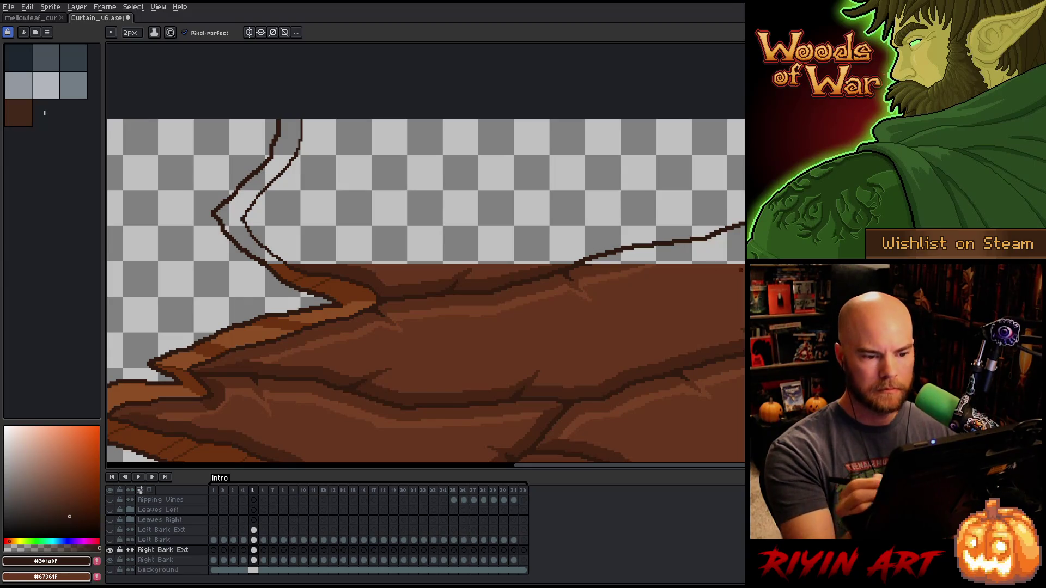
{"action": "mouse_move", "coordinate": [303, 130]}
{"action": "left_mouse_down"}
{"action": "mouse_move", "coordinate": [472, 155]}
{"action": "mouse_move", "coordinate": [540, 144]}
{"action": "left_mouse_up"}
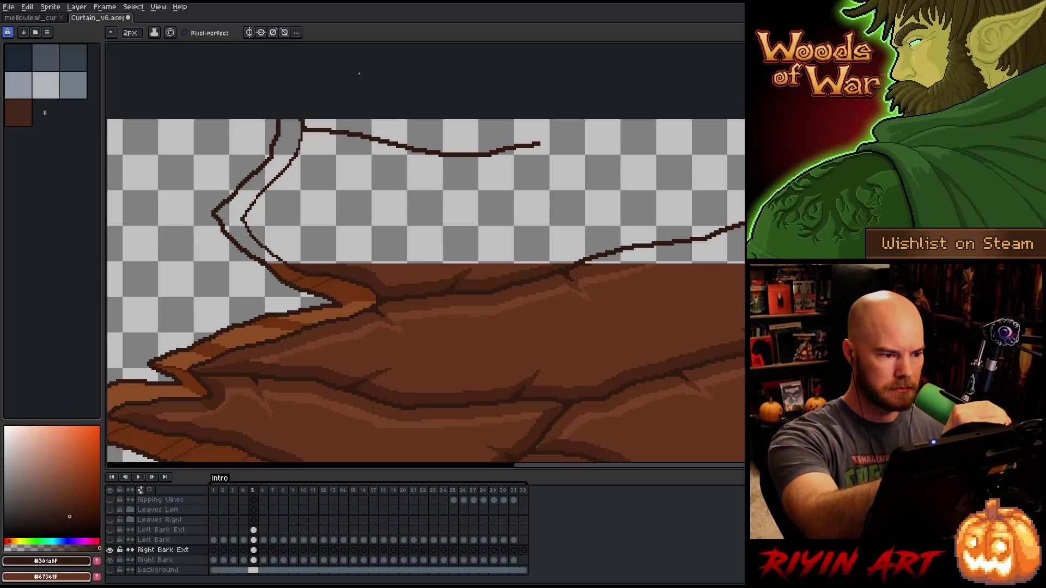
{"action": "left_click_drag", "start_coordinate": [540, 144], "coordinate": [608, 251]}
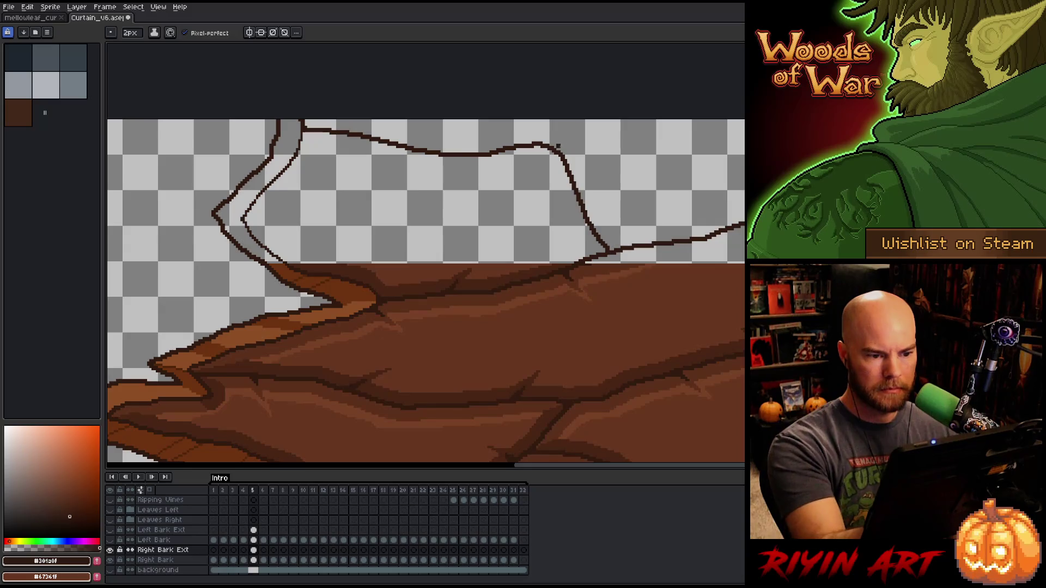
{"action": "left_click_drag", "start_coordinate": [558, 146], "coordinate": [692, 121]}
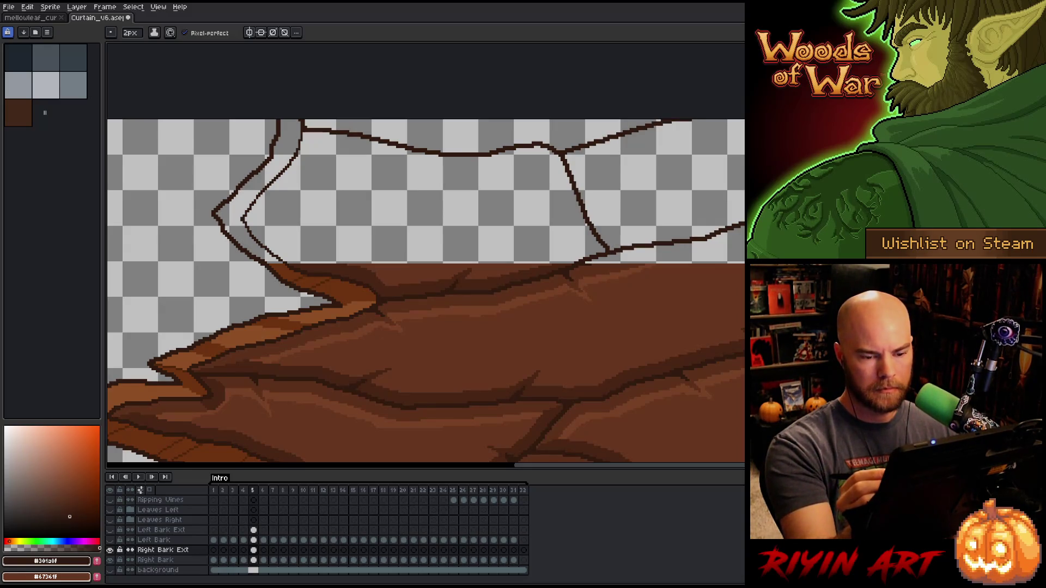
{"action": "key", "text": "ctrl+z"}
{"action": "key", "text": "ctrl+z"}
{"action": "mouse_move", "coordinate": [544, 145]}
{"action": "left_mouse_down"}
{"action": "mouse_move", "coordinate": [598, 159]}
{"action": "mouse_move", "coordinate": [719, 229]}
{"action": "left_mouse_up"}
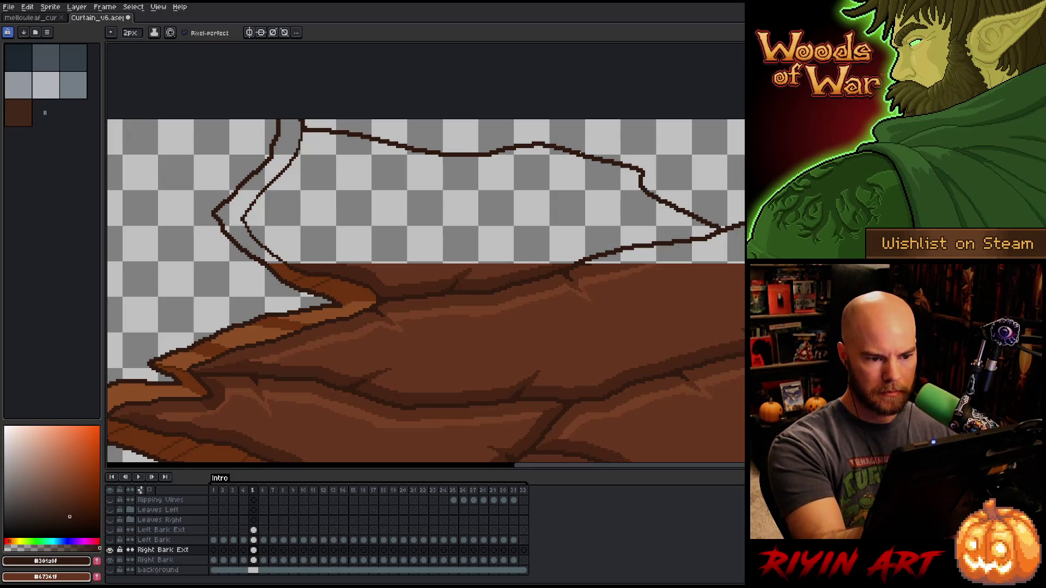
{"action": "left_click_drag", "start_coordinate": [580, 152], "coordinate": [701, 120]}
- Redraw the outline segment past the bark's right side so it drops then runs flat
{"action": "left_click_drag", "start_coordinate": [436, 382], "coordinate": [382, 137]}
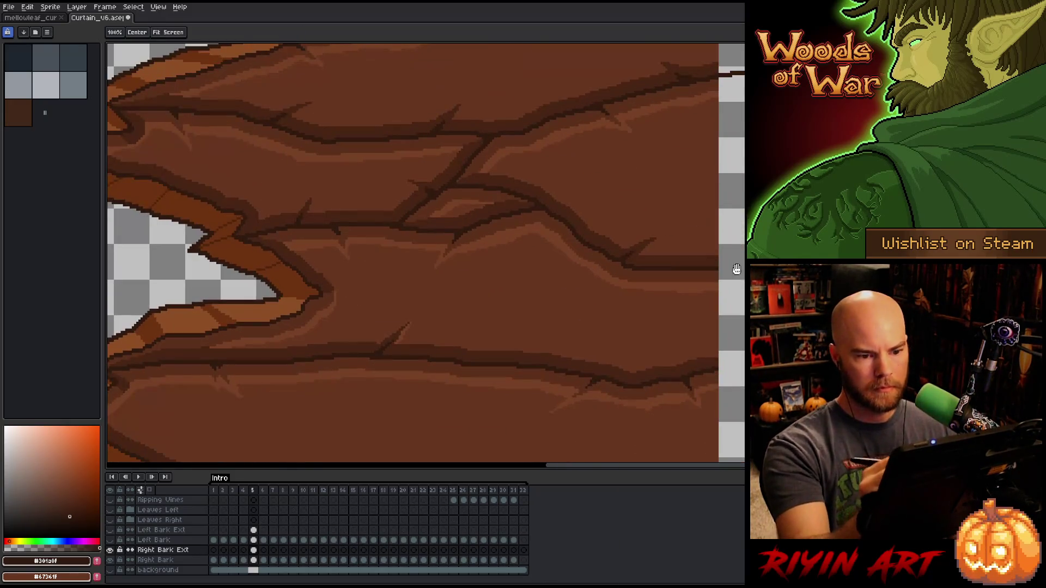
{"action": "mouse_move", "coordinate": [414, 251]}
{"action": "left_mouse_down"}
{"action": "mouse_move", "coordinate": [304, 280]}
{"action": "mouse_move", "coordinate": [277, 383]}
{"action": "left_mouse_up"}
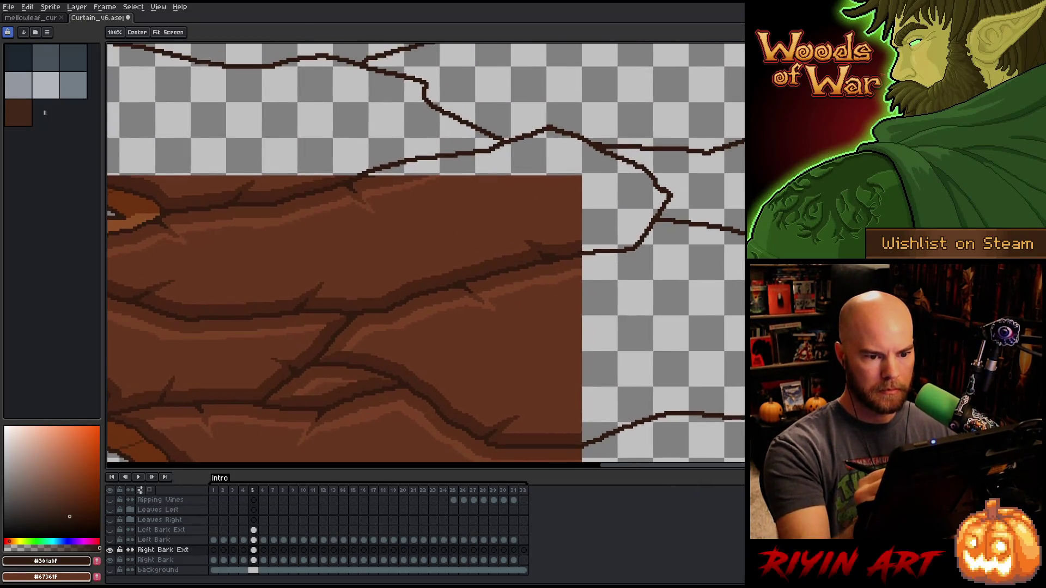
{"action": "key", "text": "ctrl+z"}
{"action": "left_click_drag", "start_coordinate": [641, 245], "coordinate": [743, 224]}
{"action": "key", "text": "ctrl+z"}
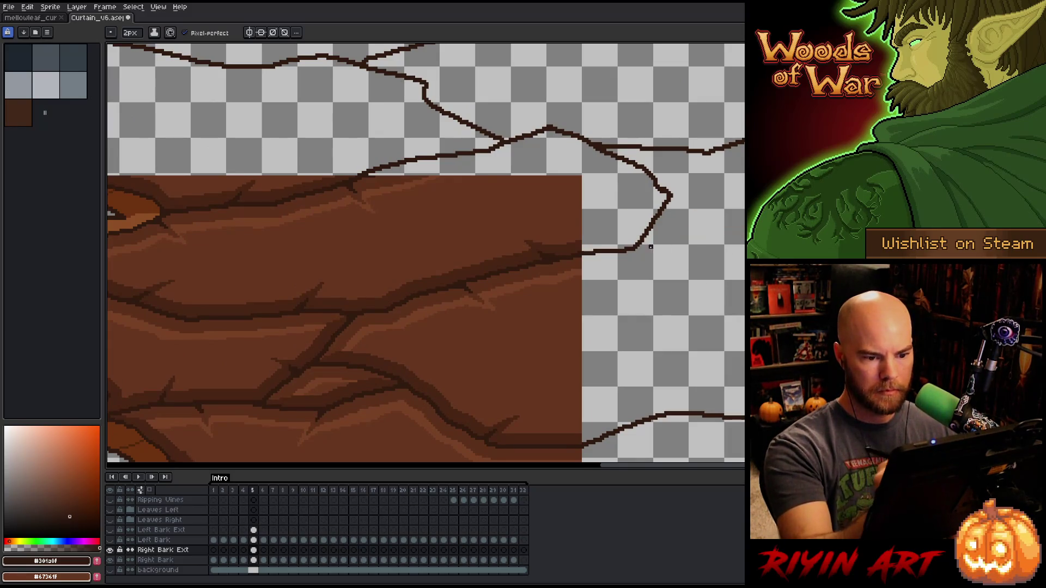
{"action": "left_click_drag", "start_coordinate": [640, 244], "coordinate": [744, 265]}
{"action": "key", "text": "ctrl+z"}
{"action": "mouse_move", "coordinate": [635, 249]}
{"action": "left_mouse_down"}
{"action": "mouse_move", "coordinate": [642, 259]}
{"action": "mouse_move", "coordinate": [744, 266]}
{"action": "left_mouse_up"}
- Draw outlines below the bark, extending to the canvas right edge and adding a bent line
{"action": "mouse_move", "coordinate": [604, 548]}
{"action": "left_mouse_down"}
{"action": "mouse_move", "coordinate": [627, 349]}
{"action": "mouse_move", "coordinate": [698, 362]}
{"action": "mouse_move", "coordinate": [744, 351]}
{"action": "left_mouse_up"}
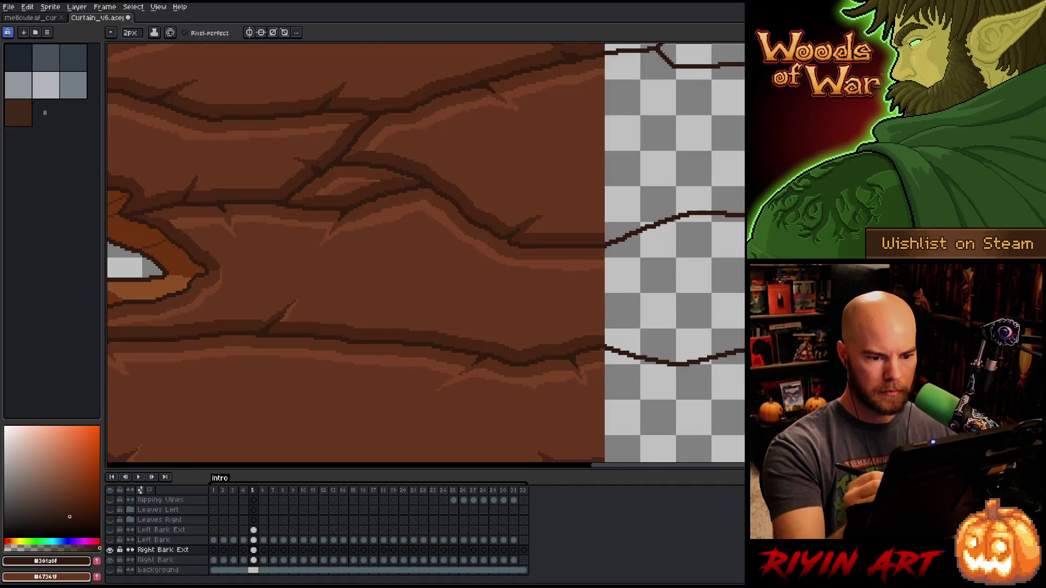
{"action": "key", "text": "ctrl+z"}
{"action": "mouse_move", "coordinate": [605, 346]}
{"action": "left_mouse_down"}
{"action": "mouse_move", "coordinate": [714, 347]}
{"action": "mouse_move", "coordinate": [743, 329]}
{"action": "left_mouse_up"}
{"action": "left_click_drag", "start_coordinate": [662, 433], "coordinate": [692, 245]}
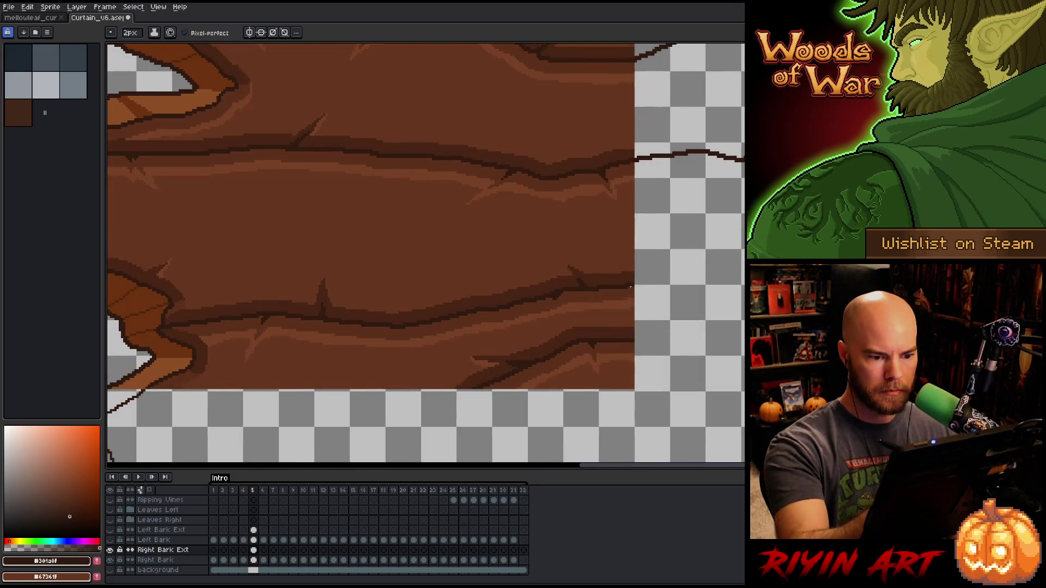
{"action": "mouse_move", "coordinate": [631, 287]}
{"action": "left_mouse_down"}
{"action": "mouse_move", "coordinate": [690, 257]}
{"action": "mouse_move", "coordinate": [725, 161]}
{"action": "left_mouse_up"}
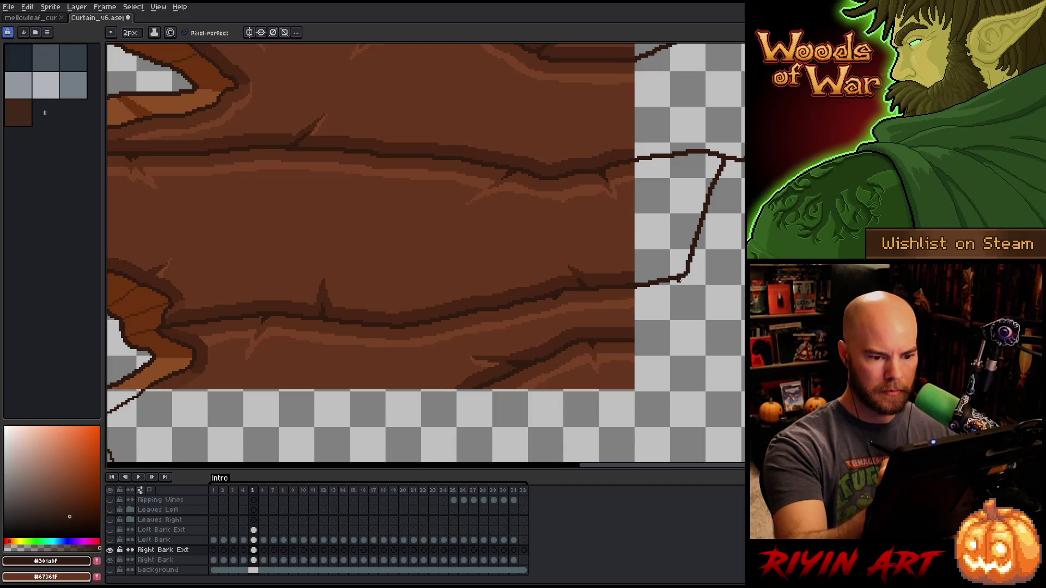
{"action": "mouse_move", "coordinate": [680, 282]}
{"action": "left_mouse_down"}
{"action": "mouse_move", "coordinate": [715, 305]}
{"action": "mouse_move", "coordinate": [661, 297]}
{"action": "mouse_move", "coordinate": [744, 315]}
{"action": "left_mouse_up"}
{"action": "key", "text": "ctrl+z"}
{"action": "mouse_move", "coordinate": [633, 343]}
{"action": "left_mouse_down"}
{"action": "mouse_move", "coordinate": [661, 347]}
{"action": "mouse_move", "coordinate": [715, 316]}
{"action": "mouse_move", "coordinate": [711, 324]}
{"action": "mouse_move", "coordinate": [741, 185]}
{"action": "left_mouse_up"}
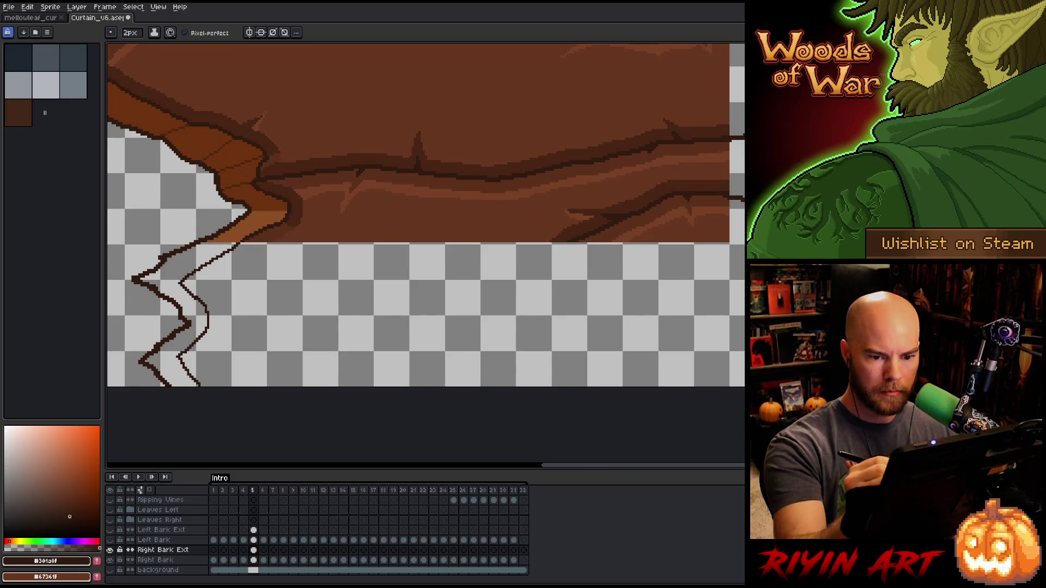
{"action": "mouse_move", "coordinate": [573, 242]}
{"action": "left_mouse_down"}
{"action": "mouse_move", "coordinate": [556, 271]}
{"action": "mouse_move", "coordinate": [600, 330]}
{"action": "mouse_move", "coordinate": [598, 357]}
{"action": "mouse_move", "coordinate": [556, 386]}
{"action": "left_mouse_up"}
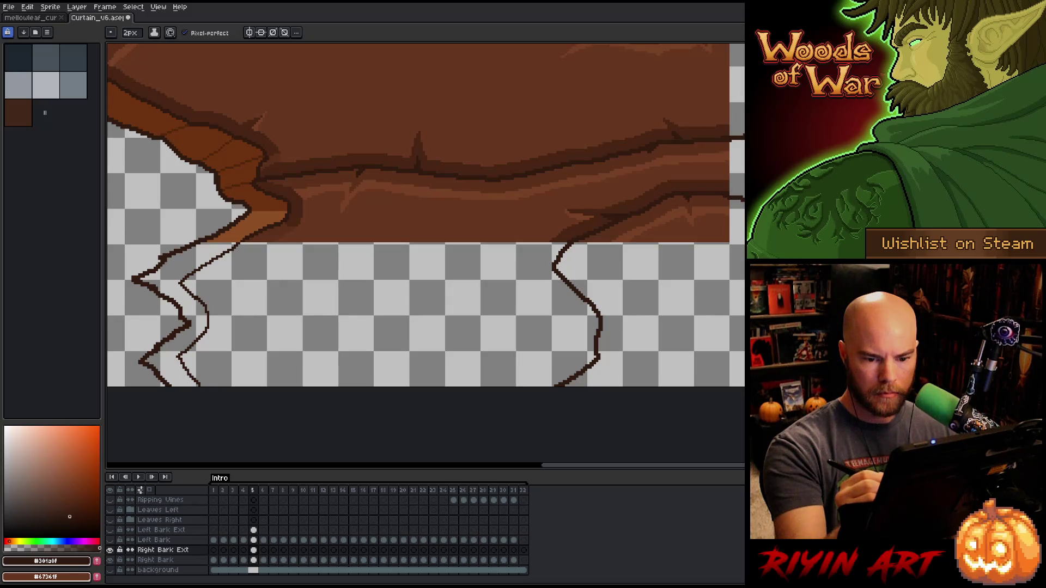
- Sample the dark crack brown from the bark with the eyedropper
{"action": "scroll", "coordinate": [630, 416], "scroll_direction": "up", "scroll_amount": 1}
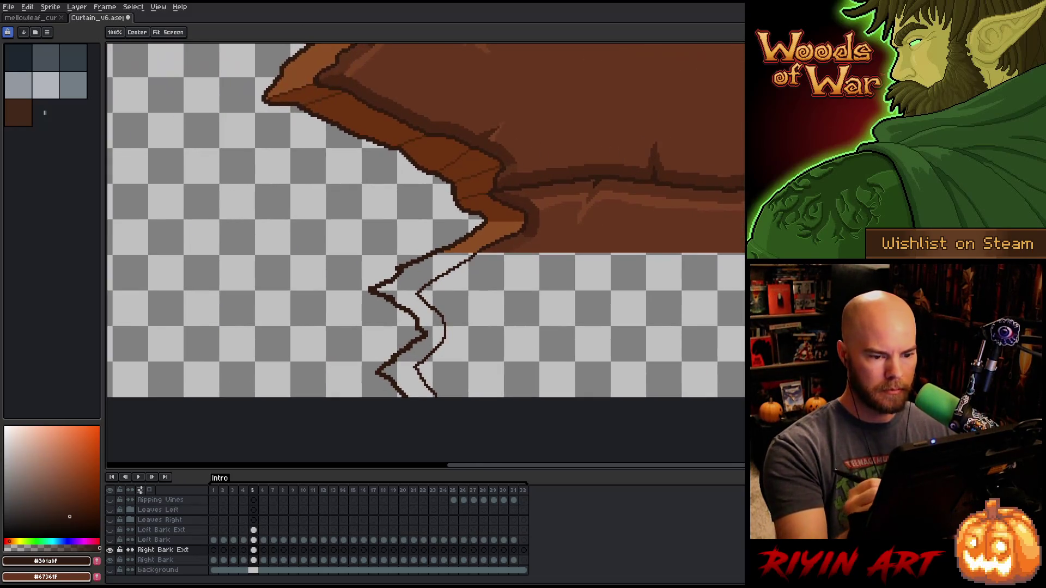
{"action": "scroll", "coordinate": [444, 470], "scroll_direction": "down", "scroll_amount": 1}
{"action": "scroll", "coordinate": [479, 283], "scroll_direction": "down", "scroll_amount": 3}
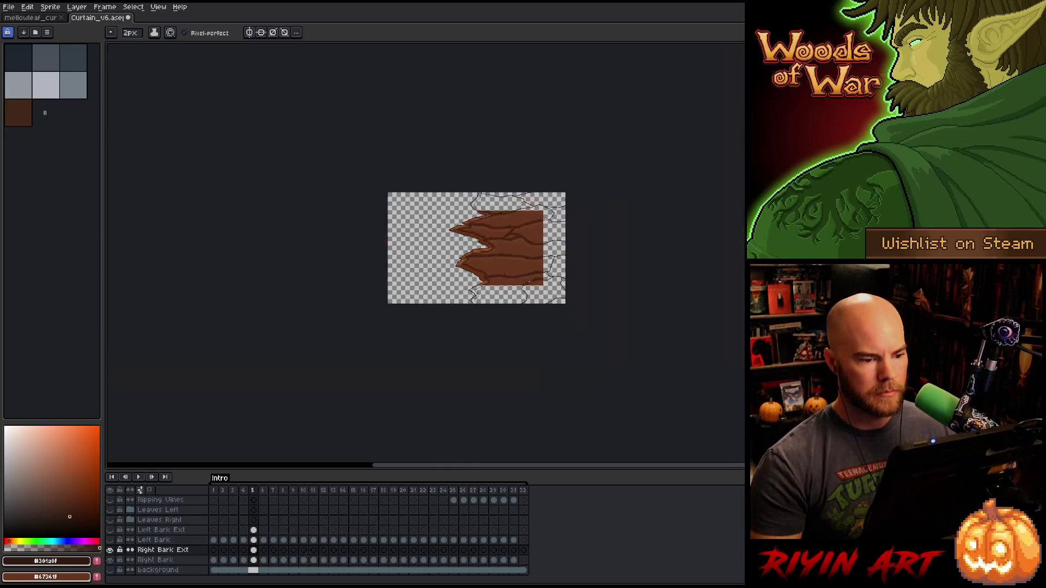
{"action": "scroll", "coordinate": [552, 251], "scroll_direction": "up", "scroll_amount": 2}
{"action": "scroll", "coordinate": [655, 299], "scroll_direction": "down", "scroll_amount": 4}
{"action": "scroll", "coordinate": [675, 202], "scroll_direction": "left", "scroll_amount": 4}
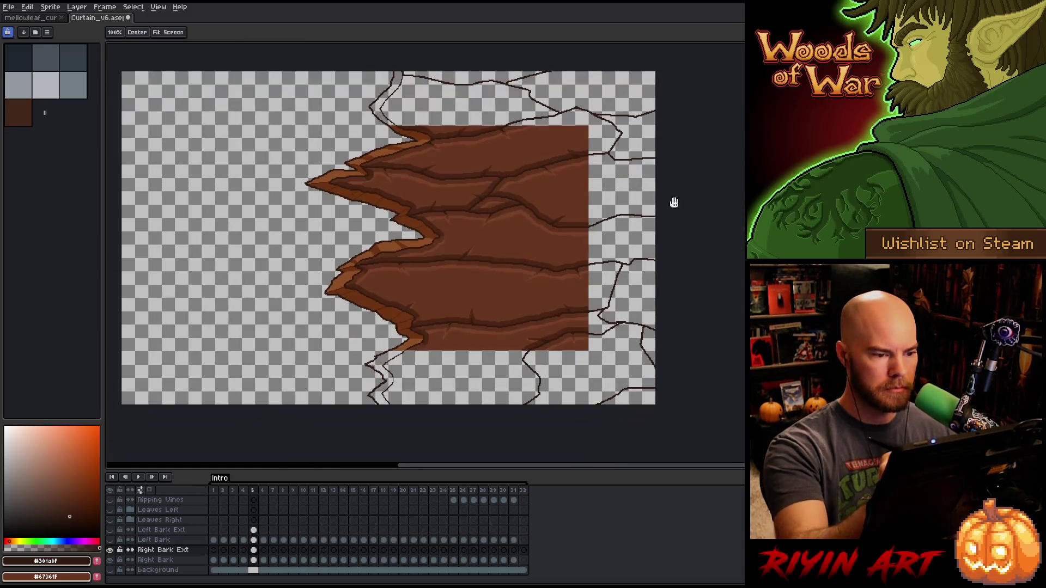
{"action": "left_click", "coordinate": [542, 145], "text": "alt"}
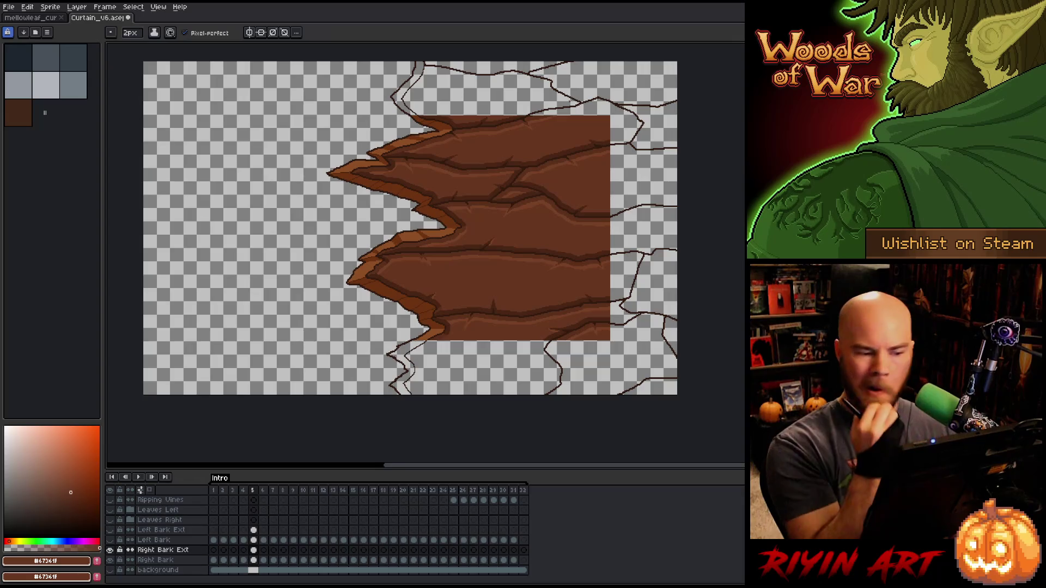
{"action": "key", "text": "alt"}
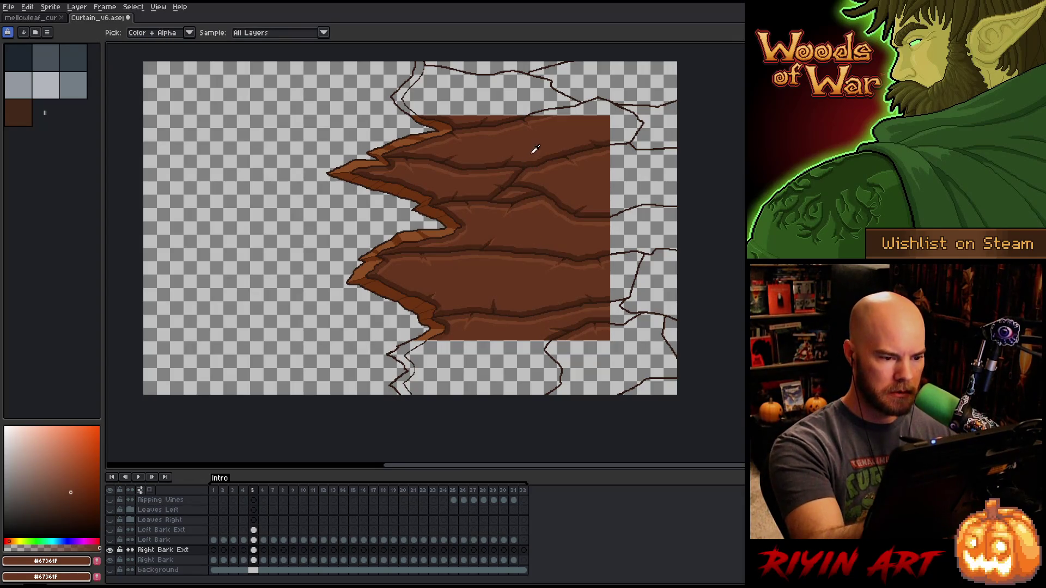
{"action": "left_click", "coordinate": [525, 157], "text": "alt"}
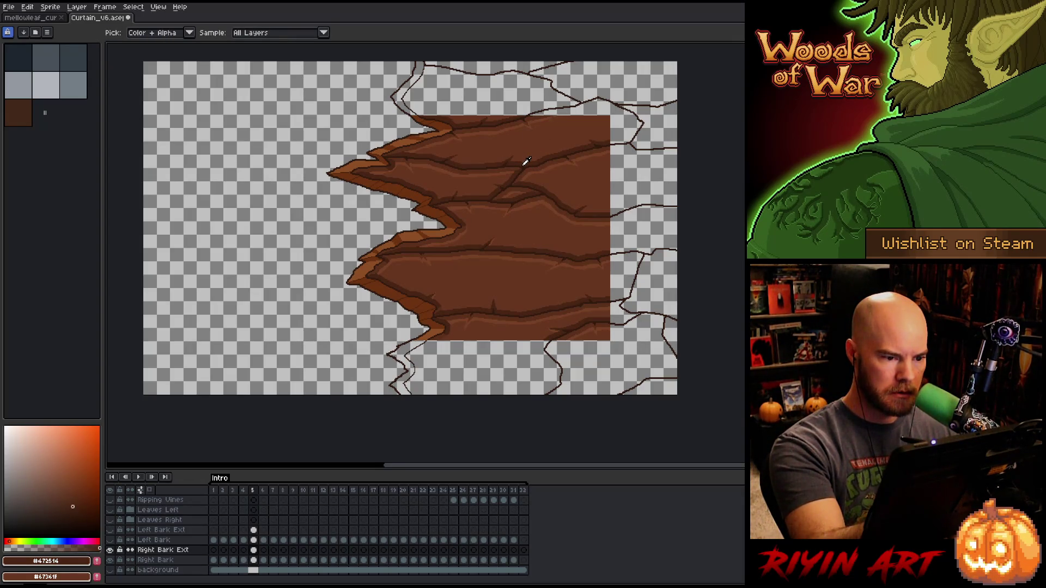
- Flood-fill the top region and the upper cracked regions of the right strip dark brown
{"action": "key", "text": "g"}
{"action": "left_click", "coordinate": [490, 90]}
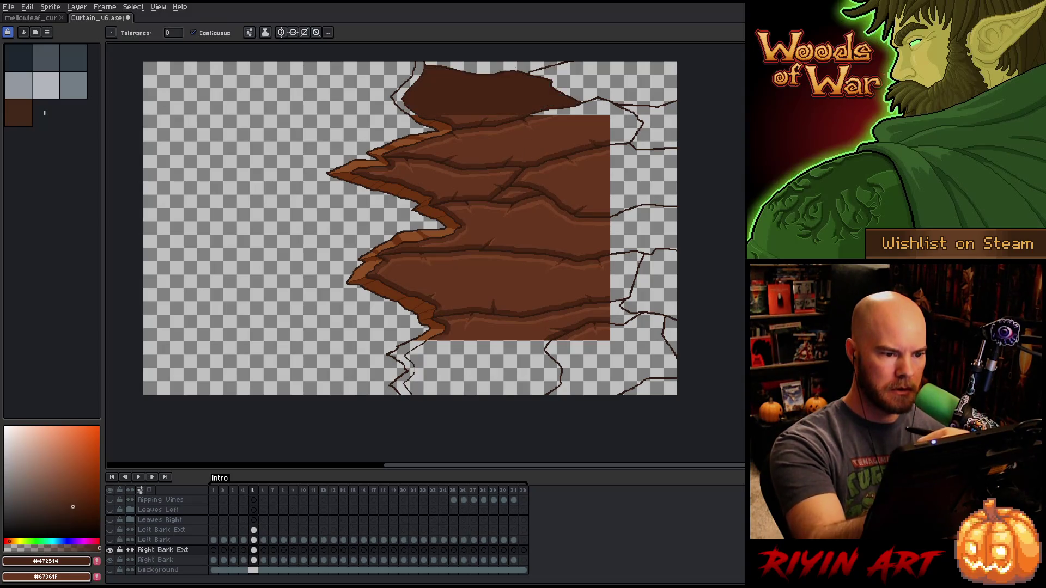
{"action": "left_click", "coordinate": [490, 68]}
{"action": "left_click", "coordinate": [623, 100]}
{"action": "left_click", "coordinate": [623, 118]}
{"action": "left_click", "coordinate": [656, 125]}
{"action": "left_click", "coordinate": [646, 174]}
{"action": "left_click", "coordinate": [646, 228]}
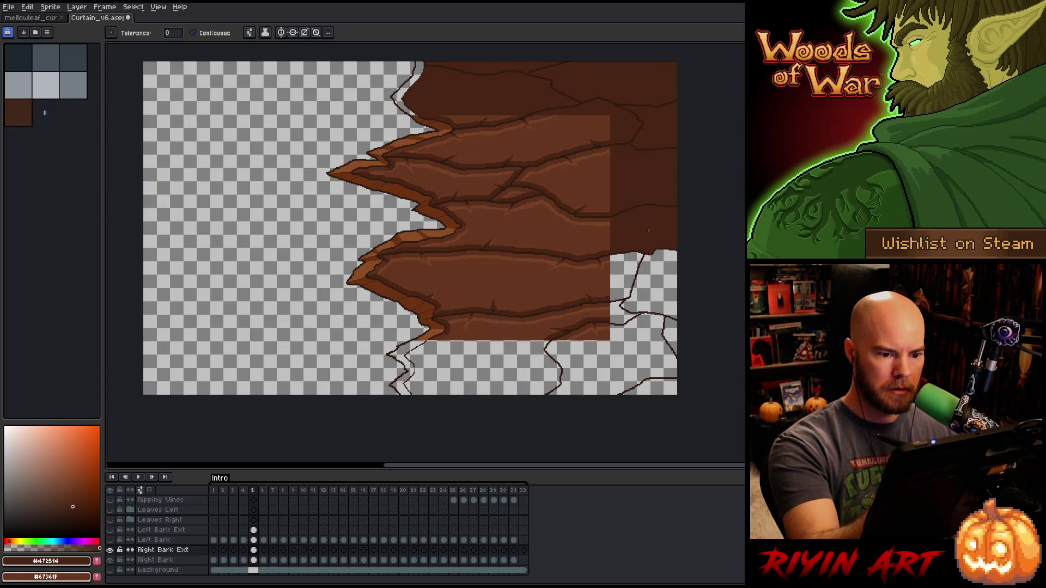
- Fill the remaining middle and bottom regions of the right strip dark brown
{"action": "left_click", "coordinate": [656, 283]}
{"action": "left_click", "coordinate": [621, 275]}
{"action": "left_click", "coordinate": [621, 321]}
{"action": "left_click", "coordinate": [605, 360]}
{"action": "left_click", "coordinate": [670, 335]}
{"action": "left_click", "coordinate": [649, 388]}
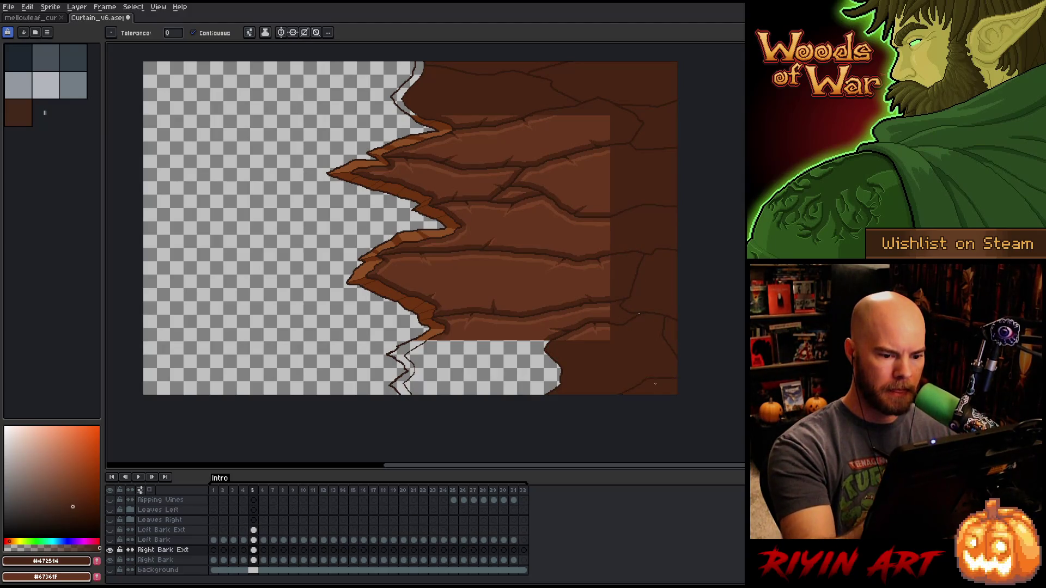
{"action": "left_click", "coordinate": [479, 370]}
- Sample the orange rim brown and fill the gaps along the upper and lower bark edges
{"action": "scroll", "coordinate": [632, 298], "scroll_direction": "up", "scroll_amount": 5}
{"action": "key", "text": "b"}
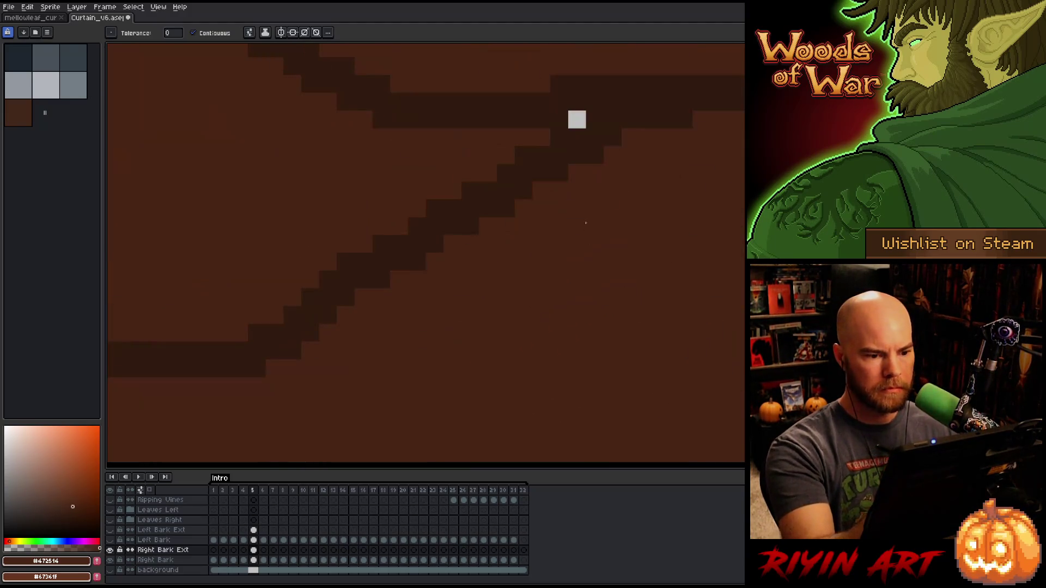
{"action": "left_click", "coordinate": [577, 120], "text": "alt"}
{"action": "scroll", "coordinate": [577, 119], "scroll_direction": "down", "scroll_amount": 4}
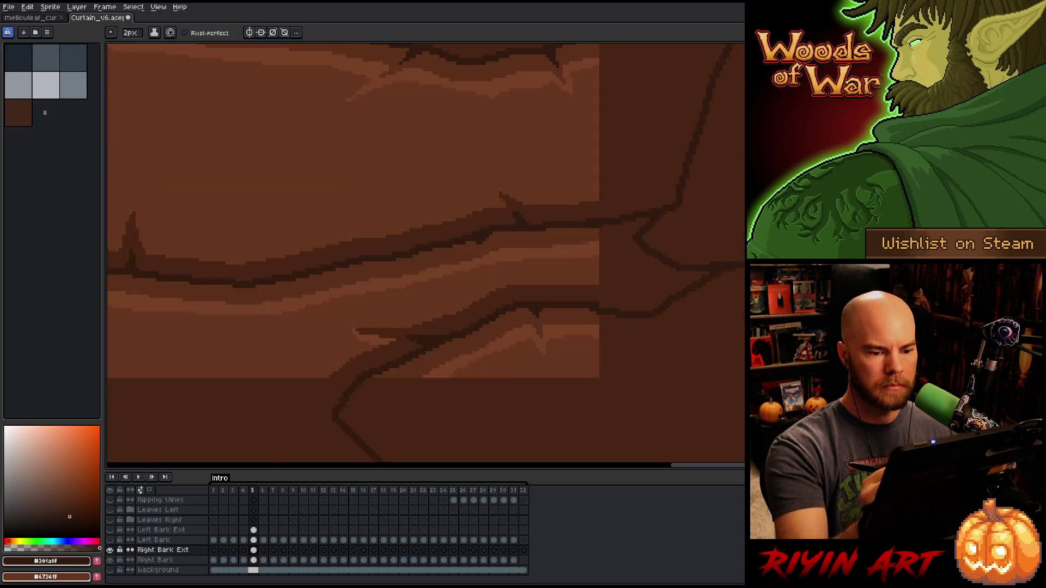
{"action": "scroll", "coordinate": [707, 354], "scroll_direction": "up", "scroll_amount": 1}
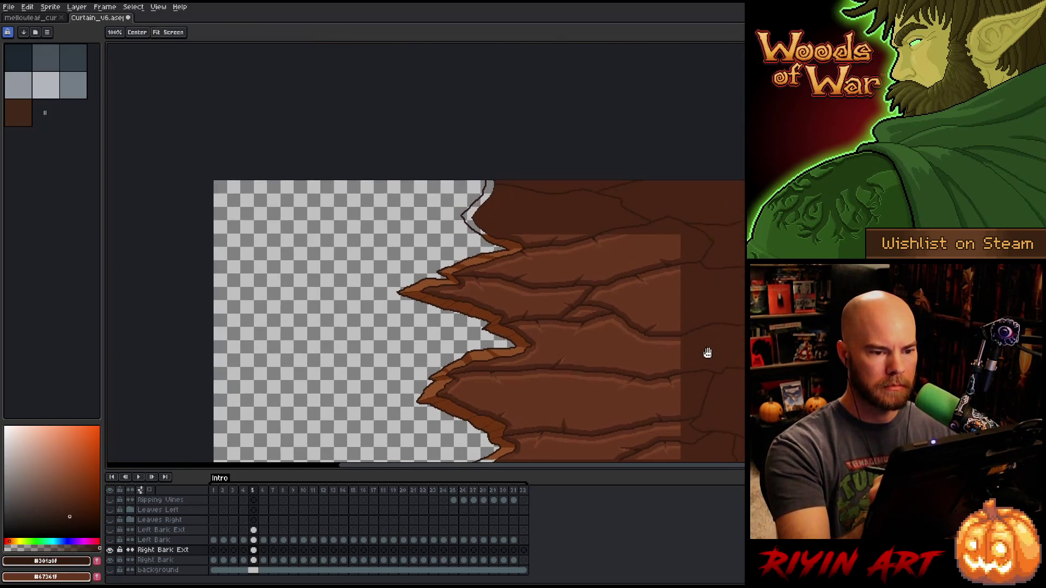
{"action": "scroll", "coordinate": [500, 170], "scroll_direction": "up", "scroll_amount": 3}
{"action": "key", "text": "g"}
{"action": "scroll", "coordinate": [500, 169], "scroll_direction": "up", "scroll_amount": 3}
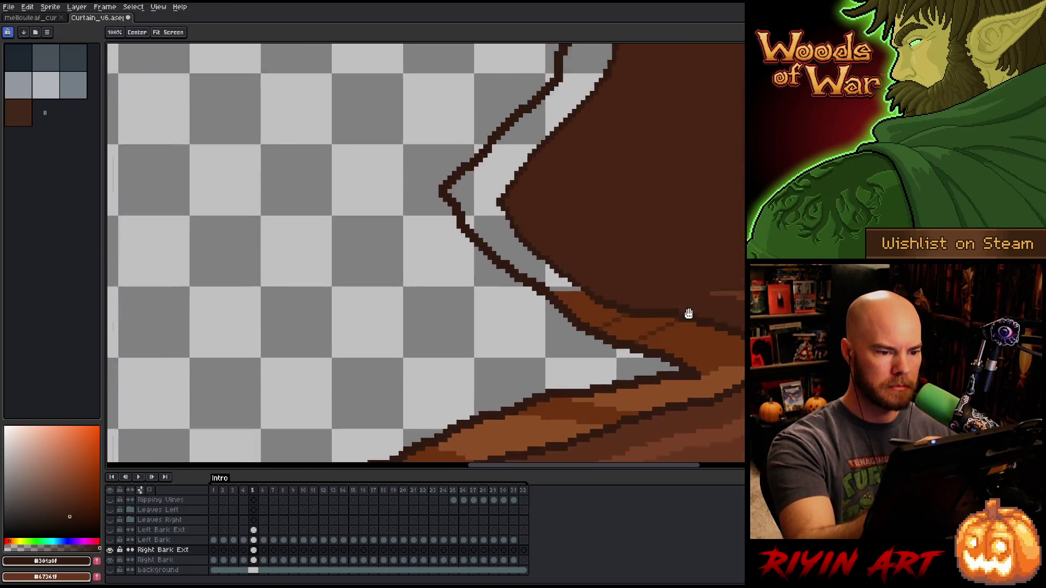
{"action": "left_click", "coordinate": [723, 411], "text": "alt"}
{"action": "left_click", "coordinate": [495, 246]}
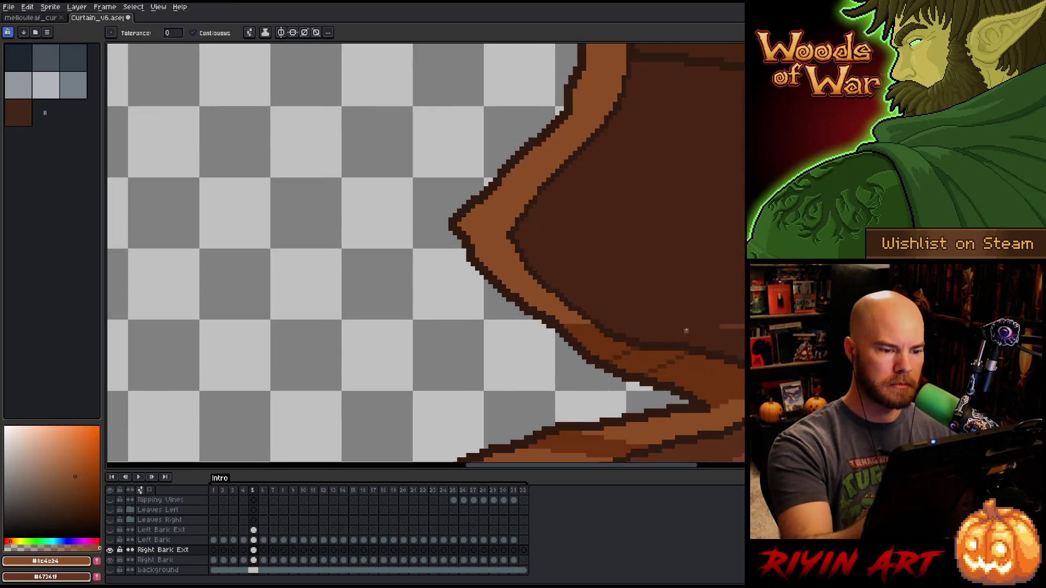
{"action": "scroll", "coordinate": [687, 331], "scroll_direction": "down", "scroll_amount": 3}
{"action": "scroll", "coordinate": [663, 183], "scroll_direction": "up", "scroll_amount": 1}
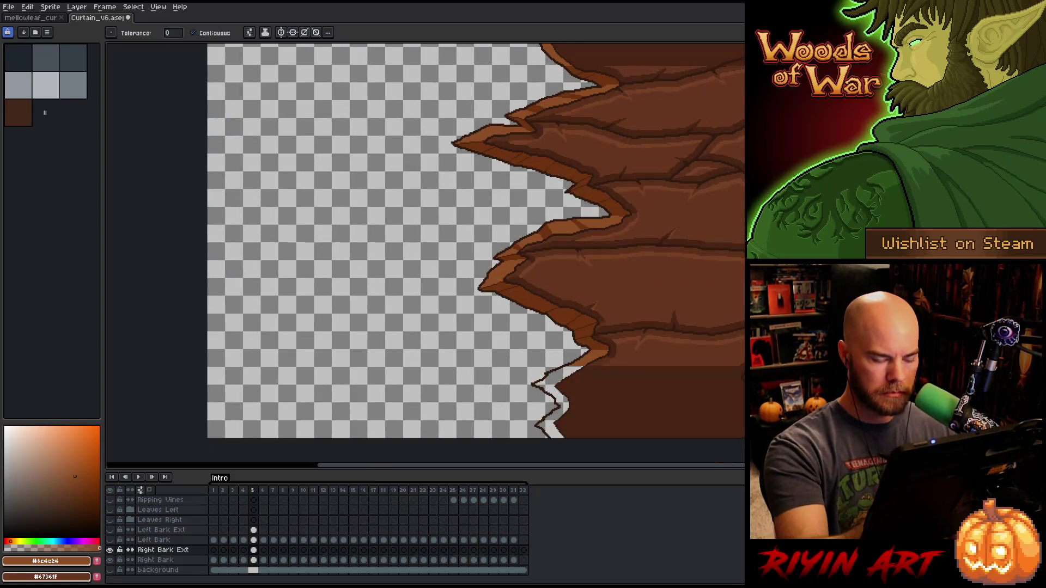
{"action": "left_click", "coordinate": [549, 385]}
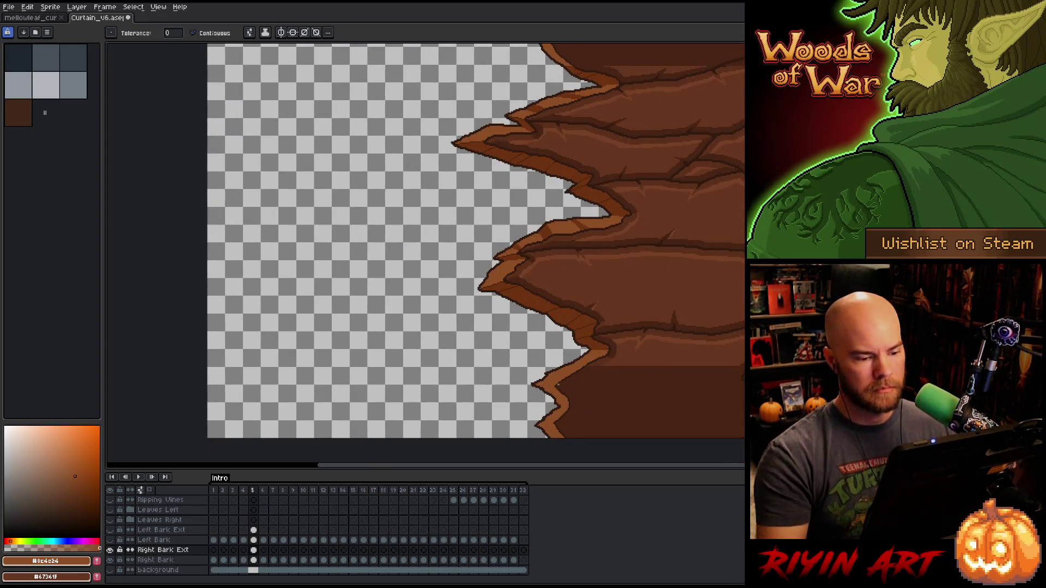
{"action": "scroll", "coordinate": [567, 391], "scroll_direction": "down", "scroll_amount": 2}
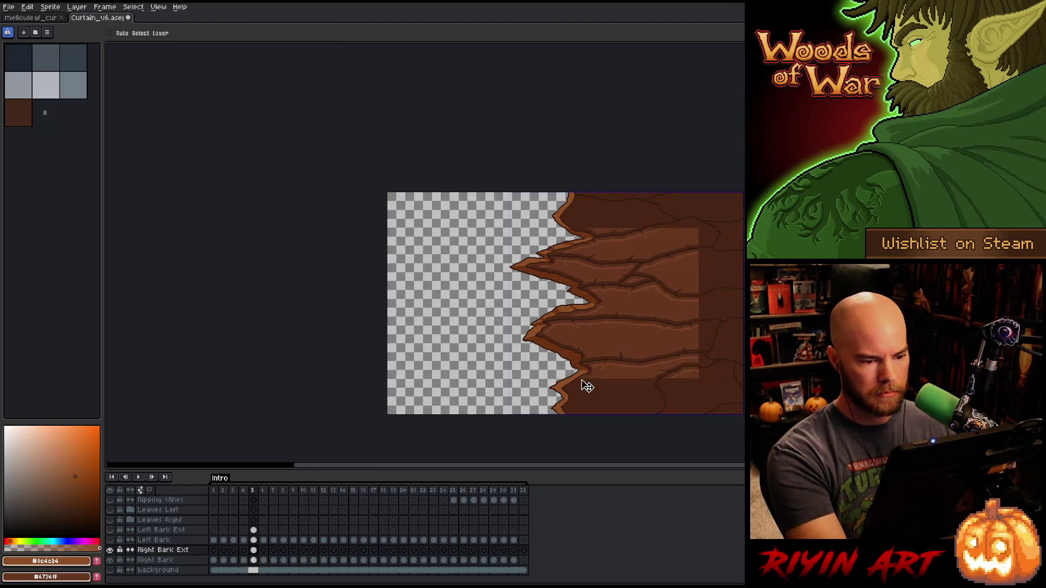
- Draw a light-brown Pencil highlight along the branching crack out to the canvas's right edge
{"action": "left_click_drag", "start_coordinate": [611, 355], "coordinate": [456, 299]}
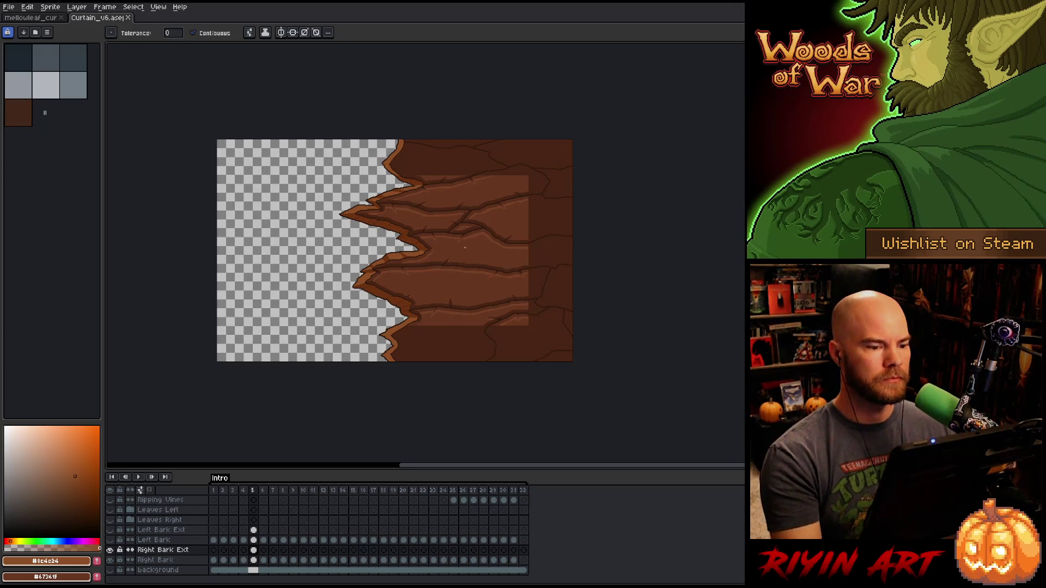
{"action": "scroll", "coordinate": [483, 211], "scroll_direction": "up", "scroll_amount": 1}
{"action": "scroll", "coordinate": [411, 131], "scroll_direction": "up", "scroll_amount": 1}
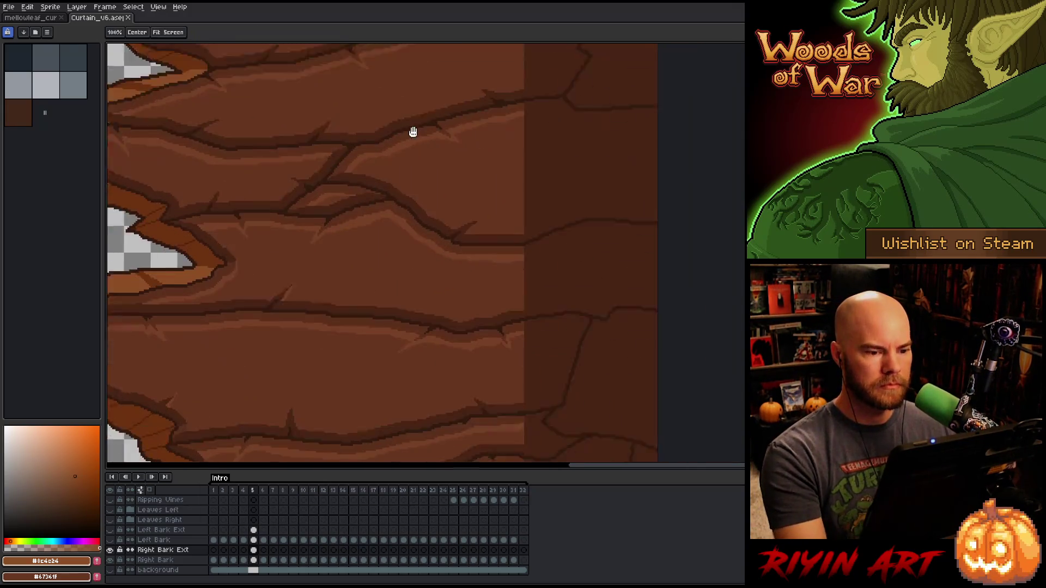
{"action": "scroll", "coordinate": [419, 179], "scroll_direction": "down", "scroll_amount": 1}
{"action": "mouse_move", "coordinate": [419, 179]}
{"action": "left_mouse_down"}
{"action": "mouse_move", "coordinate": [577, 187]}
{"action": "mouse_move", "coordinate": [675, 218]}
{"action": "left_mouse_up"}
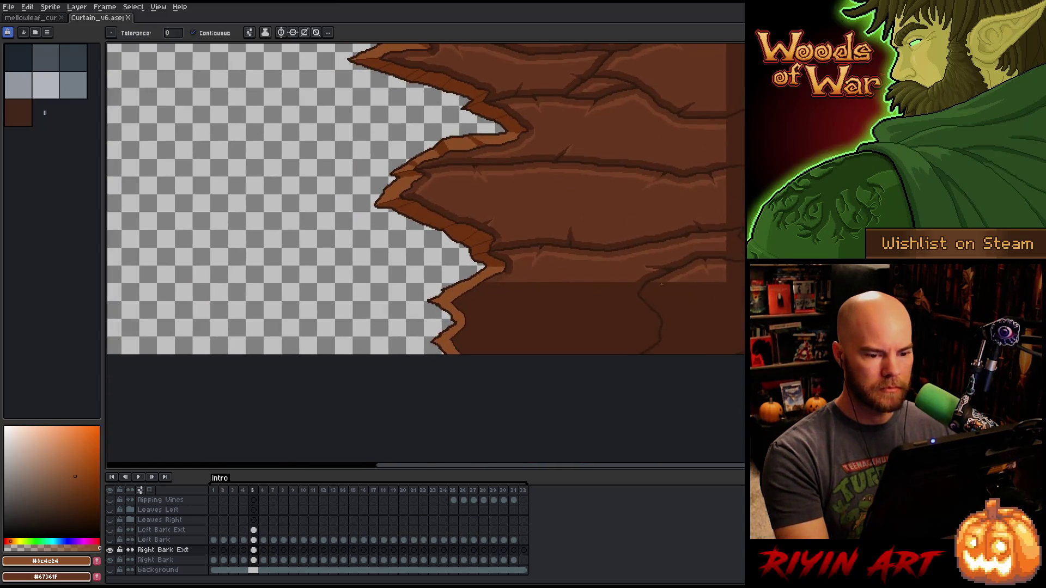
{"action": "scroll", "coordinate": [664, 289], "scroll_direction": "up", "scroll_amount": 3}
{"action": "mouse_move", "coordinate": [665, 289]}
{"action": "left_mouse_down"}
{"action": "mouse_move", "coordinate": [704, 185]}
{"action": "mouse_move", "coordinate": [677, 219]}
{"action": "mouse_move", "coordinate": [739, 173]}
{"action": "left_mouse_up"}
{"action": "key", "text": "b"}
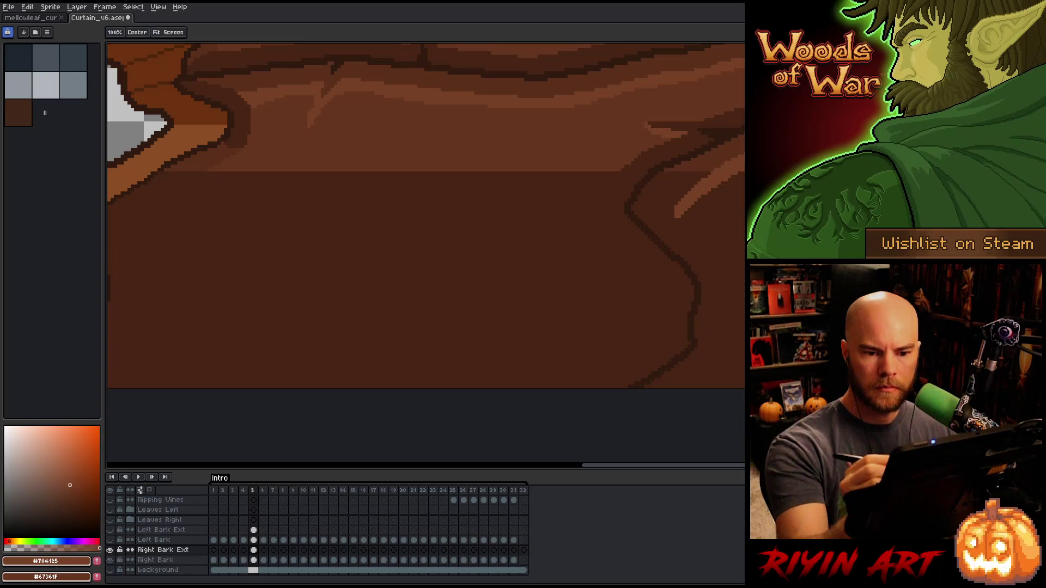
{"action": "mouse_move", "coordinate": [741, 55]}
{"action": "left_mouse_down"}
{"action": "mouse_move", "coordinate": [675, 255]}
{"action": "mouse_move", "coordinate": [743, 234]}
{"action": "mouse_move", "coordinate": [728, 243]}
{"action": "left_mouse_up"}
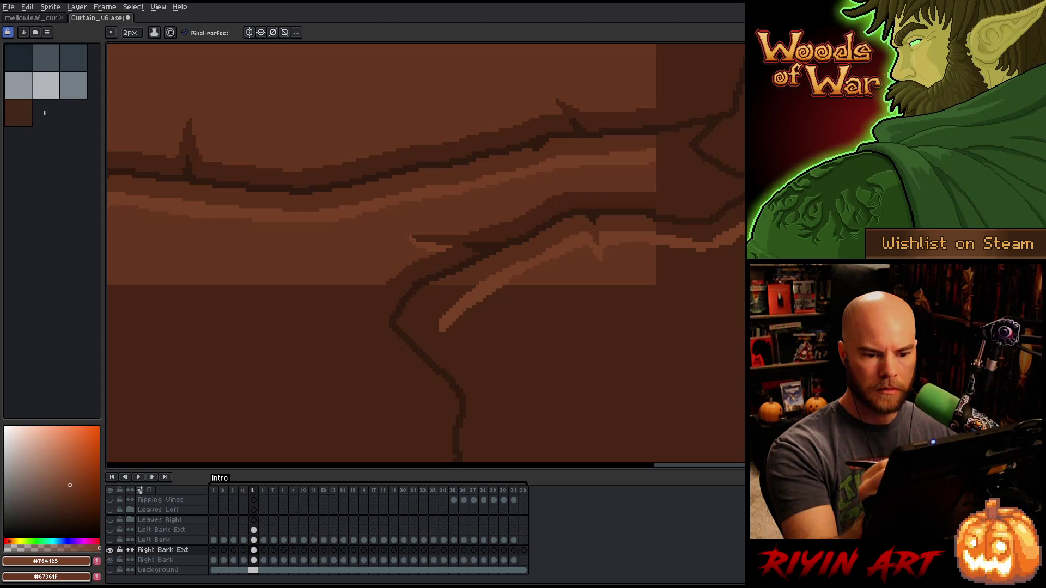
{"action": "key", "text": "ctrl+z"}
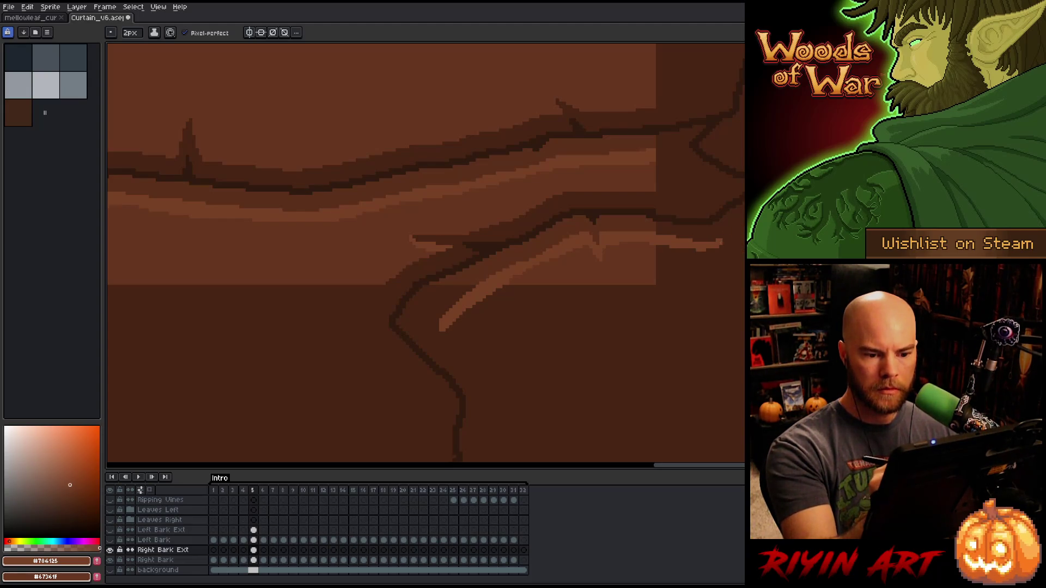
{"action": "mouse_move", "coordinate": [718, 243]}
{"action": "left_mouse_down"}
{"action": "mouse_move", "coordinate": [743, 233]}
{"action": "mouse_move", "coordinate": [723, 239]}
{"action": "left_mouse_up"}
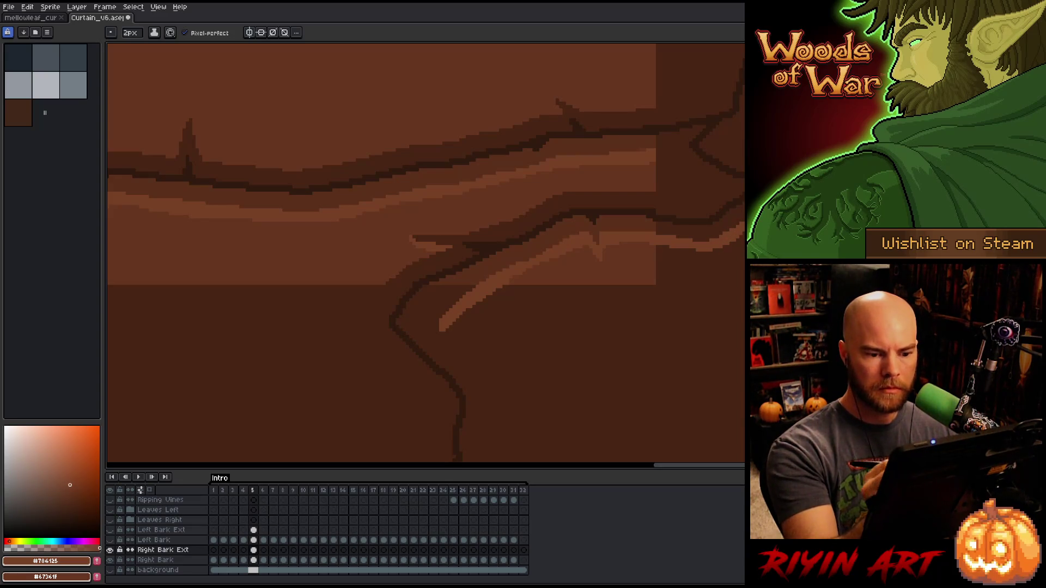
{"action": "mouse_move", "coordinate": [652, 338]}
{"action": "left_mouse_down"}
{"action": "mouse_move", "coordinate": [673, 276]}
{"action": "mouse_move", "coordinate": [579, 244]}
{"action": "left_mouse_up"}
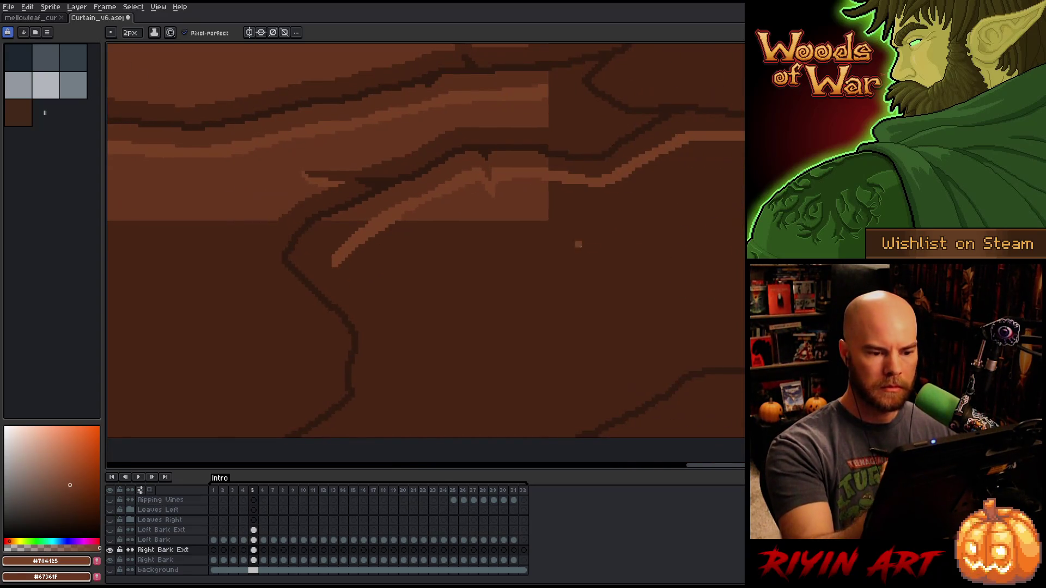
- Sample medium brown and draw crack lines plus a light highlight down the descending crack
{"action": "left_click", "coordinate": [525, 201], "text": "alt"}
{"action": "mouse_move", "coordinate": [741, 145]}
{"action": "left_mouse_down"}
{"action": "mouse_move", "coordinate": [718, 221]}
{"action": "mouse_move", "coordinate": [742, 253]}
{"action": "left_mouse_up"}
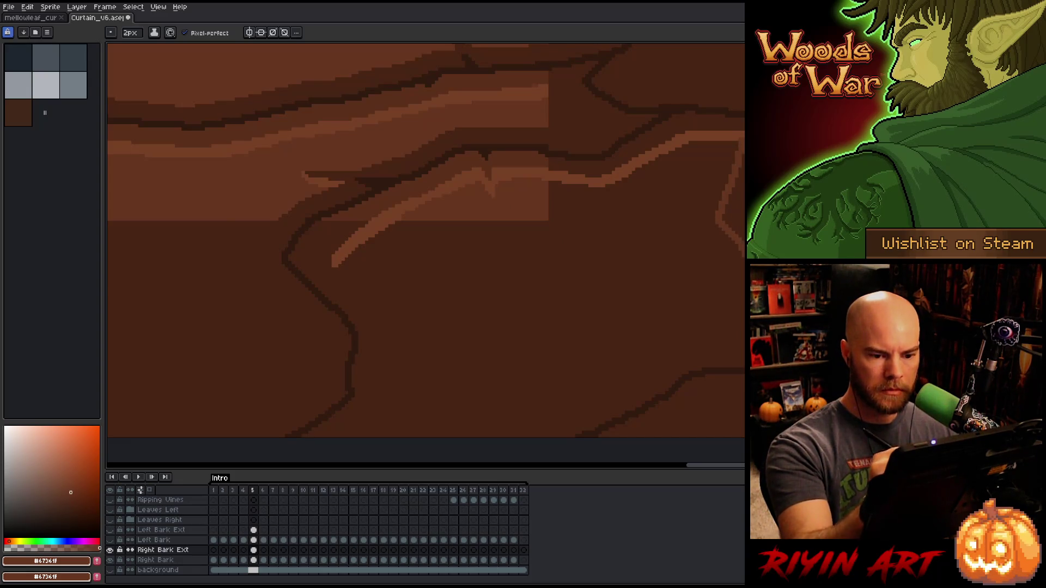
{"action": "mouse_move", "coordinate": [738, 174]}
{"action": "left_mouse_down"}
{"action": "mouse_move", "coordinate": [731, 219]}
{"action": "mouse_move", "coordinate": [744, 232]}
{"action": "left_mouse_up"}
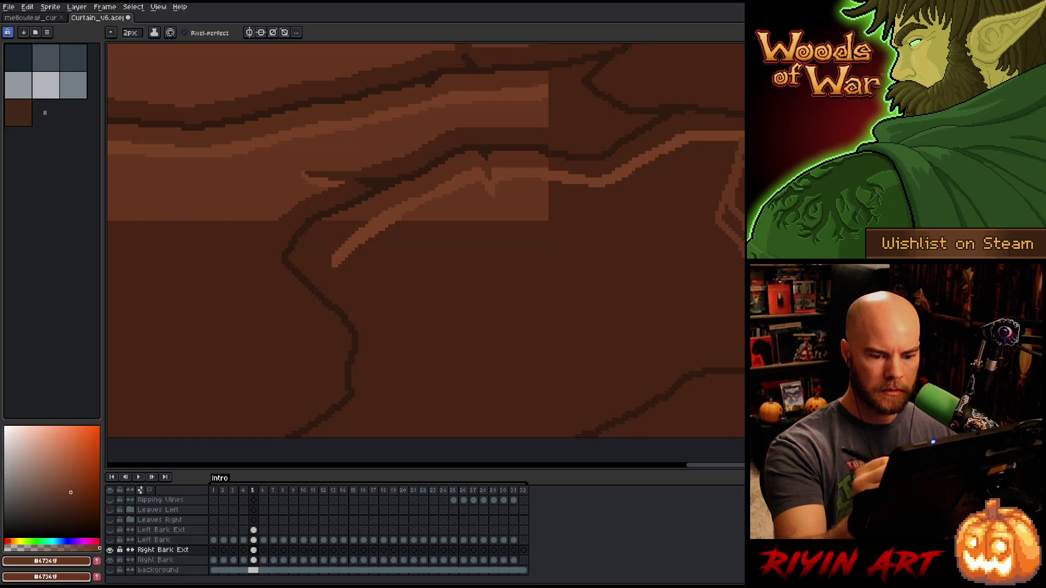
{"action": "left_click_drag", "start_coordinate": [381, 273], "coordinate": [463, 199]}
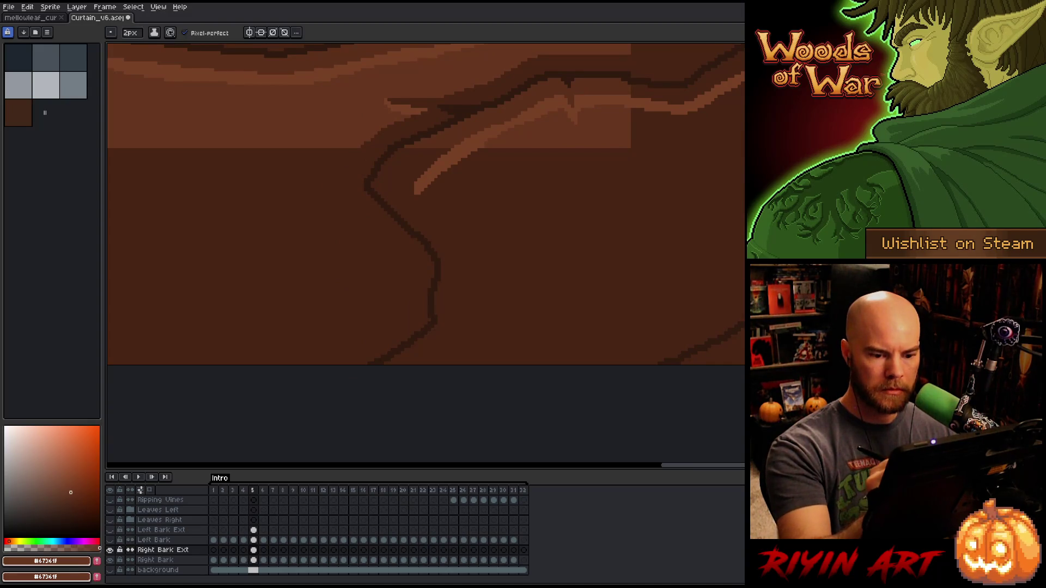
{"action": "mouse_move", "coordinate": [744, 283]}
{"action": "left_mouse_down"}
{"action": "mouse_move", "coordinate": [691, 322]}
{"action": "mouse_move", "coordinate": [577, 364]}
{"action": "left_mouse_up"}
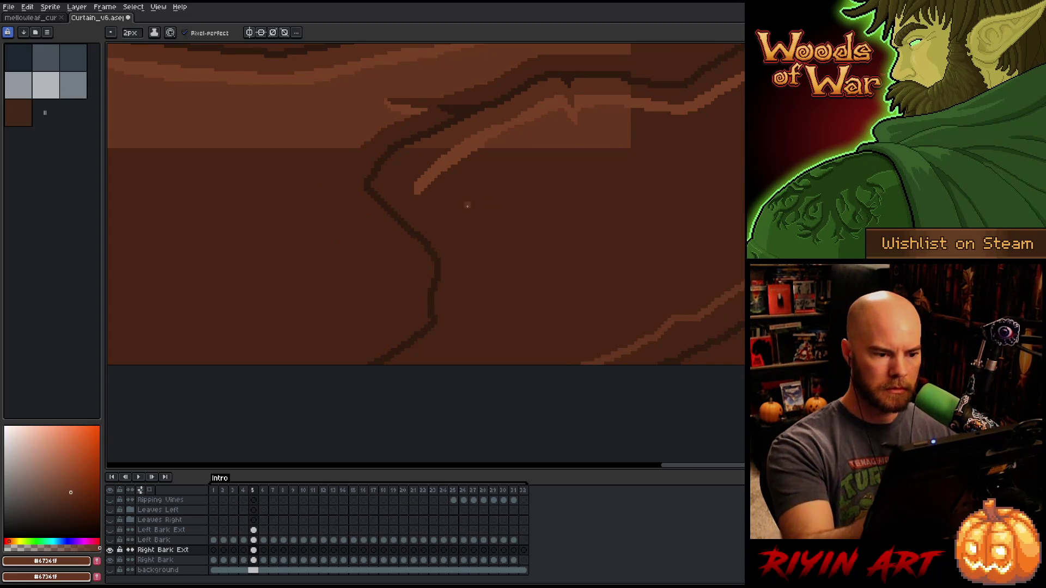
{"action": "mouse_move", "coordinate": [419, 194]}
{"action": "left_mouse_down"}
{"action": "mouse_move", "coordinate": [469, 250]}
{"action": "mouse_move", "coordinate": [468, 337]}
{"action": "mouse_move", "coordinate": [452, 364]}
{"action": "mouse_move", "coordinate": [436, 364]}
{"action": "left_mouse_up"}
- Darken the bottom and tip of the highlight stroke with the dark crack brown
{"action": "left_click", "coordinate": [458, 321], "text": "alt"}
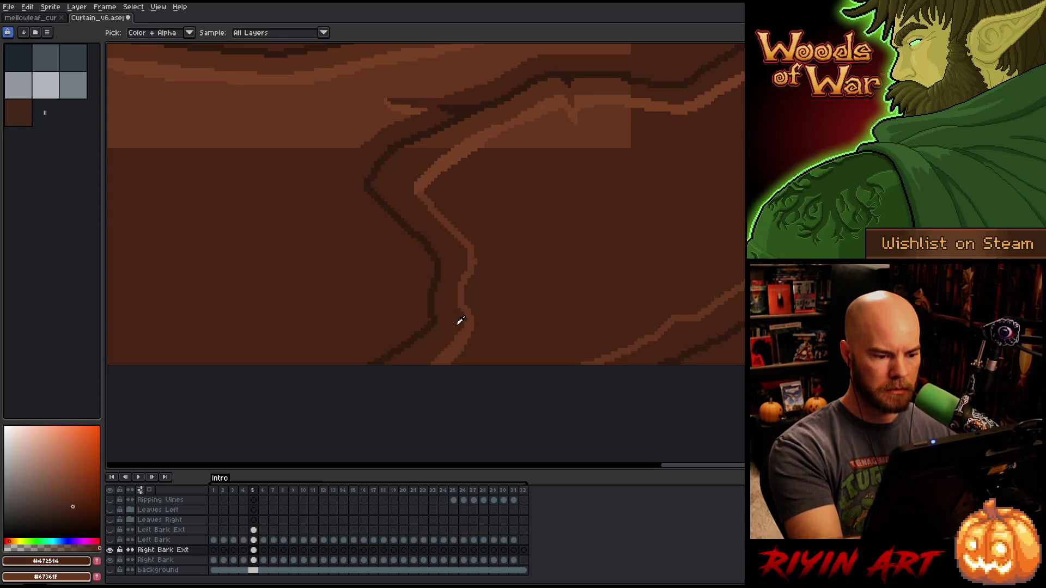
{"action": "mouse_move", "coordinate": [469, 323]}
{"action": "left_mouse_down"}
{"action": "mouse_move", "coordinate": [446, 351]}
{"action": "mouse_move", "coordinate": [486, 314]}
{"action": "mouse_move", "coordinate": [531, 406]}
{"action": "left_mouse_up"}
{"action": "left_click", "coordinate": [461, 338], "text": "alt"}
{"action": "left_click", "coordinate": [467, 322], "text": "alt"}
{"action": "left_click", "coordinate": [480, 322]}
- Fill the dark area right of the highlight mid brown and add a short lighter stroke
{"action": "left_click", "coordinate": [452, 218], "text": "alt"}
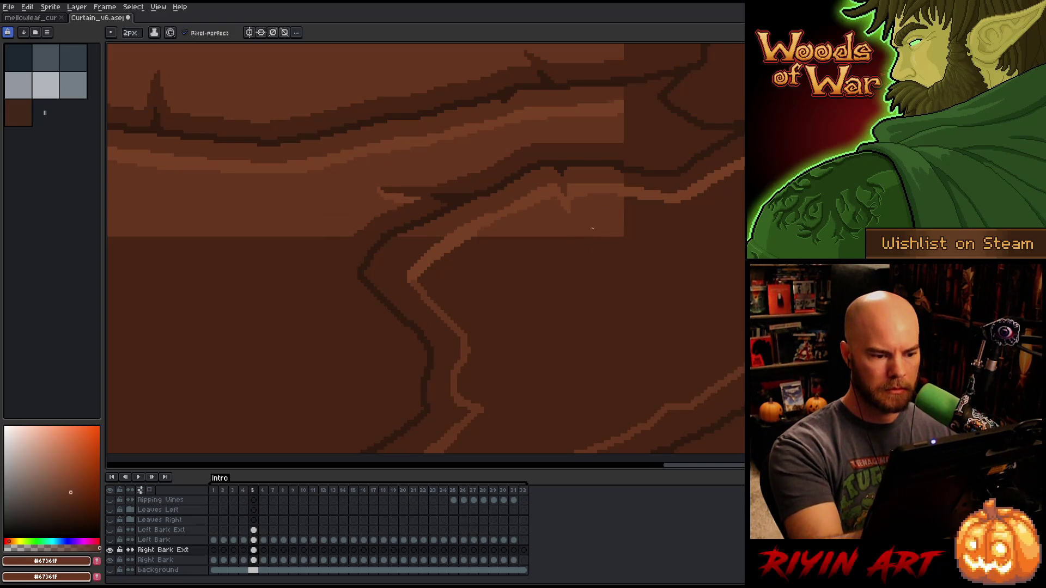
{"action": "left_click", "coordinate": [518, 327]}
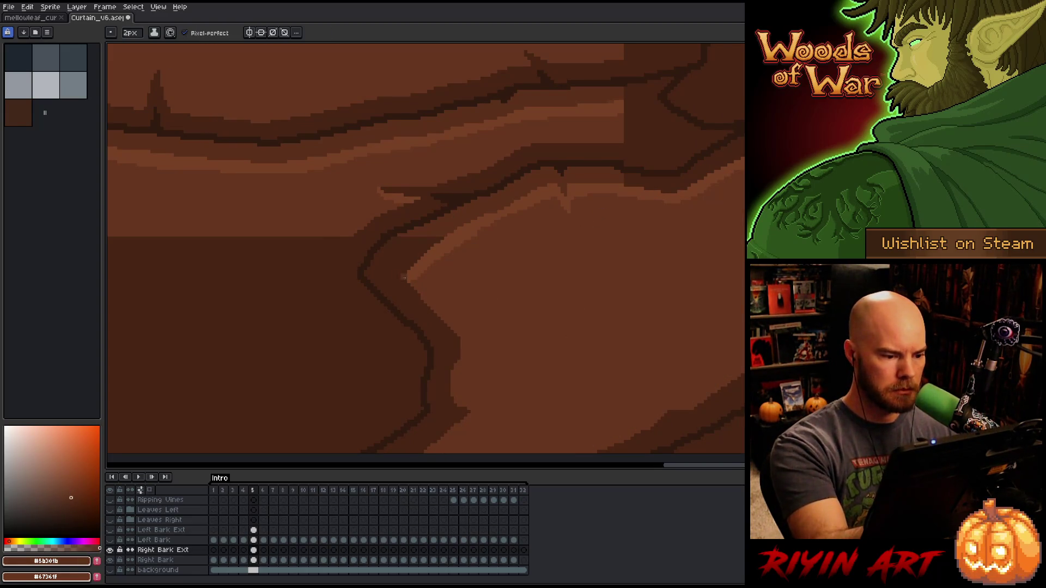
{"action": "left_click_drag", "start_coordinate": [396, 276], "coordinate": [376, 278]}
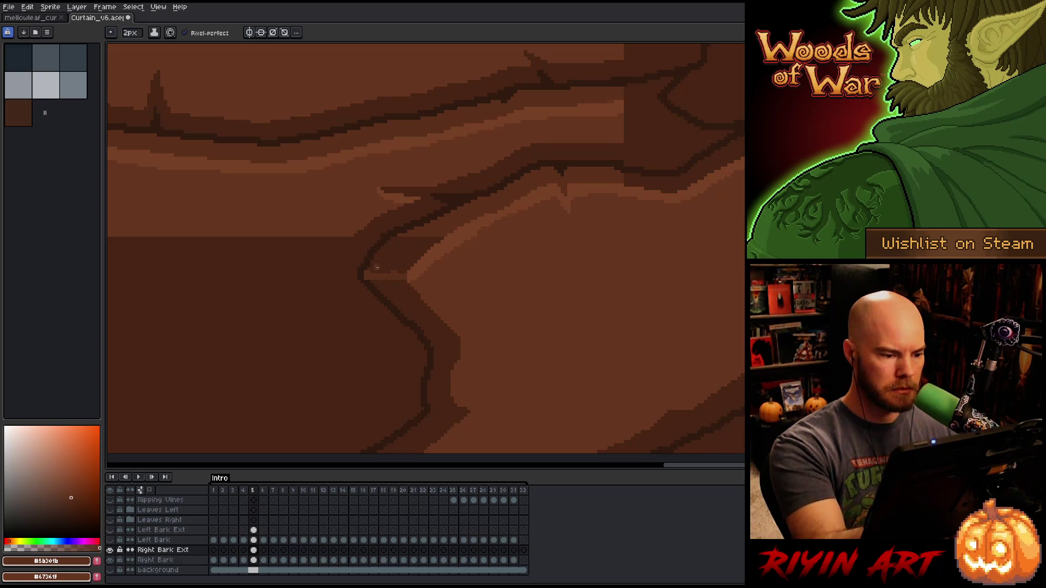
{"action": "scroll", "coordinate": [402, 253], "scroll_direction": "down", "scroll_amount": 3}
{"action": "scroll", "coordinate": [534, 325], "scroll_direction": "left", "scroll_amount": 3}
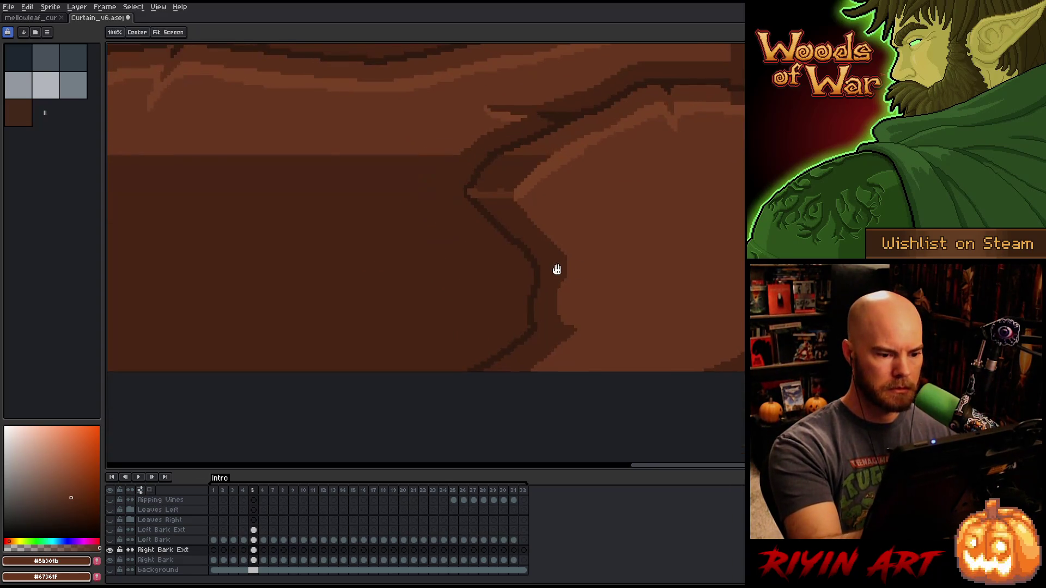
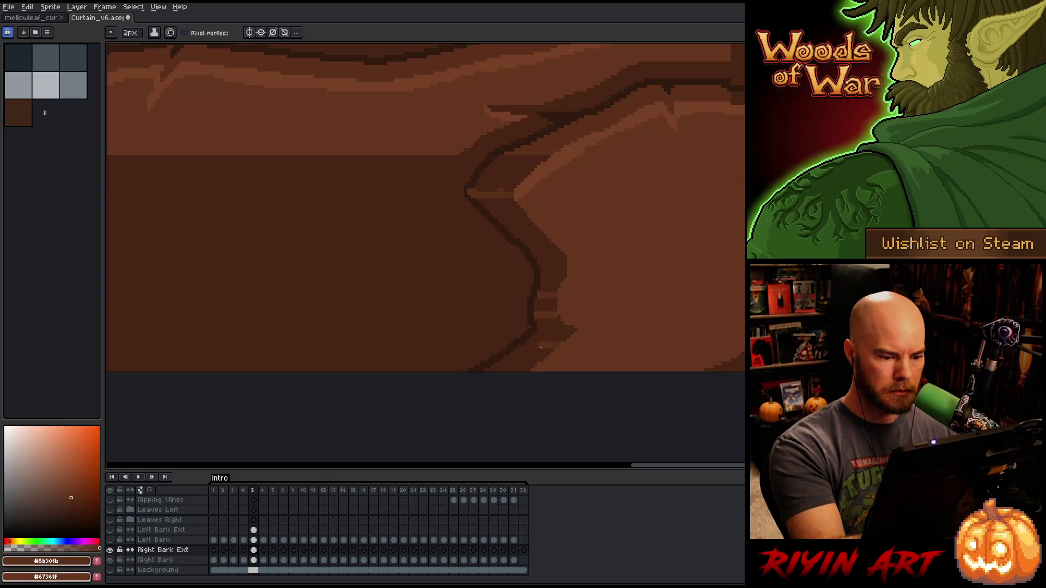
- Zoom out to see the whole sprite and undo the last dark stroke on the ledge
{"action": "key", "text": "z"}
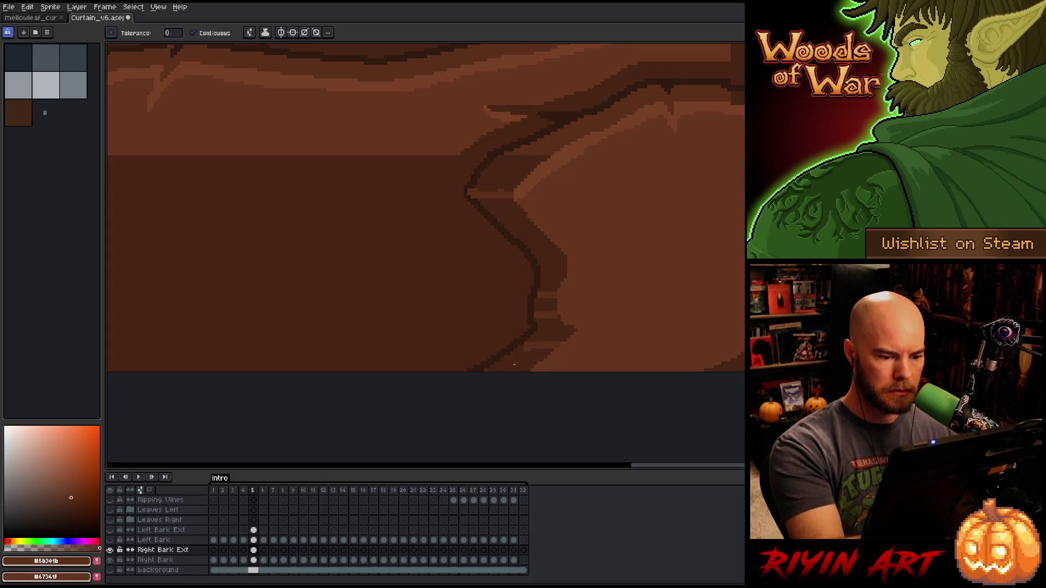
{"action": "scroll", "coordinate": [631, 315], "scroll_direction": "down", "scroll_amount": 2}
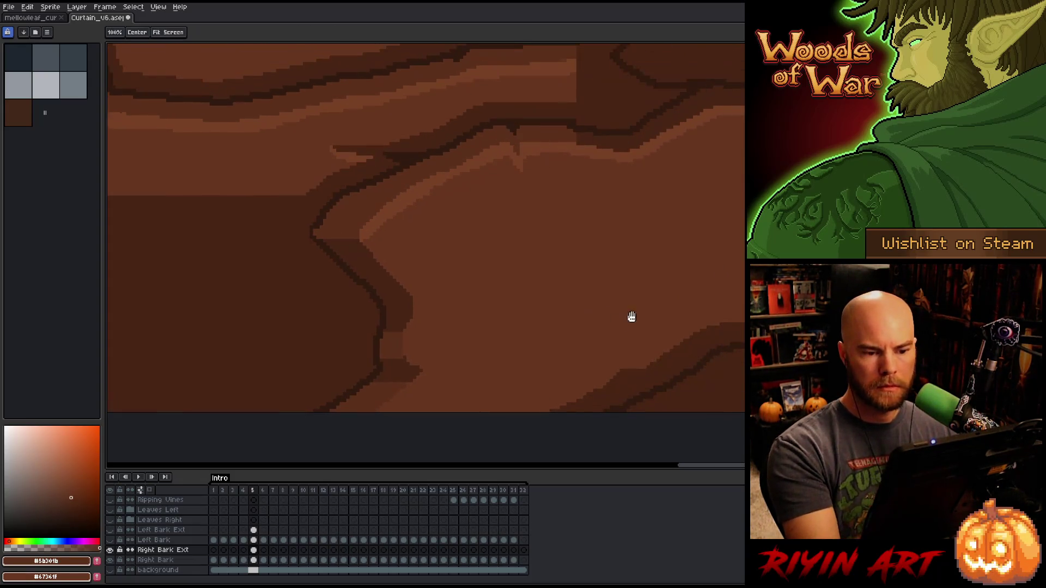
{"action": "key", "text": "w"}
{"action": "scroll", "coordinate": [560, 293], "scroll_direction": "down", "scroll_amount": 2}
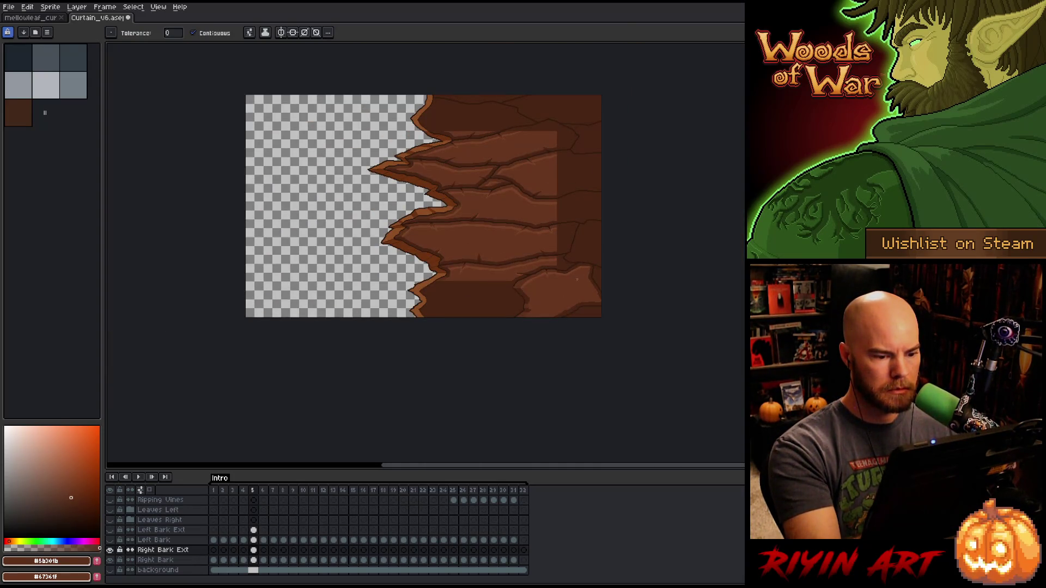
{"action": "scroll", "coordinate": [600, 266], "scroll_direction": "up", "scroll_amount": 2}
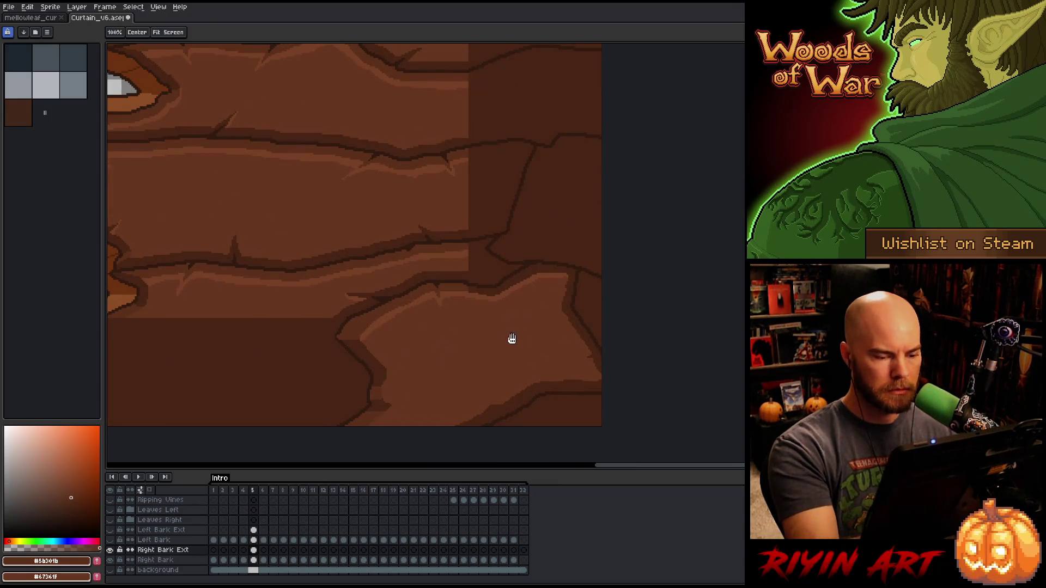
{"action": "scroll", "coordinate": [511, 355], "scroll_direction": "up", "scroll_amount": 1}
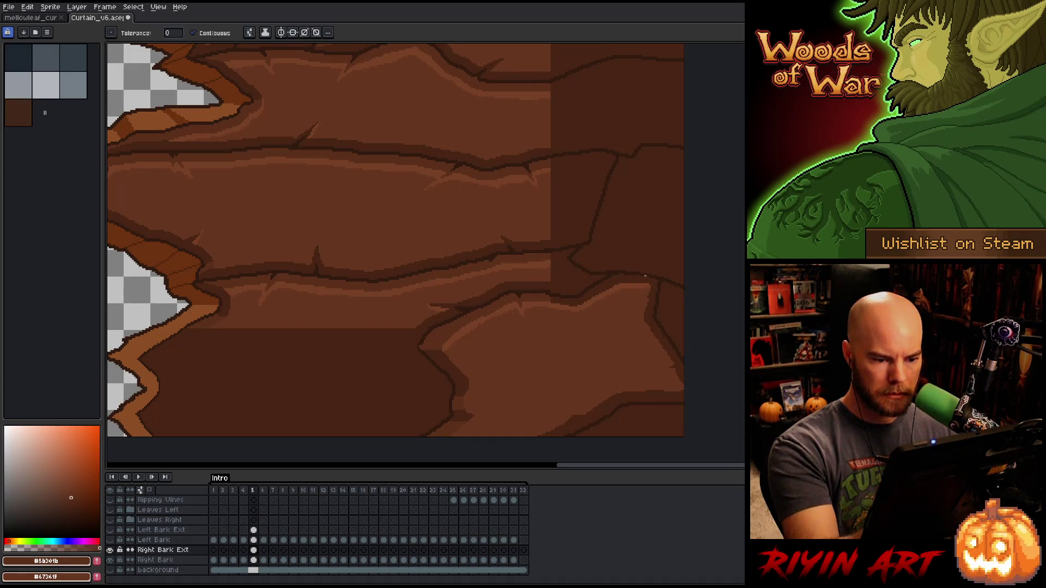
{"action": "key", "text": "b"}
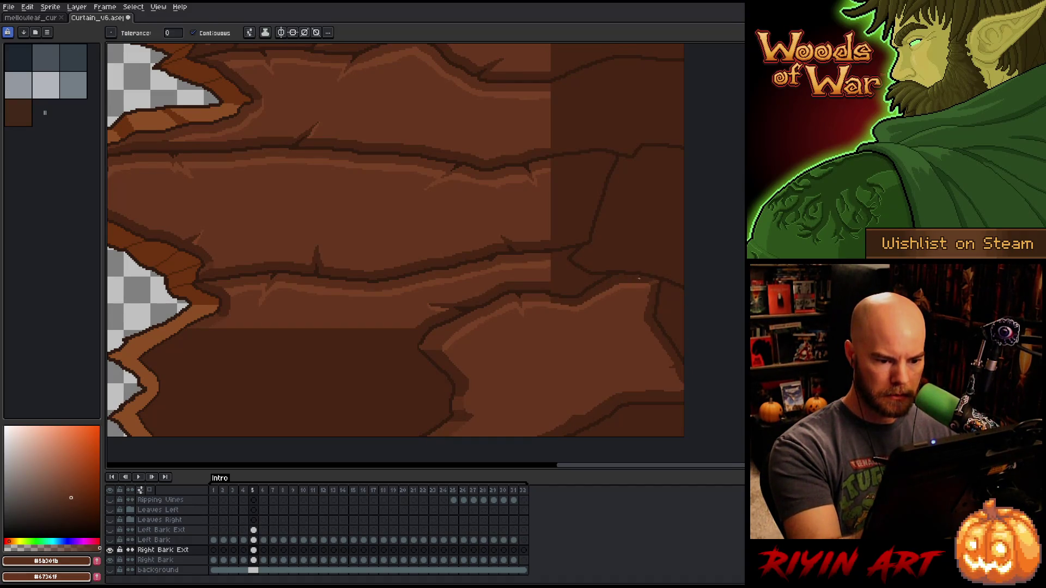
{"action": "key", "text": "ctrl+z"}
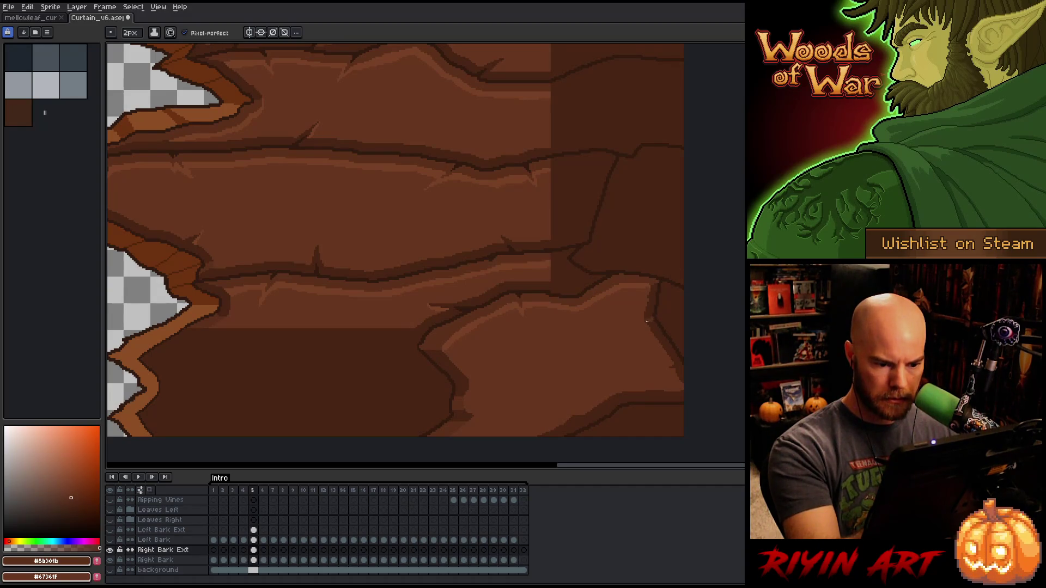
- Pencil lighter brown highlight pixels along the ledge at the bark's right edge
{"action": "key", "text": "w"}
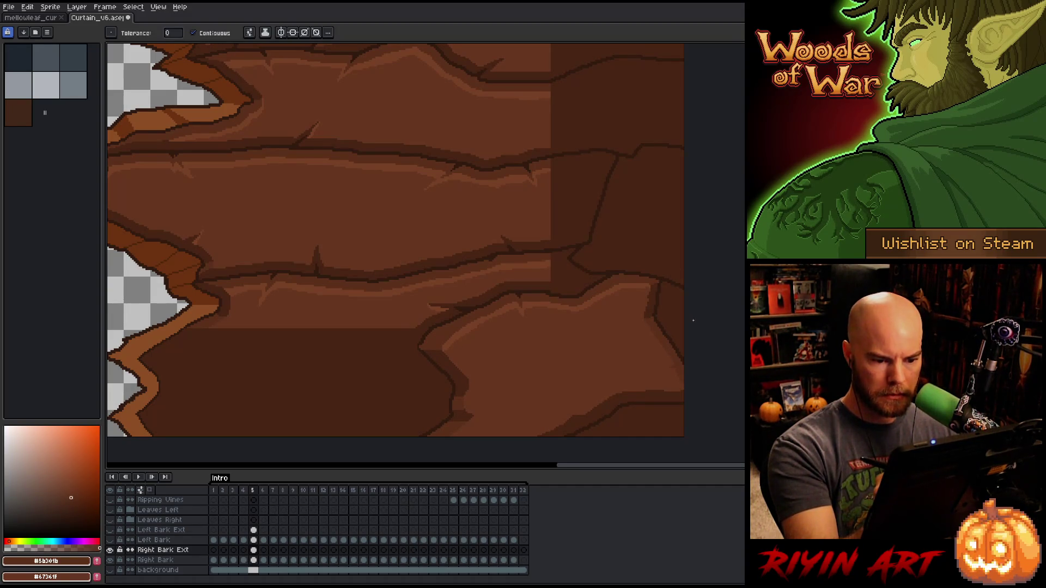
{"action": "key", "text": "b"}
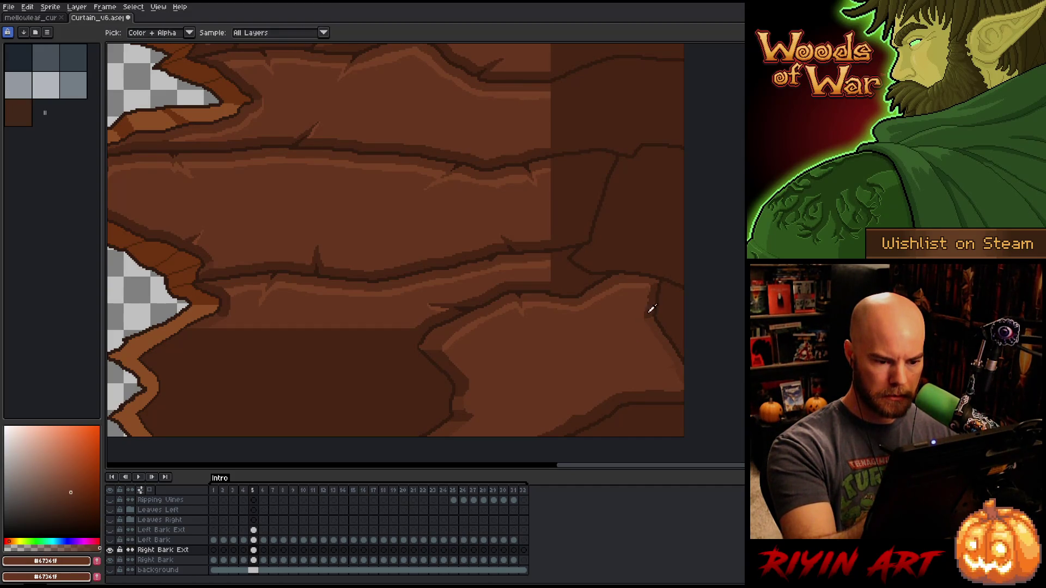
{"action": "left_click", "coordinate": [680, 285], "text": "alt"}
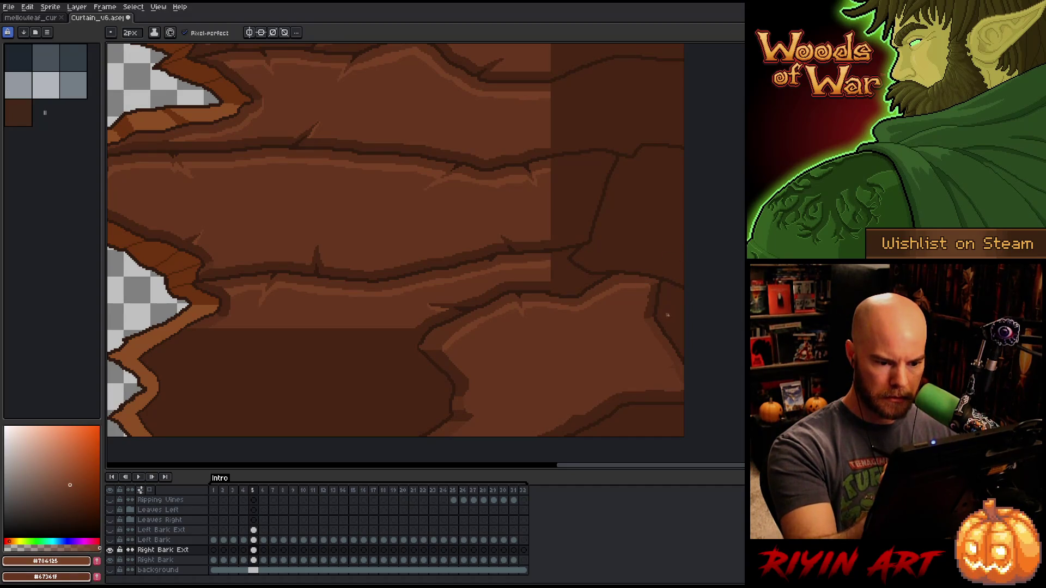
{"action": "mouse_move", "coordinate": [667, 316]}
{"action": "left_mouse_down"}
{"action": "mouse_move", "coordinate": [685, 298]}
{"action": "mouse_move", "coordinate": [674, 301]}
{"action": "left_mouse_up"}
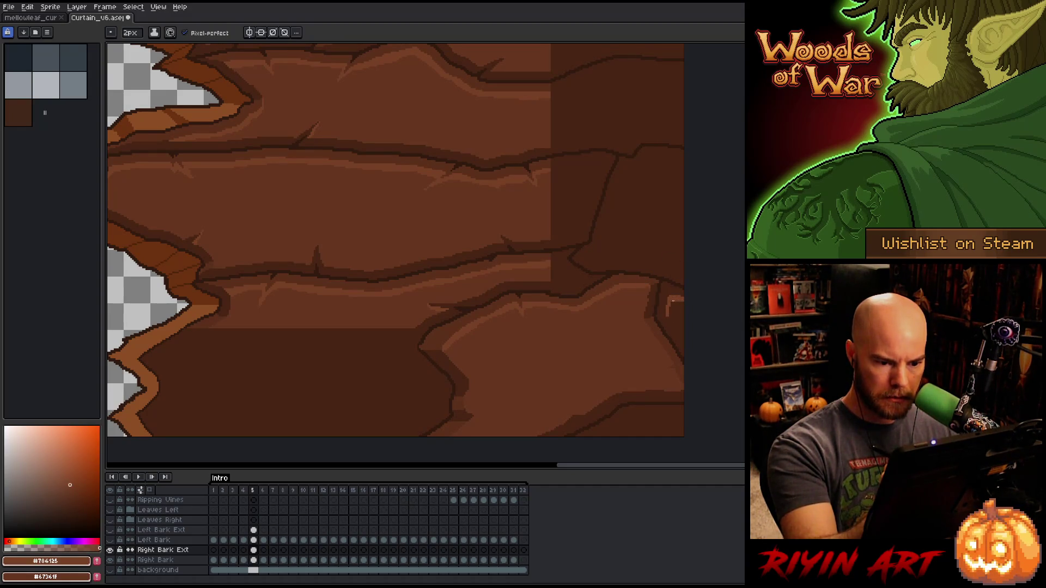
{"action": "key", "text": "alt"}
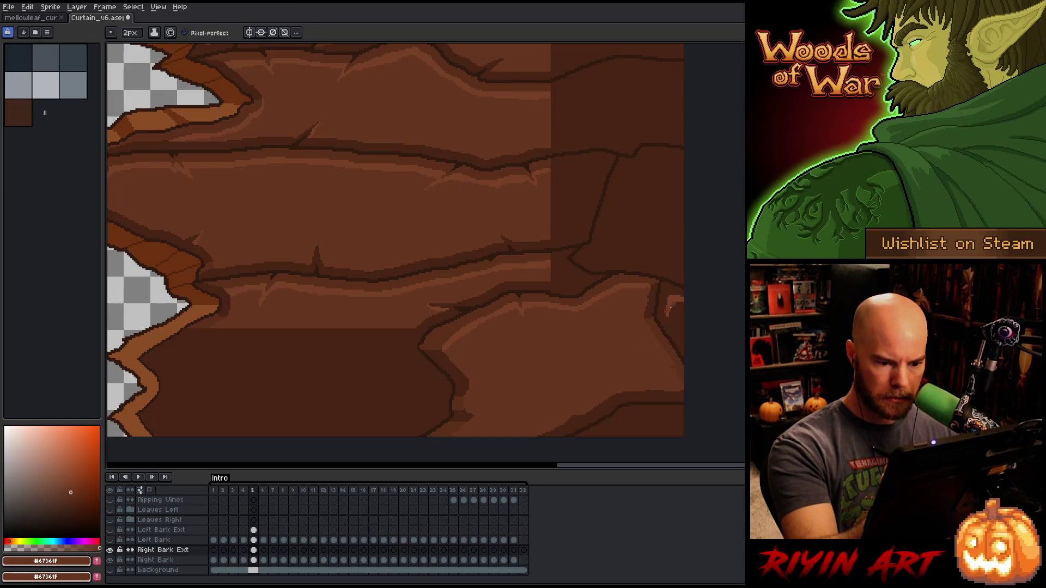
{"action": "left_click_drag", "start_coordinate": [667, 314], "coordinate": [679, 330]}
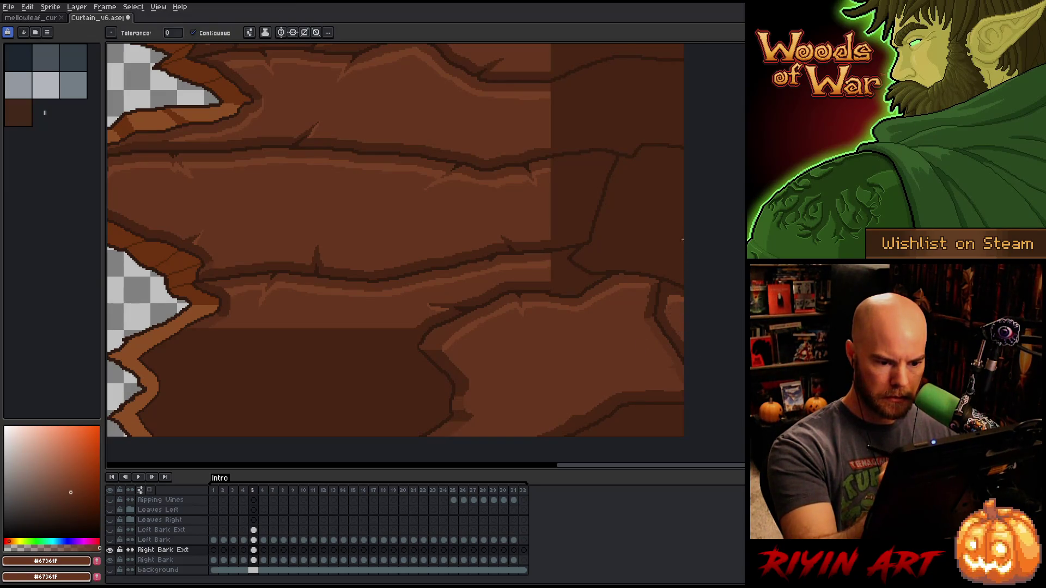
- Sample the darker bark brown and bring the jagged left edge into view
{"action": "key", "text": "alt"}
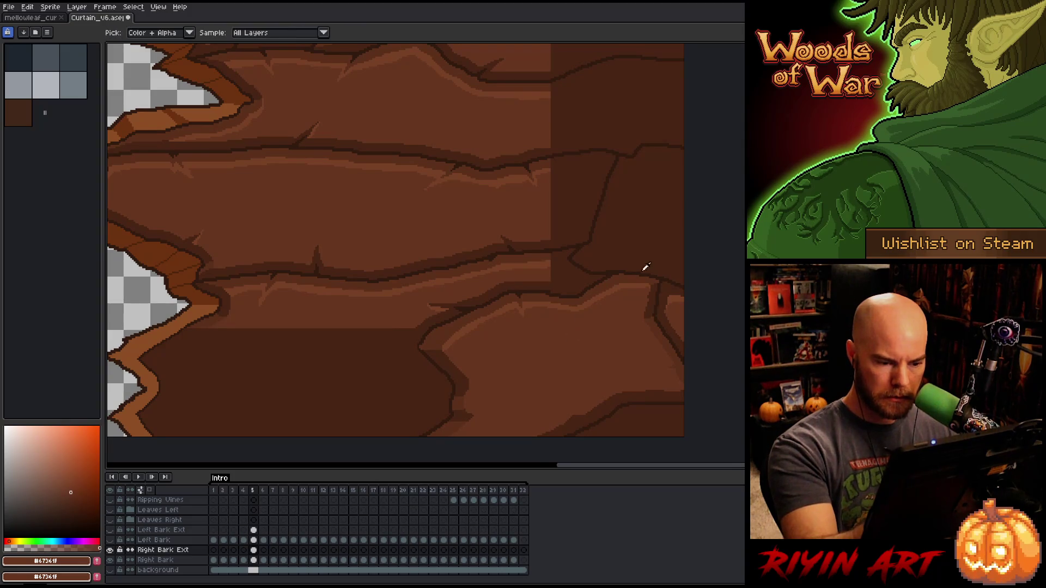
{"action": "left_click", "coordinate": [640, 279], "text": "alt"}
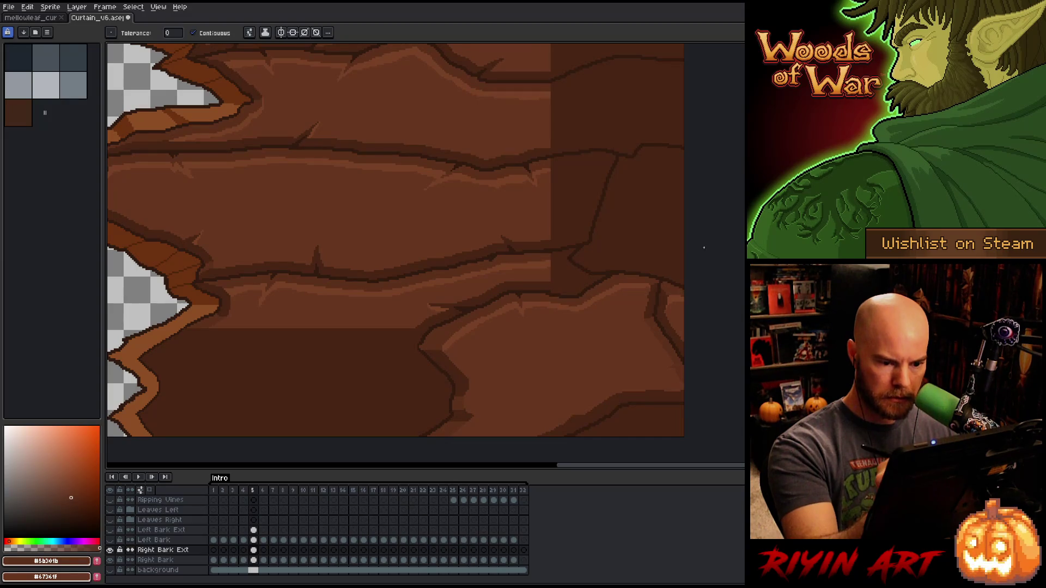
{"action": "key", "text": "space"}
{"action": "mouse_move", "coordinate": [676, 287]}
{"action": "left_mouse_down"}
{"action": "mouse_move", "coordinate": [703, 281]}
{"action": "mouse_move", "coordinate": [730, 306]}
{"action": "left_mouse_up"}
{"action": "key", "text": "g"}
{"action": "key", "text": "b"}
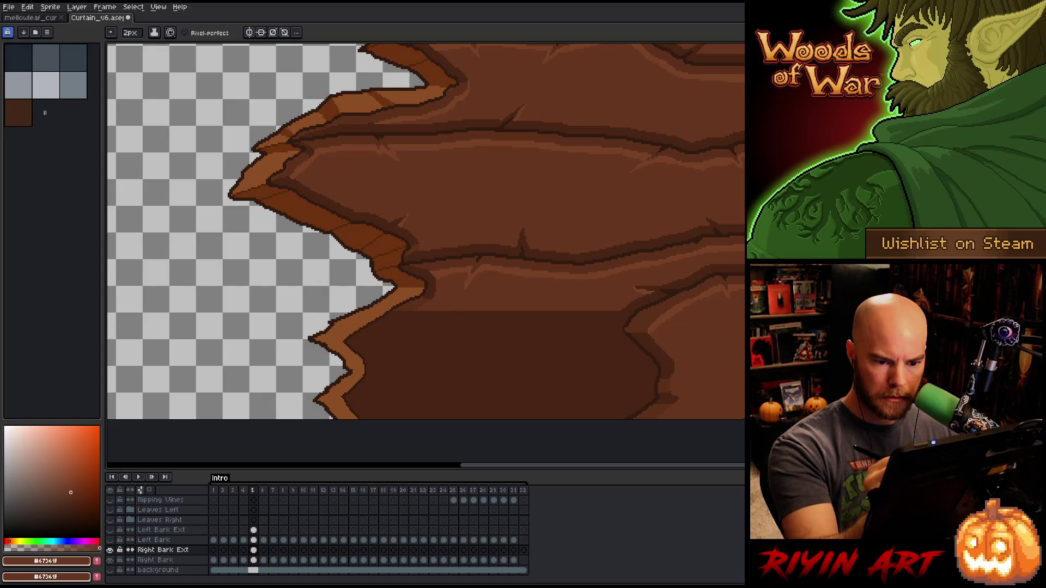
- Try darker browns and a diagonal stroke on the lower band, then undo them
{"action": "left_click", "coordinate": [491, 180], "text": "alt"}
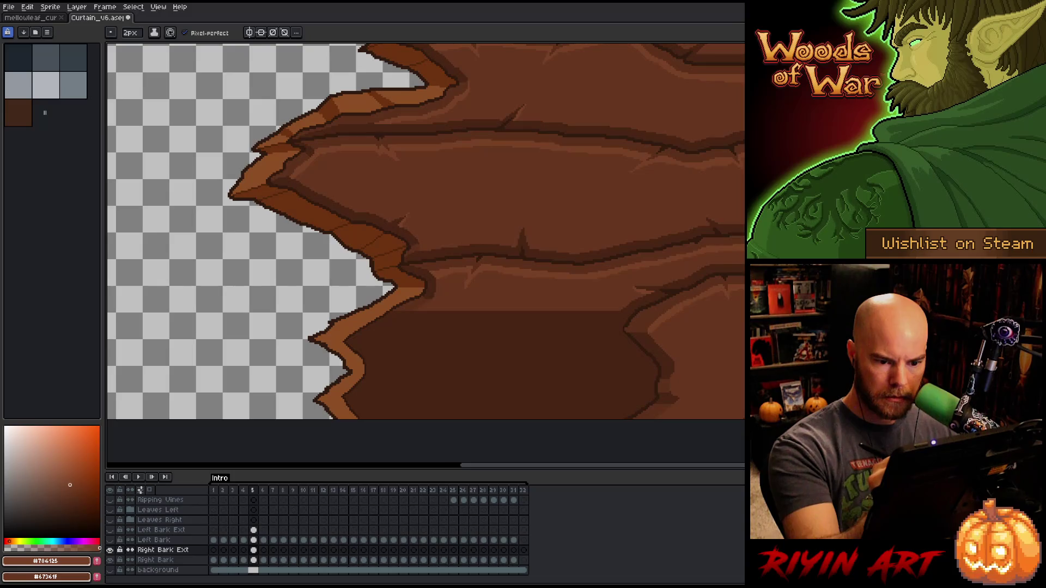
{"action": "left_click", "coordinate": [491, 354], "text": "alt"}
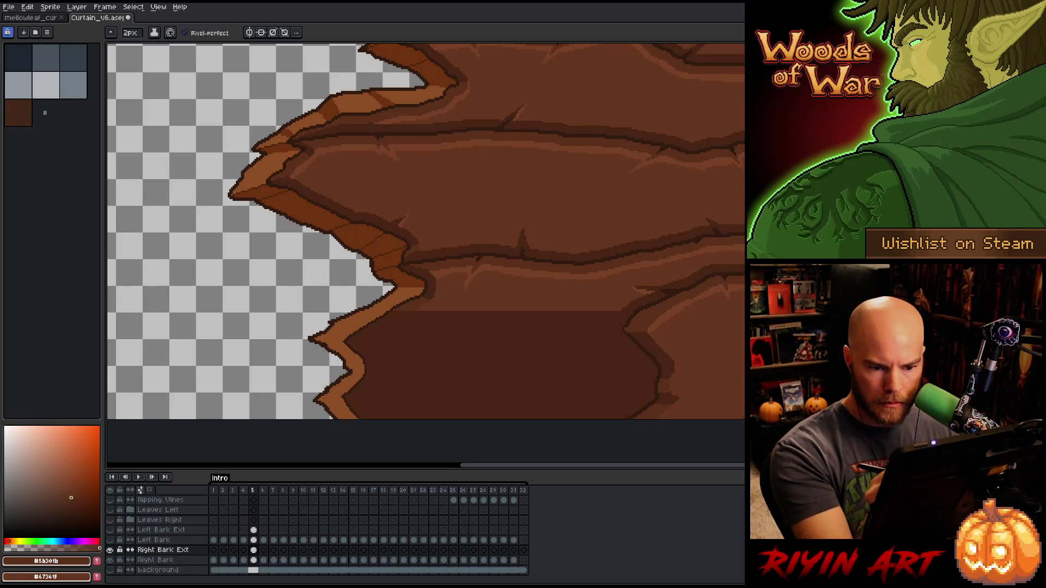
{"action": "left_click", "coordinate": [649, 354], "text": "alt"}
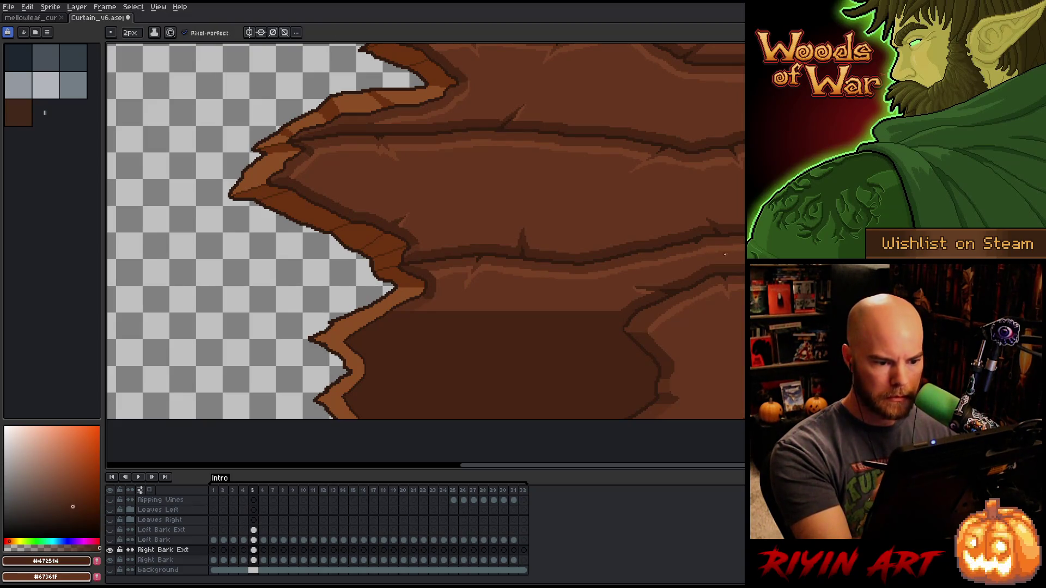
{"action": "left_click_drag", "start_coordinate": [542, 346], "coordinate": [691, 226]}
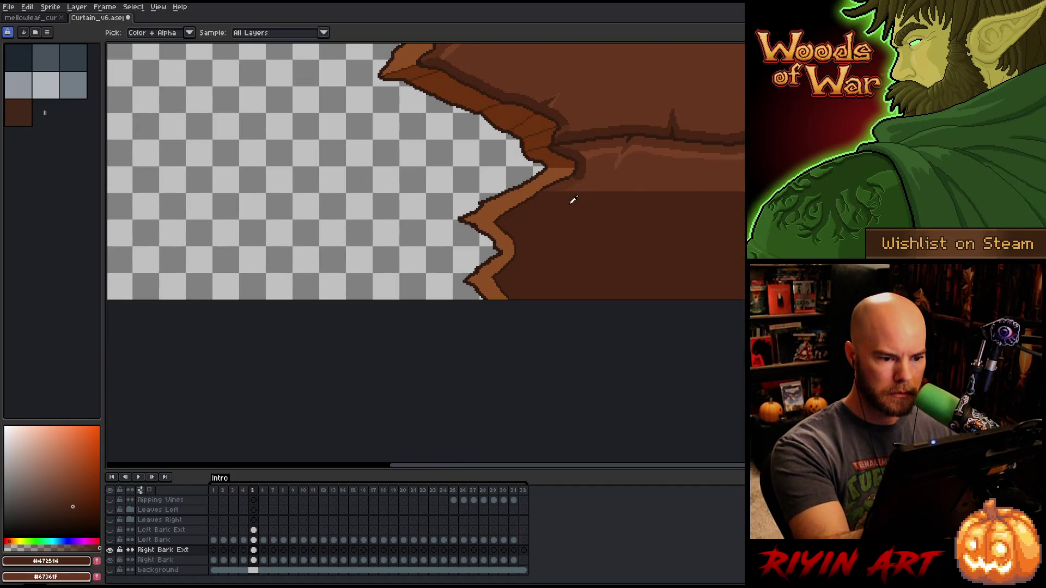
{"action": "left_click", "coordinate": [582, 183], "text": "alt"}
{"action": "mouse_move", "coordinate": [571, 191]}
{"action": "left_mouse_down"}
{"action": "mouse_move", "coordinate": [526, 216]}
{"action": "mouse_move", "coordinate": [544, 247]}
{"action": "mouse_move", "coordinate": [515, 300]}
{"action": "left_mouse_up"}
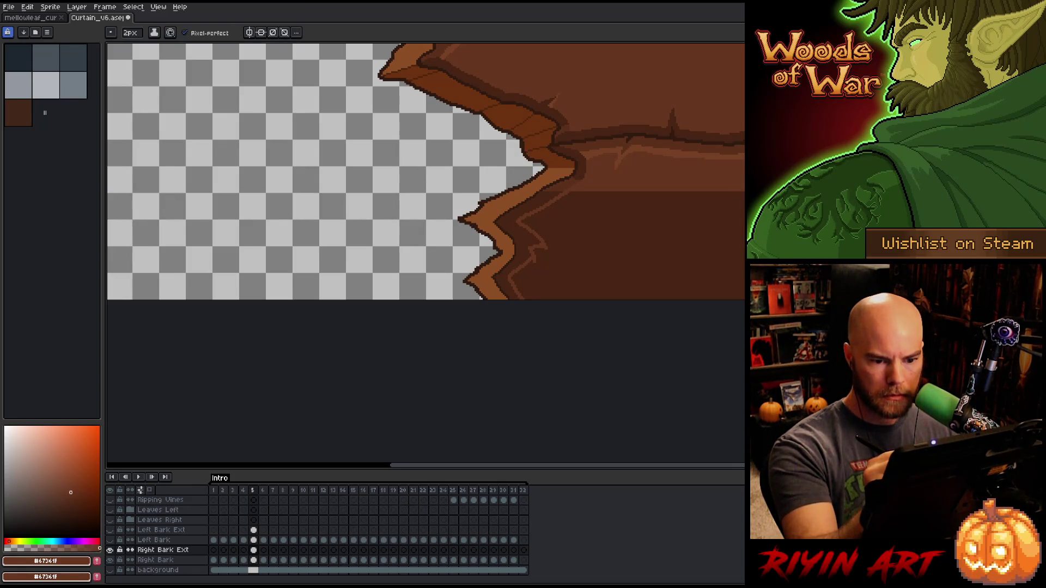
{"action": "key", "text": "ctrl+z"}
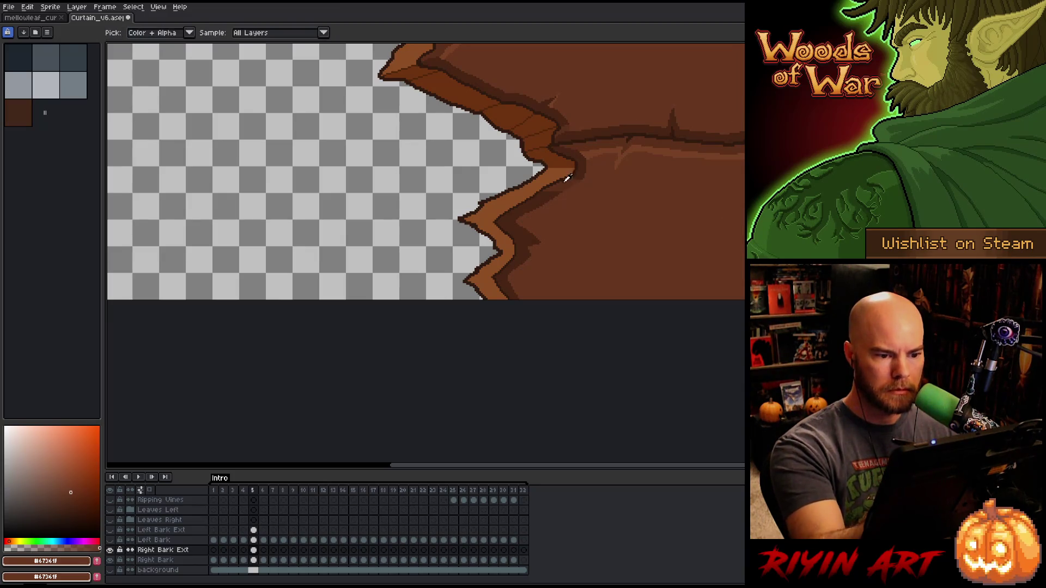
- Select the lower bark region by its light brown, clear the selection, and pan right
{"action": "left_click", "coordinate": [542, 199], "text": "alt"}
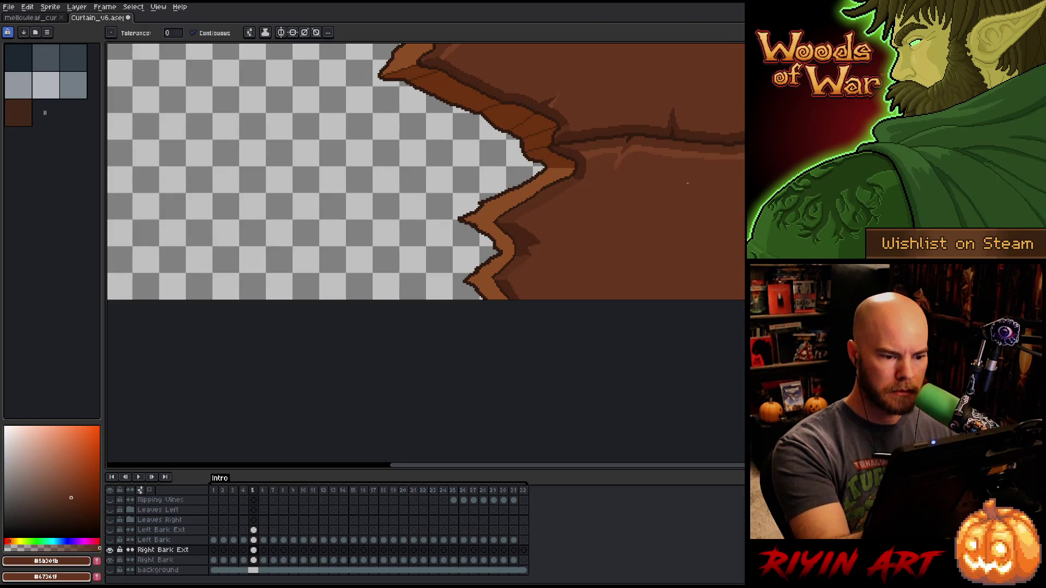
{"action": "left_click_drag", "start_coordinate": [645, 311], "coordinate": [536, 421]}
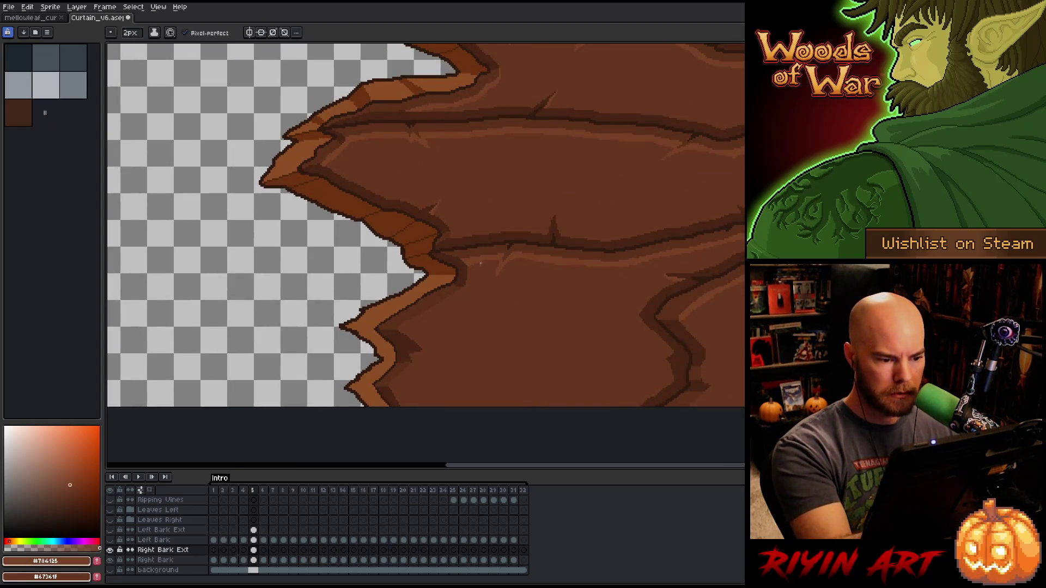
{"action": "left_click", "coordinate": [404, 327], "text": "alt"}
{"action": "left_click", "coordinate": [425, 322]}
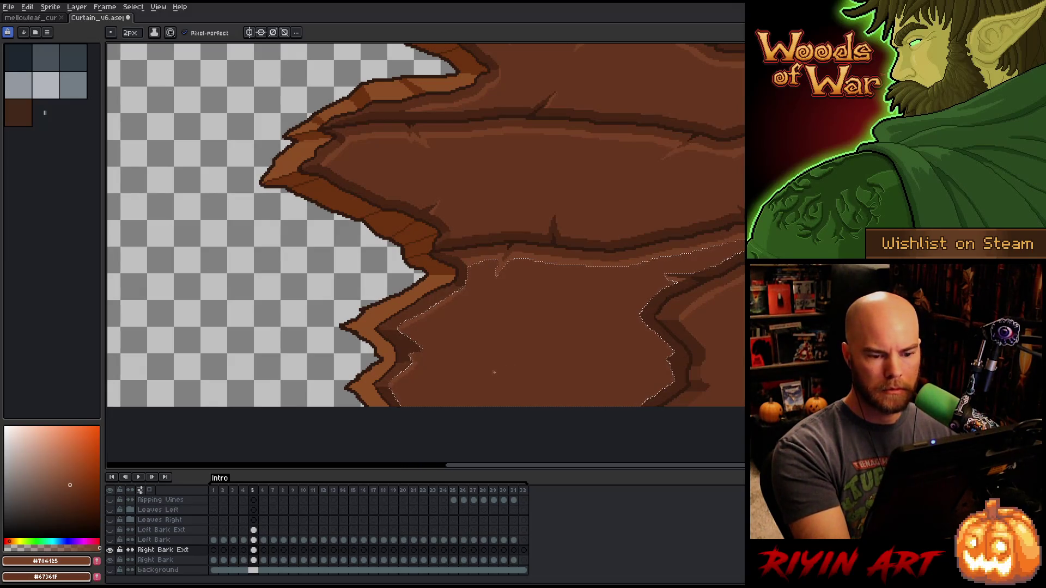
{"action": "key", "text": "ctrl+d"}
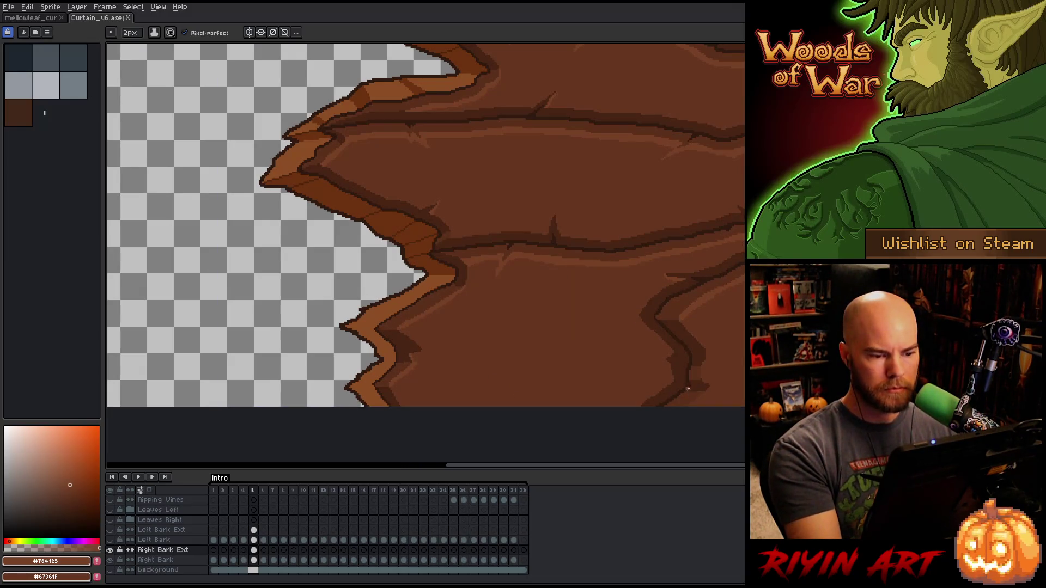
{"action": "left_click_drag", "start_coordinate": [718, 320], "coordinate": [585, 377]}
{"action": "key", "text": "alt"}
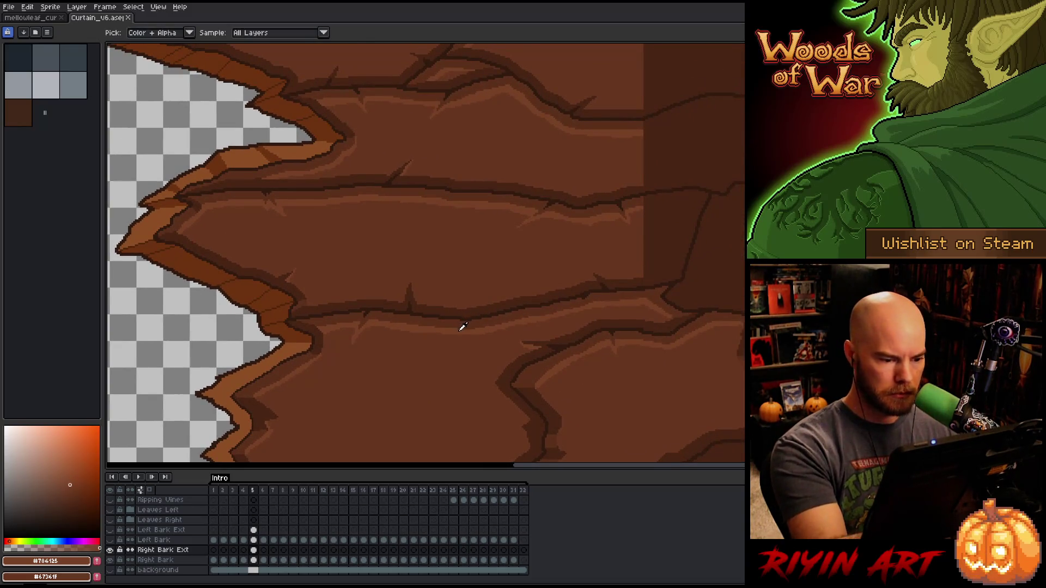
- Pick the dark outline brown and set the pencil brush size to 1px
{"action": "left_click", "coordinate": [534, 423], "text": "alt"}
{"action": "left_click_drag", "start_coordinate": [536, 424], "coordinate": [540, 375]}
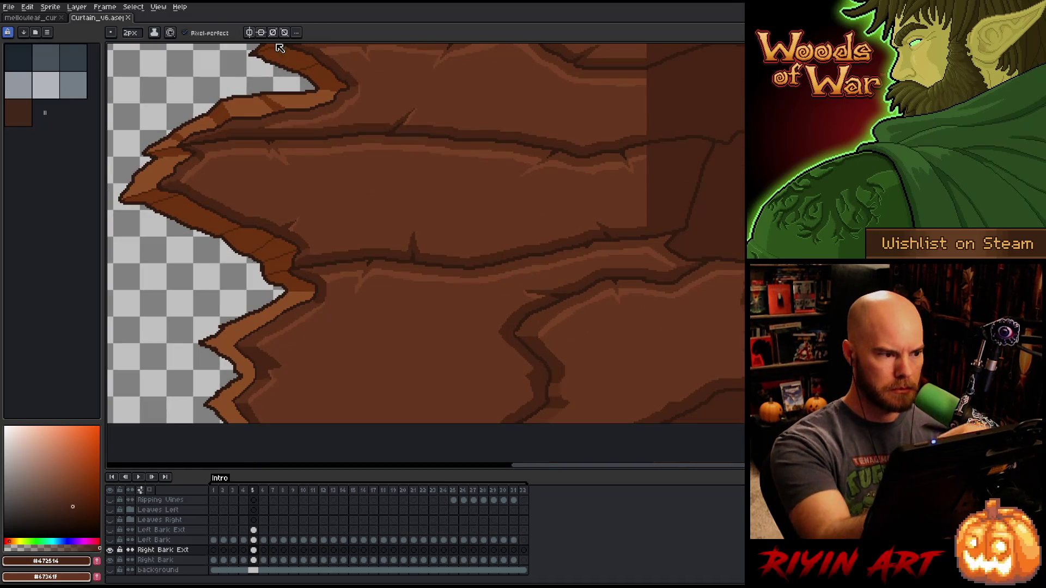
{"action": "left_click", "coordinate": [131, 33]}
{"action": "left_click", "coordinate": [538, 384]}
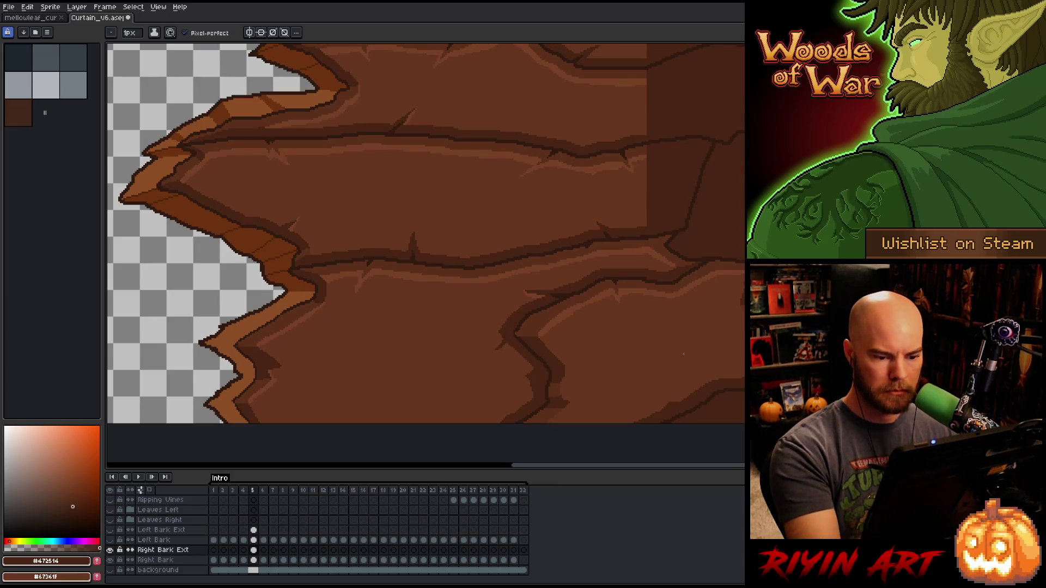
{"action": "left_click_drag", "start_coordinate": [684, 354], "coordinate": [654, 367]}
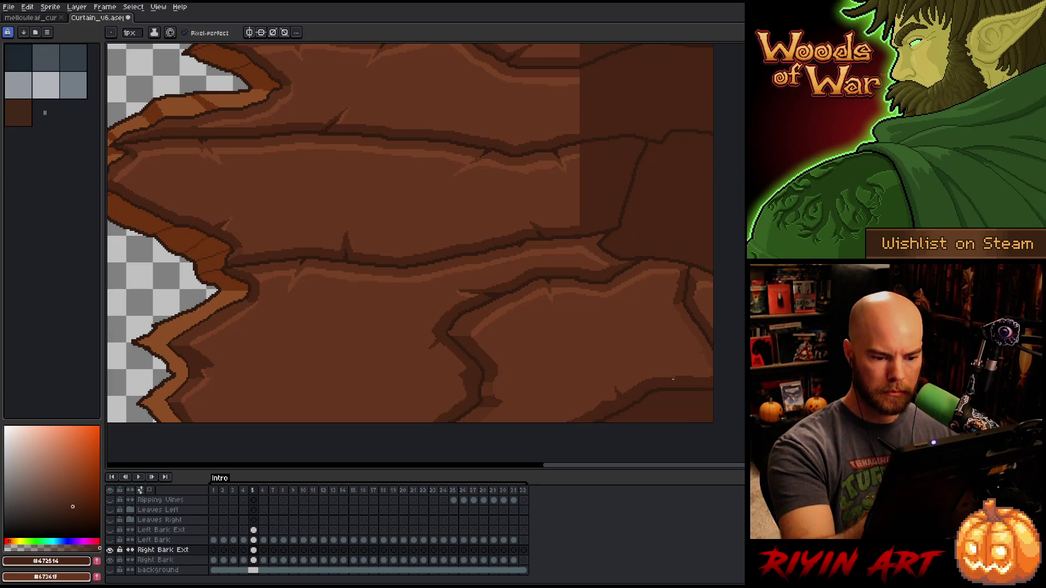
{"action": "left_click_drag", "start_coordinate": [661, 350], "coordinate": [684, 343]}
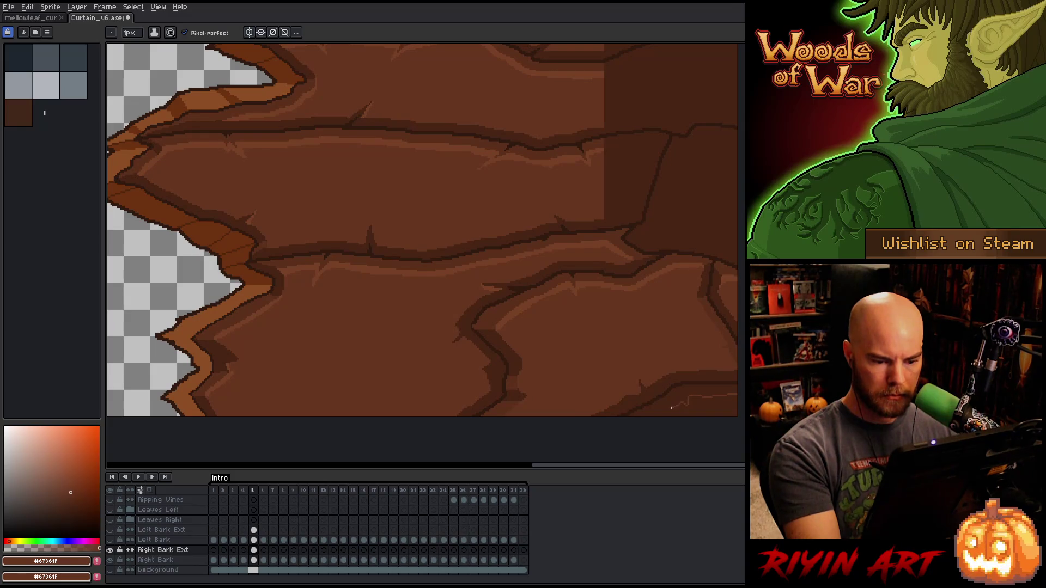
- Paint light and mid brown highlight strips along the lower-right bark edge
{"action": "left_click", "coordinate": [642, 282], "text": "alt"}
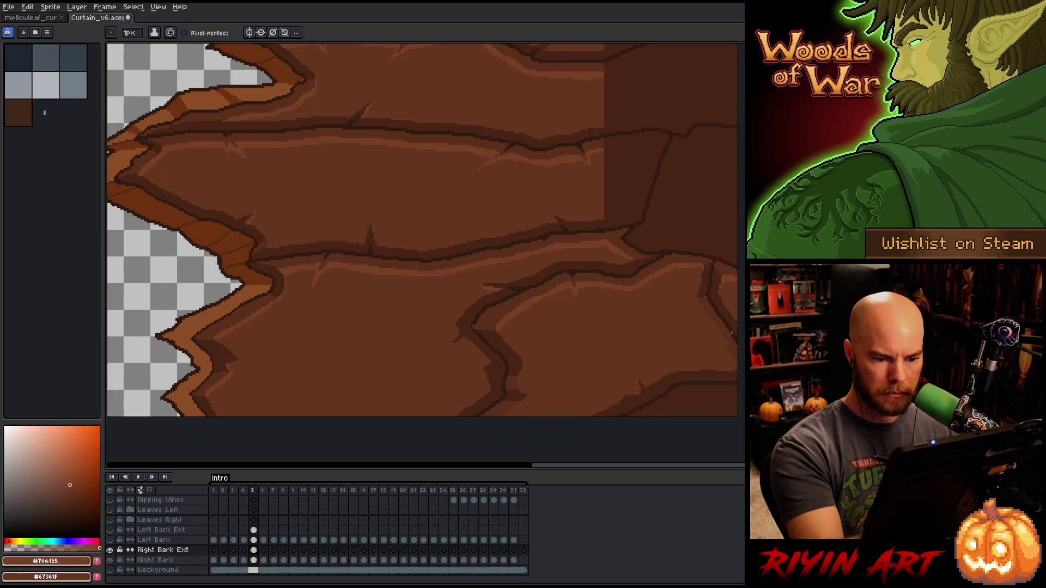
{"action": "left_click_drag", "start_coordinate": [740, 393], "coordinate": [690, 395]}
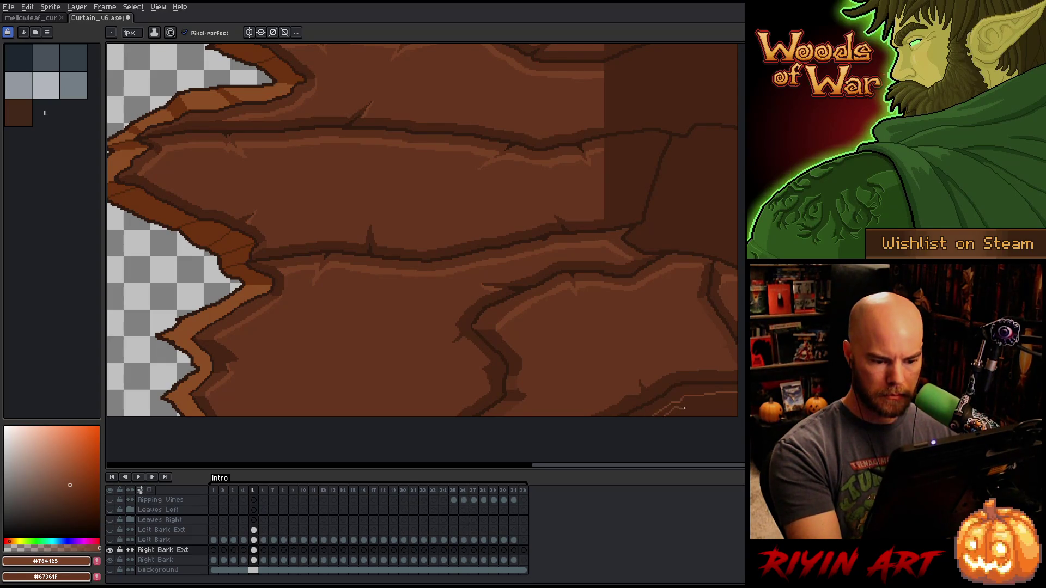
{"action": "left_click_drag", "start_coordinate": [694, 402], "coordinate": [736, 406]}
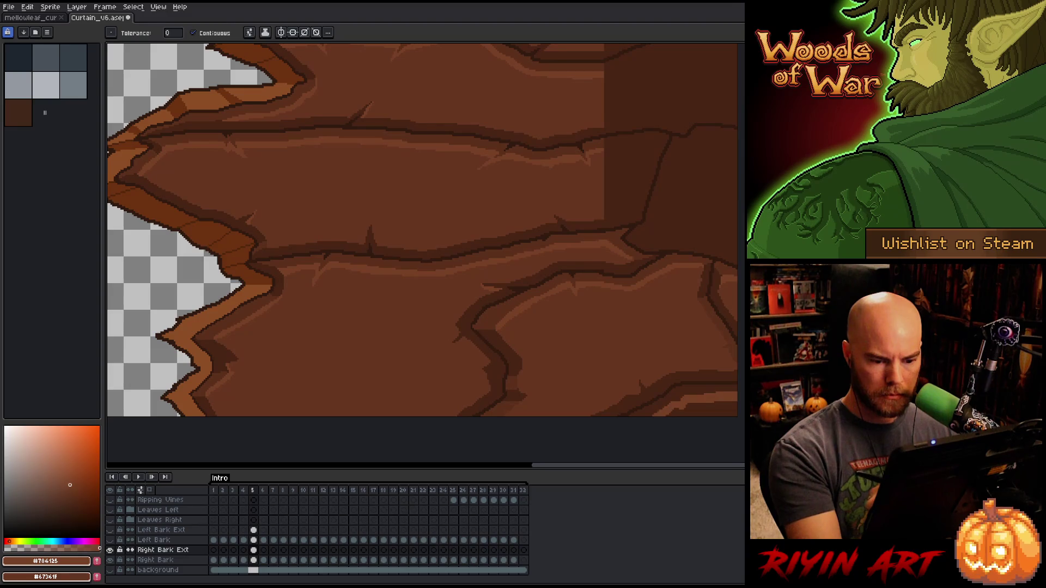
{"action": "left_click", "coordinate": [661, 297], "text": "alt"}
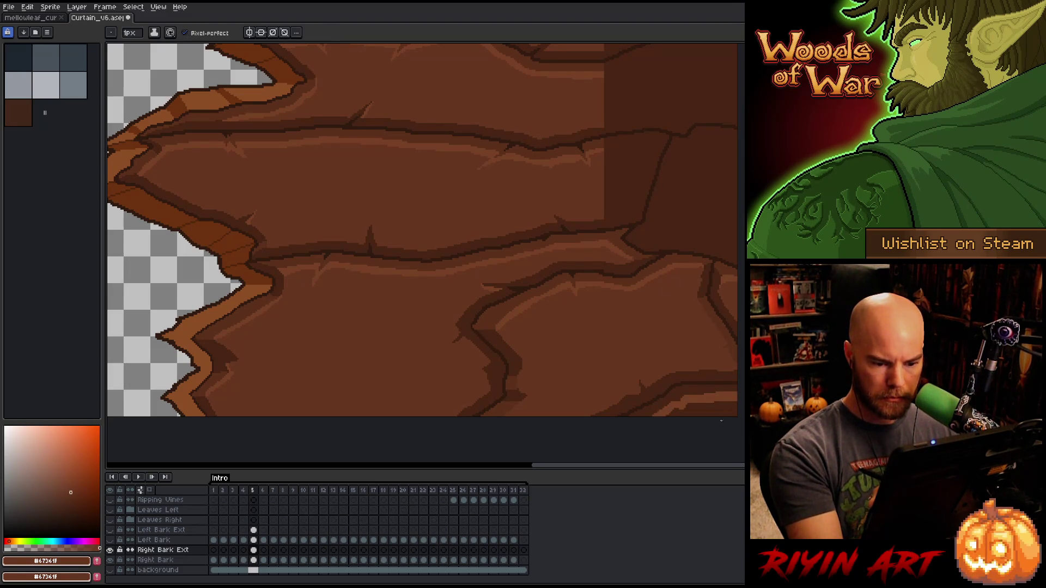
{"action": "left_click_drag", "start_coordinate": [721, 414], "coordinate": [670, 409]}
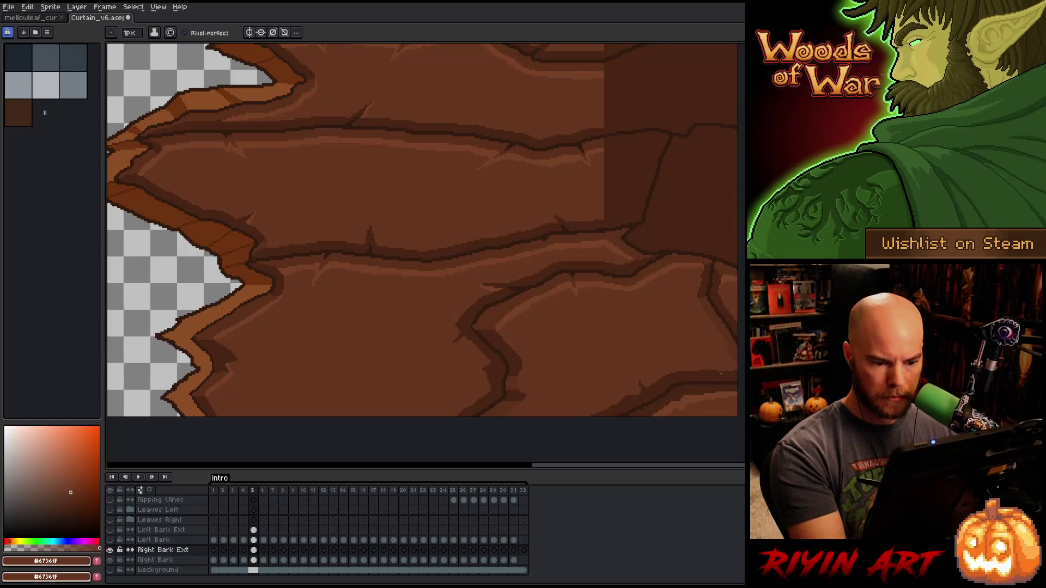
{"action": "left_click", "coordinate": [674, 397], "text": "alt"}
- Save the curtain file and pan toward the left bark edge with mid brown picked
{"action": "key", "text": "g"}
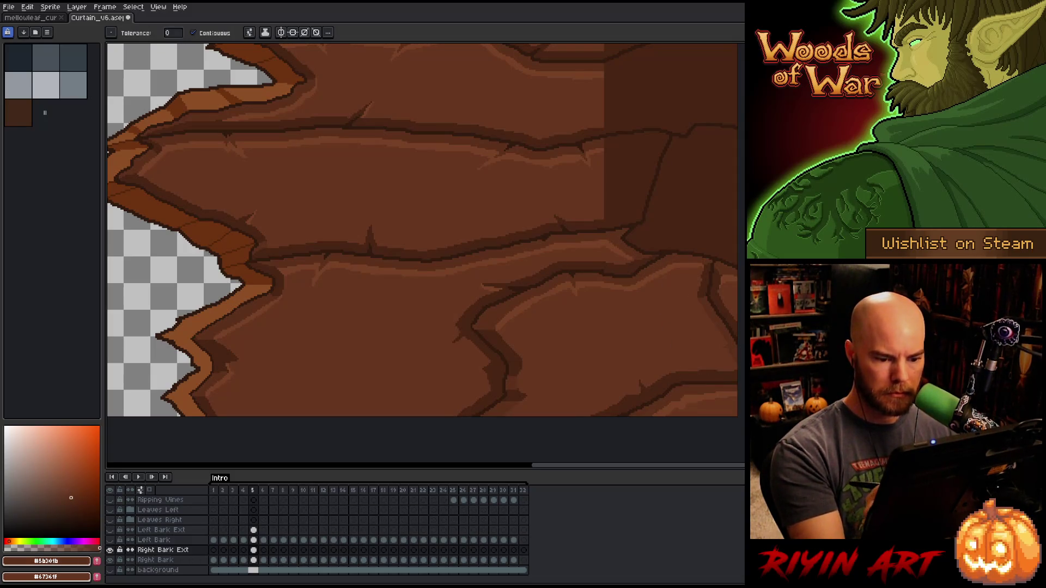
{"action": "key", "text": "v"}
{"action": "scroll", "coordinate": [674, 396], "scroll_direction": "up", "scroll_amount": 2}
{"action": "key", "text": "ctrl+s"}
{"action": "key", "text": "h"}
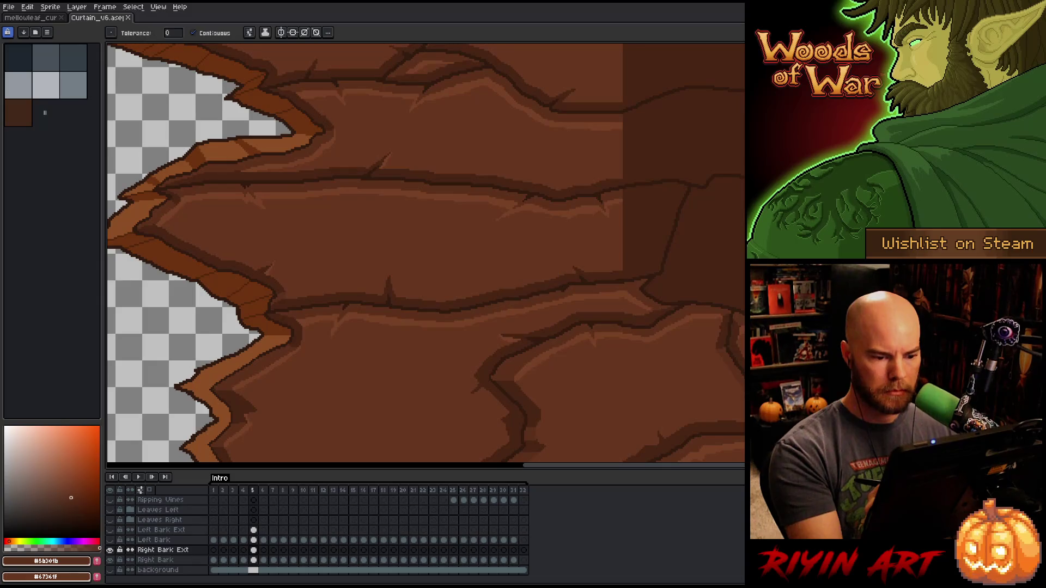
{"action": "mouse_move", "coordinate": [674, 396]}
{"action": "left_mouse_down"}
{"action": "mouse_move", "coordinate": [718, 347]}
{"action": "mouse_move", "coordinate": [723, 363]}
{"action": "left_mouse_up"}
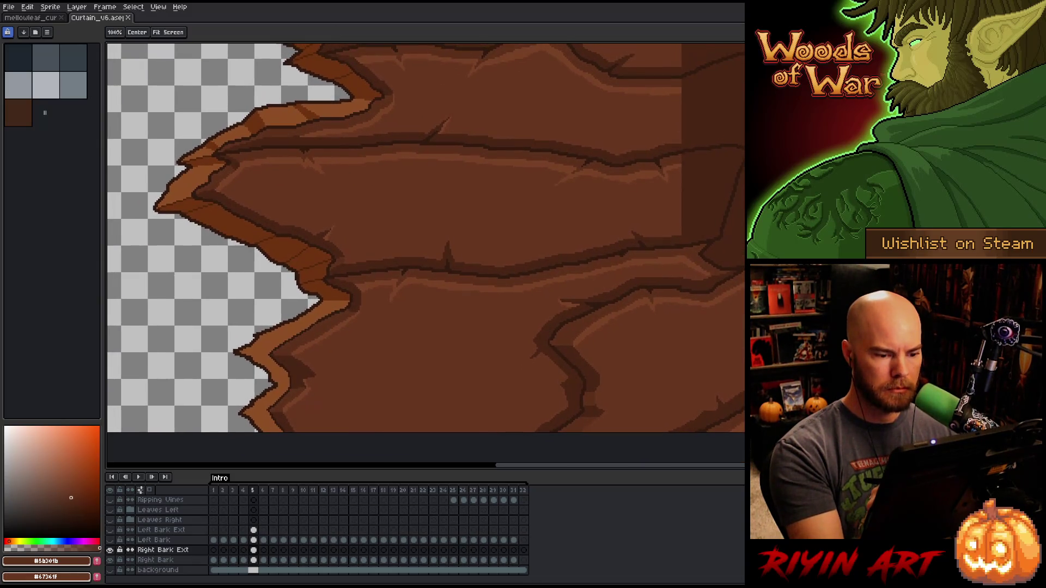
{"action": "key", "text": "b"}
{"action": "left_click", "coordinate": [326, 381], "text": "alt"}
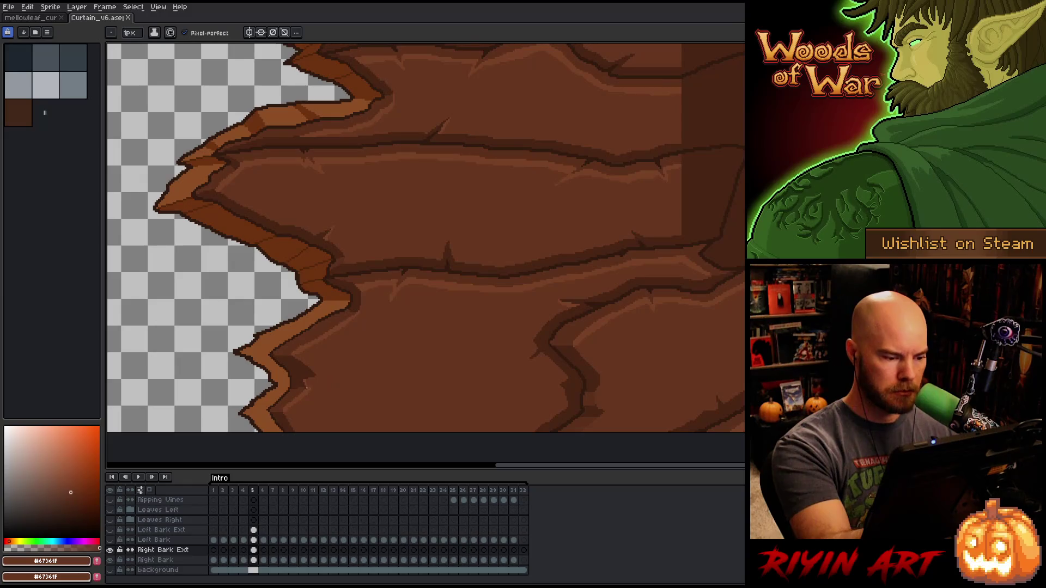
{"action": "key", "text": "g"}
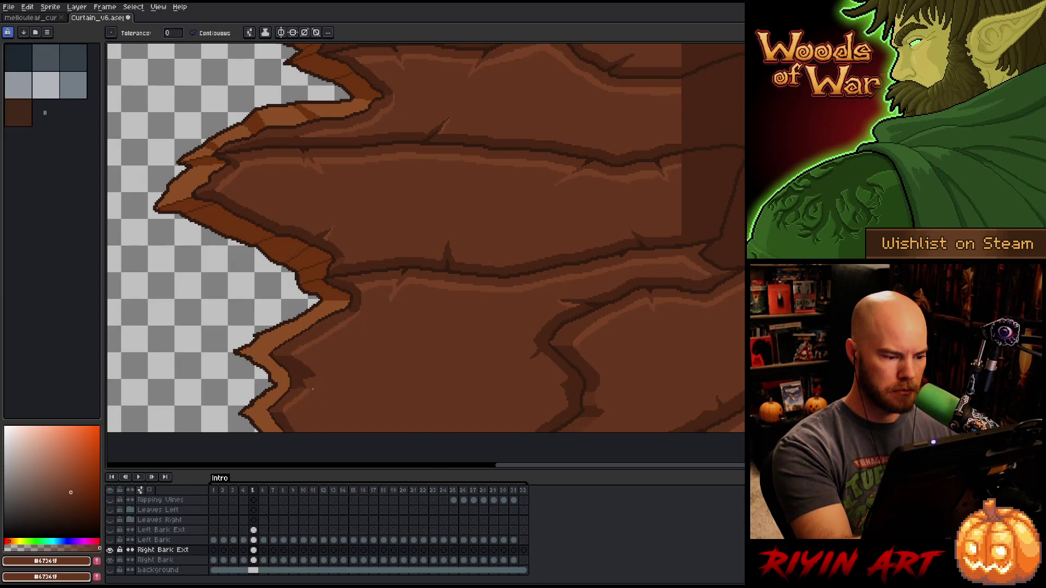
{"action": "key", "text": "b"}
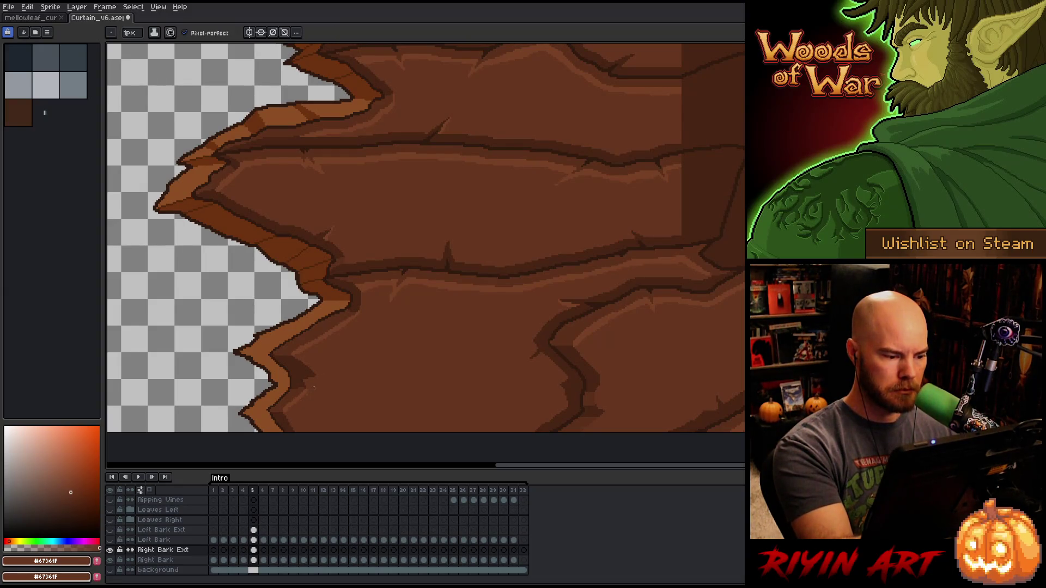
- Save, pan to the jagged left edge, and sample its reddish and dark browns
{"action": "key", "text": "ctrl+s"}
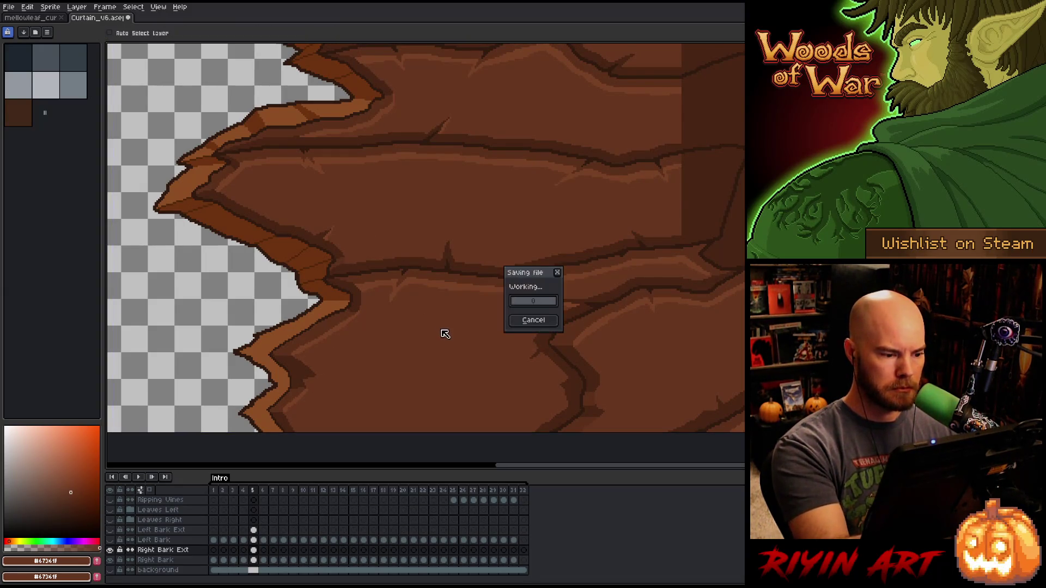
{"action": "left_click_drag", "start_coordinate": [377, 380], "coordinate": [587, 376]}
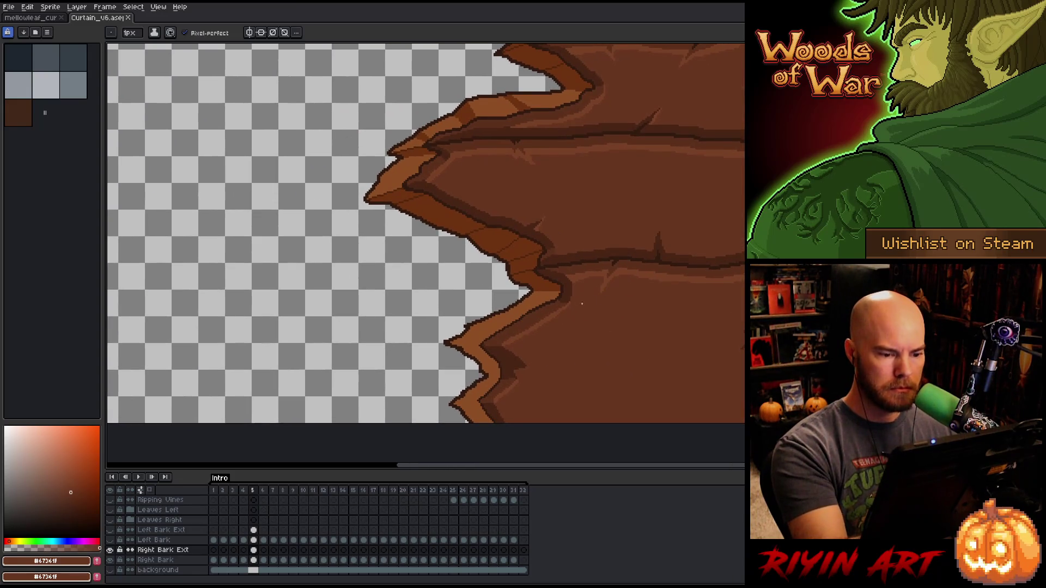
{"action": "left_click", "coordinate": [547, 280], "text": "alt"}
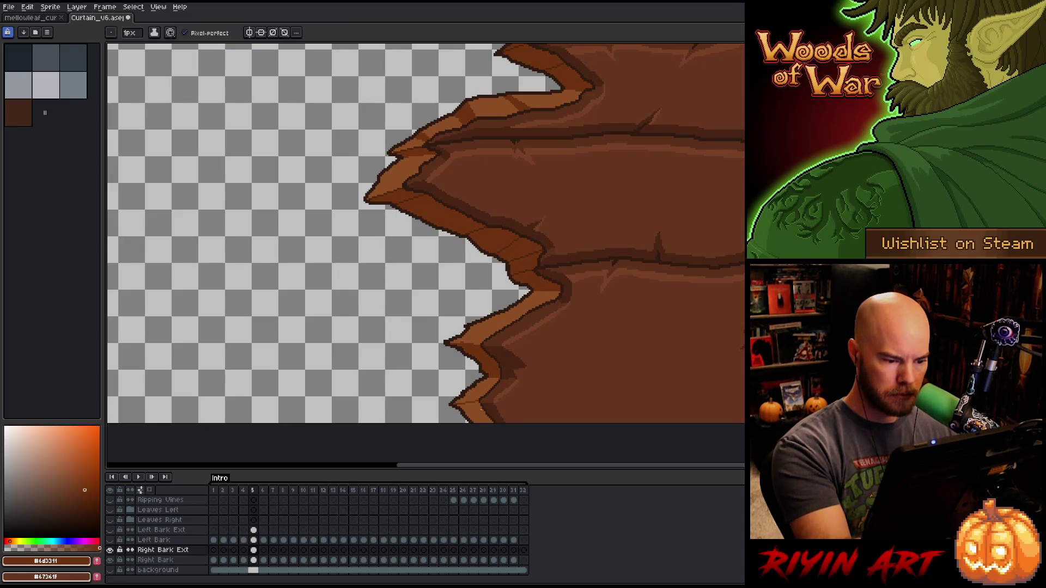
{"action": "key", "text": "alt"}
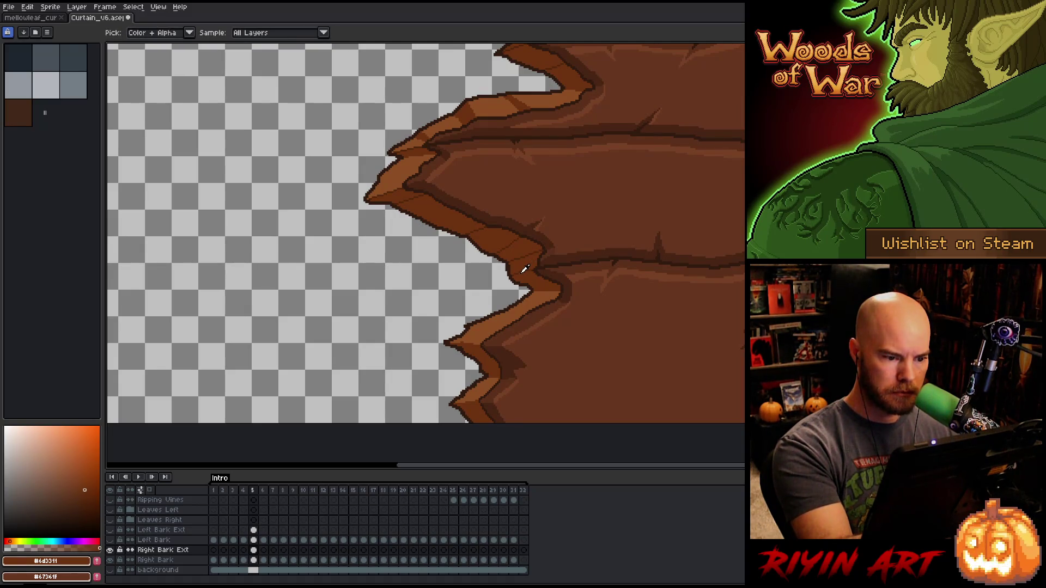
{"action": "key", "text": "b"}
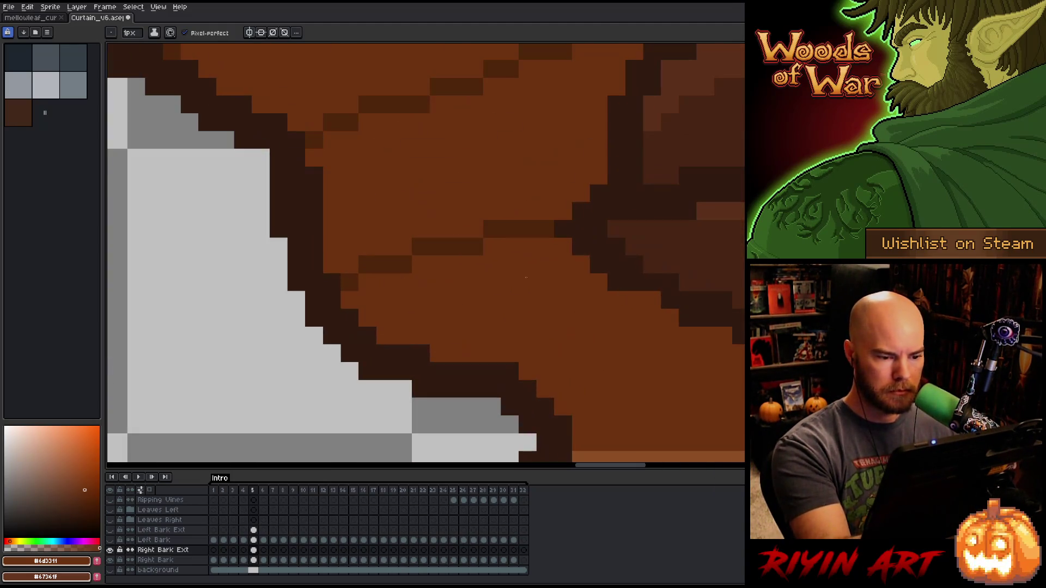
{"action": "scroll", "coordinate": [515, 319], "scroll_direction": "up", "scroll_amount": 5}
{"action": "left_click", "coordinate": [541, 248], "text": "alt"}
{"action": "scroll", "coordinate": [541, 248], "scroll_direction": "down", "scroll_amount": 4}
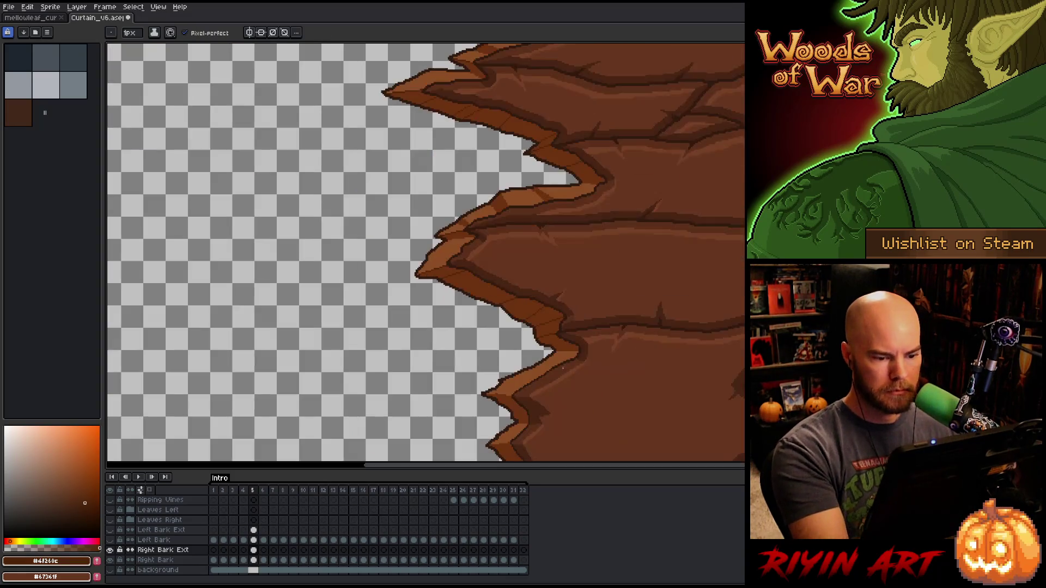
{"action": "scroll", "coordinate": [577, 403], "scroll_direction": "down", "scroll_amount": 1}
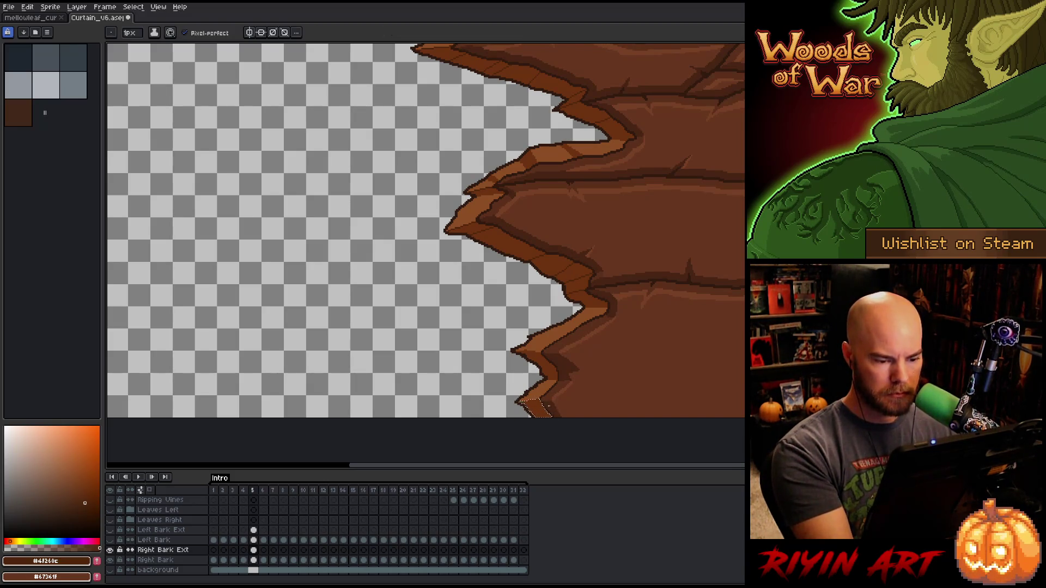
- Select the lowest jagged bark tip and reshape it into a light brown bevel strip
{"action": "mouse_move", "coordinate": [515, 350]}
{"action": "left_mouse_down"}
{"action": "mouse_move", "coordinate": [557, 376]}
{"action": "mouse_move", "coordinate": [523, 354]}
{"action": "left_mouse_up"}
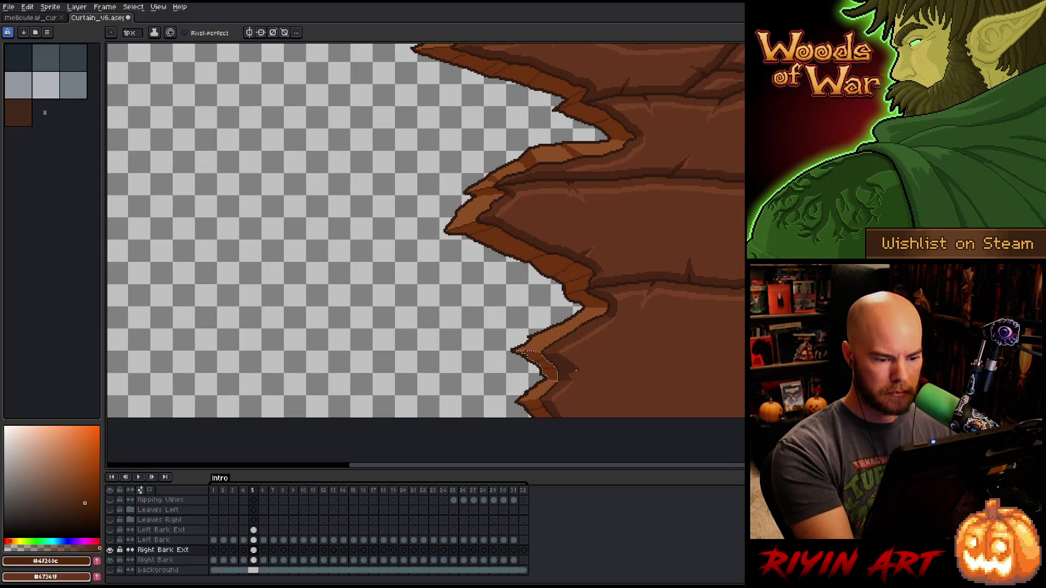
{"action": "key", "text": "w"}
{"action": "left_click", "coordinate": [594, 319]}
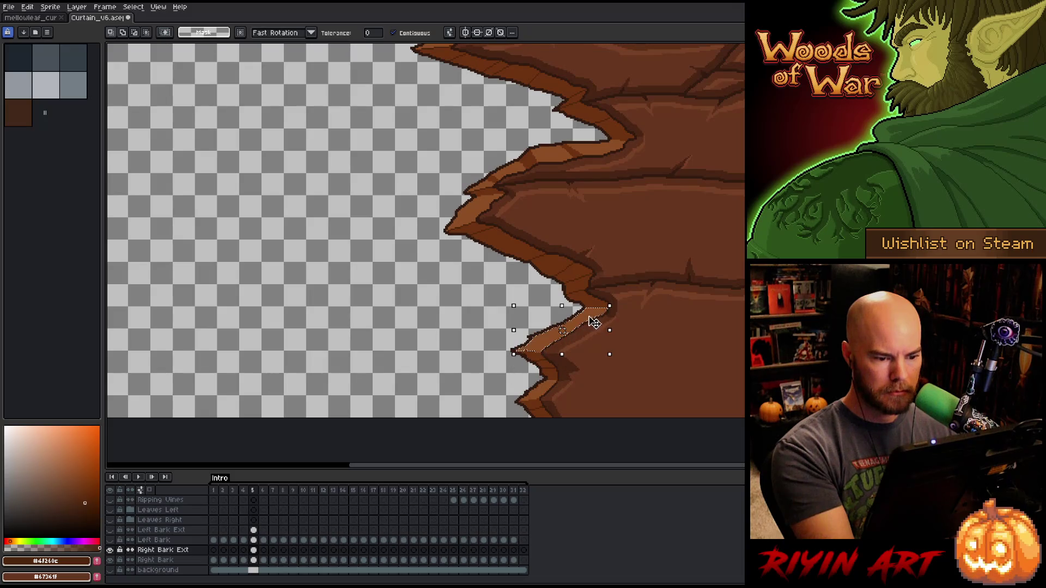
{"action": "key", "text": "b"}
- Re-pick the reddish and mid browns while panning down along the bark edge
{"action": "left_click", "coordinate": [580, 284], "text": "alt"}
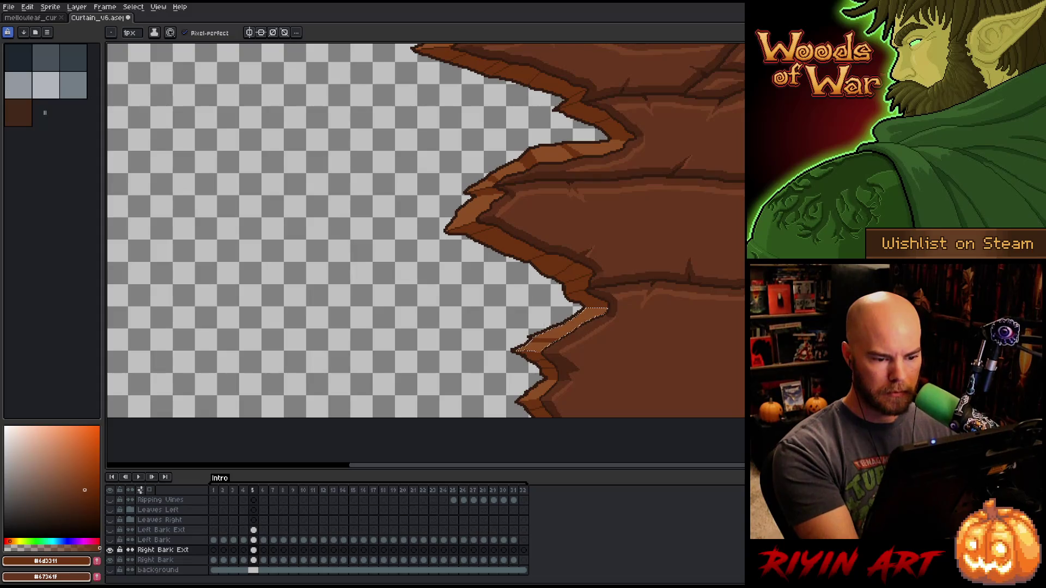
{"action": "left_click_drag", "start_coordinate": [651, 278], "coordinate": [656, 365]}
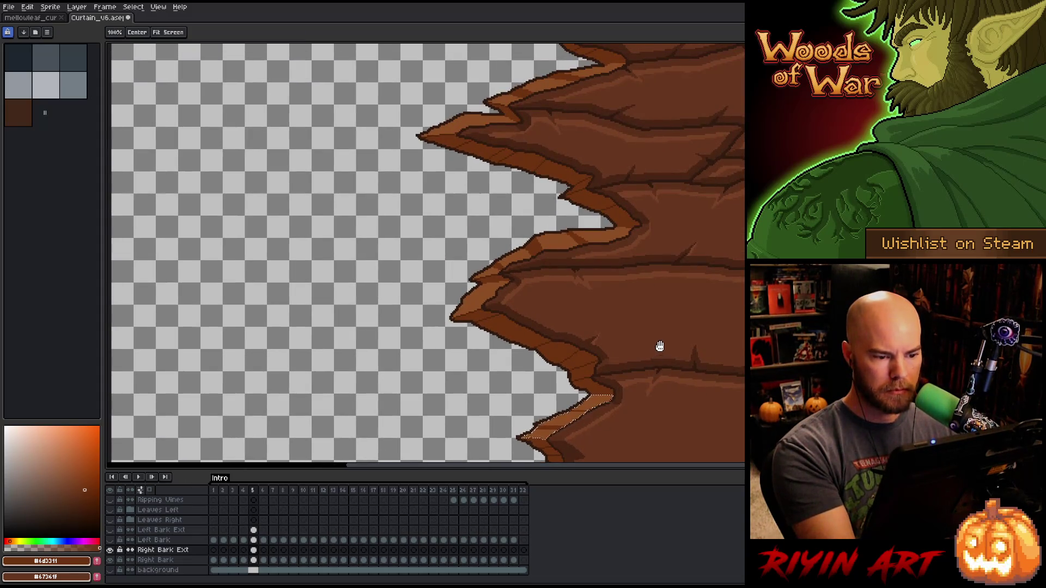
{"action": "scroll", "coordinate": [696, 378], "scroll_direction": "down", "scroll_amount": 5}
{"action": "key", "text": "v"}
{"action": "key", "text": "i"}
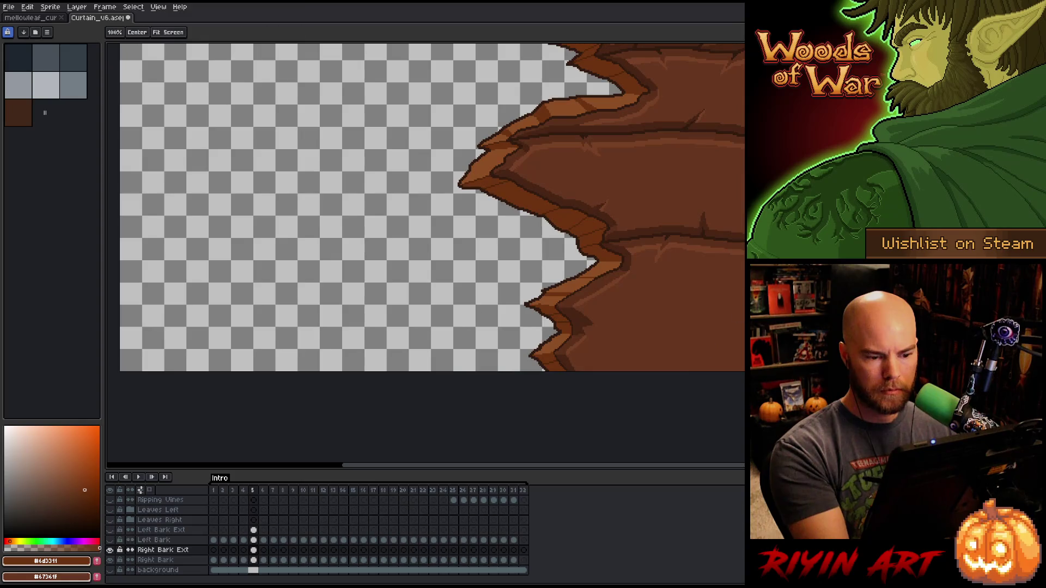
{"action": "scroll", "coordinate": [544, 369], "scroll_direction": "up", "scroll_amount": 3}
{"action": "left_click", "coordinate": [558, 316]}
- Draw a thin 1px crack line and fill the outlined area on the dark band
{"action": "key", "text": "b"}
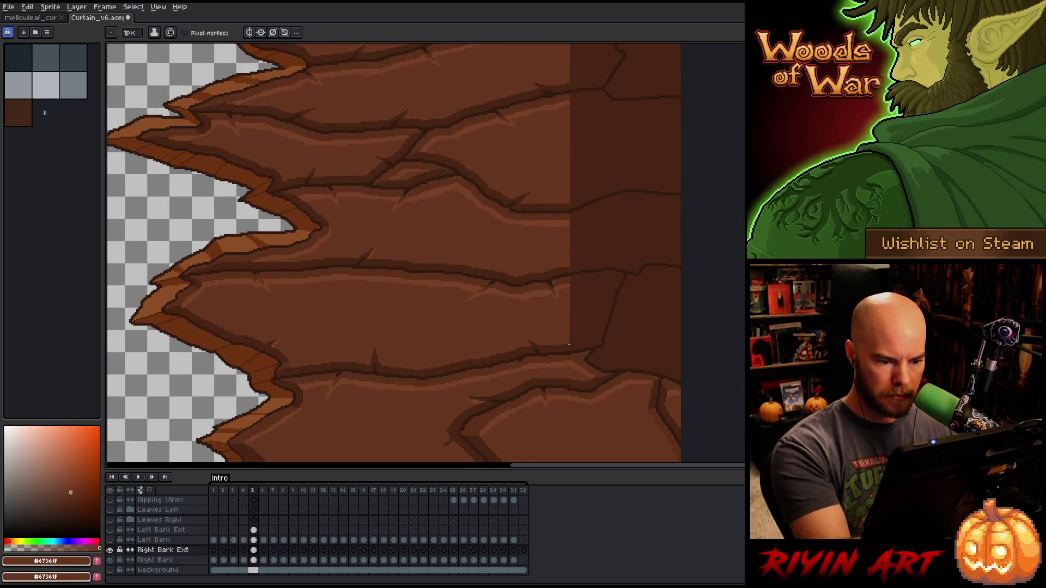
{"action": "left_click_drag", "start_coordinate": [591, 330], "coordinate": [604, 298]}
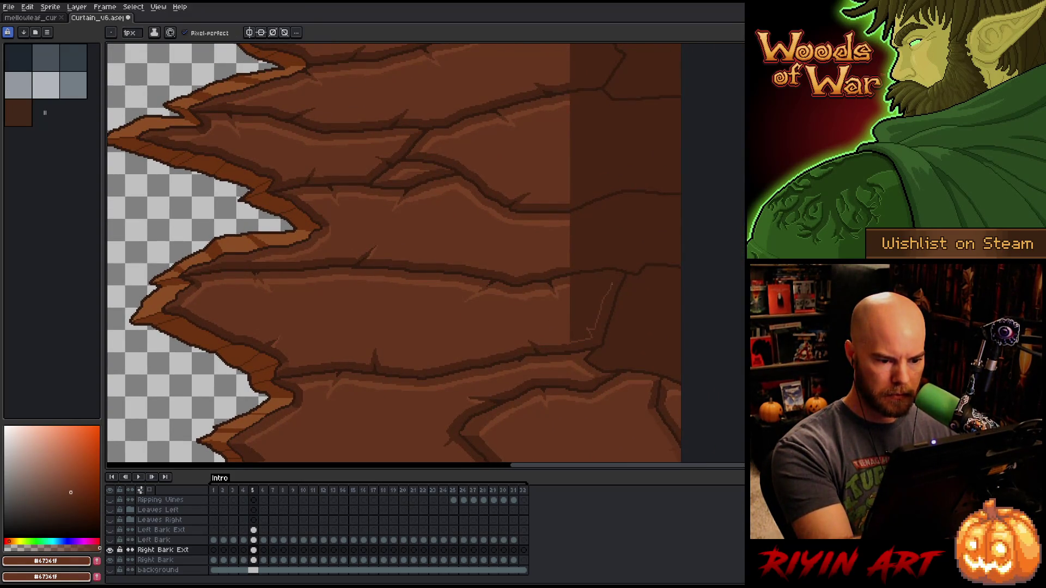
{"action": "left_click", "coordinate": [566, 287], "text": "alt"}
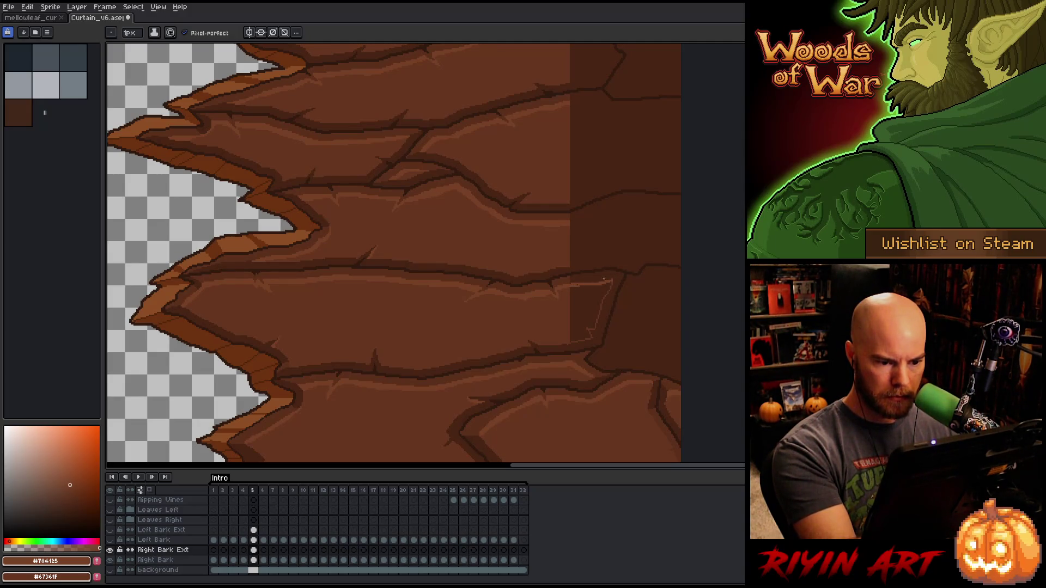
{"action": "left_click", "coordinate": [576, 295]}
{"action": "left_click", "coordinate": [576, 294], "text": "alt"}
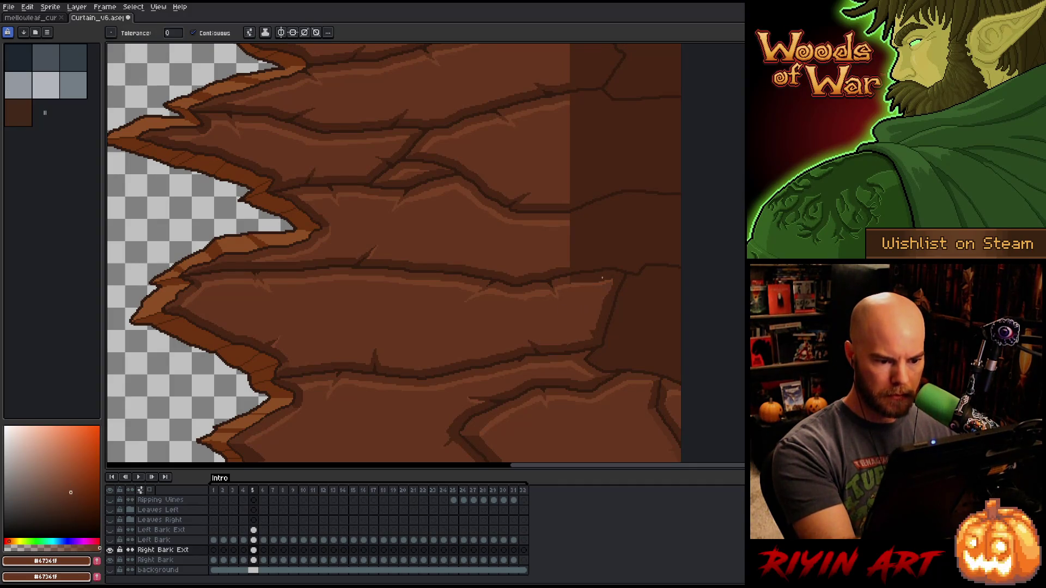
{"action": "left_click", "coordinate": [576, 267], "text": "alt"}
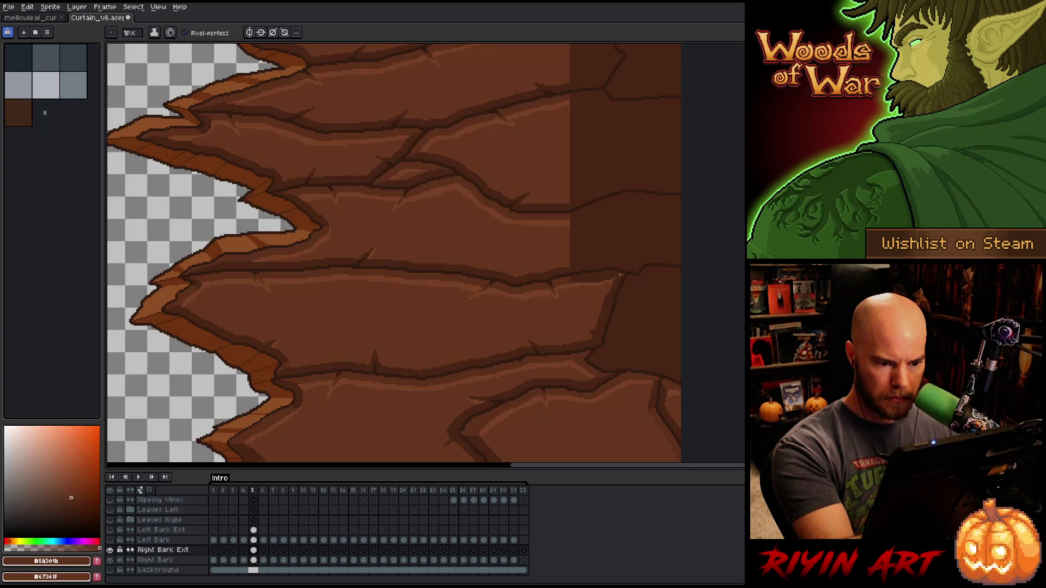
{"action": "key", "text": "g"}
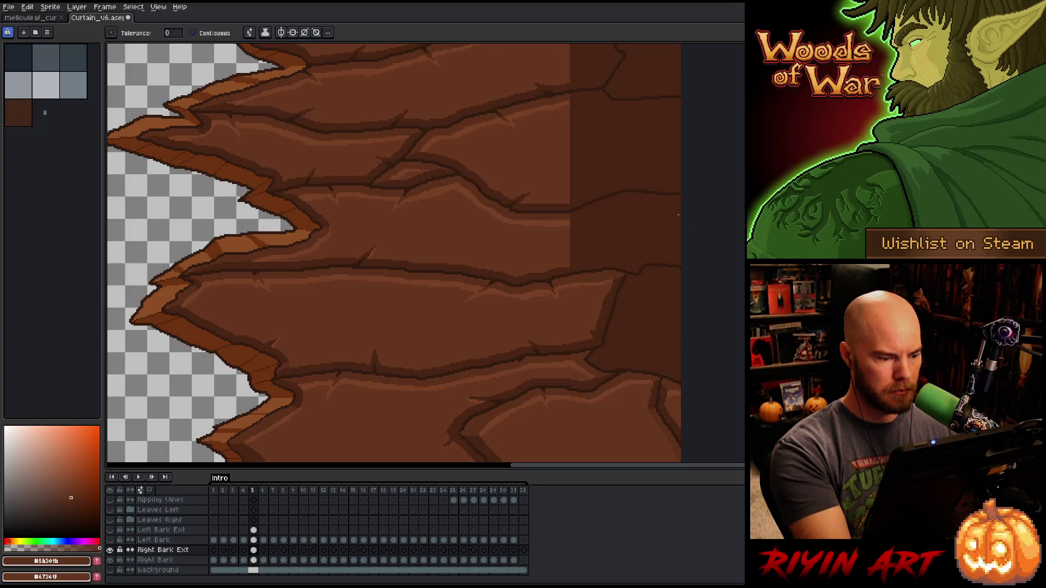
{"action": "key", "text": "b"}
- Add light crack highlights and a dark downward crack outline, filling the area to its right
{"action": "left_click", "coordinate": [562, 283], "text": "alt"}
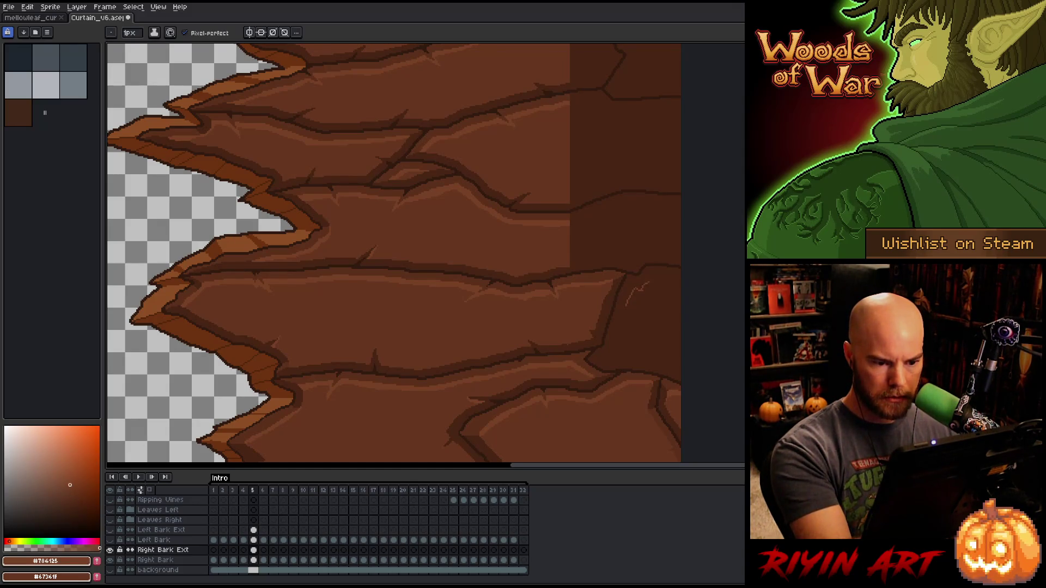
{"action": "left_click_drag", "start_coordinate": [647, 282], "coordinate": [687, 284]}
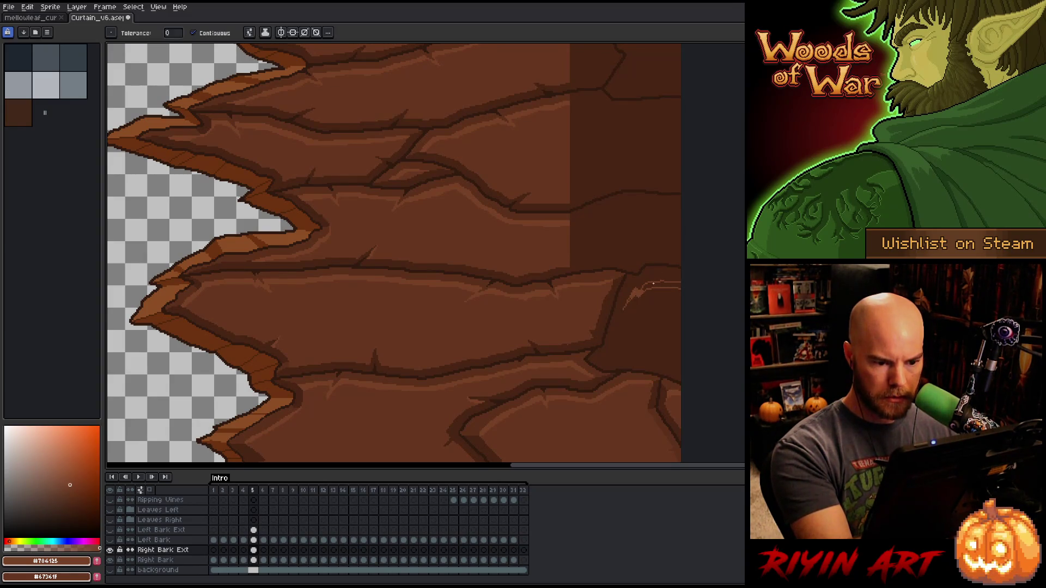
{"action": "left_click_drag", "start_coordinate": [623, 309], "coordinate": [633, 294]}
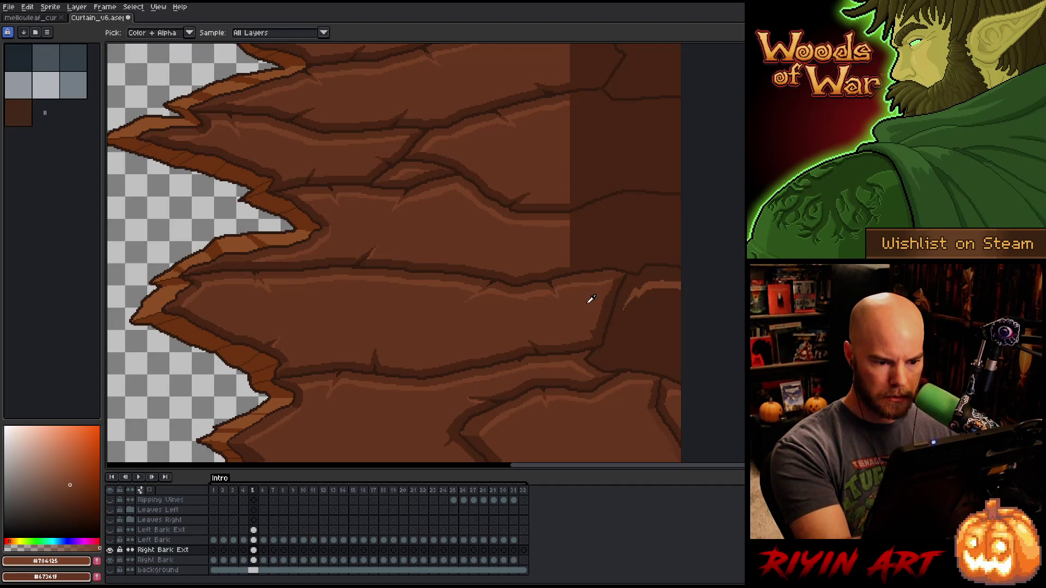
{"action": "left_click", "coordinate": [624, 309], "text": "alt"}
{"action": "left_click_drag", "start_coordinate": [617, 323], "coordinate": [609, 350]}
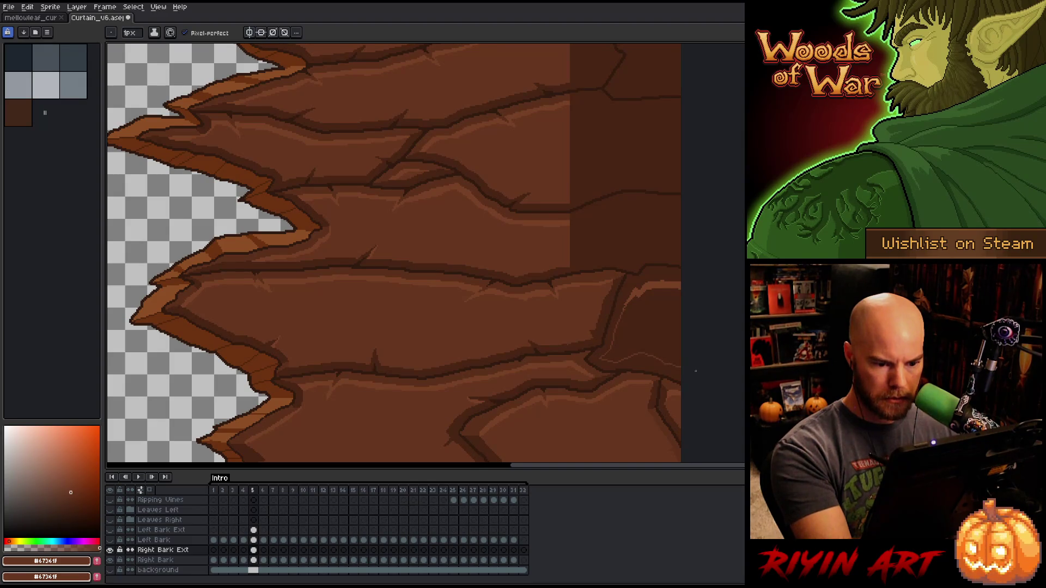
{"action": "key", "text": "g"}
{"action": "left_click", "coordinate": [663, 324]}
{"action": "key", "text": "b"}
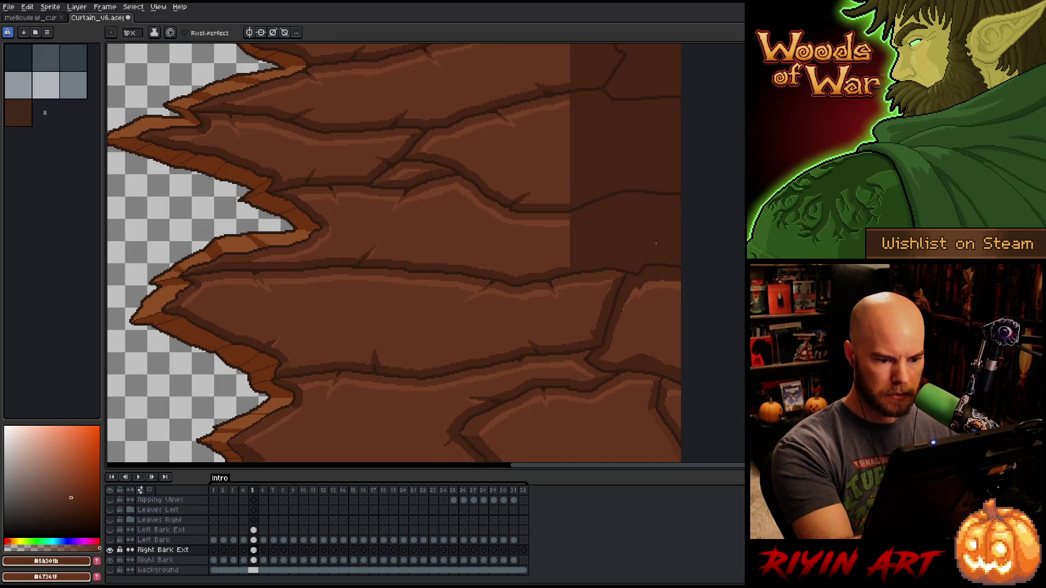
- Fill the cracked bark region with dark brown and re-sample the light bark brown
{"action": "left_click", "coordinate": [581, 271], "text": "alt"}
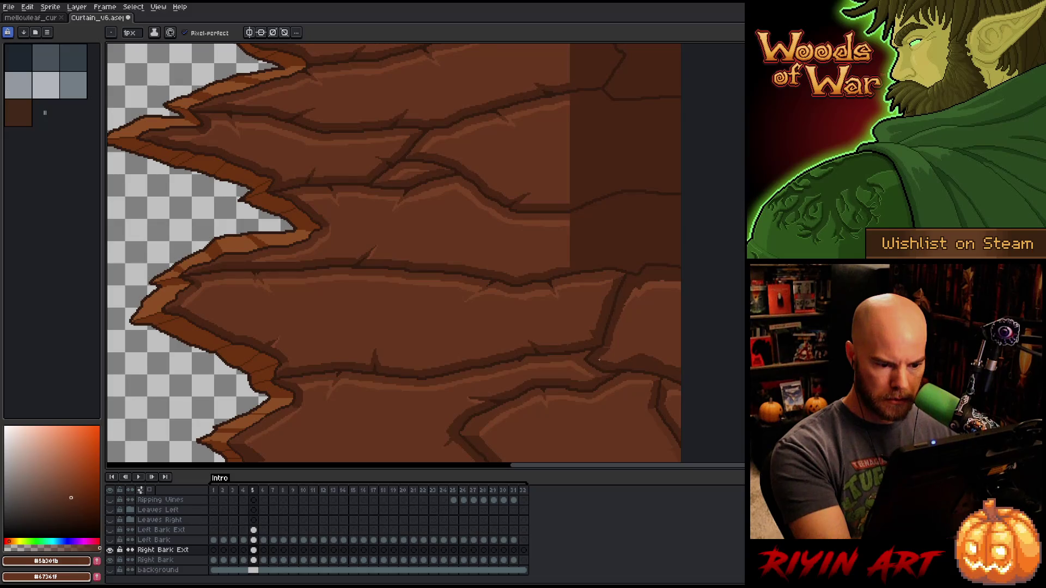
{"action": "key", "text": "g"}
{"action": "left_click", "coordinate": [645, 311]}
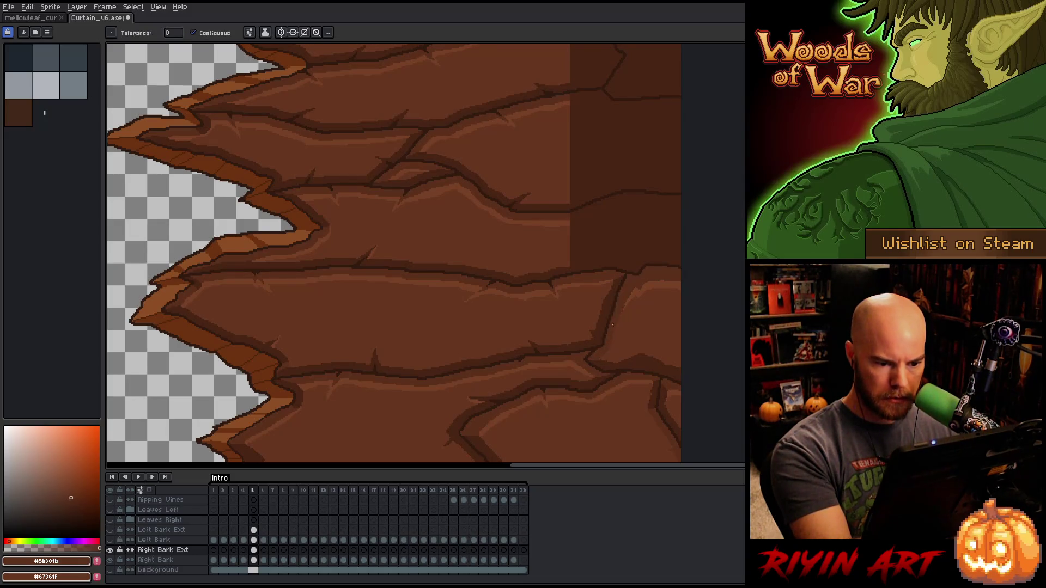
{"action": "key", "text": "b"}
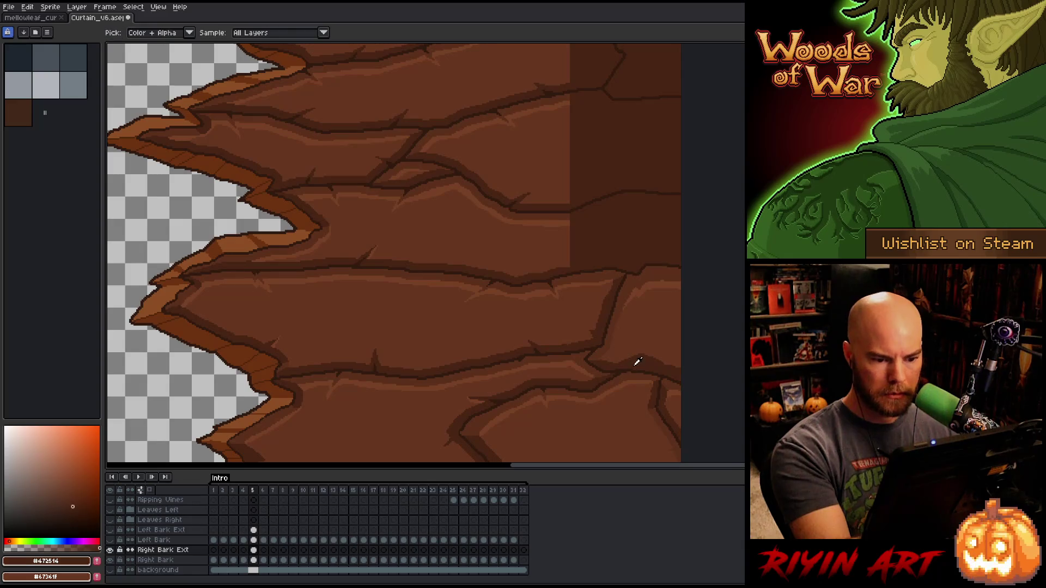
{"action": "left_click", "coordinate": [636, 286], "text": "alt"}
{"action": "key", "text": "g"}
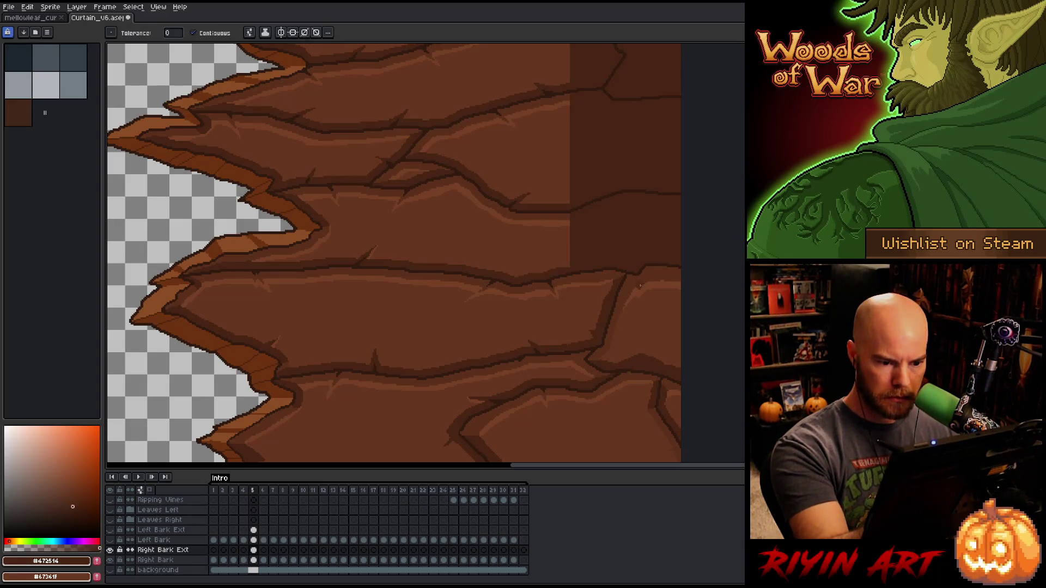
{"action": "key", "text": "b"}
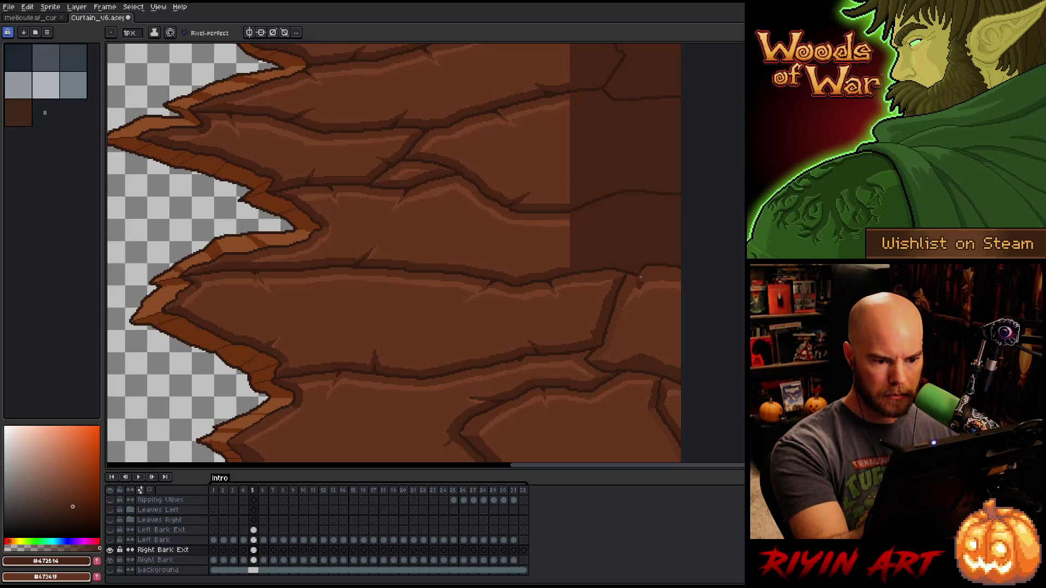
{"action": "key", "text": "g"}
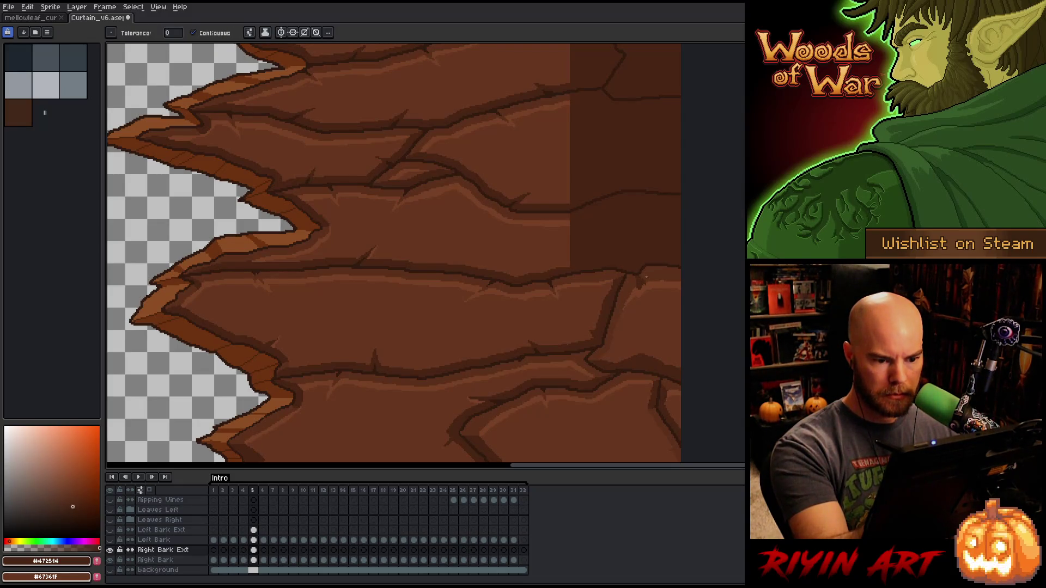
{"action": "key", "text": "b"}
{"action": "left_click", "coordinate": [649, 280], "text": "alt"}
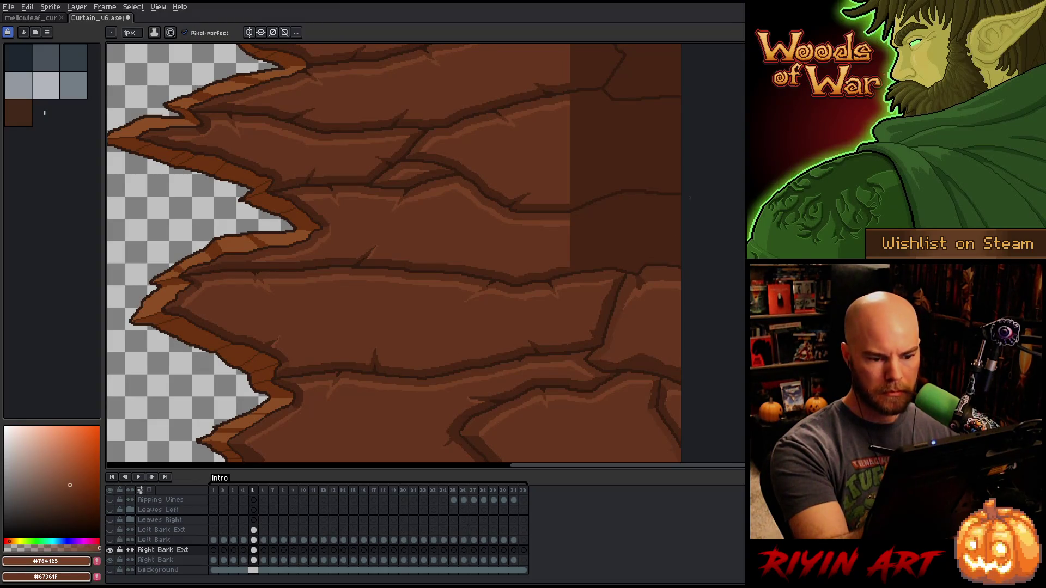
{"action": "left_click_drag", "start_coordinate": [640, 191], "coordinate": [687, 238]}
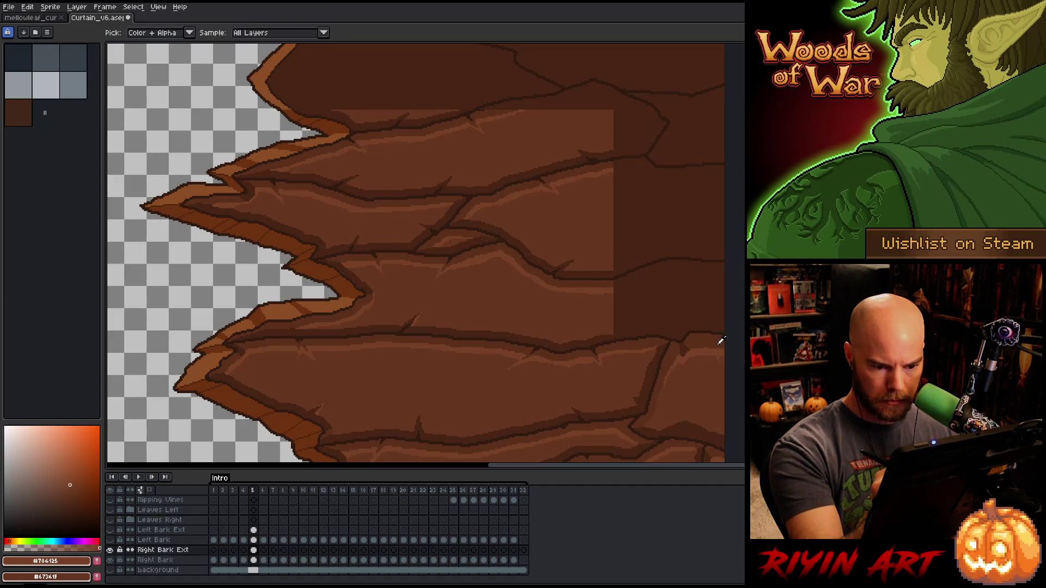
- Draw a dark crack line across the dark right strip at mid-height
{"action": "left_click", "coordinate": [717, 352], "text": "alt"}
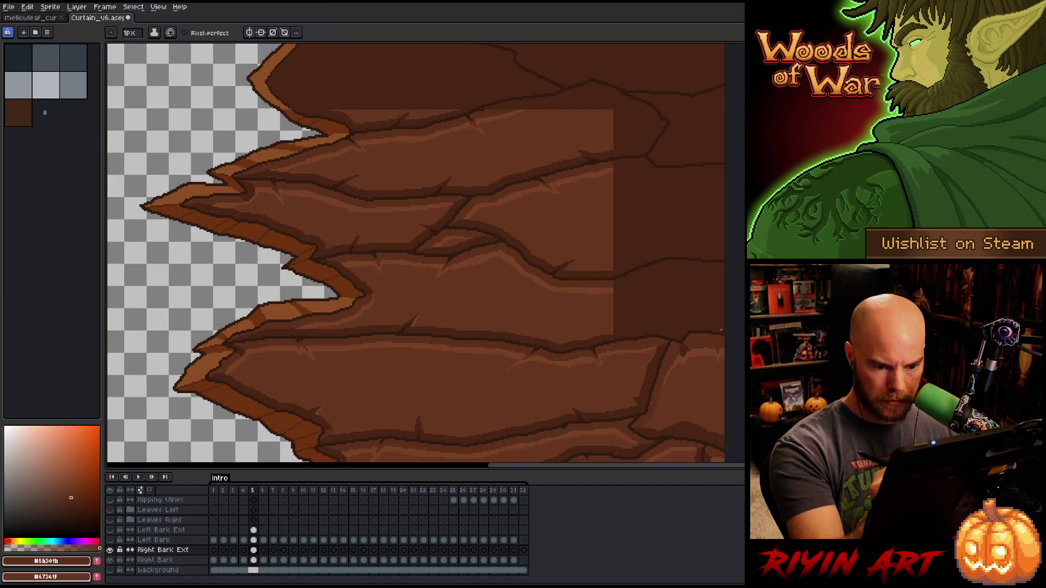
{"action": "left_click", "coordinate": [712, 350], "text": "alt"}
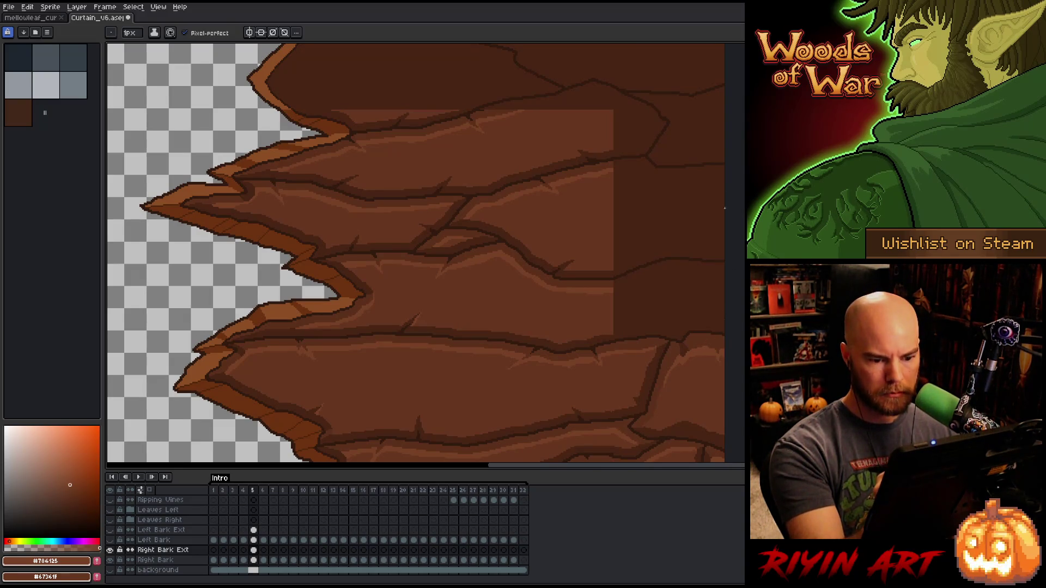
{"action": "left_click", "coordinate": [613, 334], "text": "alt"}
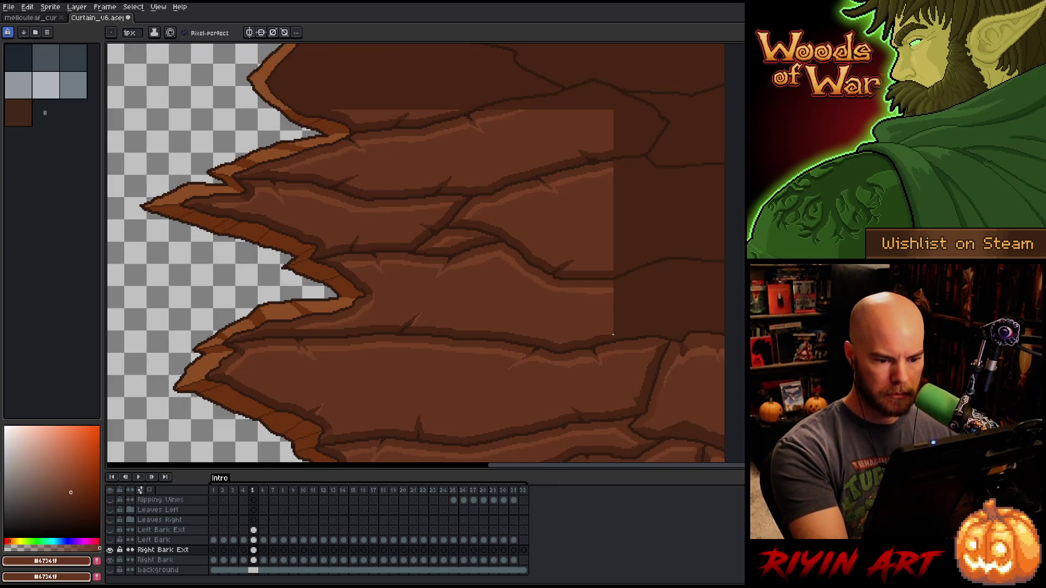
{"action": "left_click_drag", "start_coordinate": [614, 332], "coordinate": [641, 322]}
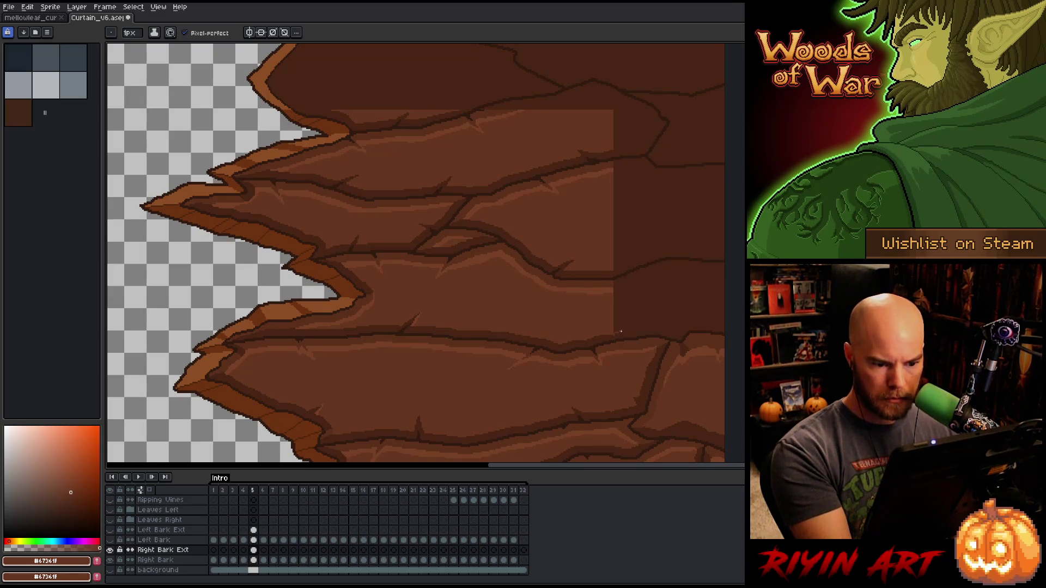
{"action": "left_click_drag", "start_coordinate": [620, 331], "coordinate": [660, 328]}
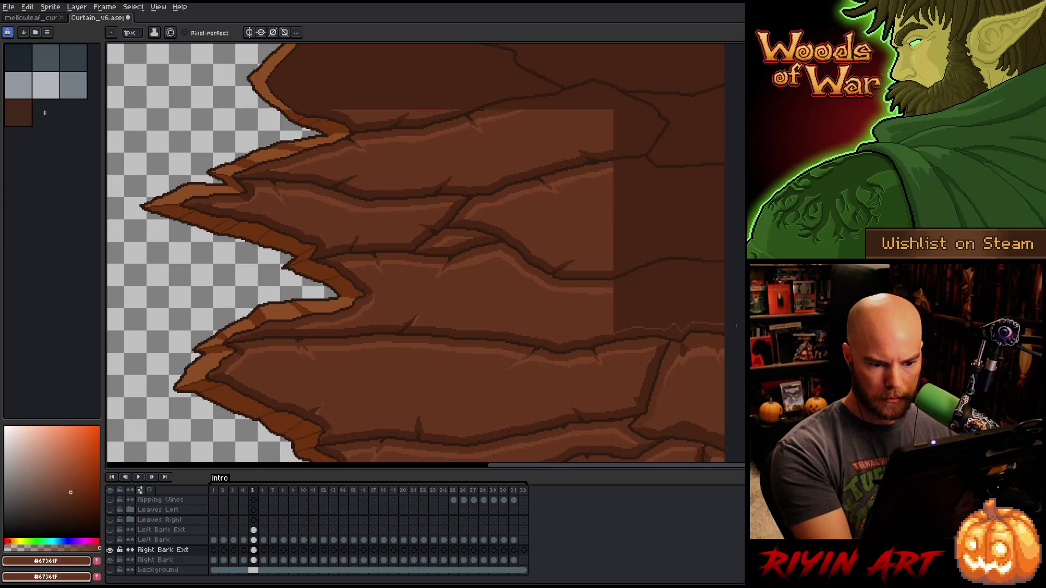
- Add a lighter highlight along the crack, bucket-fill the dark bands with bark brown, and save
{"action": "left_click", "coordinate": [614, 290], "text": "alt"}
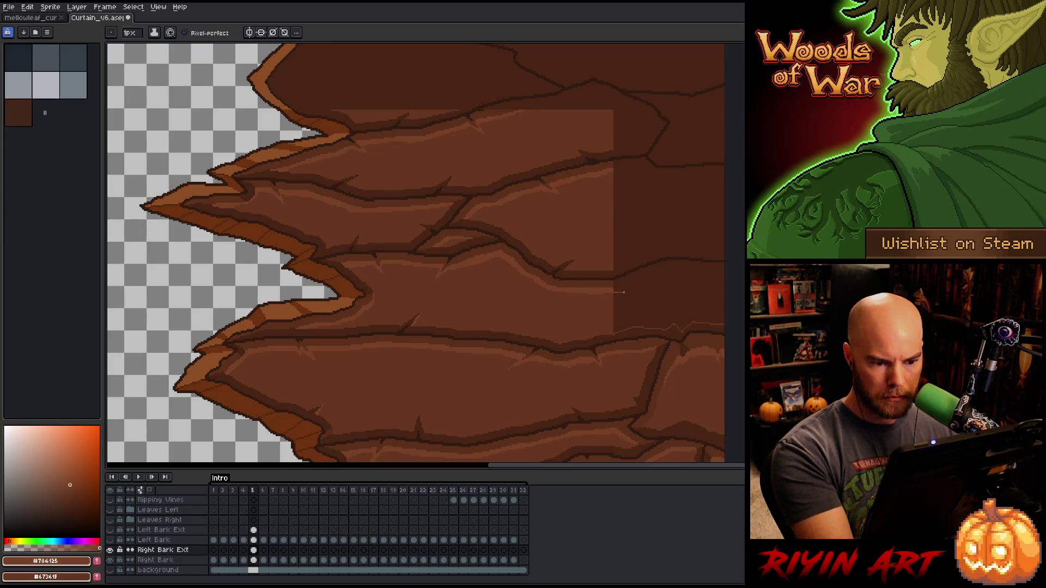
{"action": "mouse_move", "coordinate": [624, 292]}
{"action": "left_mouse_down"}
{"action": "mouse_move", "coordinate": [724, 274]}
{"action": "mouse_move", "coordinate": [685, 271]}
{"action": "left_mouse_up"}
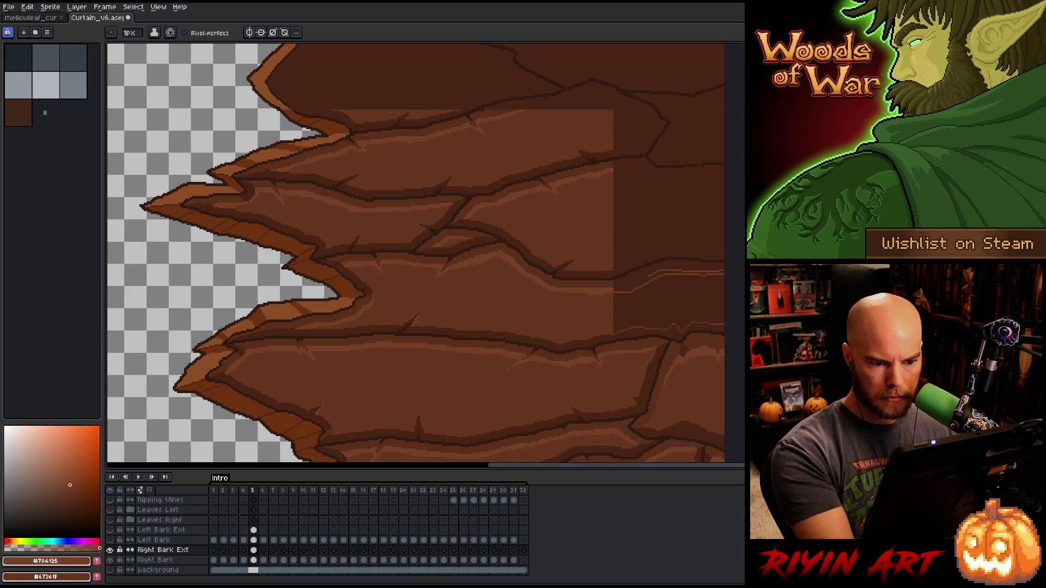
{"action": "left_click", "coordinate": [613, 288], "text": "alt"}
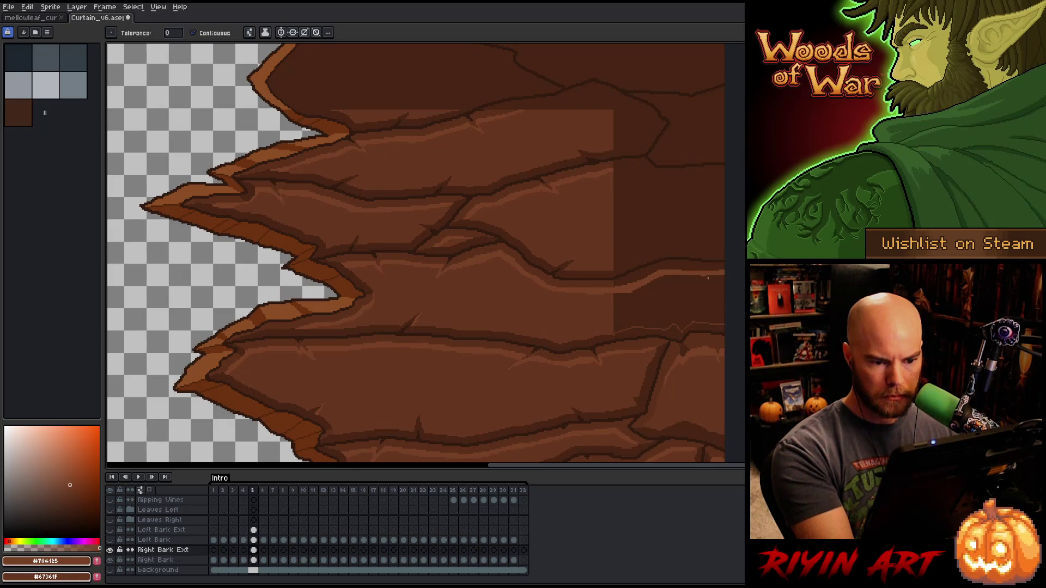
{"action": "key", "text": "g"}
{"action": "left_click", "coordinate": [671, 297]}
{"action": "left_click", "coordinate": [610, 278], "text": "alt"}
{"action": "left_click", "coordinate": [674, 268]}
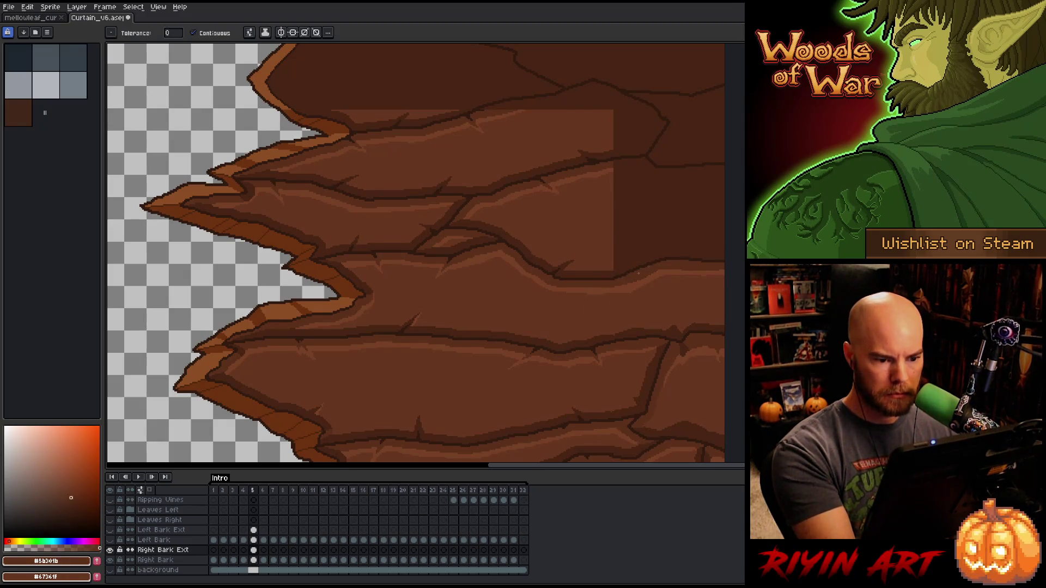
{"action": "mouse_move", "coordinate": [536, 317]}
{"action": "left_mouse_down"}
{"action": "mouse_move", "coordinate": [642, 314]}
{"action": "mouse_move", "coordinate": [713, 144]}
{"action": "left_mouse_up"}
{"action": "key", "text": "ctrl+s"}
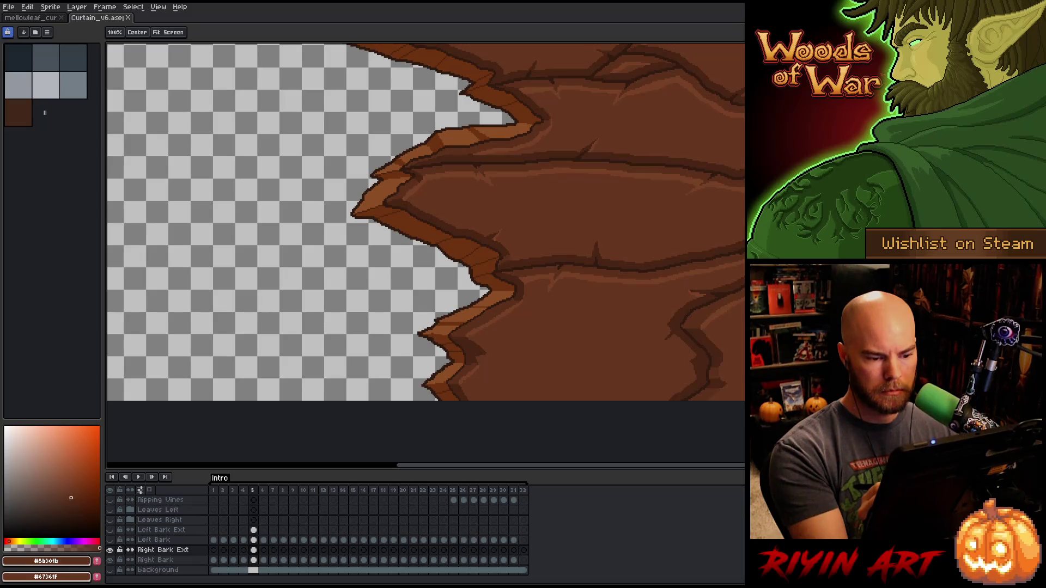
- Draw a dark crack line along the lower bark in the darkest outline brown
{"action": "mouse_move", "coordinate": [713, 144]}
{"action": "left_mouse_down"}
{"action": "mouse_move", "coordinate": [607, 82]}
{"action": "mouse_move", "coordinate": [713, 106]}
{"action": "mouse_move", "coordinate": [702, 141]}
{"action": "left_mouse_up"}
{"action": "mouse_move", "coordinate": [697, 359]}
{"action": "left_mouse_down"}
{"action": "mouse_move", "coordinate": [575, 363]}
{"action": "mouse_move", "coordinate": [507, 403]}
{"action": "left_mouse_up"}
{"action": "left_click", "coordinate": [701, 362], "text": "alt"}
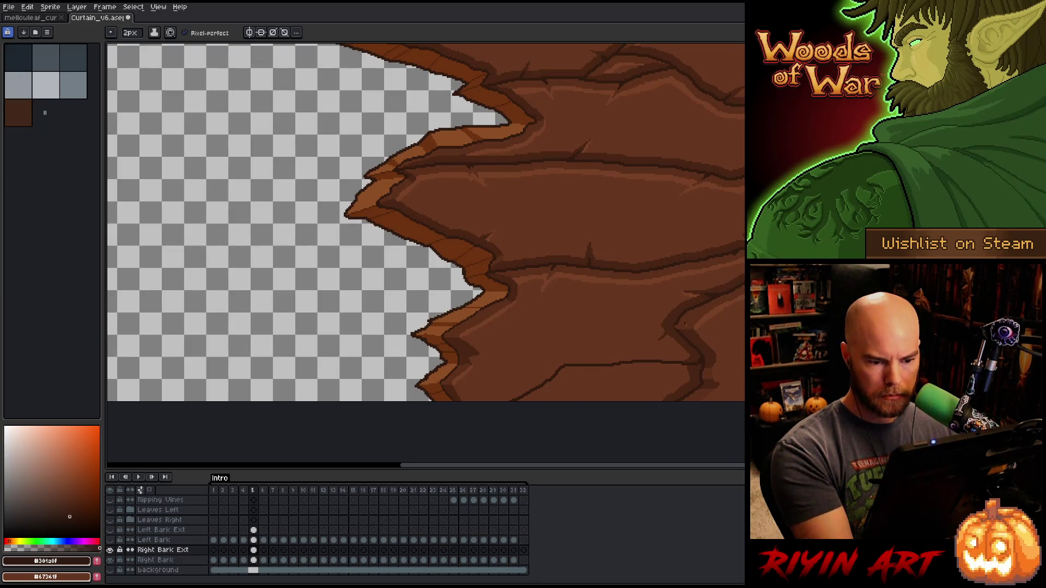
{"action": "left_click", "coordinate": [693, 349], "text": "alt"}
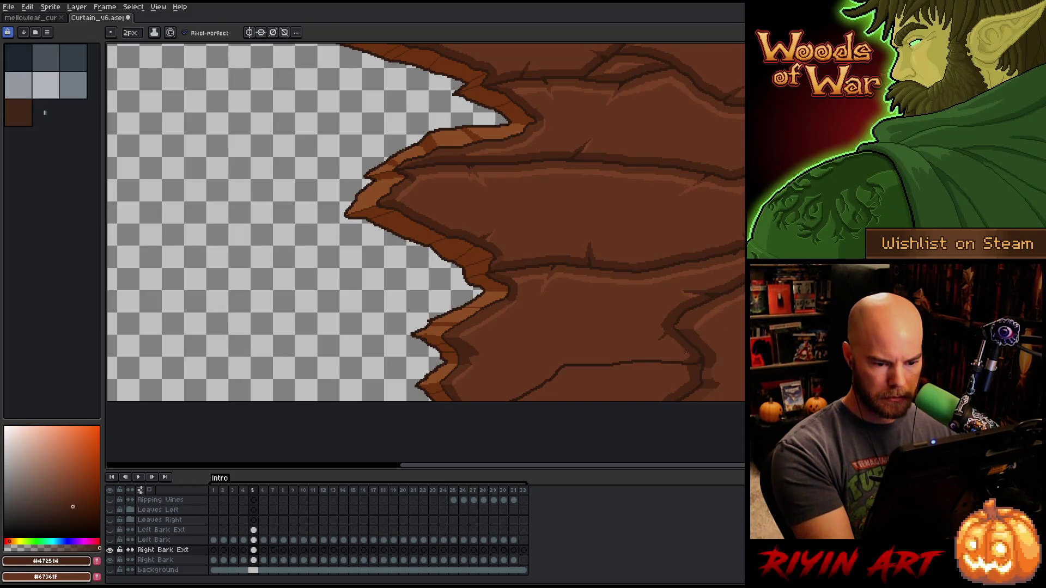
{"action": "mouse_move", "coordinate": [686, 353]}
{"action": "left_mouse_down"}
{"action": "mouse_move", "coordinate": [565, 353]}
{"action": "mouse_move", "coordinate": [490, 401]}
{"action": "left_mouse_up"}
{"action": "key", "text": "g"}
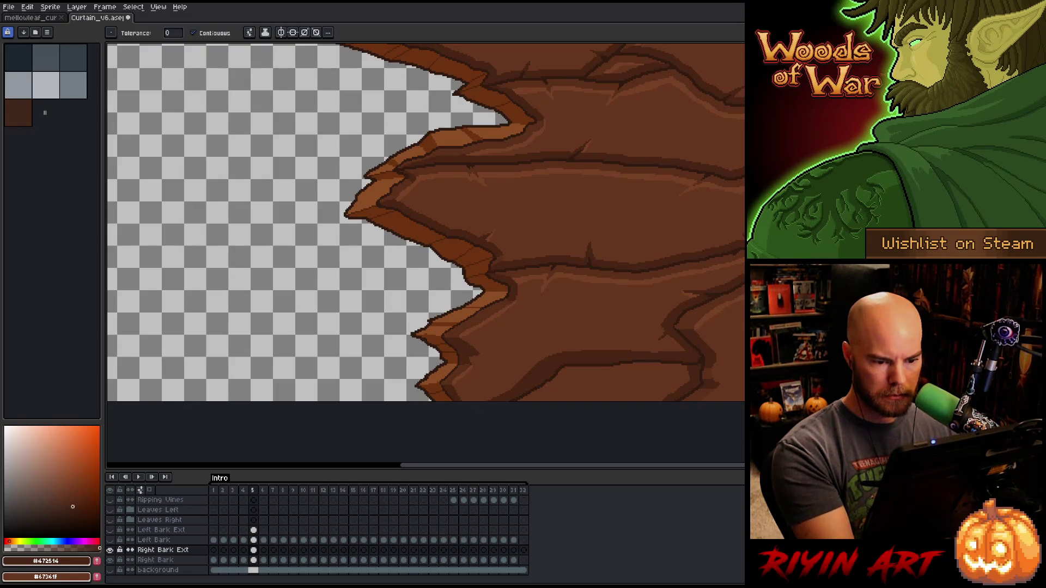
- Touch up the crack with small lighter and dark brown pixel strokes
{"action": "key", "text": "alt"}
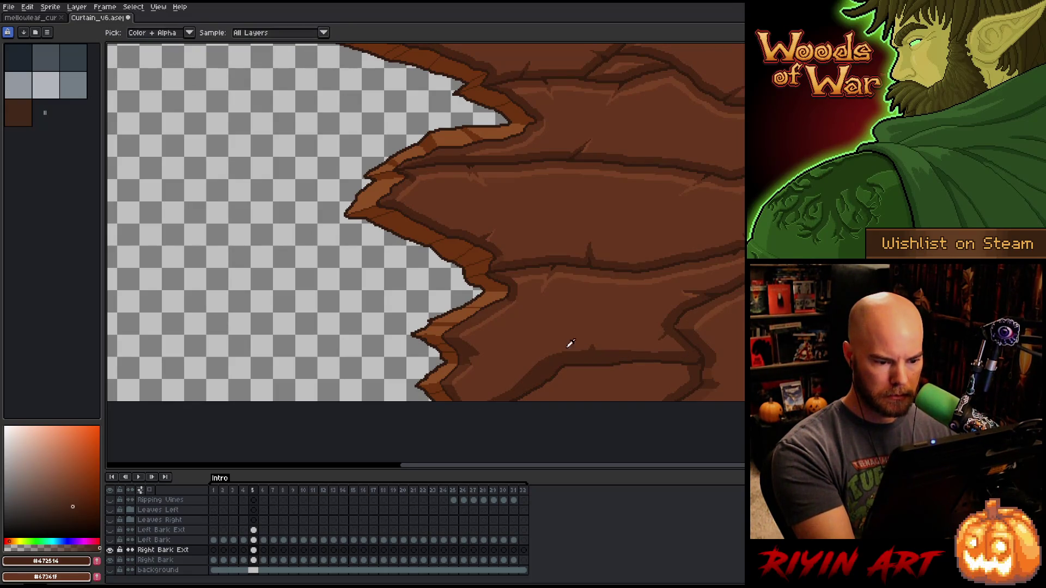
{"action": "left_click", "coordinate": [570, 343]}
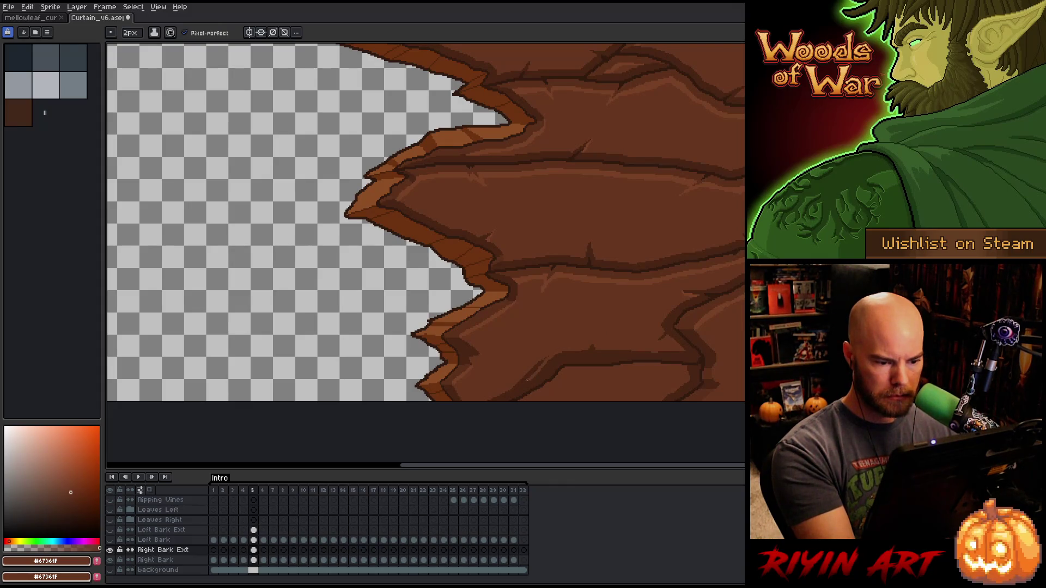
{"action": "left_click_drag", "start_coordinate": [525, 377], "coordinate": [545, 360]}
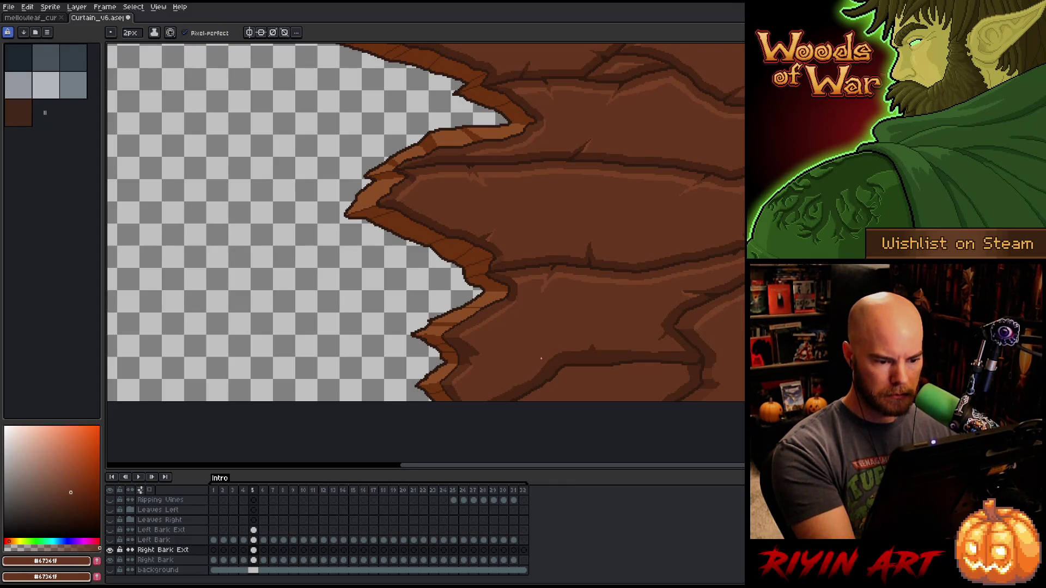
{"action": "left_click", "coordinate": [543, 371], "text": "alt"}
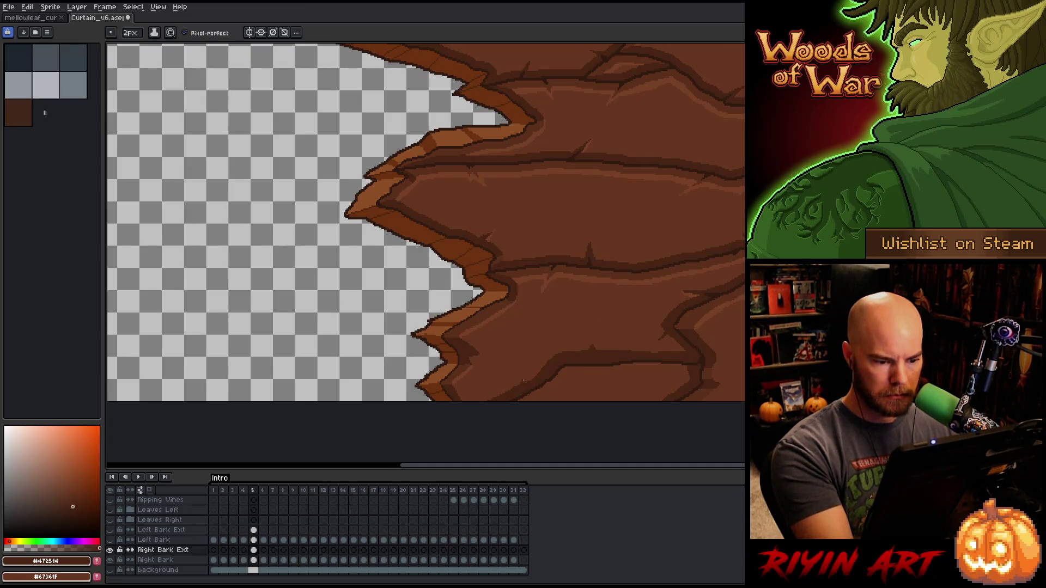
{"action": "left_click_drag", "start_coordinate": [524, 380], "coordinate": [526, 382]}
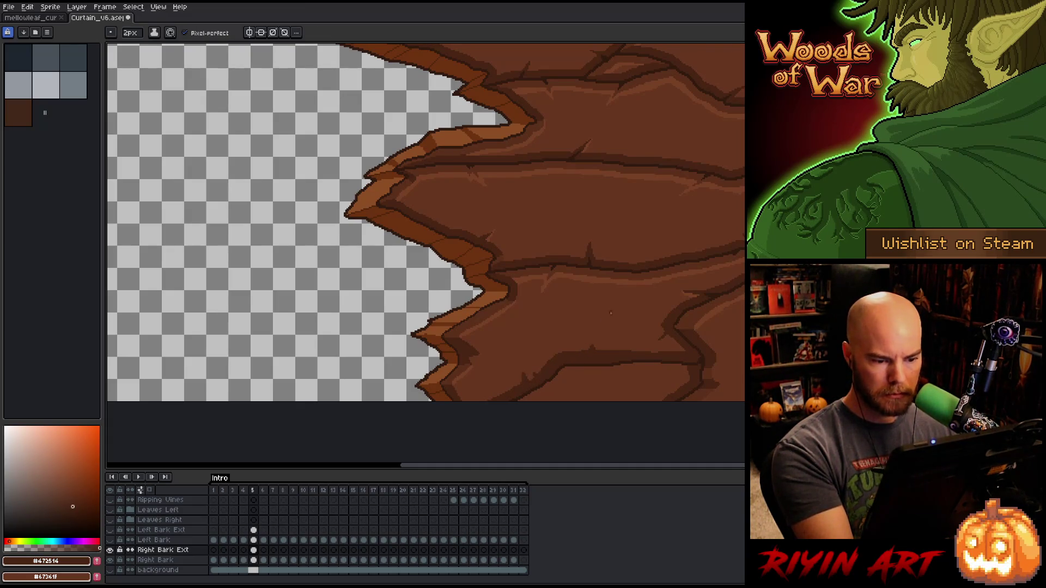
{"action": "left_click", "coordinate": [604, 337], "text": "alt"}
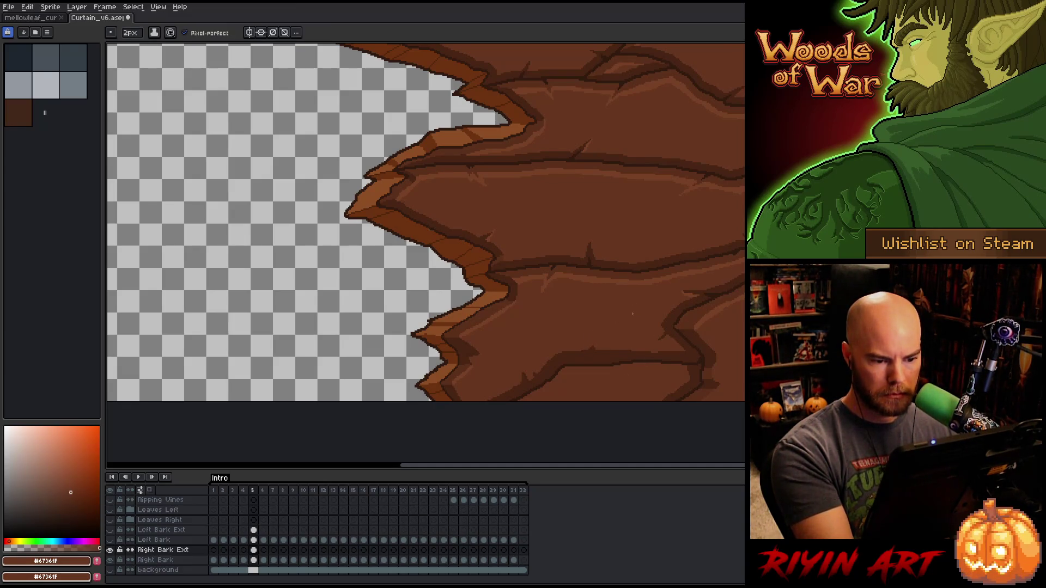
{"action": "left_click", "coordinate": [592, 355], "text": "alt"}
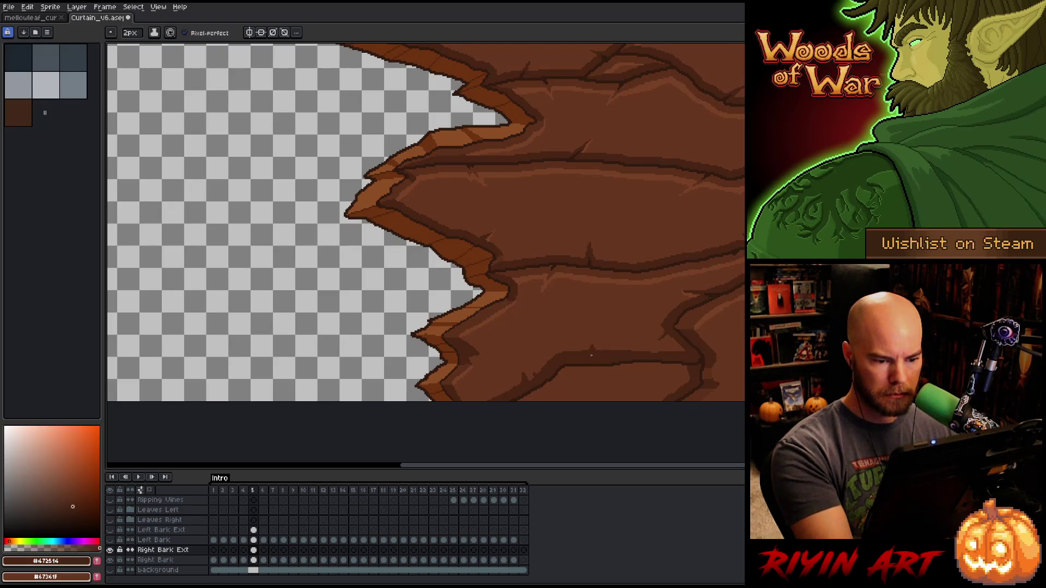
{"action": "left_click", "coordinate": [586, 347], "text": "alt"}
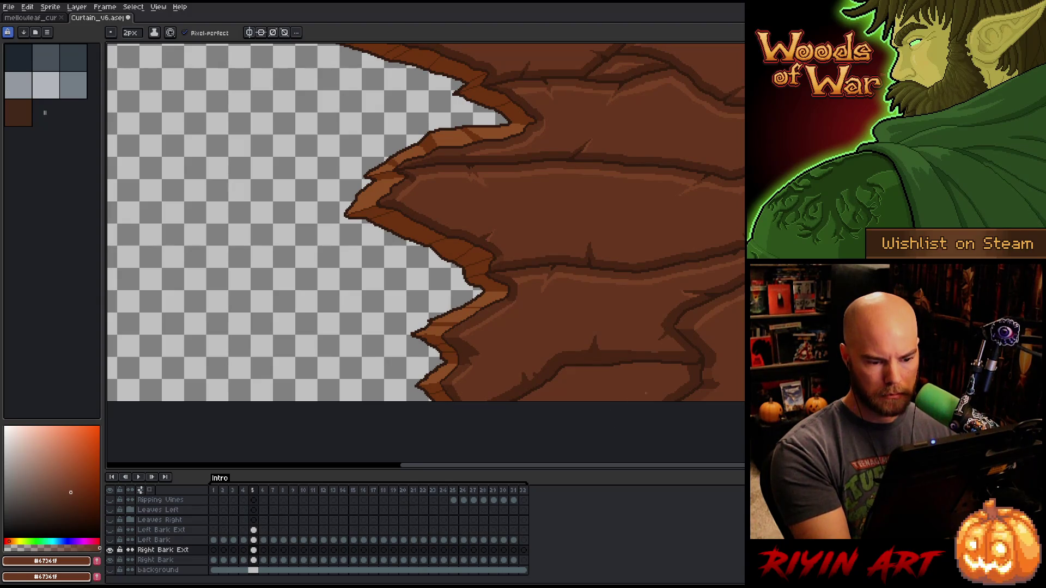
- Draw a thin light highlight line, then sample a darker brown near the top-right corner
{"action": "left_click", "coordinate": [665, 275], "text": "alt"}
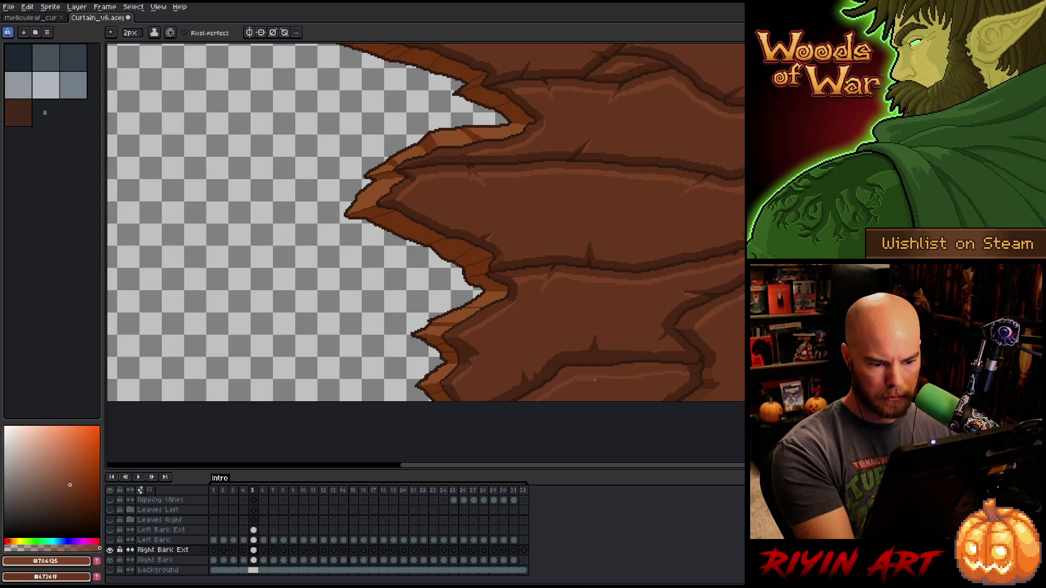
{"action": "left_click_drag", "start_coordinate": [595, 380], "coordinate": [625, 383]}
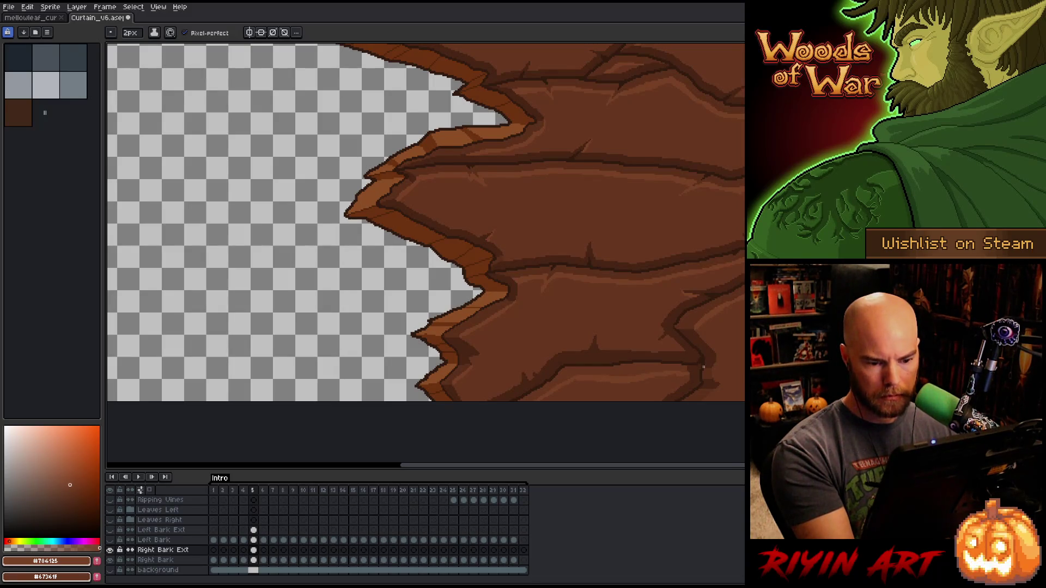
{"action": "left_click", "coordinate": [668, 268], "text": "alt"}
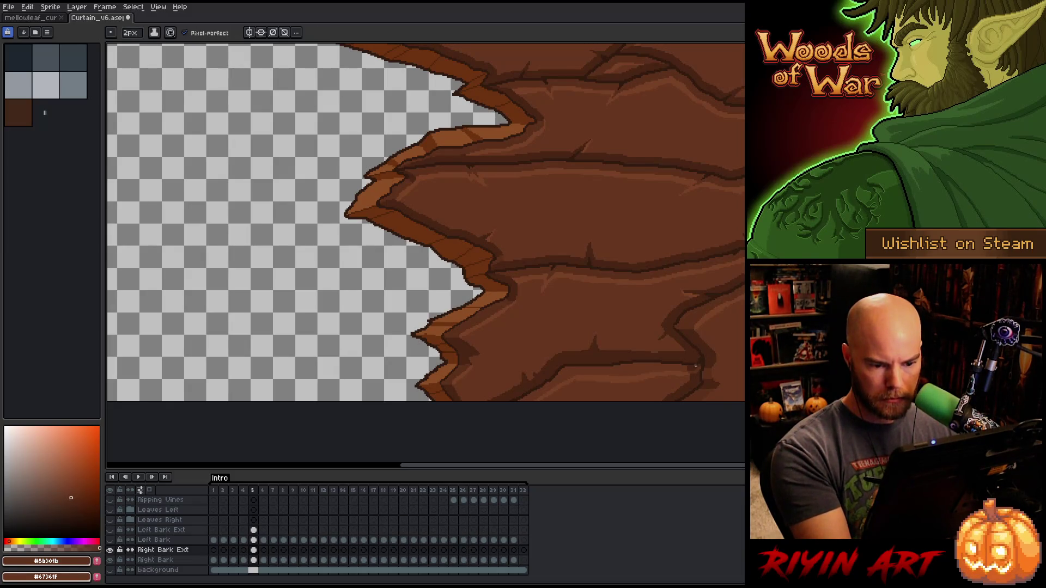
{"action": "key", "text": "g"}
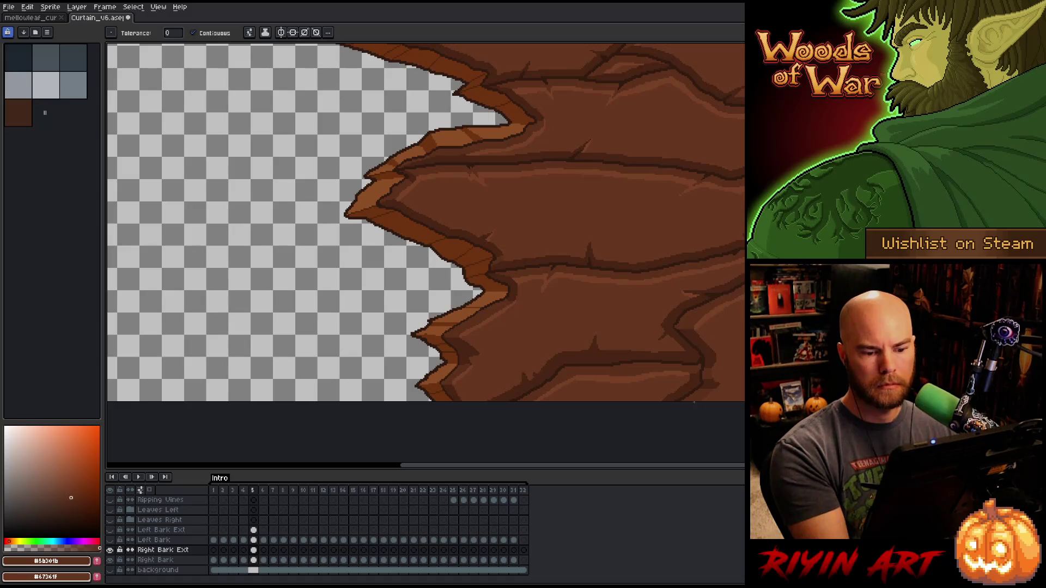
{"action": "mouse_move", "coordinate": [724, 369]}
{"action": "left_mouse_down"}
{"action": "mouse_move", "coordinate": [612, 358]}
{"action": "mouse_move", "coordinate": [675, 390]}
{"action": "mouse_move", "coordinate": [689, 311]}
{"action": "mouse_move", "coordinate": [650, 336]}
{"action": "mouse_move", "coordinate": [655, 304]}
{"action": "mouse_move", "coordinate": [719, 308]}
{"action": "left_mouse_up"}
{"action": "key", "text": "b"}
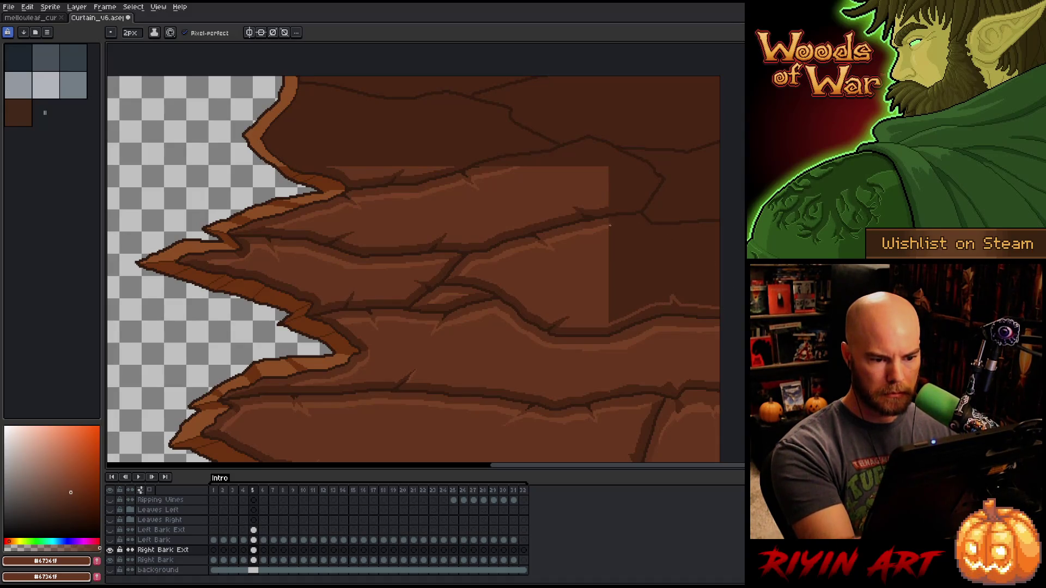
- Try a light highlight along the crack, undo it, and bucket-fill the dark patch below lighter
{"action": "left_click", "coordinate": [622, 223], "text": "alt"}
{"action": "mouse_move", "coordinate": [610, 227]}
{"action": "left_mouse_down"}
{"action": "mouse_move", "coordinate": [642, 233]}
{"action": "mouse_move", "coordinate": [632, 223]}
{"action": "mouse_move", "coordinate": [649, 237]}
{"action": "mouse_move", "coordinate": [734, 229]}
{"action": "left_mouse_up"}
{"action": "key", "text": "ctrl+z"}
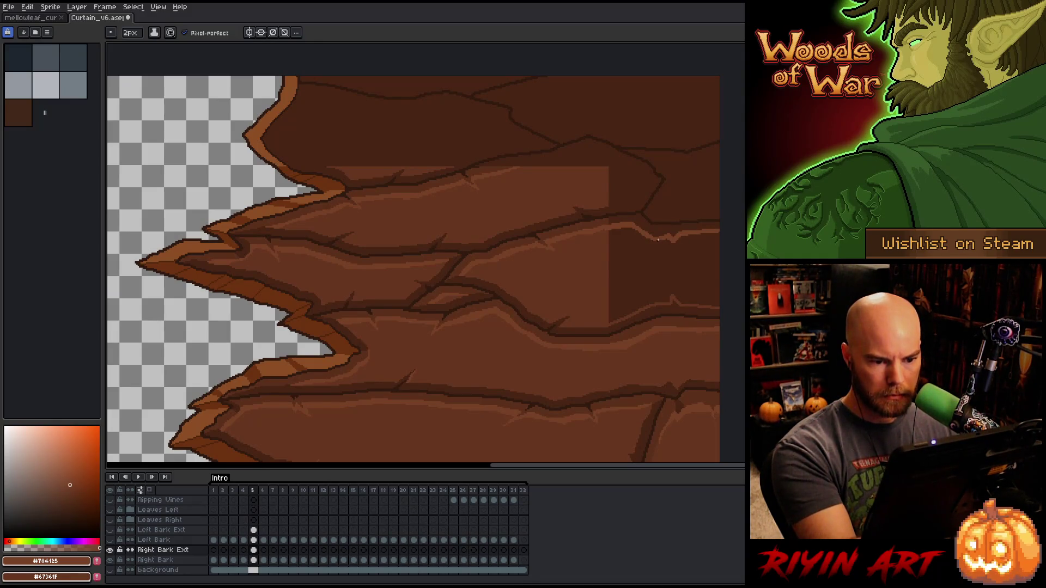
{"action": "key", "text": "g"}
{"action": "left_click", "coordinate": [654, 256]}
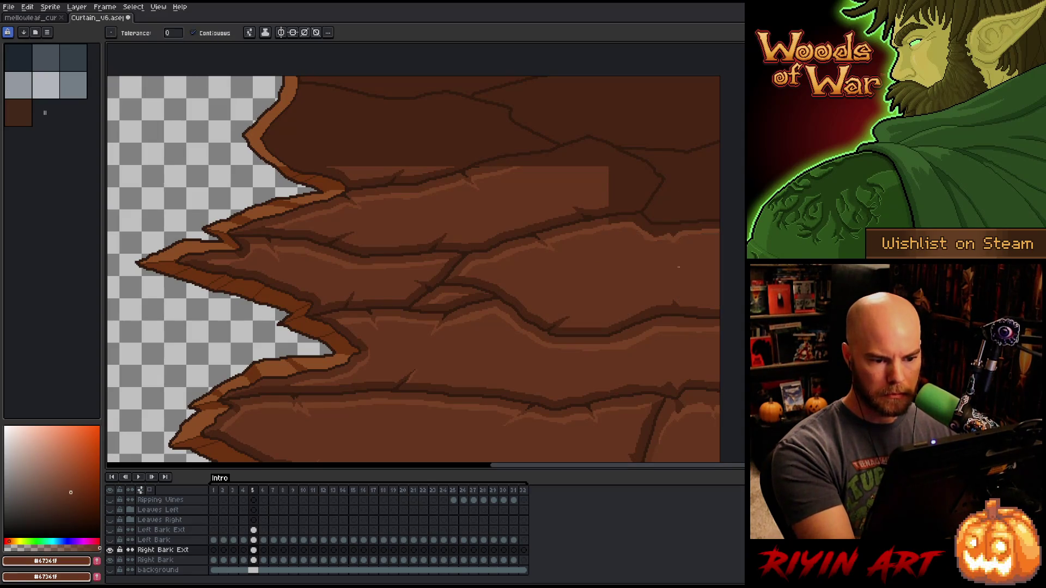
- Eyedrop the darker plank brown and fill a crack area with it
{"action": "key", "text": "i"}
{"action": "left_click", "coordinate": [608, 217]}
{"action": "left_click", "coordinate": [609, 217]}
{"action": "key", "text": "g"}
{"action": "left_click", "coordinate": [643, 225]}
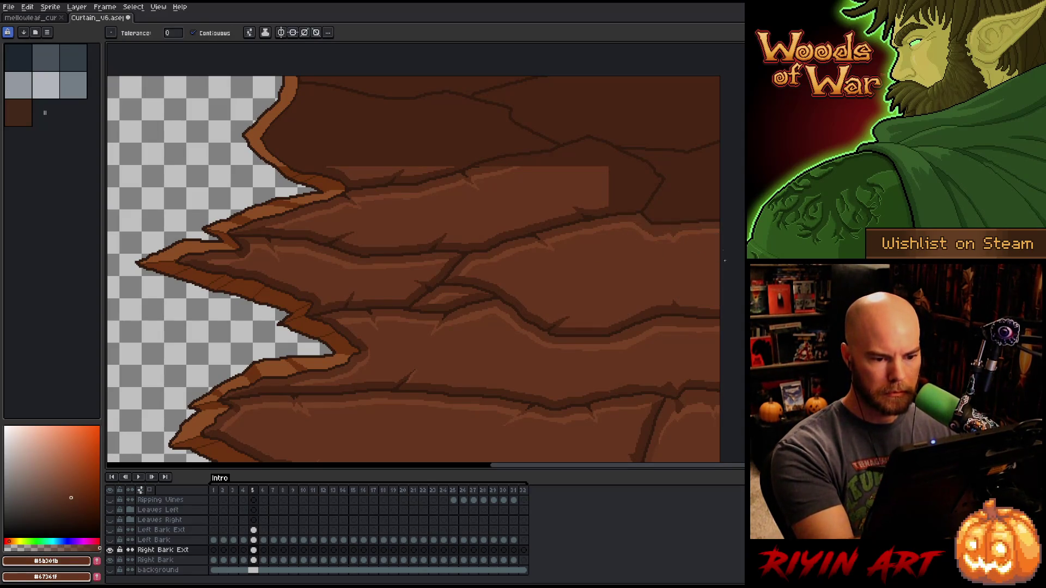
- Trace the plank's upper edge with a light highlight brown line
{"action": "left_click_drag", "start_coordinate": [540, 275], "coordinate": [603, 372]}
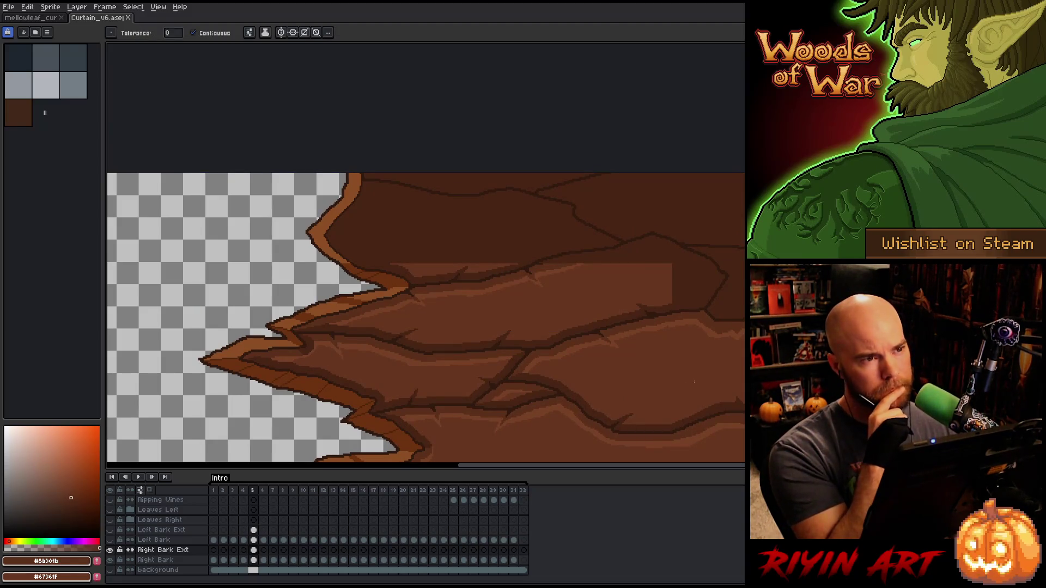
{"action": "mouse_move", "coordinate": [694, 382]}
{"action": "left_mouse_down"}
{"action": "mouse_move", "coordinate": [678, 327]}
{"action": "mouse_move", "coordinate": [507, 322]}
{"action": "mouse_move", "coordinate": [525, 286]}
{"action": "mouse_move", "coordinate": [519, 272]}
{"action": "left_mouse_up"}
{"action": "key", "text": "b"}
{"action": "left_click", "coordinate": [492, 303], "text": "alt"}
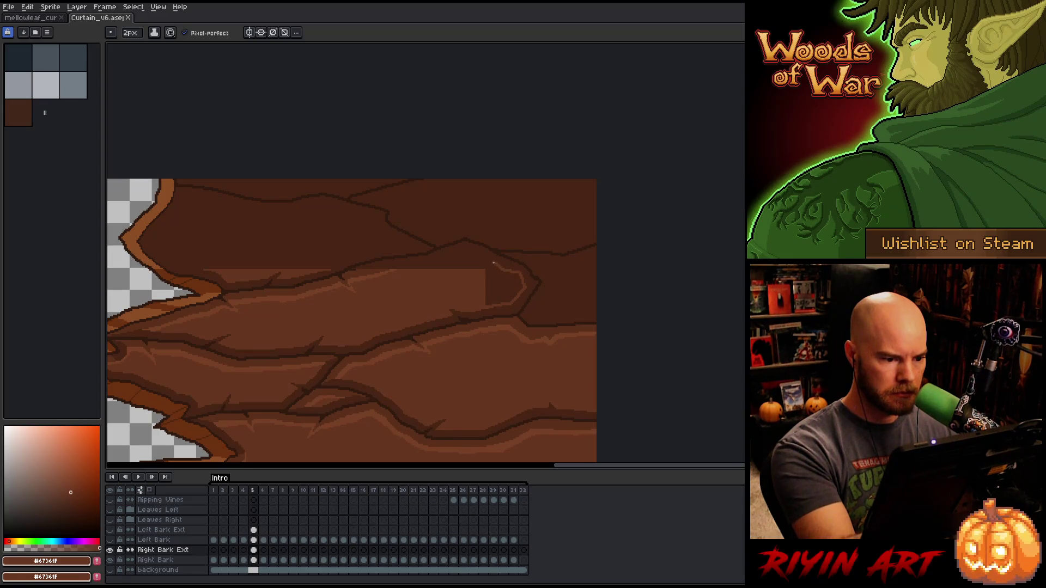
{"action": "left_click", "coordinate": [381, 272], "text": "alt"}
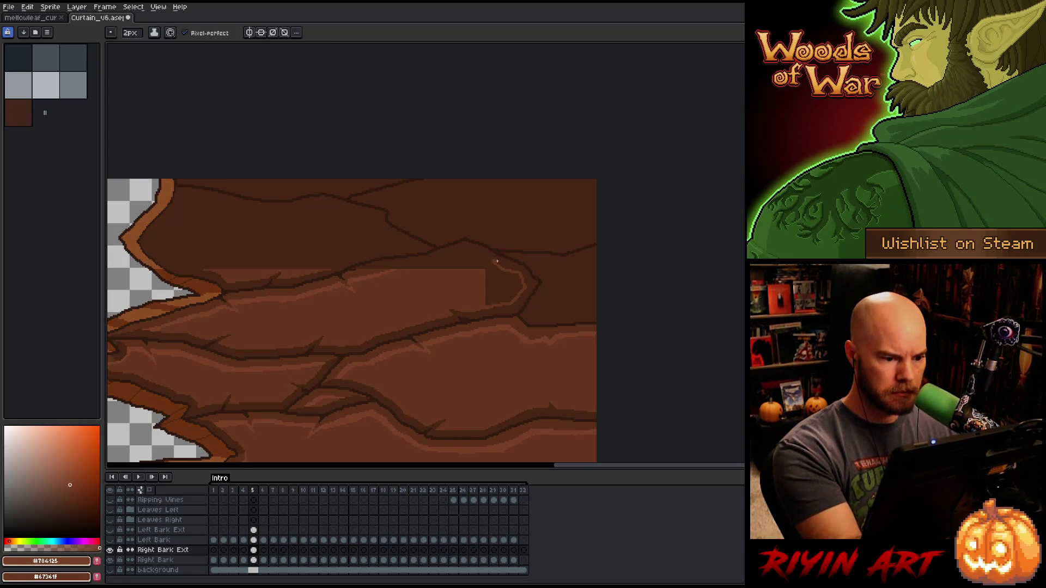
{"action": "mouse_move", "coordinate": [497, 261]}
{"action": "left_mouse_down"}
{"action": "mouse_move", "coordinate": [467, 251]}
{"action": "mouse_move", "coordinate": [390, 273]}
{"action": "mouse_move", "coordinate": [466, 249]}
{"action": "left_mouse_up"}
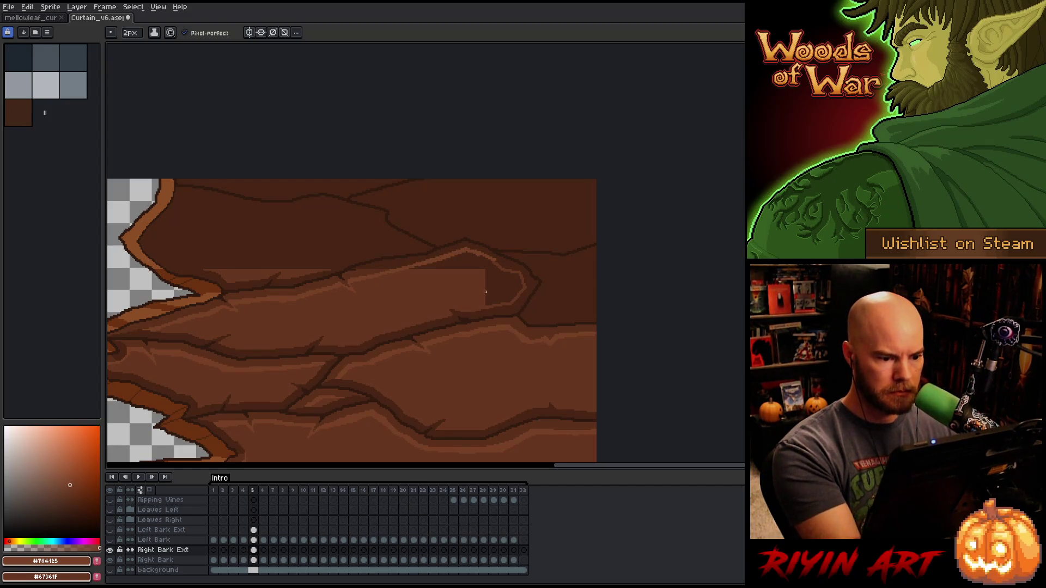
{"action": "left_click", "coordinate": [502, 262], "text": "alt"}
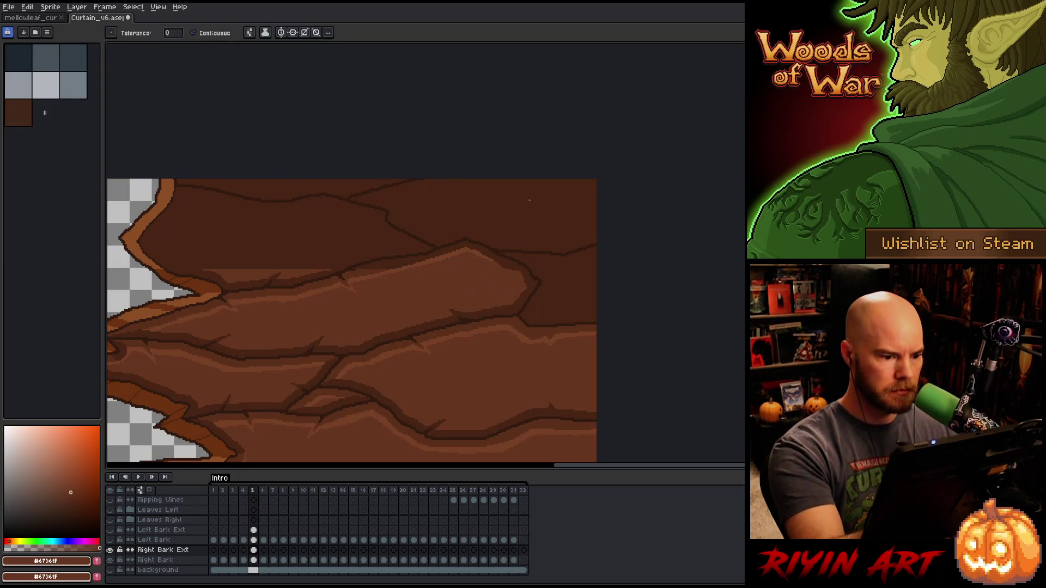
{"action": "left_click", "coordinate": [361, 269], "text": "alt"}
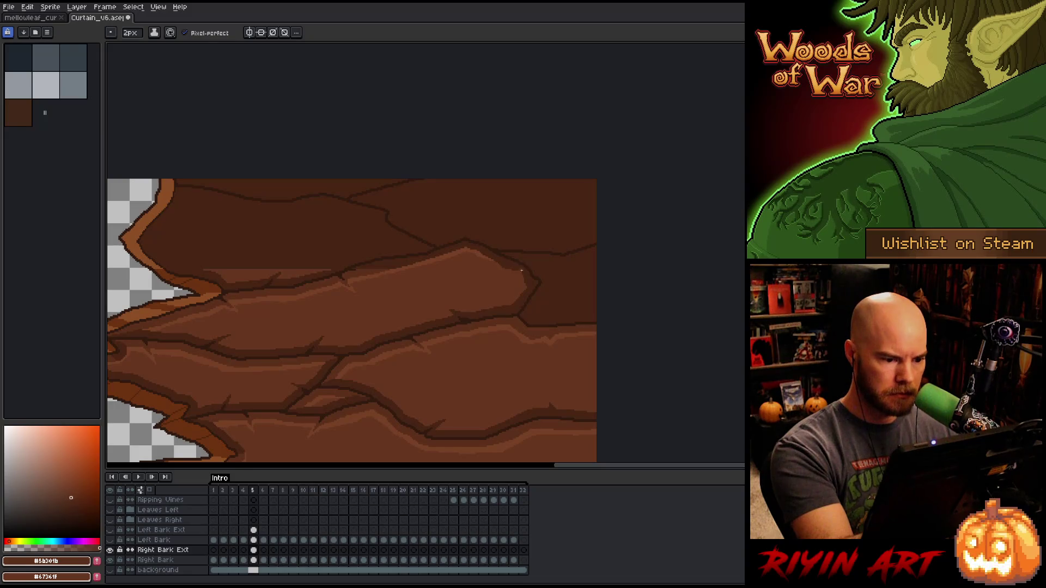
- Pencil two faint light crack strokes onto the dark upper bark
{"action": "key", "text": "g"}
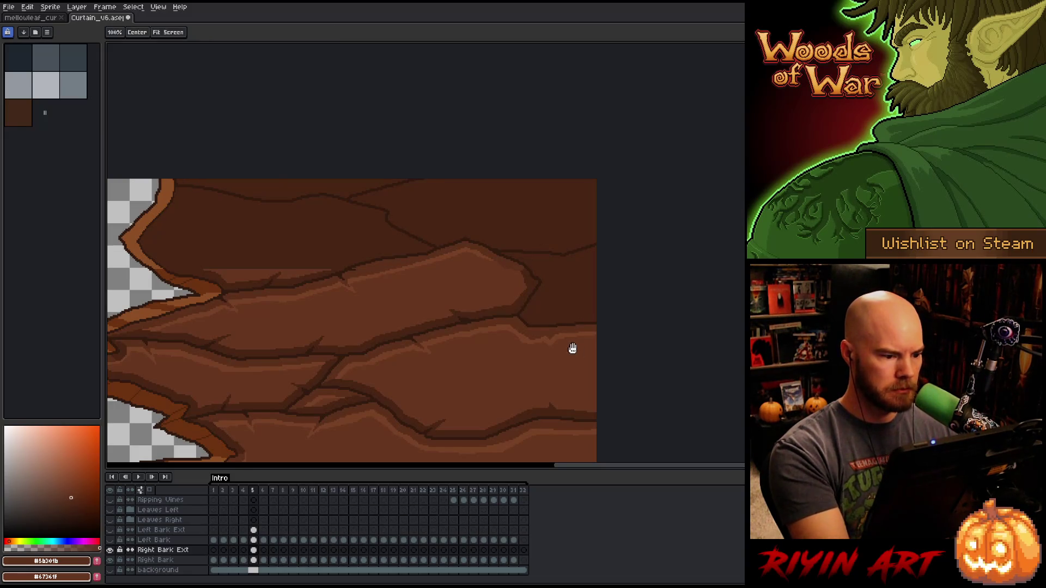
{"action": "scroll", "coordinate": [570, 348], "scroll_direction": "left", "scroll_amount": 5}
{"action": "key", "text": "b"}
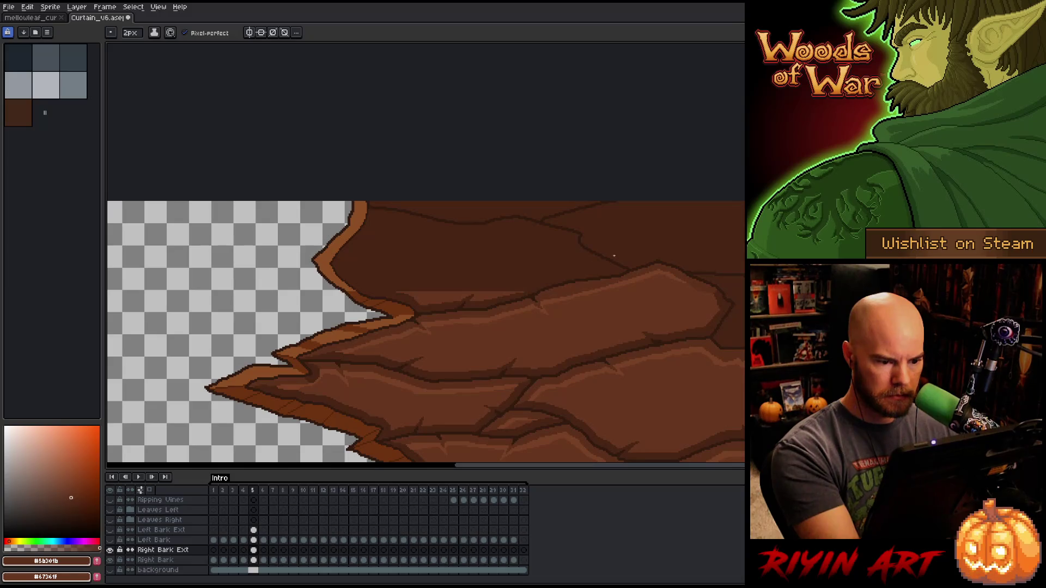
{"action": "left_click", "coordinate": [518, 293], "text": "alt"}
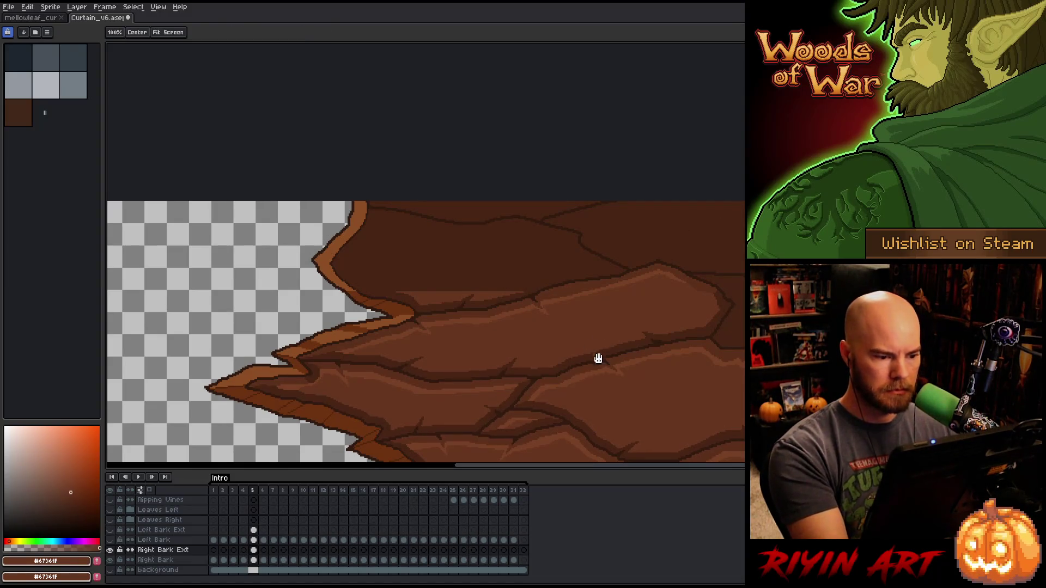
{"action": "scroll", "coordinate": [597, 357], "scroll_direction": "left", "scroll_amount": 3}
{"action": "scroll", "coordinate": [597, 357], "scroll_direction": "up", "scroll_amount": 2}
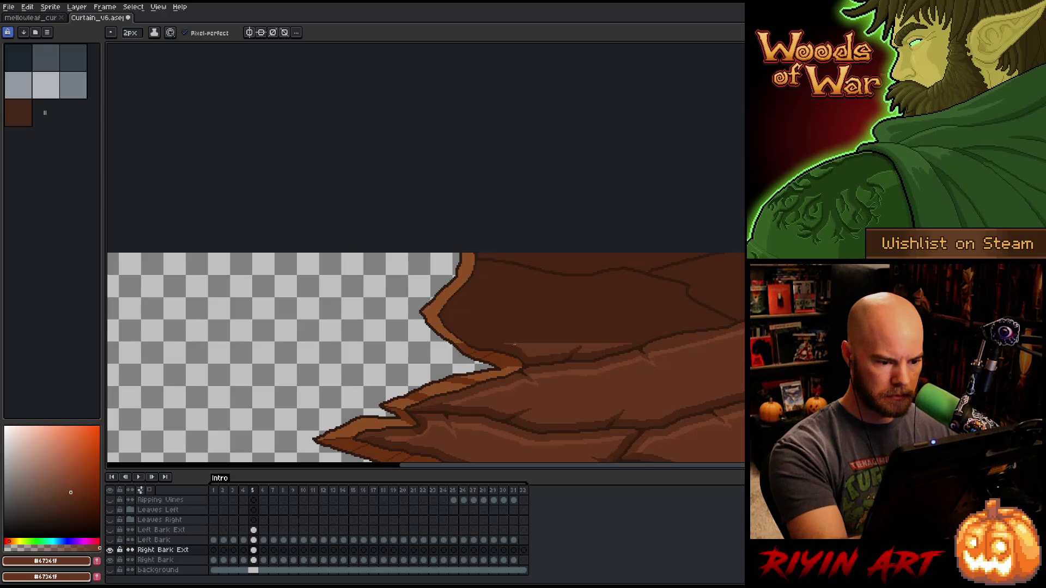
{"action": "mouse_move", "coordinate": [495, 342]}
{"action": "left_mouse_down"}
{"action": "mouse_move", "coordinate": [459, 318]}
{"action": "mouse_move", "coordinate": [476, 299]}
{"action": "left_mouse_up"}
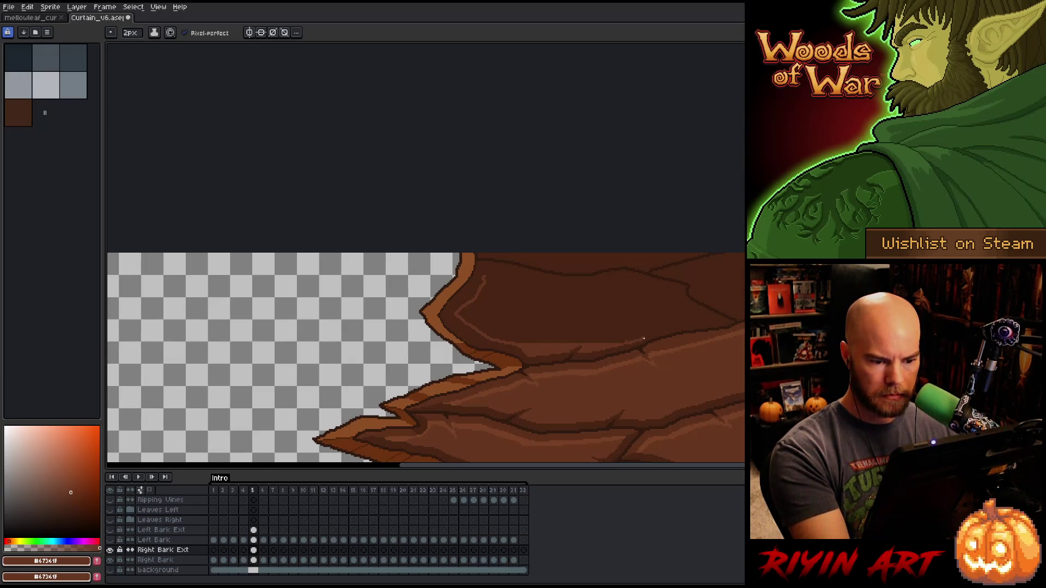
{"action": "mouse_move", "coordinate": [643, 339]}
{"action": "left_mouse_down"}
{"action": "mouse_move", "coordinate": [695, 318]}
{"action": "mouse_move", "coordinate": [663, 303]}
{"action": "left_mouse_up"}
- Draw a long light crack across the upper bark and fill the inner patch lighter brown
{"action": "left_click", "coordinate": [704, 339], "text": "alt"}
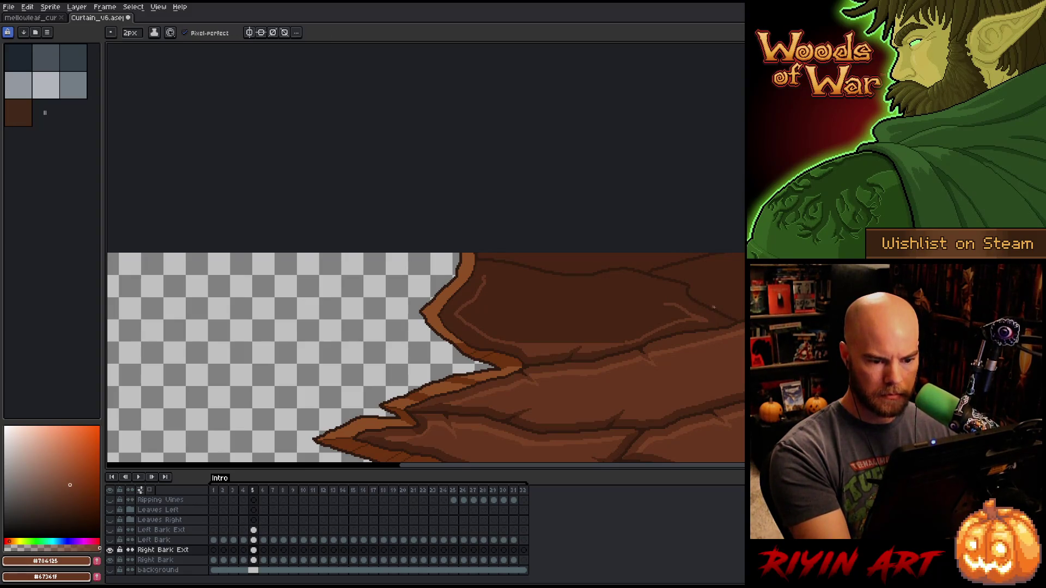
{"action": "left_click_drag", "start_coordinate": [675, 292], "coordinate": [489, 276]}
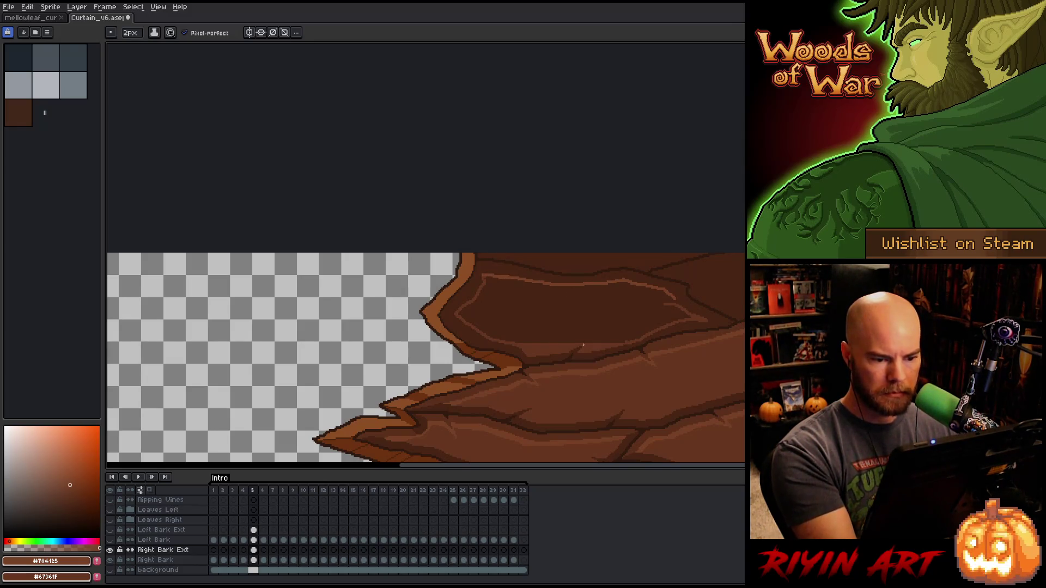
{"action": "left_click", "coordinate": [684, 304], "text": "alt"}
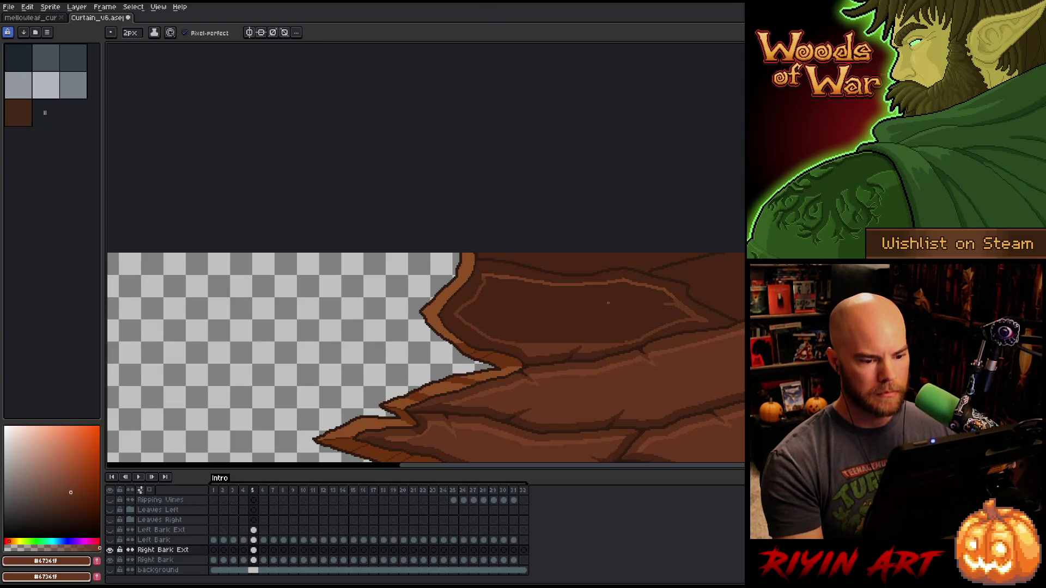
{"action": "key", "text": "g"}
{"action": "left_click", "coordinate": [654, 310]}
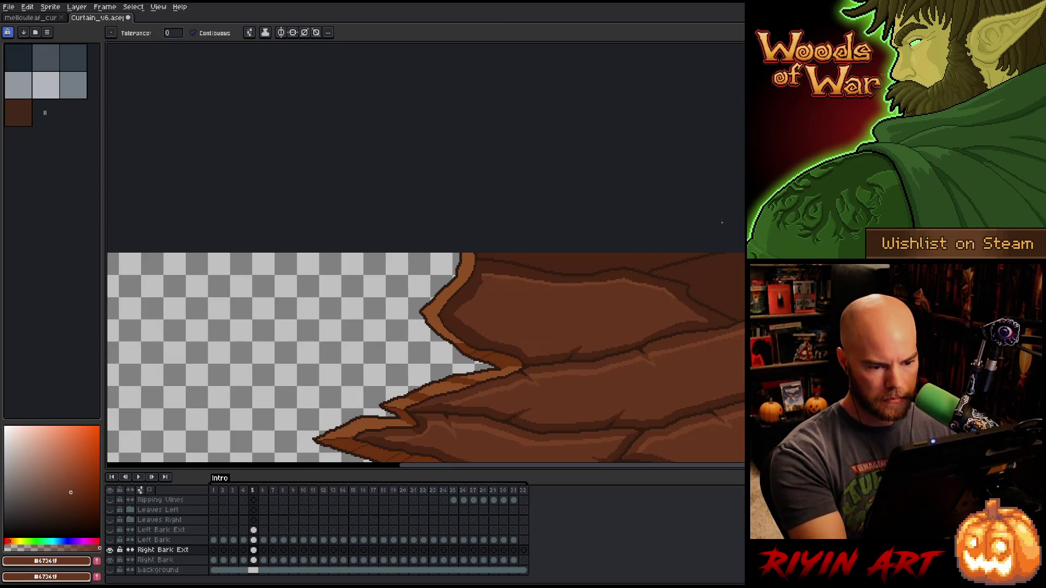
- Draw lighter brown highlight strokes along the upper bark's top edge
{"action": "key", "text": "b"}
{"action": "left_click", "coordinate": [579, 280], "text": "alt"}
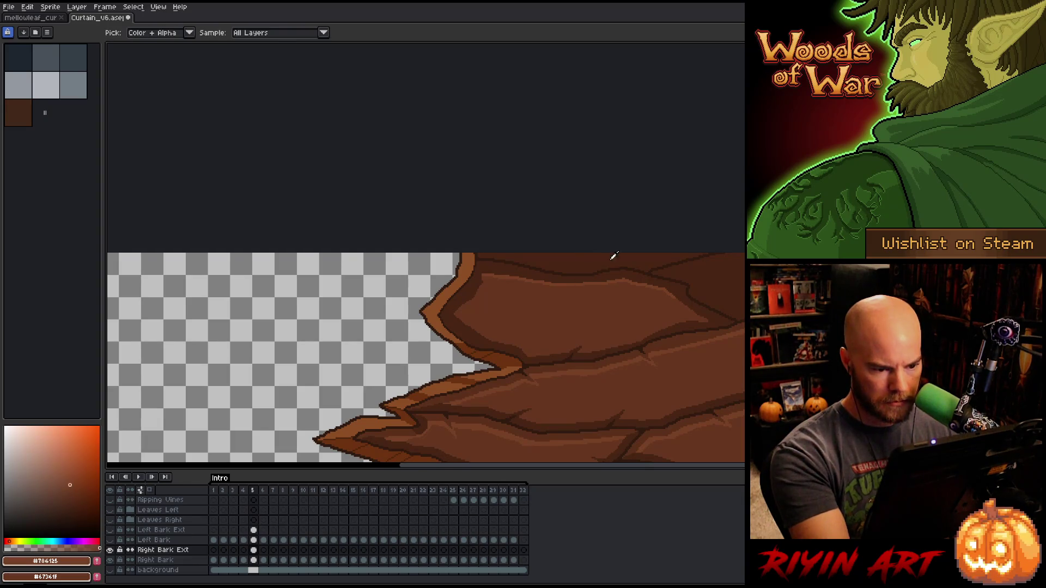
{"action": "mouse_move", "coordinate": [660, 289]}
{"action": "left_mouse_down"}
{"action": "mouse_move", "coordinate": [568, 290]}
{"action": "mouse_move", "coordinate": [557, 299]}
{"action": "left_mouse_up"}
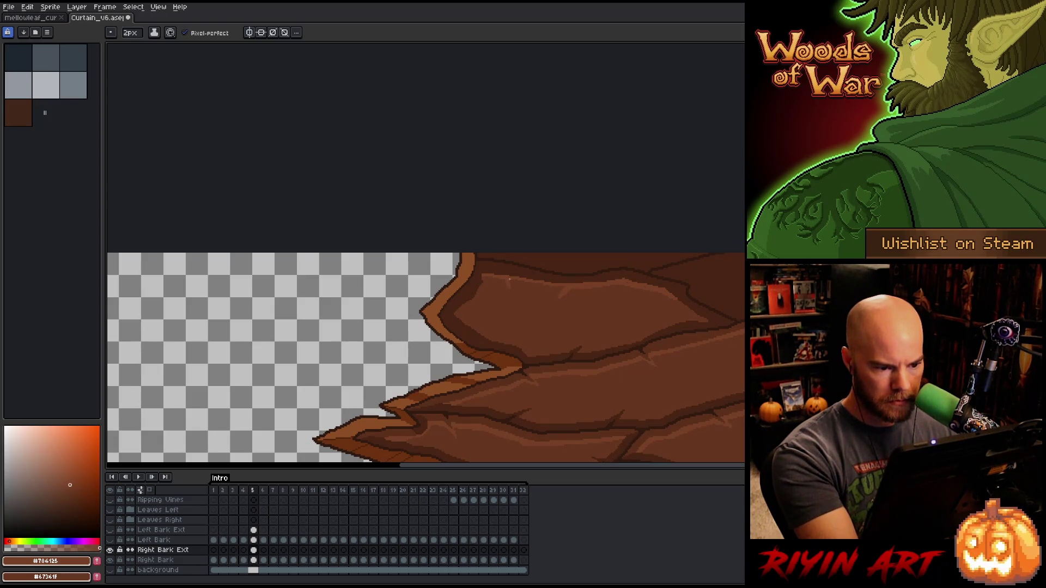
{"action": "left_click", "coordinate": [474, 290], "text": "alt"}
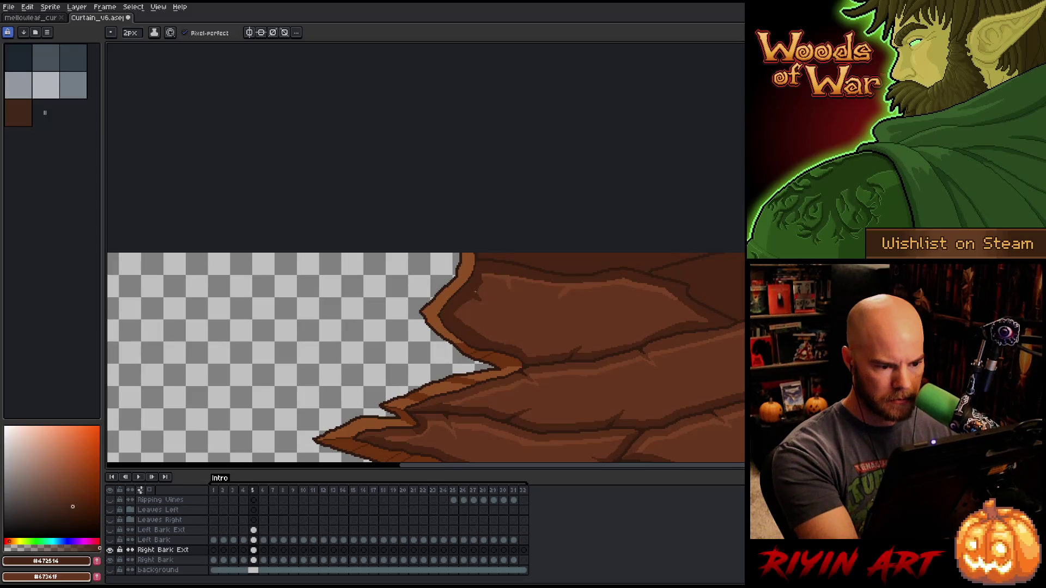
{"action": "left_click", "coordinate": [556, 361], "text": "alt"}
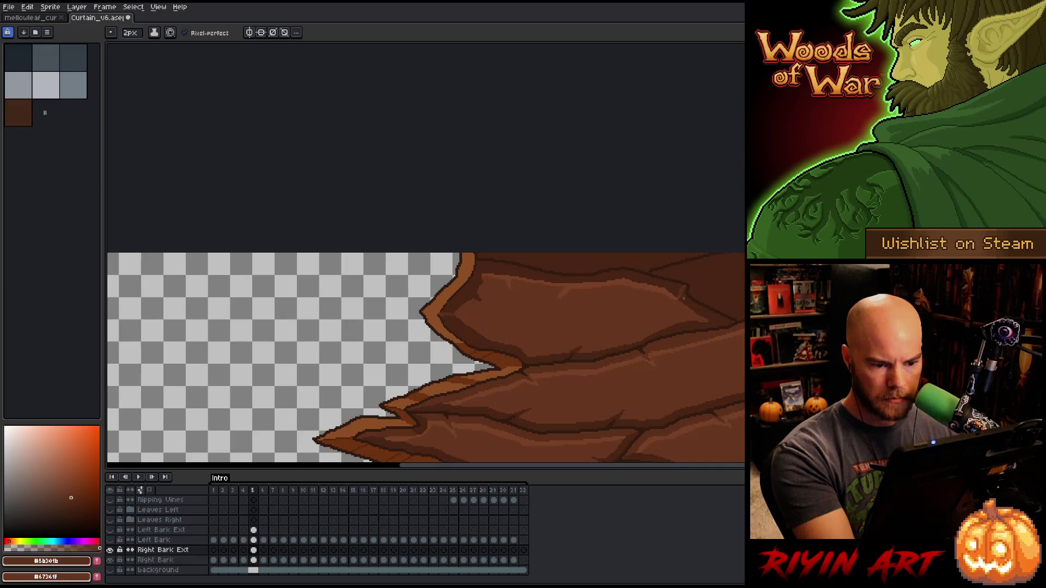
{"action": "left_click_drag", "start_coordinate": [679, 298], "coordinate": [452, 308]}
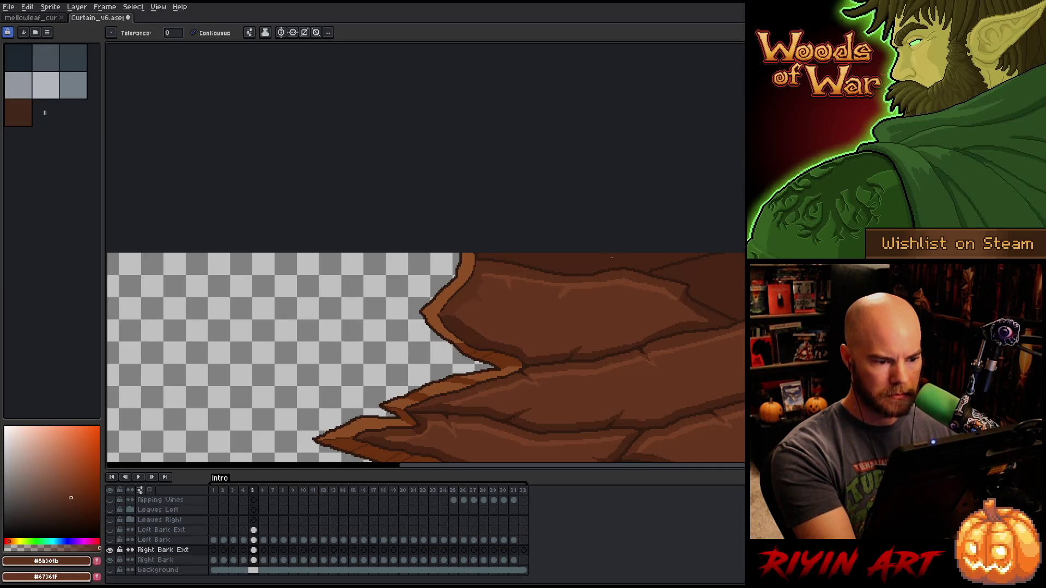
- Sample the plank's light, medium, mid and darkest crack browns to compare shades
{"action": "left_click", "coordinate": [636, 280], "text": "alt"}
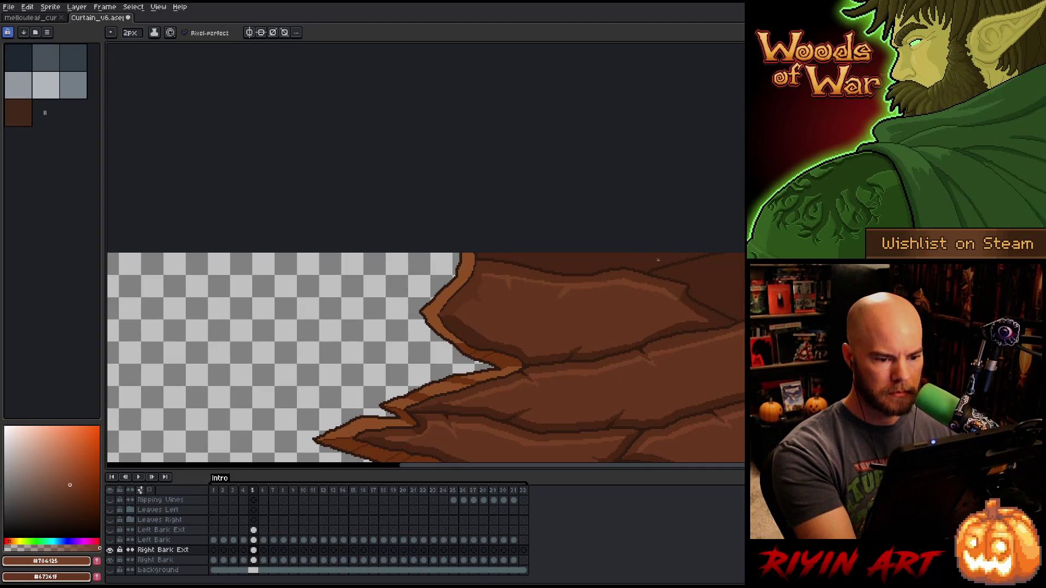
{"action": "left_click", "coordinate": [576, 280], "text": "alt"}
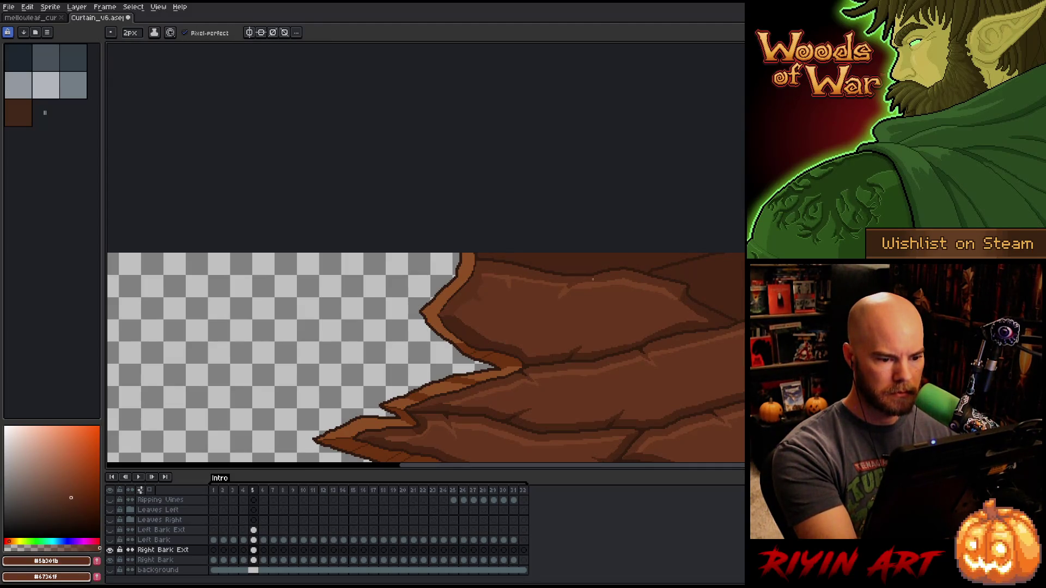
{"action": "left_click", "coordinate": [567, 287], "text": "alt"}
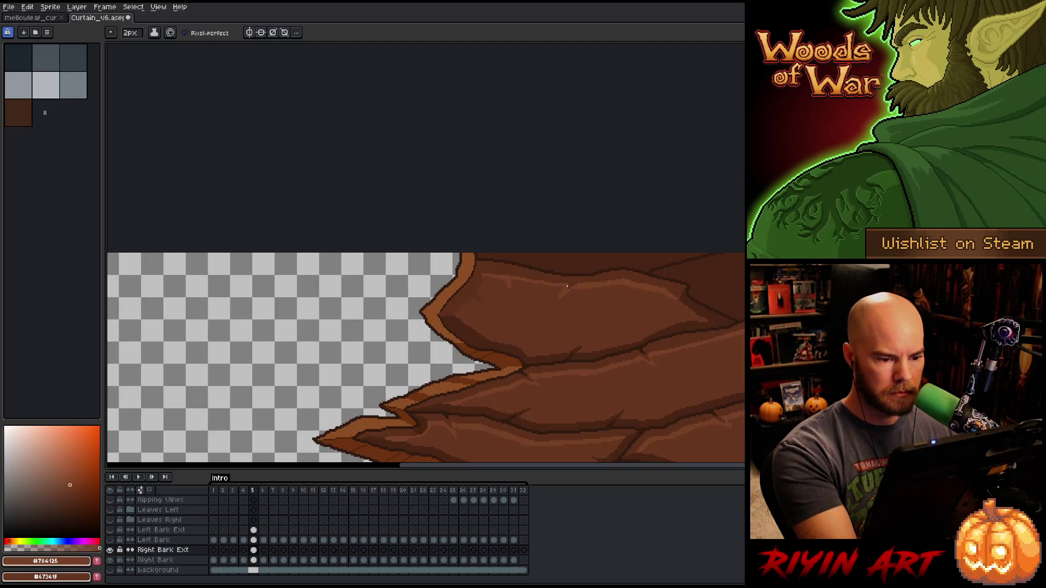
{"action": "left_click", "coordinate": [561, 291], "text": "alt"}
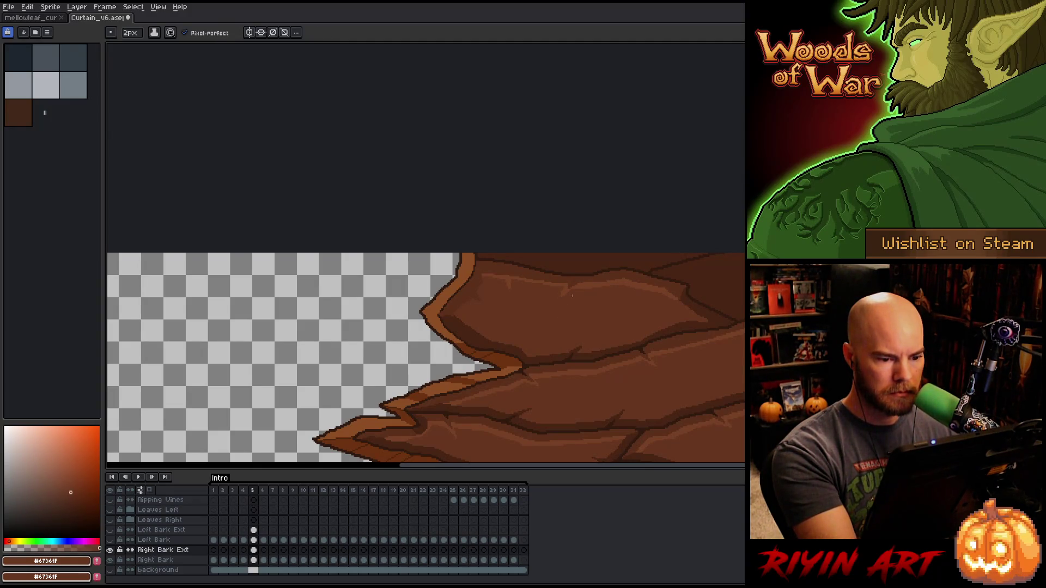
{"action": "left_click", "coordinate": [508, 276], "text": "alt"}
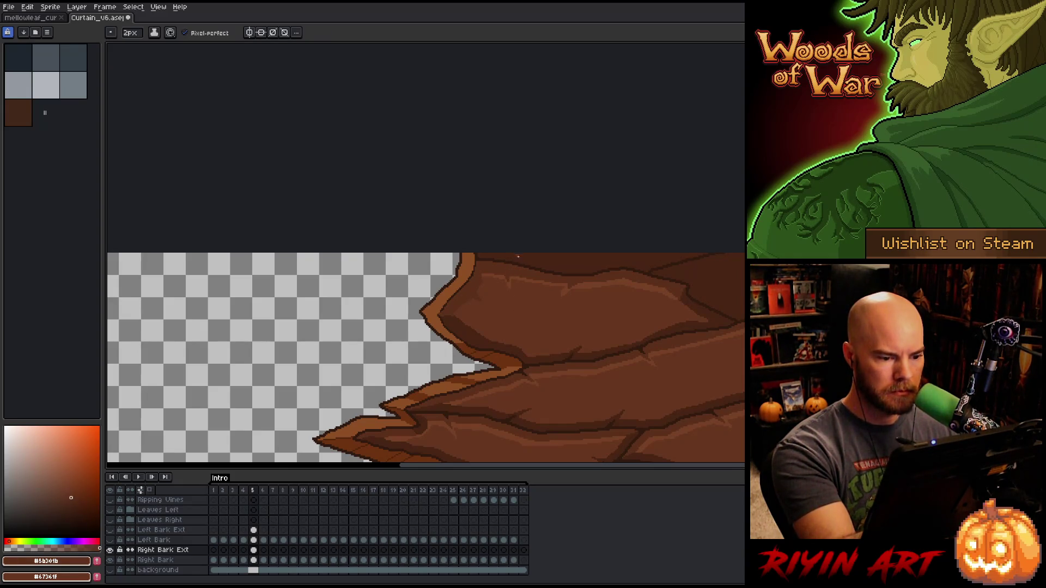
{"action": "left_click", "coordinate": [509, 285], "text": "alt"}
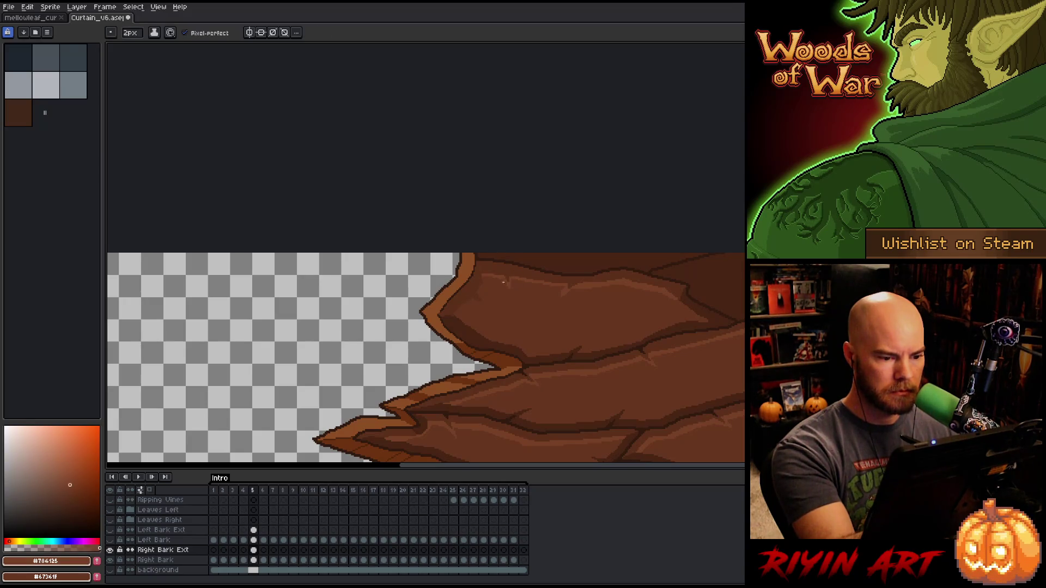
{"action": "left_click", "coordinate": [514, 294], "text": "alt"}
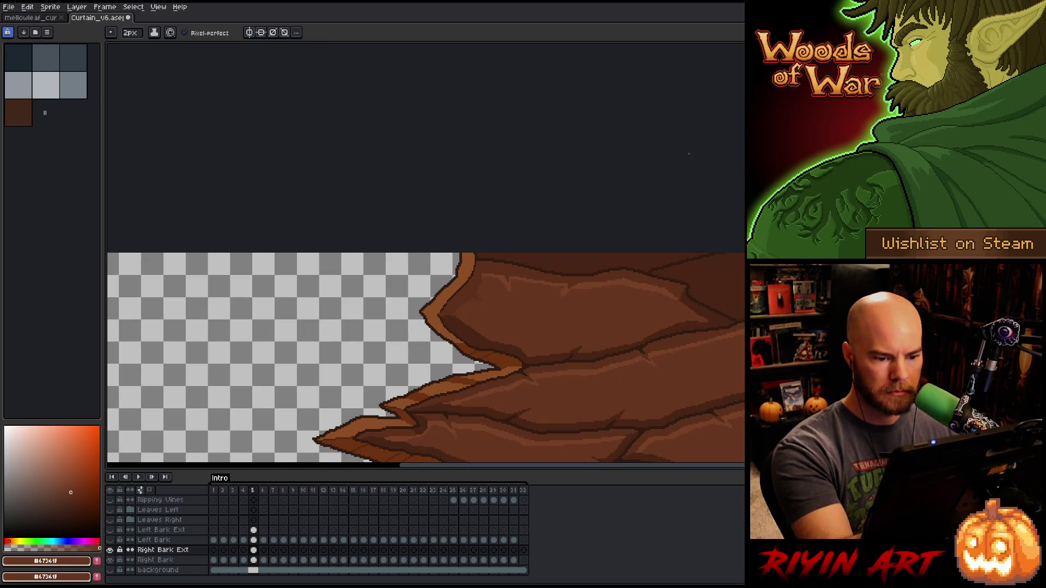
{"action": "left_click", "coordinate": [575, 279], "text": "alt"}
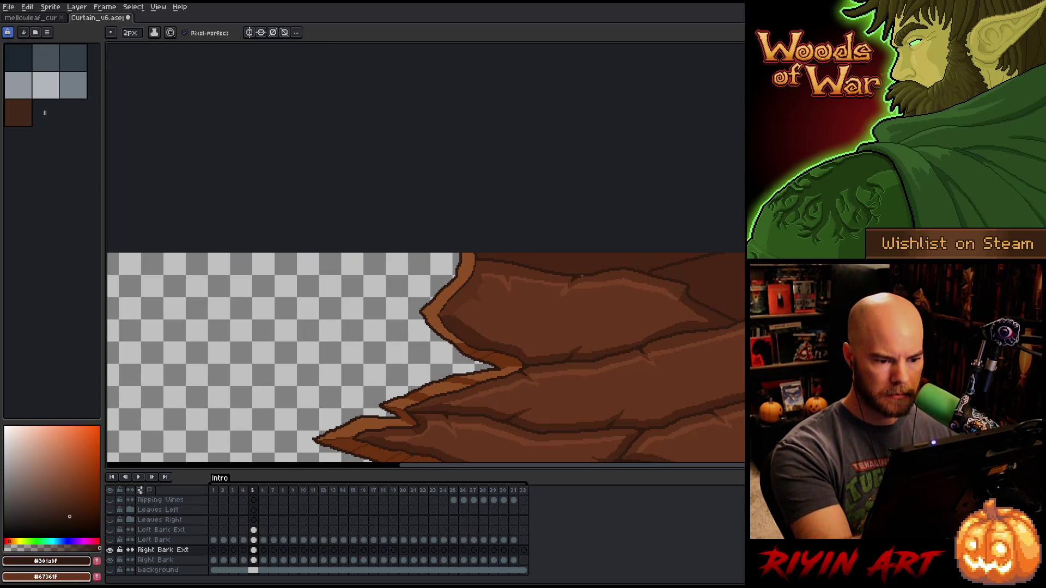
{"action": "left_click", "coordinate": [572, 279], "text": "alt"}
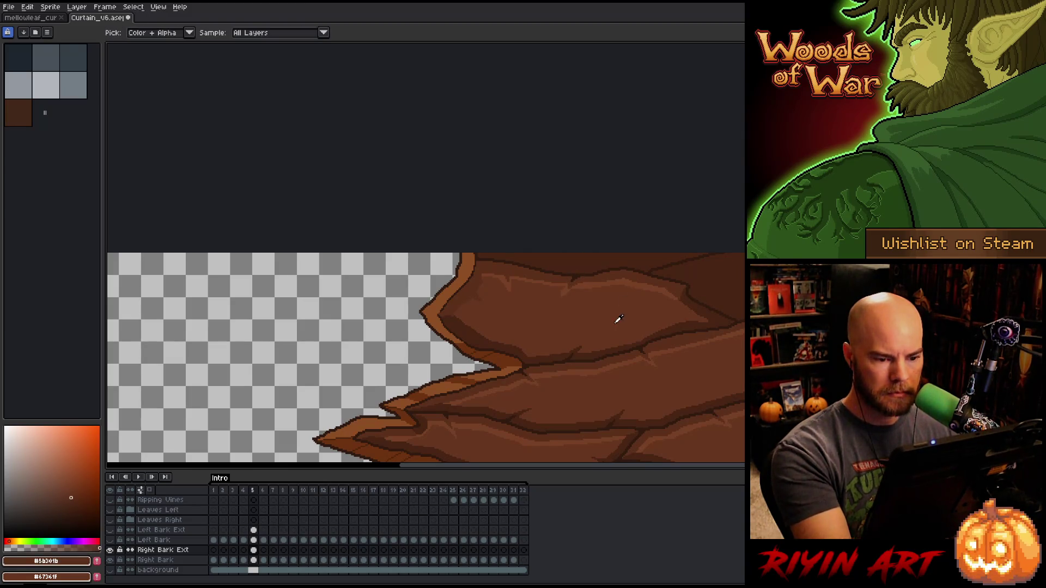
{"action": "left_click", "coordinate": [631, 300], "text": "alt"}
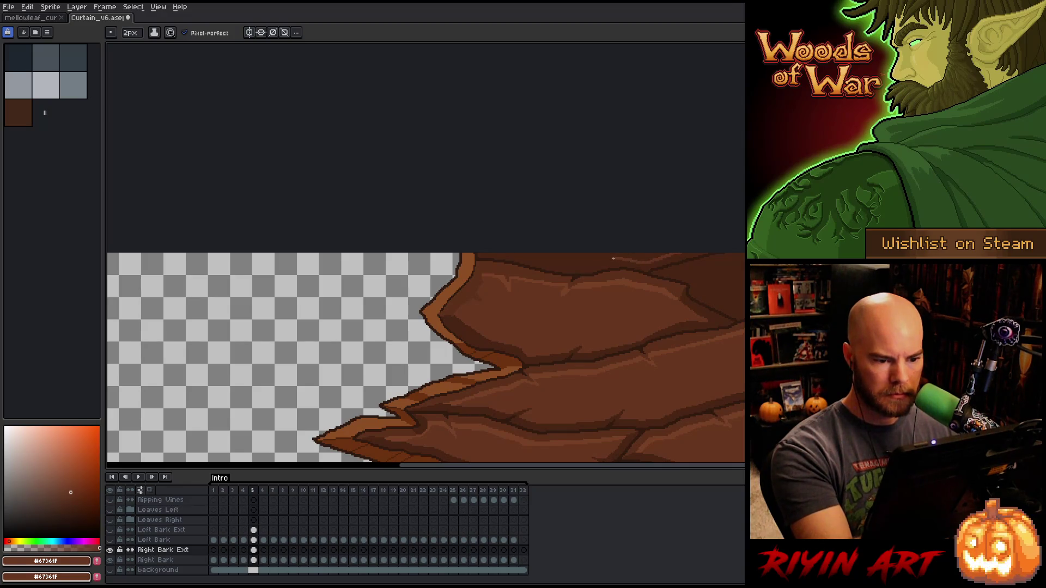
- Pencil thin light crack lines and a small light mark near the upper bark's top right
{"action": "key", "text": "g"}
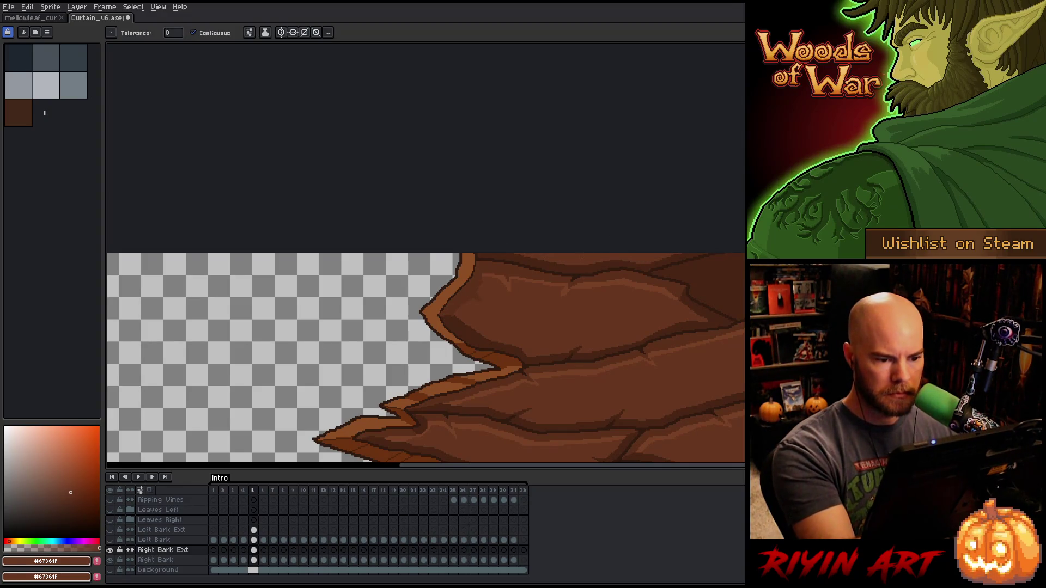
{"action": "left_click", "coordinate": [595, 264], "text": "alt"}
{"action": "key", "text": "b"}
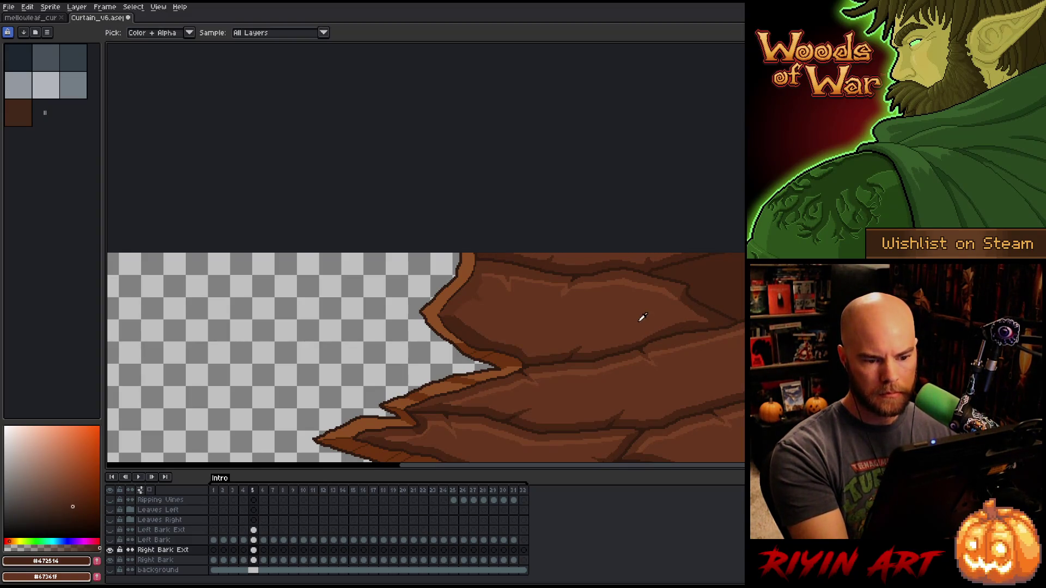
{"action": "left_click", "coordinate": [703, 274], "text": "alt"}
{"action": "left_click_drag", "start_coordinate": [689, 271], "coordinate": [741, 313]}
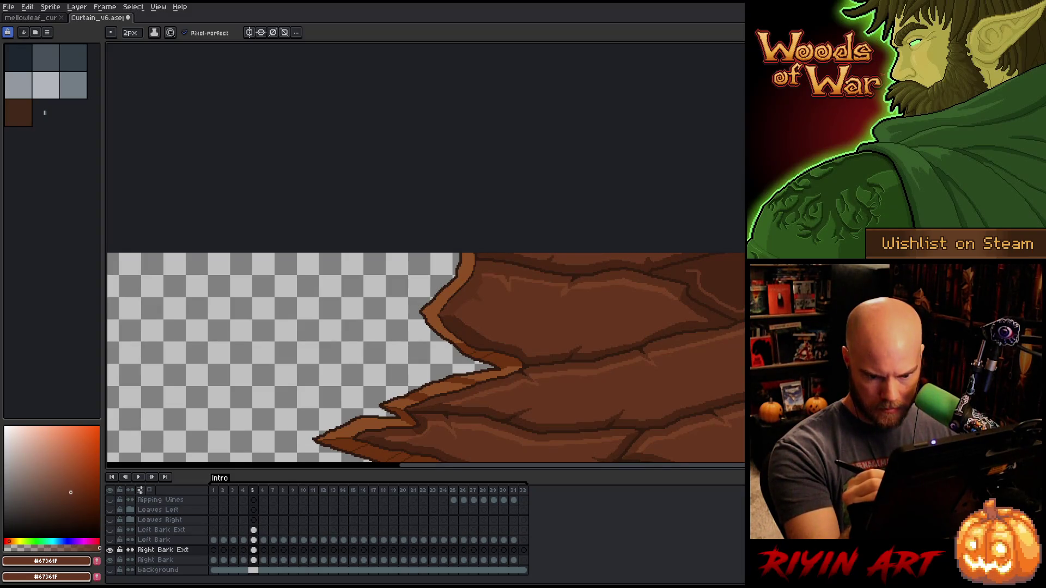
{"action": "left_click", "coordinate": [656, 288], "text": "alt"}
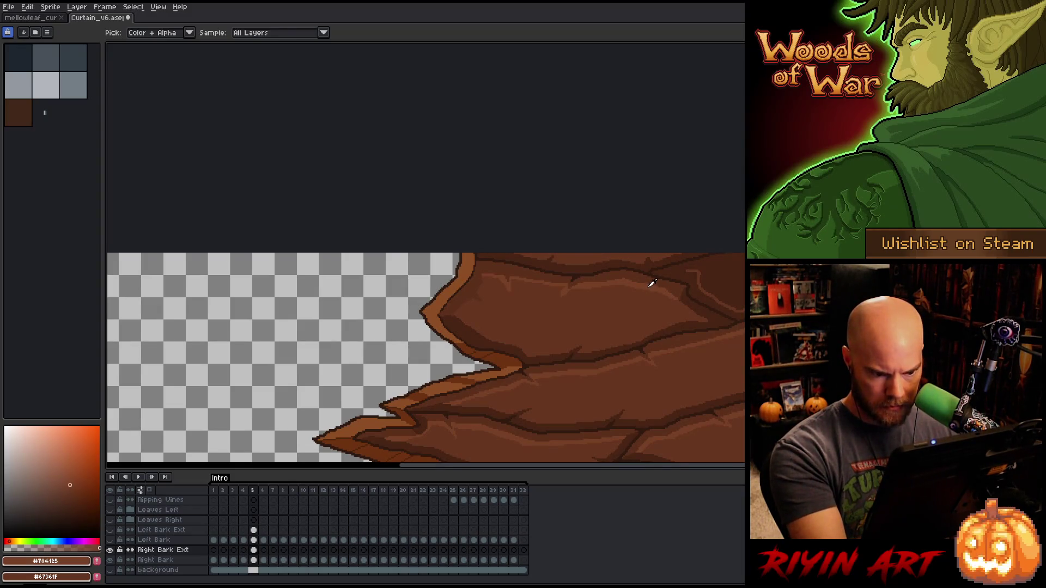
{"action": "mouse_move", "coordinate": [696, 268]}
{"action": "left_mouse_down"}
{"action": "mouse_move", "coordinate": [745, 258]}
{"action": "mouse_move", "coordinate": [731, 268]}
{"action": "left_mouse_up"}
{"action": "left_click", "coordinate": [717, 267]}
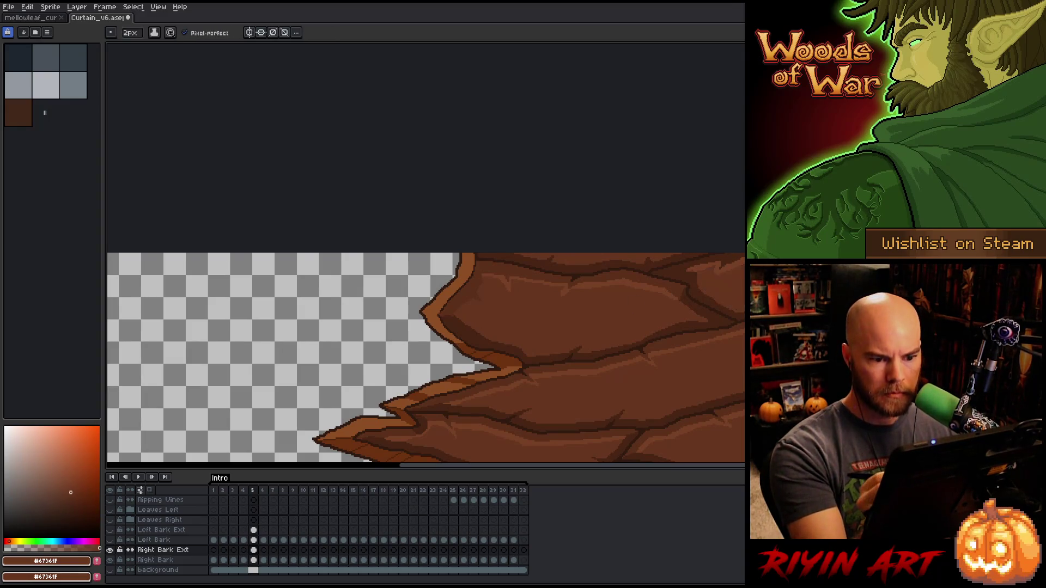
- Sample several darker, medium and lighter bark browns, then bring up the brush size setting
{"action": "left_click", "coordinate": [697, 268], "text": "alt"}
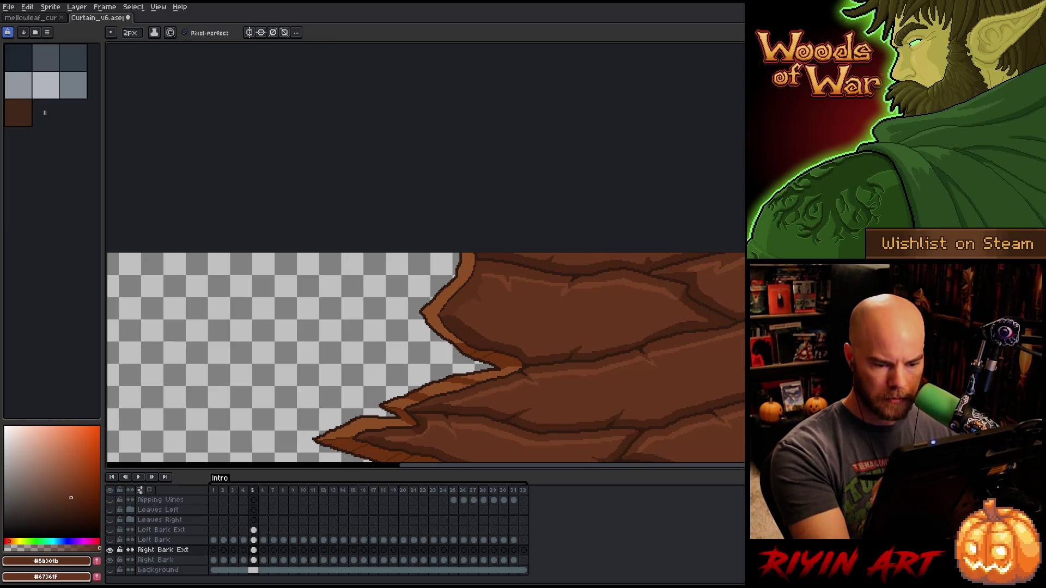
{"action": "left_click", "coordinate": [693, 272], "text": "alt"}
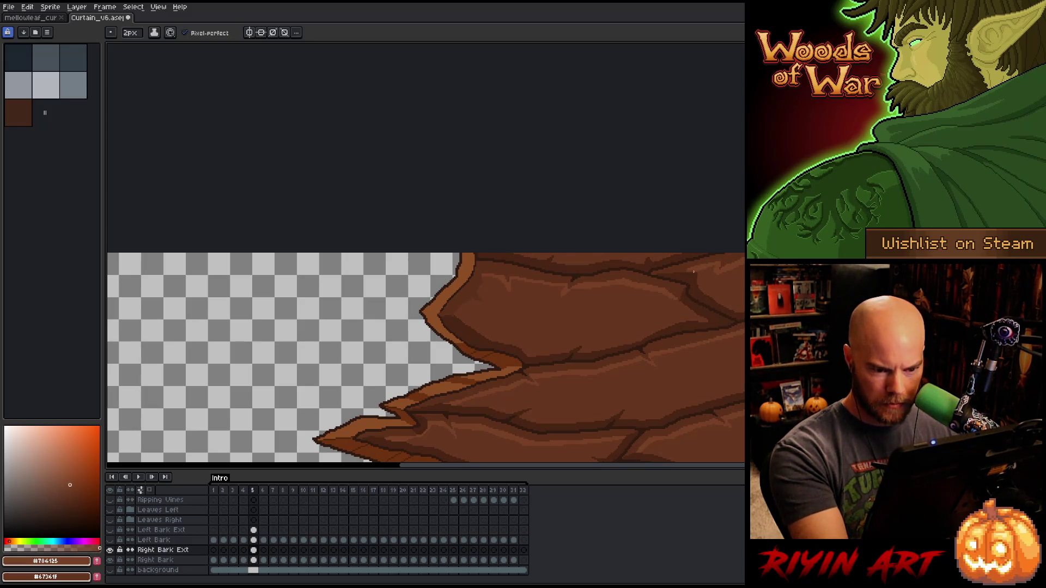
{"action": "left_click", "coordinate": [689, 276], "text": "alt"}
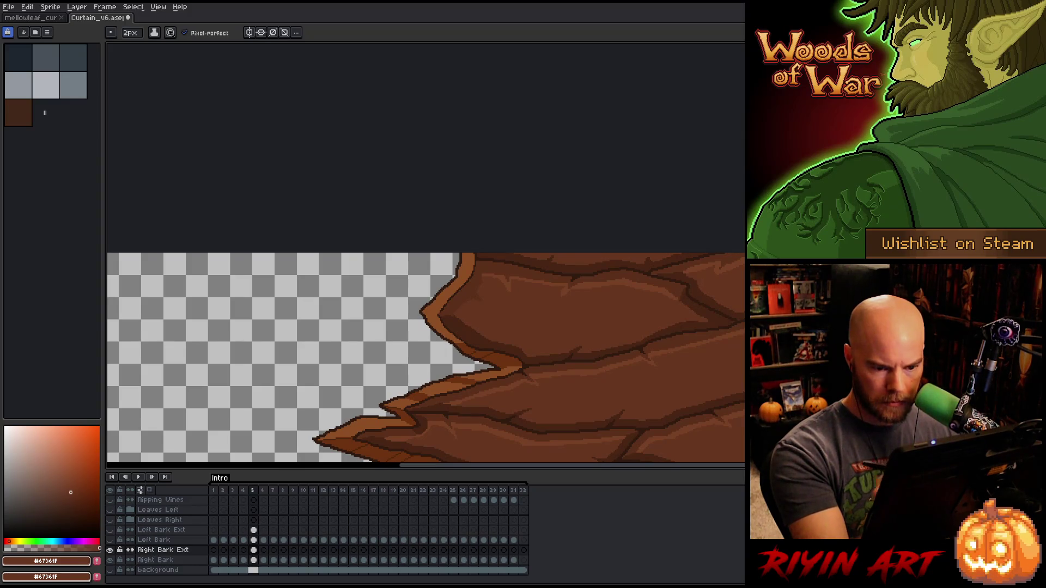
{"action": "left_click", "coordinate": [719, 268], "text": "alt"}
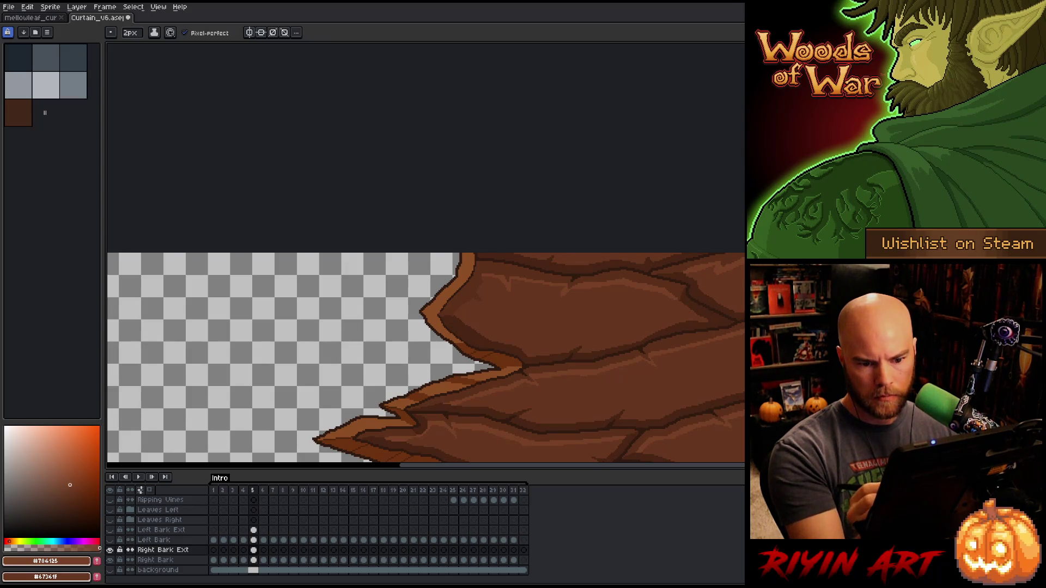
{"action": "left_click", "coordinate": [600, 349], "text": "alt"}
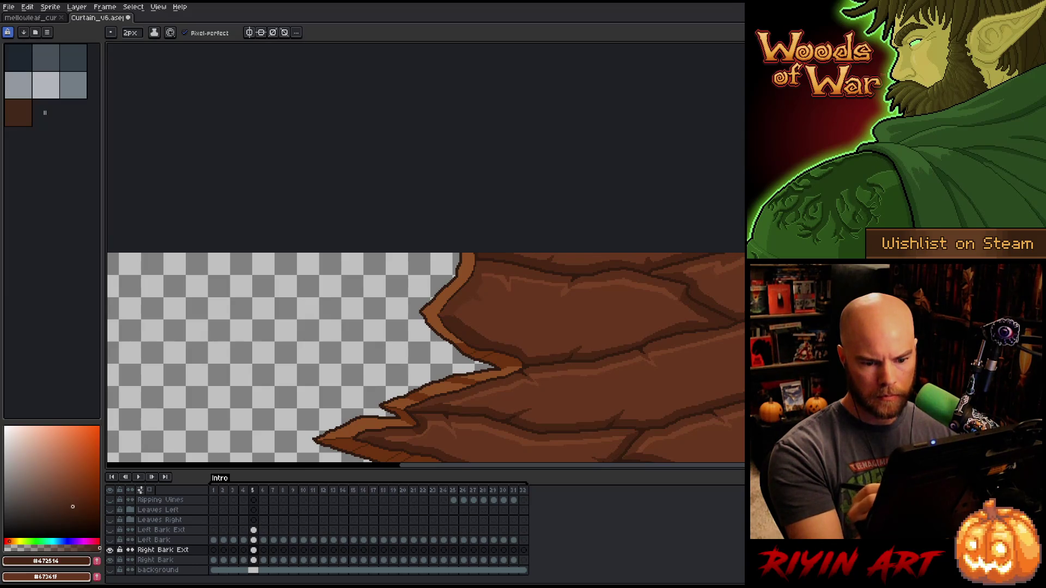
{"action": "left_click", "coordinate": [572, 316], "text": "alt"}
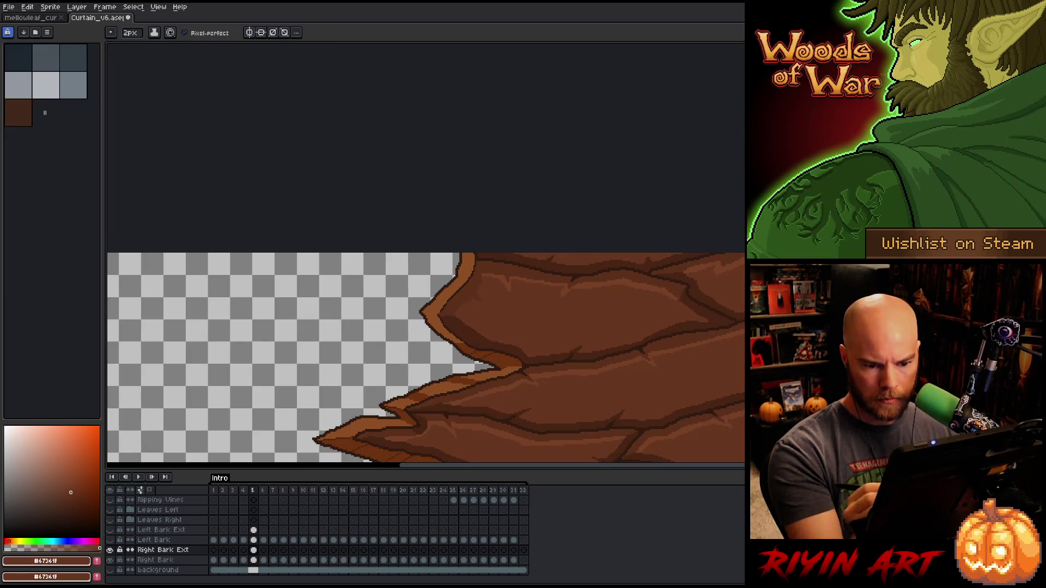
{"action": "left_click", "coordinate": [572, 305], "text": "alt"}
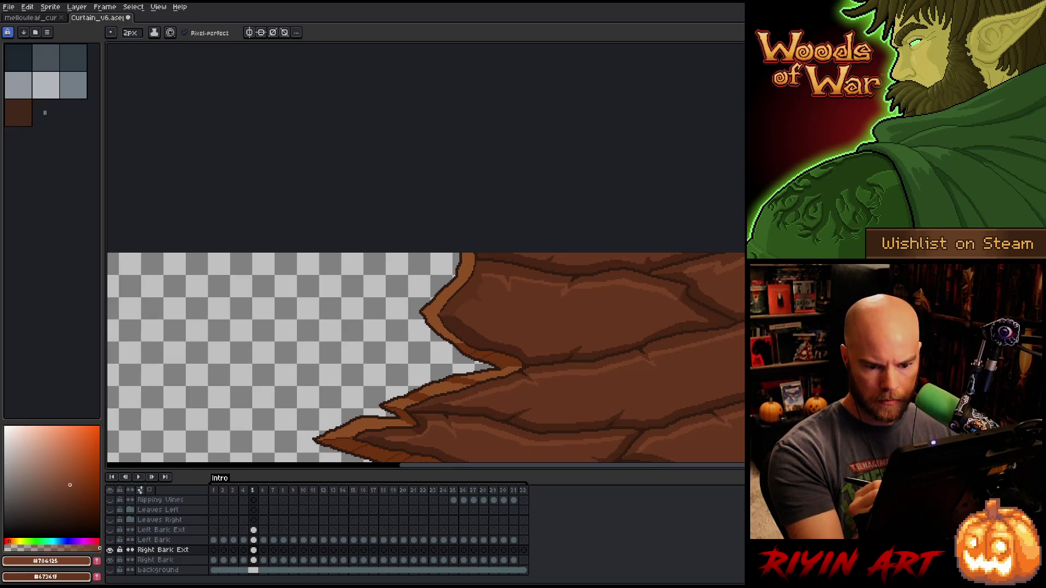
{"action": "left_click", "coordinate": [572, 316], "text": "alt"}
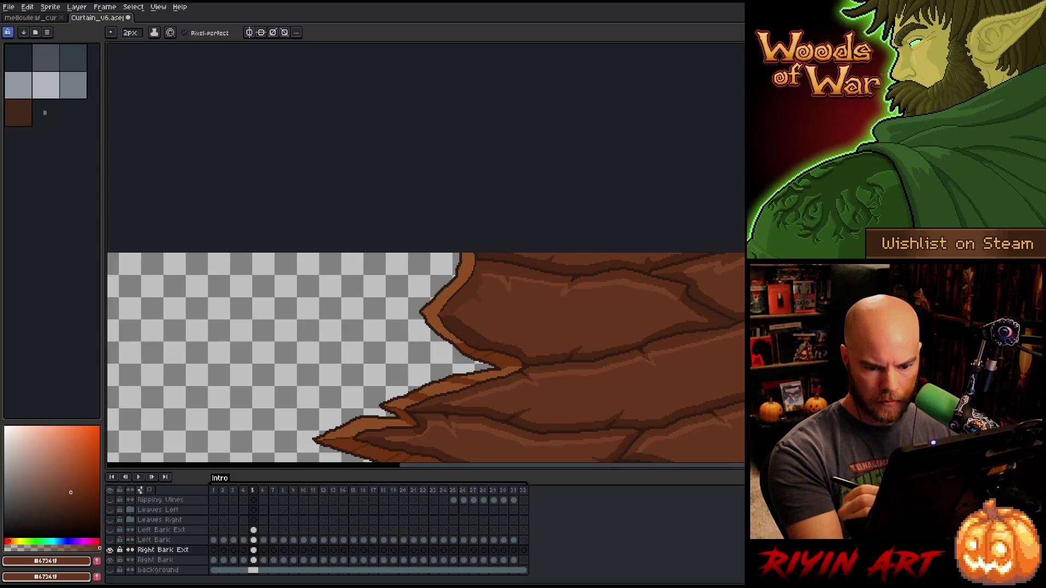
{"action": "left_click", "coordinate": [717, 329], "text": "alt"}
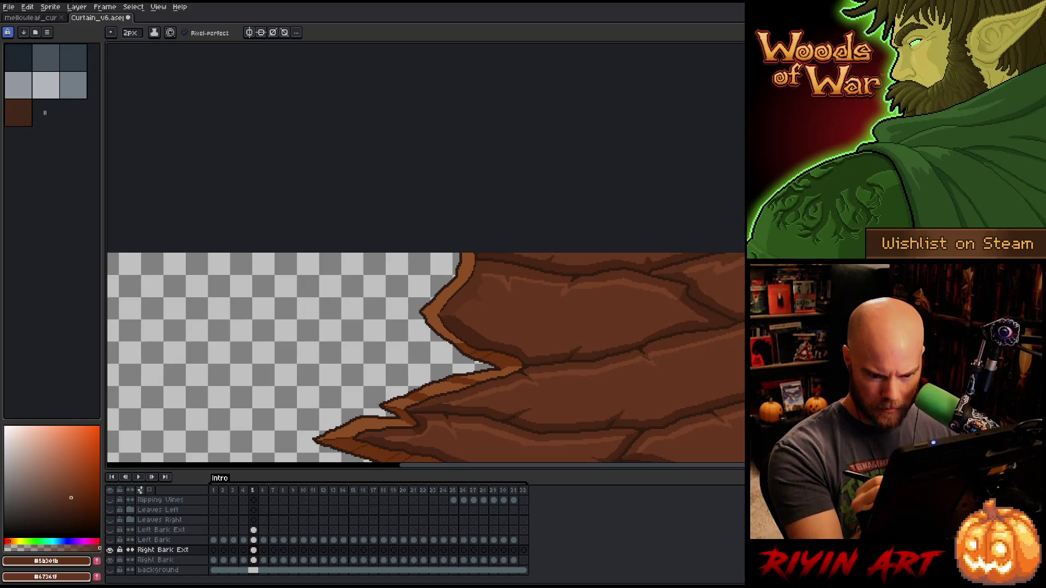
{"action": "left_click", "coordinate": [131, 33]}
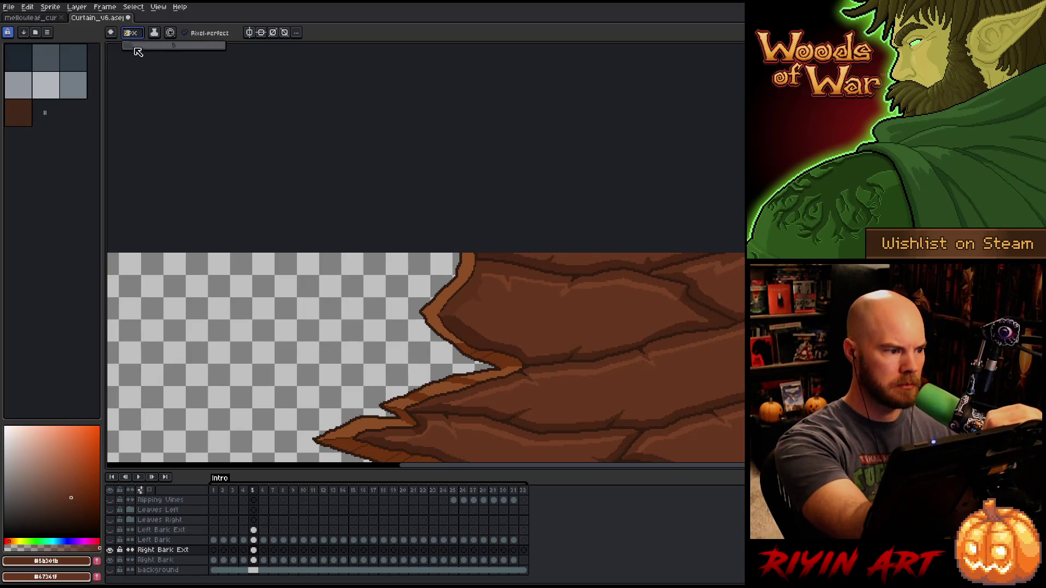
- Set the brush to 1 pixel and draw light highlights along the dark crack and bark line
{"action": "key", "text": "Return"}
{"action": "left_click_drag", "start_coordinate": [490, 354], "coordinate": [202, 341]}
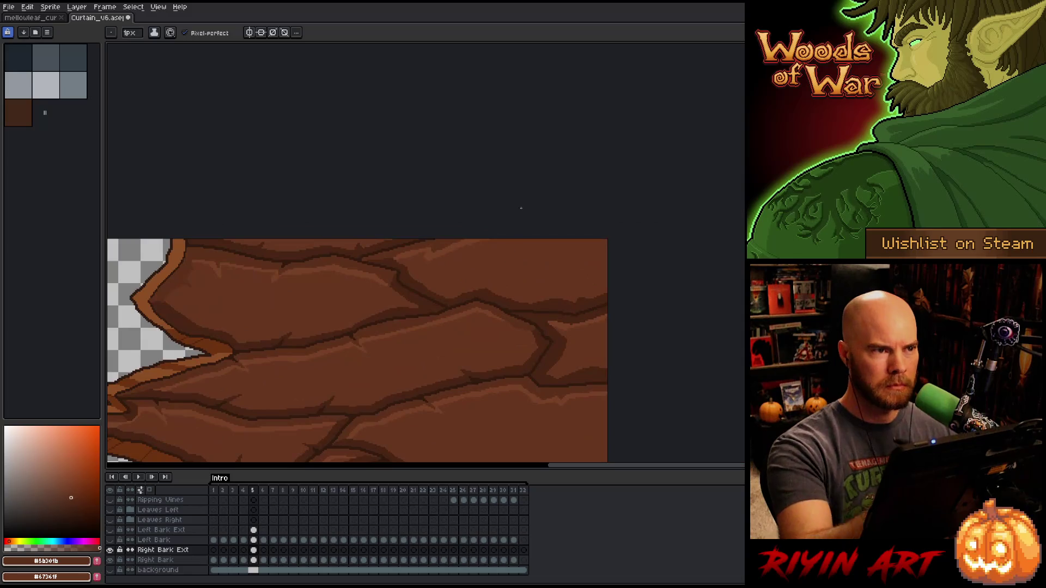
{"action": "scroll", "coordinate": [360, 258], "scroll_direction": "up", "scroll_amount": 5}
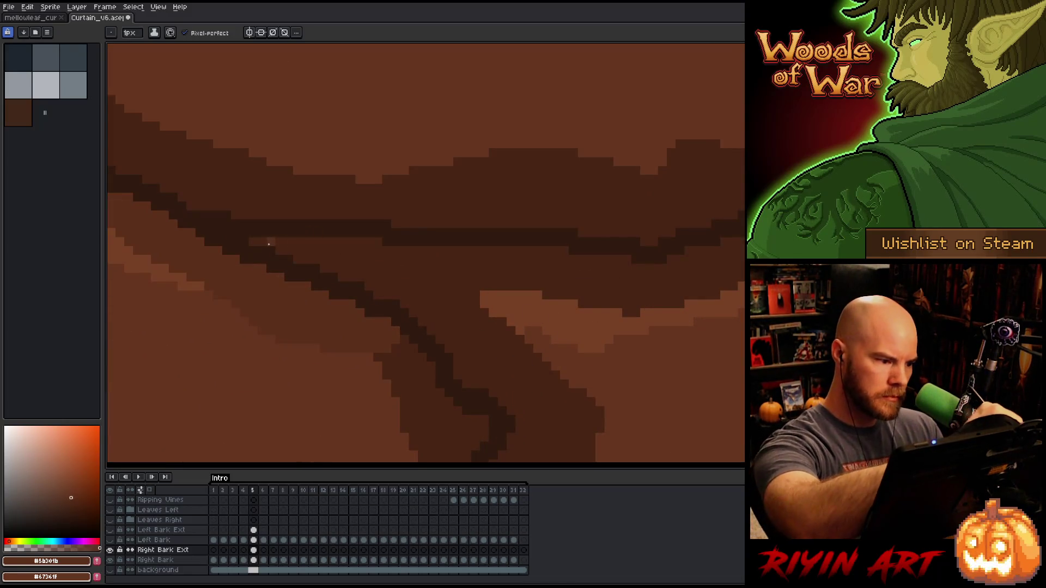
{"action": "mouse_move", "coordinate": [255, 243]}
{"action": "left_mouse_down"}
{"action": "mouse_move", "coordinate": [488, 288]}
{"action": "mouse_move", "coordinate": [614, 161]}
{"action": "mouse_move", "coordinate": [676, 167]}
{"action": "left_mouse_up"}
{"action": "left_click_drag", "start_coordinate": [566, 365], "coordinate": [482, 368]}
- Fill the bark right of the crack lighter, undo the lower-band fill, and draw a dark crack line
{"action": "key", "text": "g"}
{"action": "left_click", "coordinate": [528, 329]}
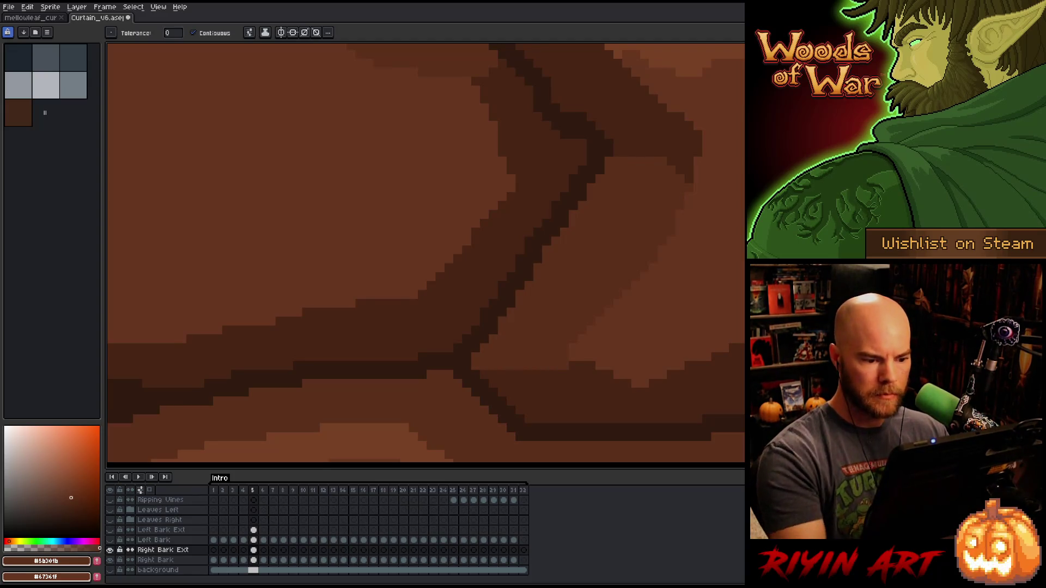
{"action": "left_click", "coordinate": [576, 376]}
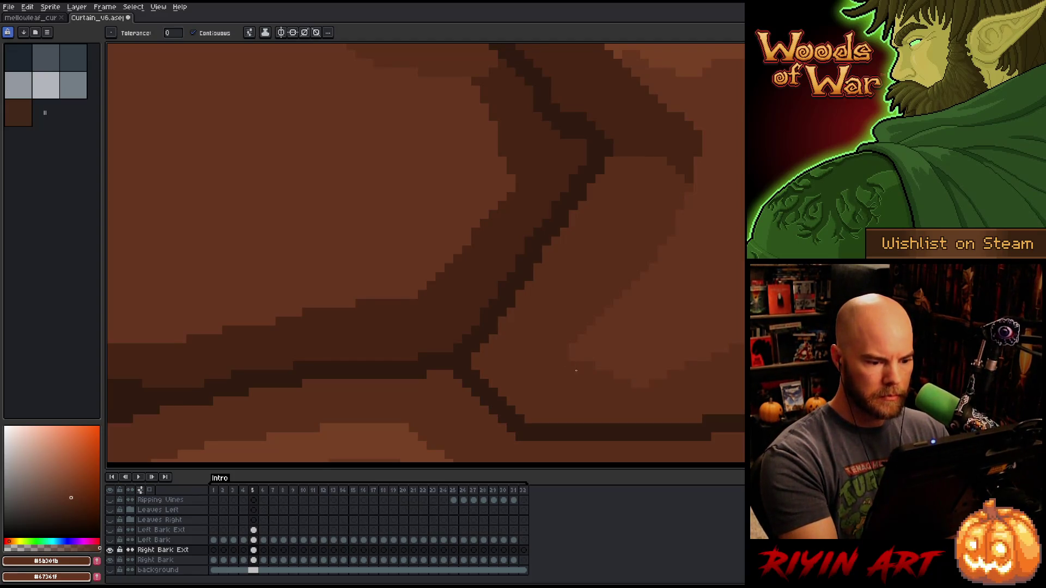
{"action": "key", "text": "ctrl+z"}
{"action": "key", "text": "i"}
{"action": "left_click", "coordinate": [575, 374]}
{"action": "key", "text": "b"}
{"action": "left_click_drag", "start_coordinate": [567, 365], "coordinate": [518, 370]}
- Paint a #67361F mid-brown stroke along the crack and save the curtain file
{"action": "right_click", "coordinate": [546, 355]}
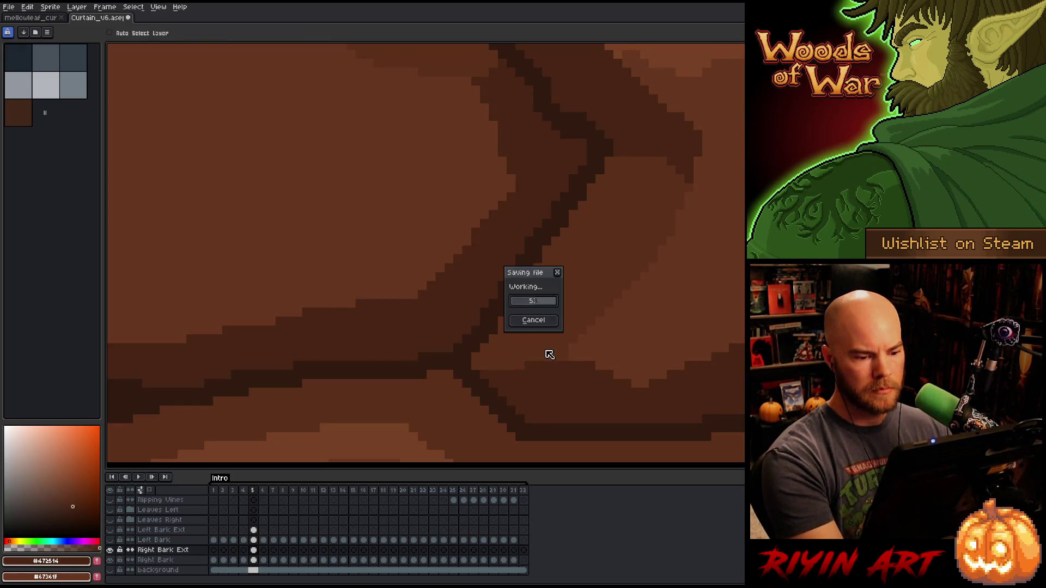
{"action": "key", "text": "Escape"}
{"action": "key", "text": "i"}
{"action": "left_click", "coordinate": [647, 338]}
{"action": "key", "text": "b"}
{"action": "mouse_move", "coordinate": [621, 384]}
{"action": "left_mouse_down"}
{"action": "mouse_move", "coordinate": [586, 364]}
{"action": "mouse_move", "coordinate": [564, 366]}
{"action": "left_mouse_up"}
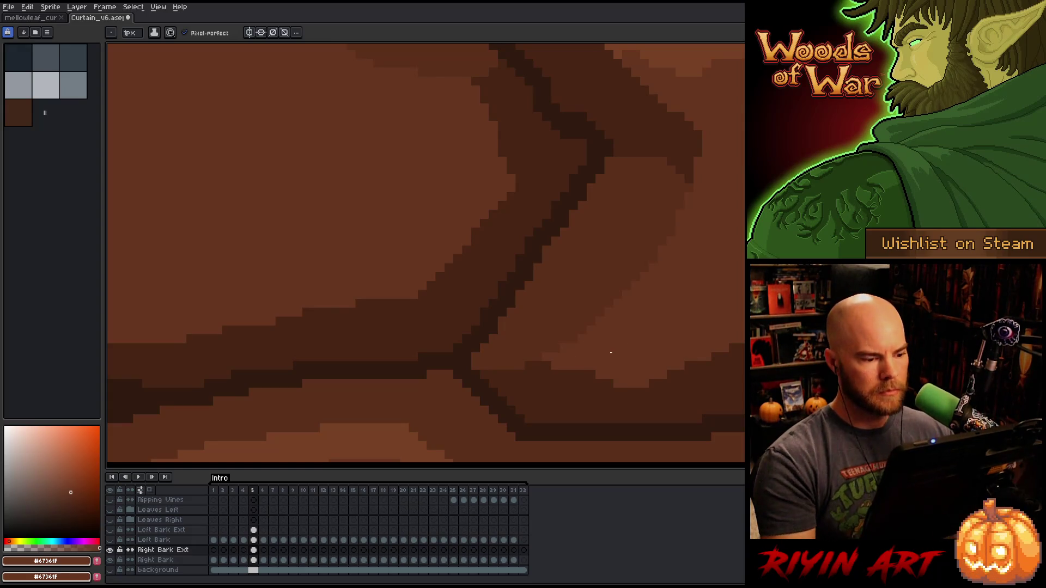
{"action": "key", "text": "ctrl+s"}
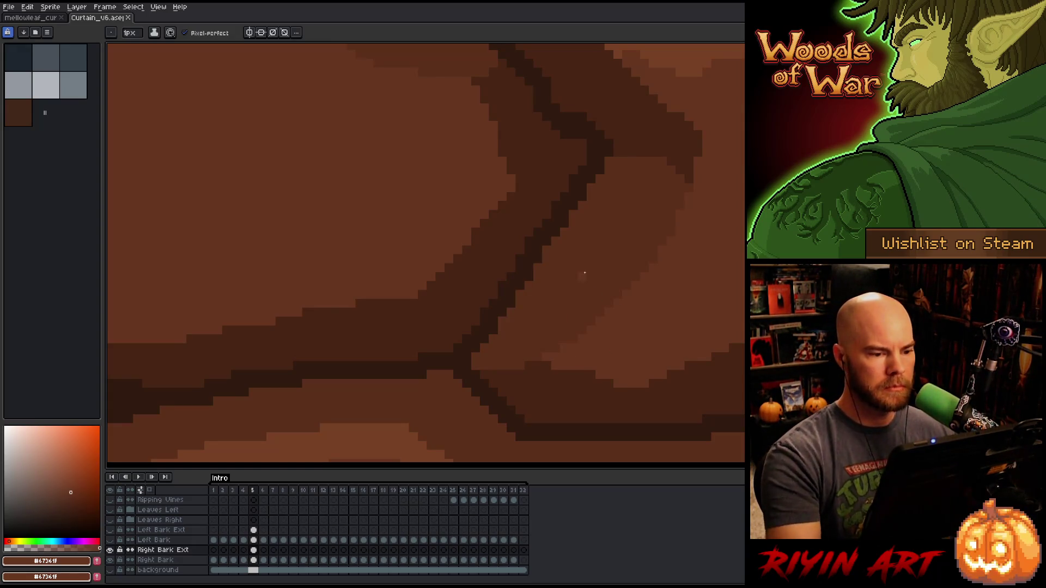
- Add a short dark stroke, #7B4125 highlights, and a #301A0F dark spot on the top edge
{"action": "scroll", "coordinate": [676, 291], "scroll_direction": "down", "scroll_amount": 5}
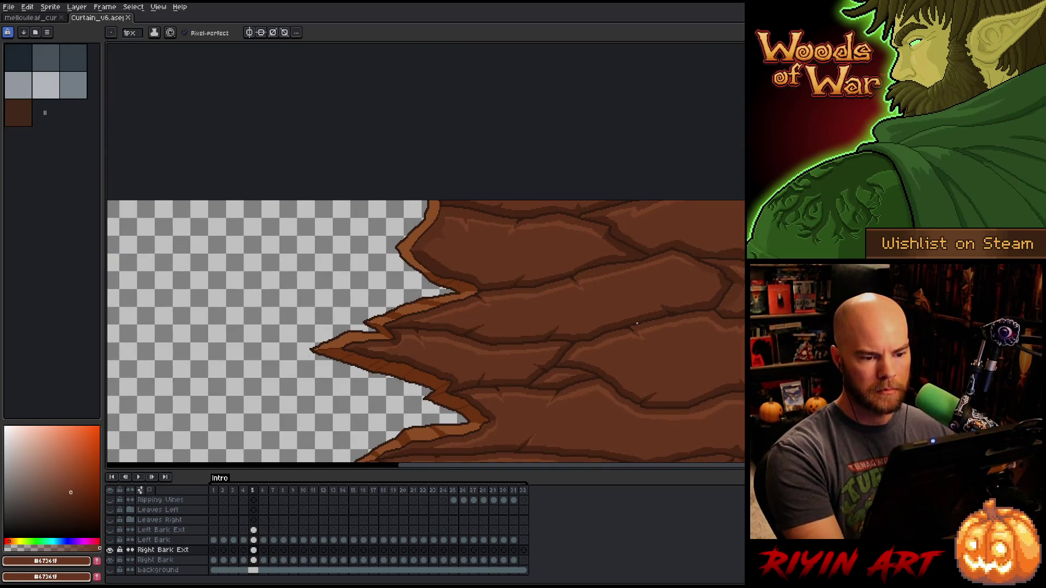
{"action": "scroll", "coordinate": [646, 327], "scroll_direction": "up", "scroll_amount": 4}
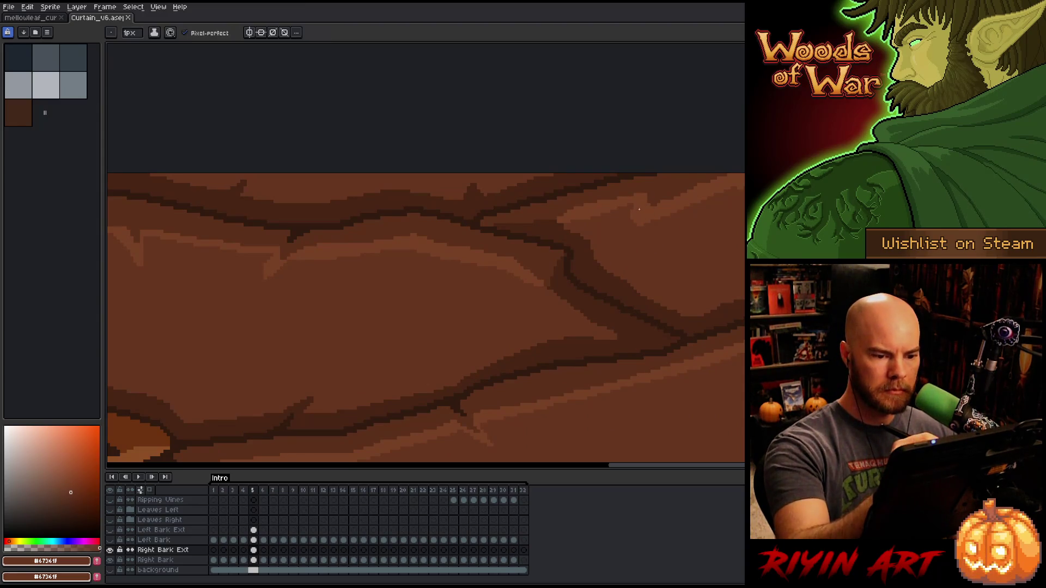
{"action": "left_click_drag", "start_coordinate": [643, 221], "coordinate": [637, 208]}
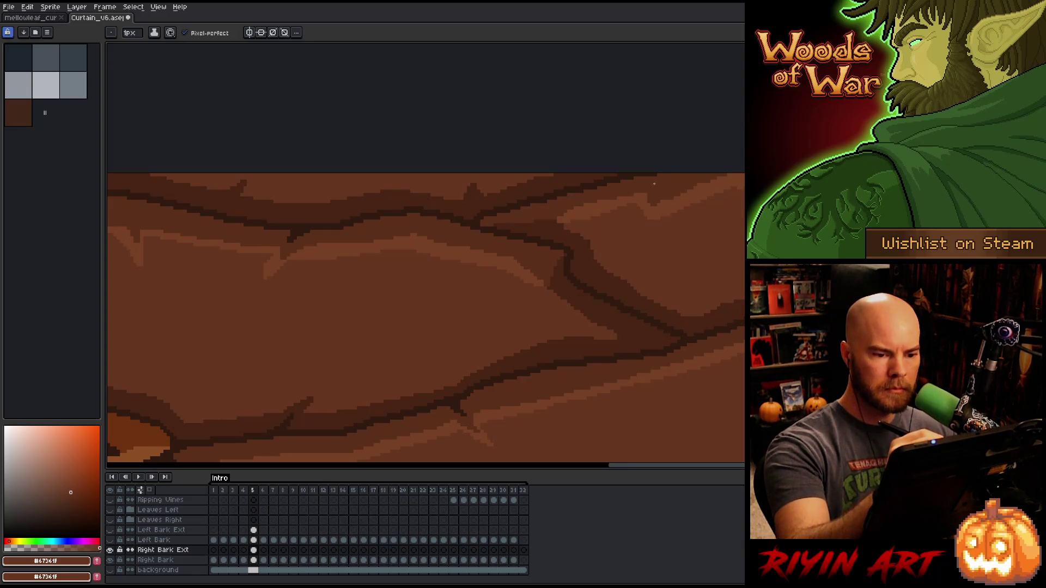
{"action": "left_click", "coordinate": [671, 177], "text": "alt"}
{"action": "left_click_drag", "start_coordinate": [663, 182], "coordinate": [671, 203]}
{"action": "left_click", "coordinate": [676, 202], "text": "alt"}
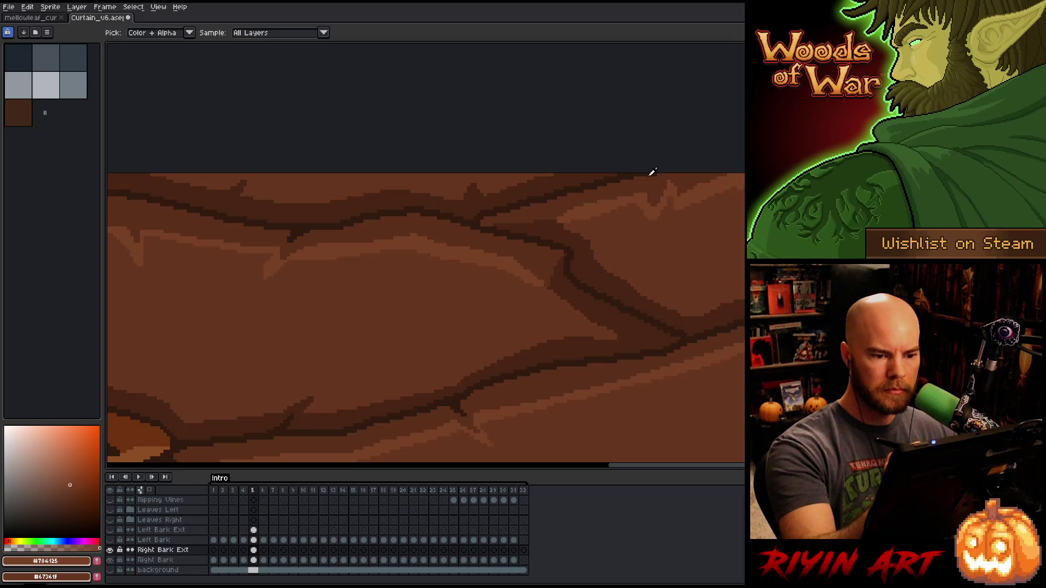
{"action": "left_click", "coordinate": [651, 174], "text": "alt"}
{"action": "left_click_drag", "start_coordinate": [652, 176], "coordinate": [657, 181]}
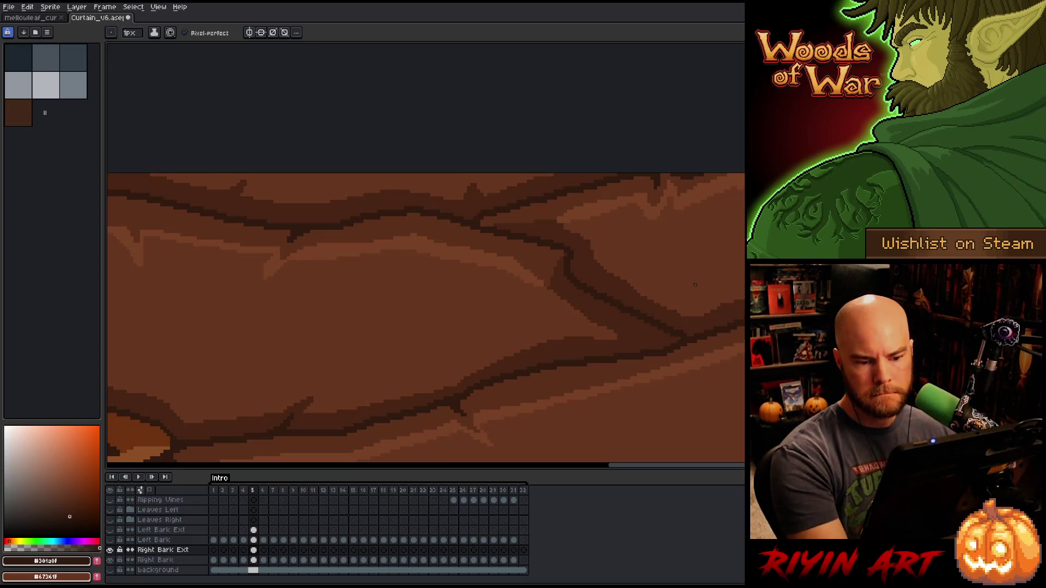
- Pick the dark brown #472514, then a lighter brown from the bark
{"action": "left_click", "coordinate": [696, 285], "text": "alt"}
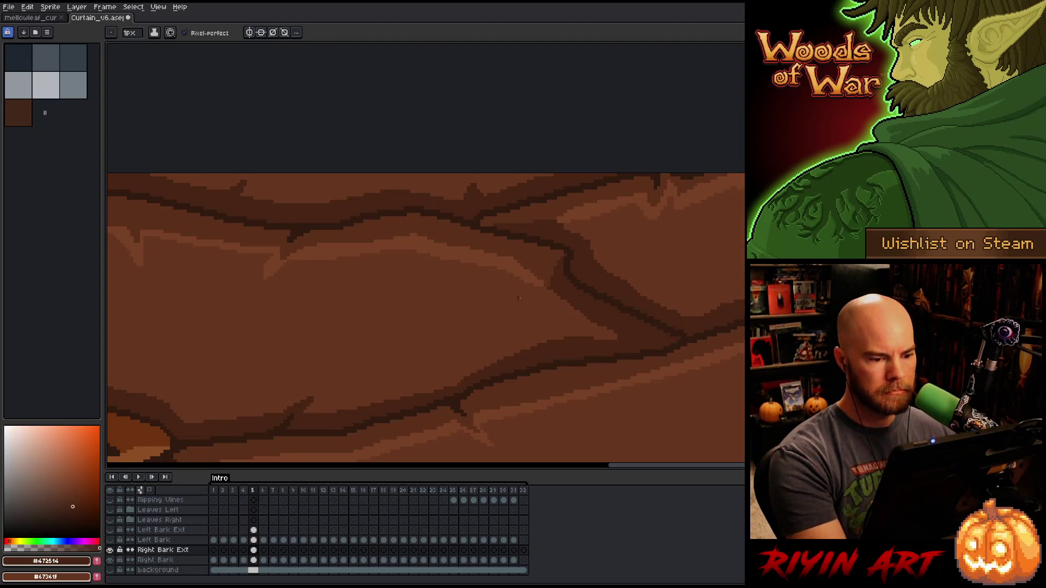
{"action": "key", "text": "alt"}
{"action": "left_click", "coordinate": [545, 282], "text": "alt"}
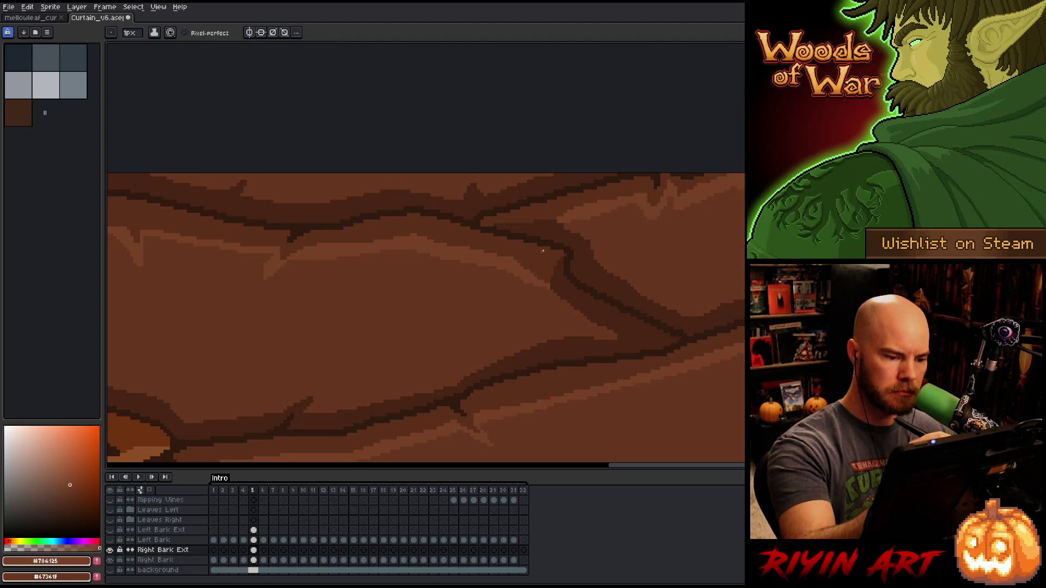
{"action": "scroll", "coordinate": [543, 250], "scroll_direction": "down", "scroll_amount": 5}
{"action": "scroll", "coordinate": [503, 269], "scroll_direction": "up", "scroll_amount": 3}
- Magic-wand the bark's jagged left outline band and refill it in a darker brown
{"action": "scroll", "coordinate": [503, 269], "scroll_direction": "down", "scroll_amount": 1}
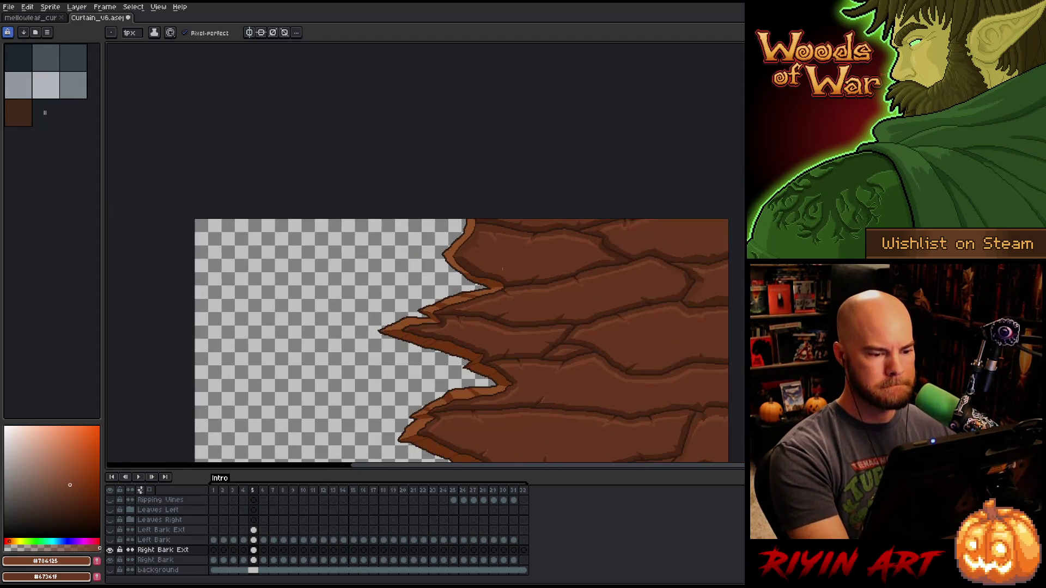
{"action": "right_click", "coordinate": [502, 269]}
{"action": "key", "text": "Escape"}
{"action": "scroll", "coordinate": [465, 319], "scroll_direction": "down", "scroll_amount": 3}
{"action": "scroll", "coordinate": [465, 320], "scroll_direction": "up", "scroll_amount": 3}
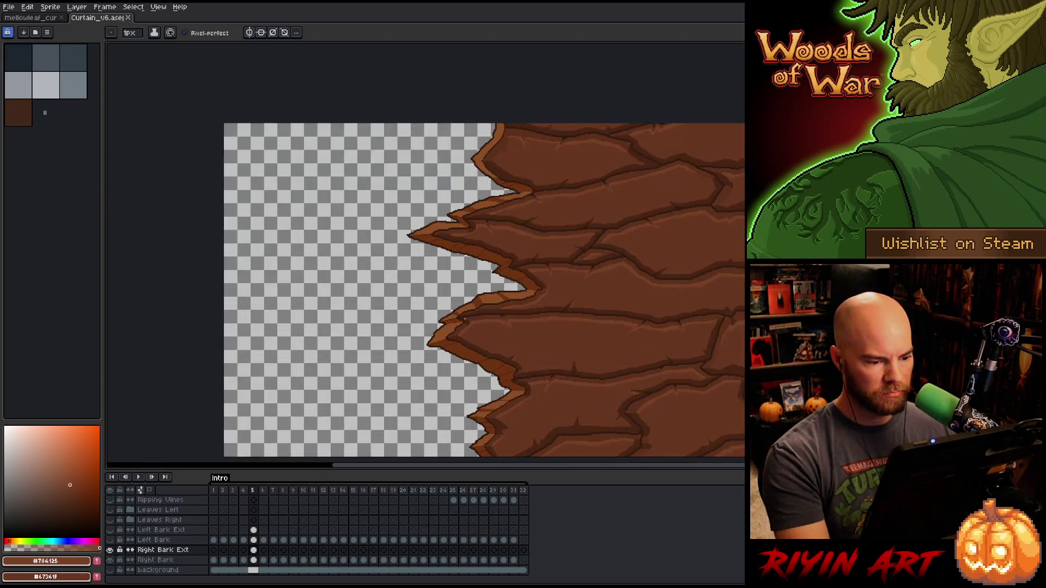
{"action": "scroll", "coordinate": [436, 183], "scroll_direction": "up", "scroll_amount": 2}
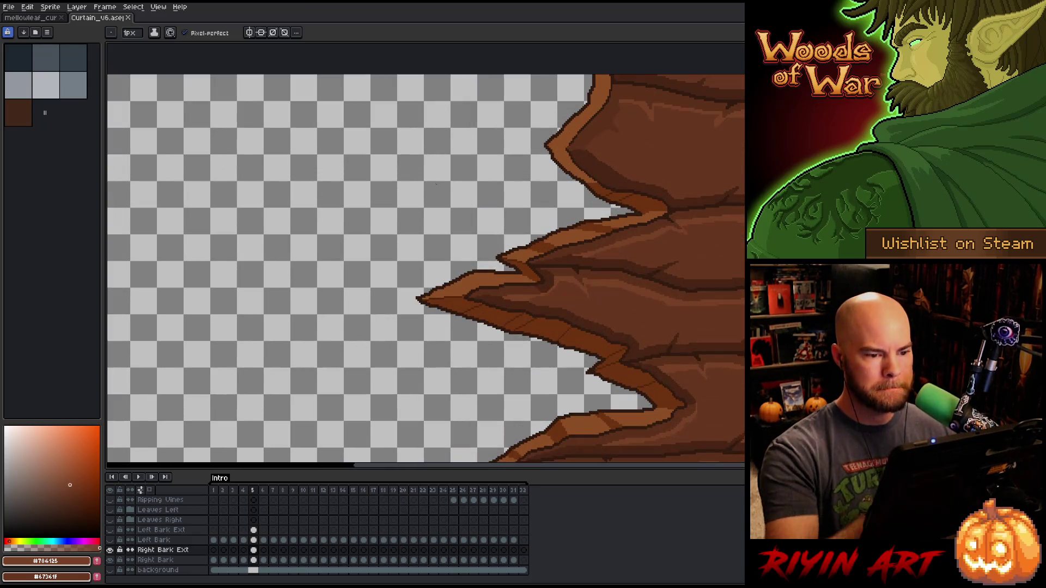
{"action": "scroll", "coordinate": [437, 184], "scroll_direction": "up", "scroll_amount": 3}
{"action": "key", "text": "i"}
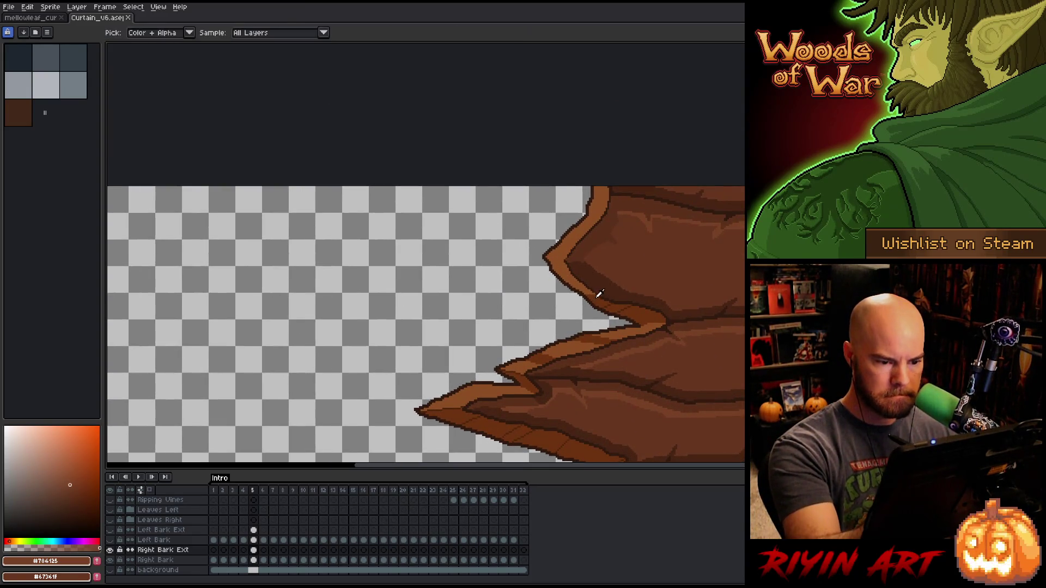
{"action": "left_click", "coordinate": [599, 294]}
{"action": "key", "text": "w"}
{"action": "left_click", "coordinate": [575, 248]}
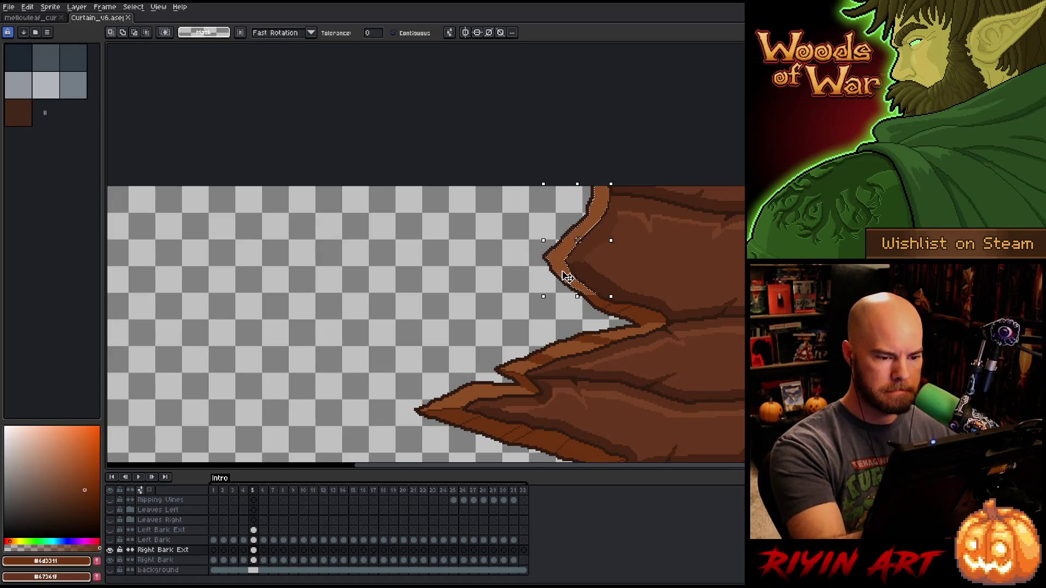
{"action": "key", "text": "g"}
{"action": "left_click", "coordinate": [567, 256]}
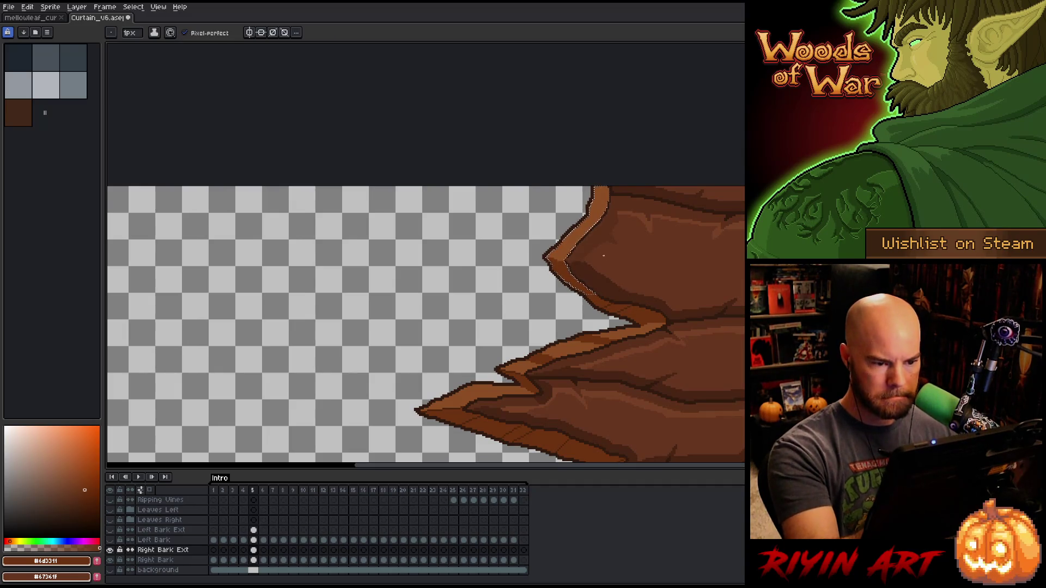
- Paint stepped dark pixel rows along the bark's left and upper edges
{"action": "scroll", "coordinate": [594, 216], "scroll_direction": "up", "scroll_amount": 1}
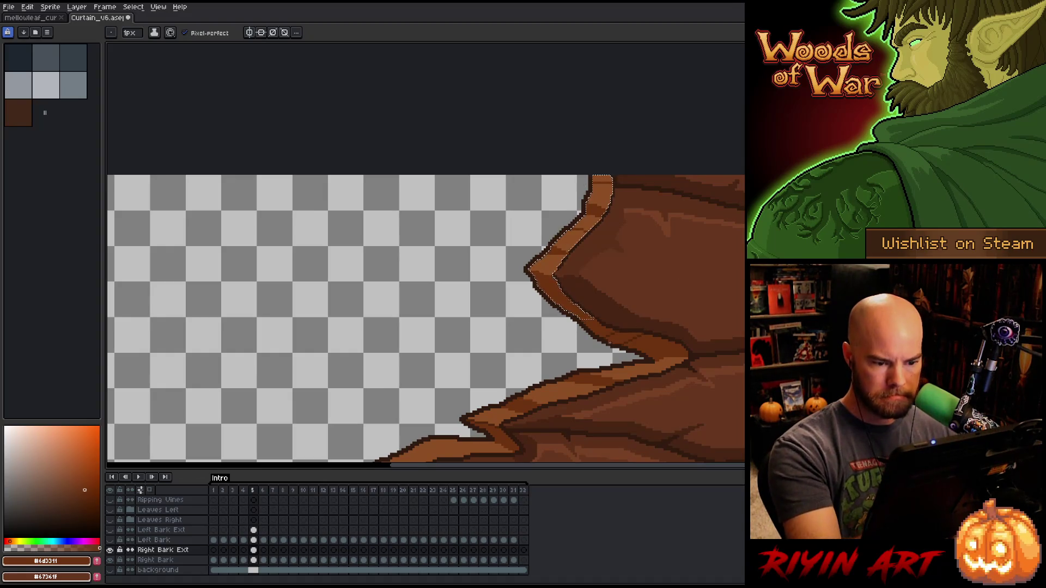
{"action": "scroll", "coordinate": [610, 335], "scroll_direction": "up", "scroll_amount": 3}
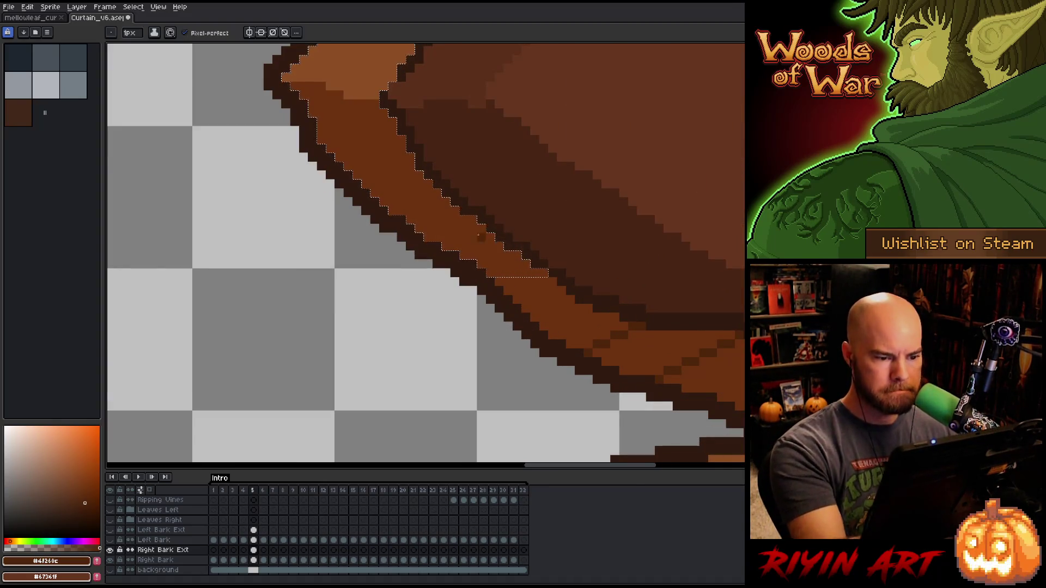
{"action": "left_click_drag", "start_coordinate": [479, 236], "coordinate": [452, 238]}
{"action": "left_click_drag", "start_coordinate": [405, 148], "coordinate": [333, 160]}
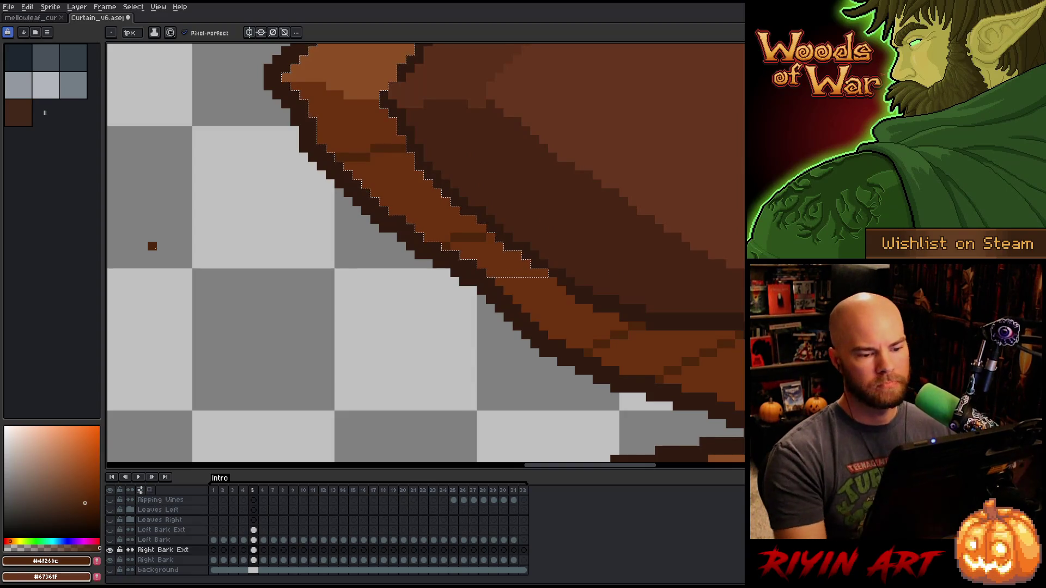
{"action": "scroll", "coordinate": [194, 316], "scroll_direction": "down", "scroll_amount": 3}
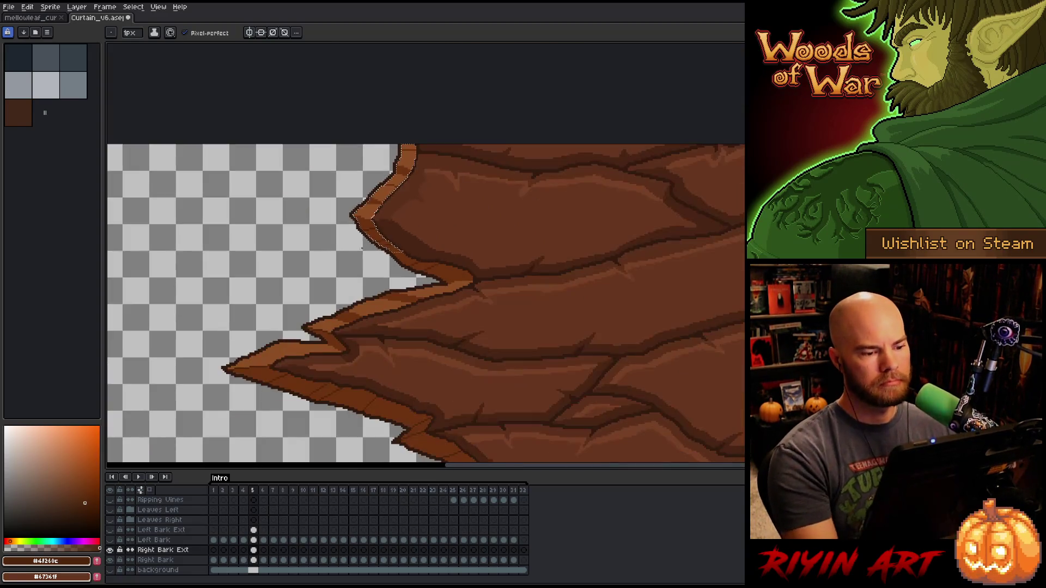
{"action": "scroll", "coordinate": [282, 260], "scroll_direction": "down", "scroll_amount": 2}
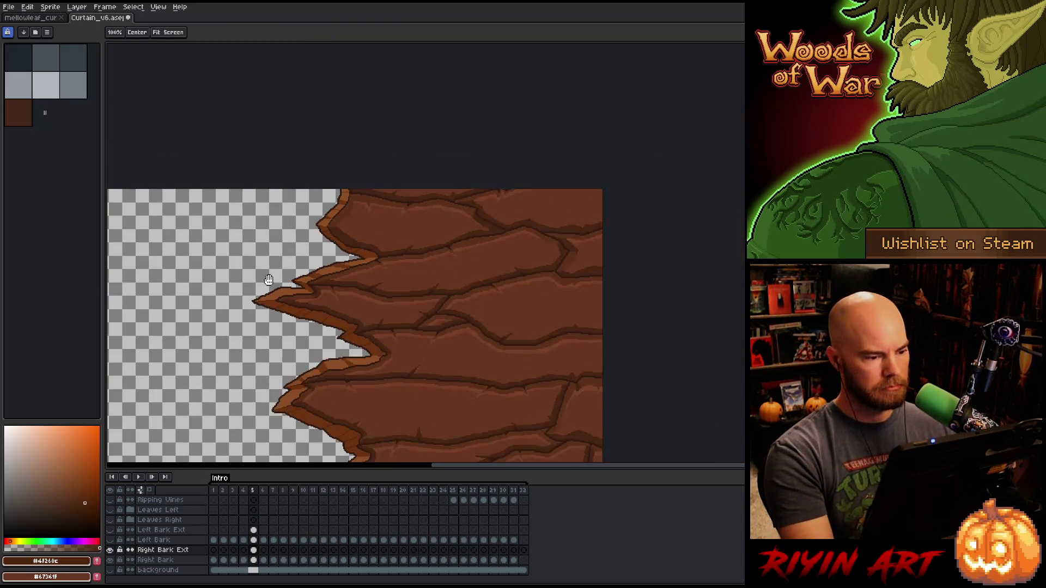
{"action": "left_click_drag", "start_coordinate": [222, 387], "coordinate": [508, 245]}
{"action": "key", "text": "space"}
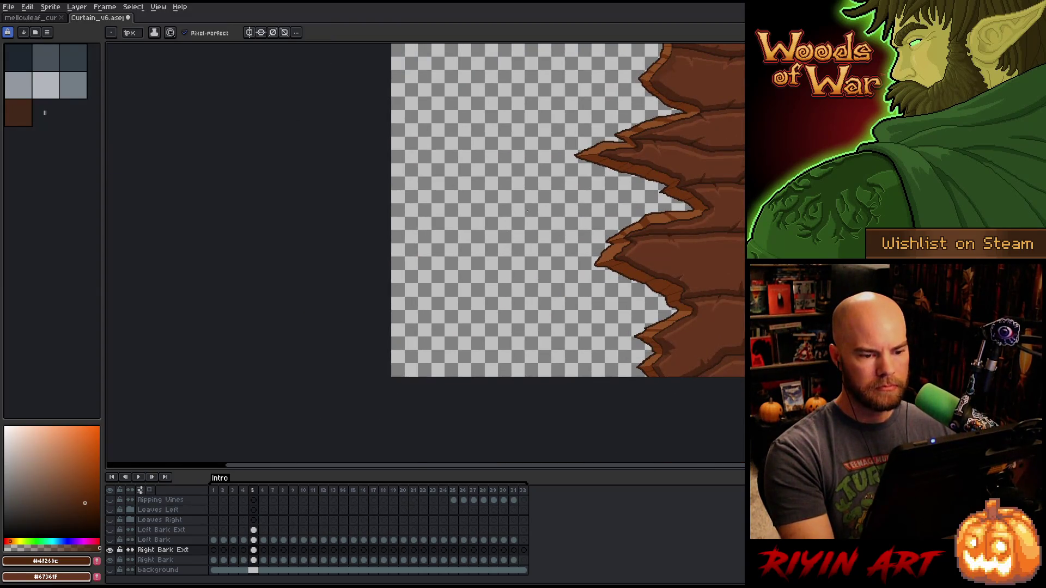
{"action": "scroll", "coordinate": [528, 211], "scroll_direction": "down", "scroll_amount": 1}
{"action": "left_click_drag", "start_coordinate": [626, 196], "coordinate": [555, 251]}
- Turn on visibility for the vine, left bark and Right Bark Ext layers
{"action": "key", "text": "v"}
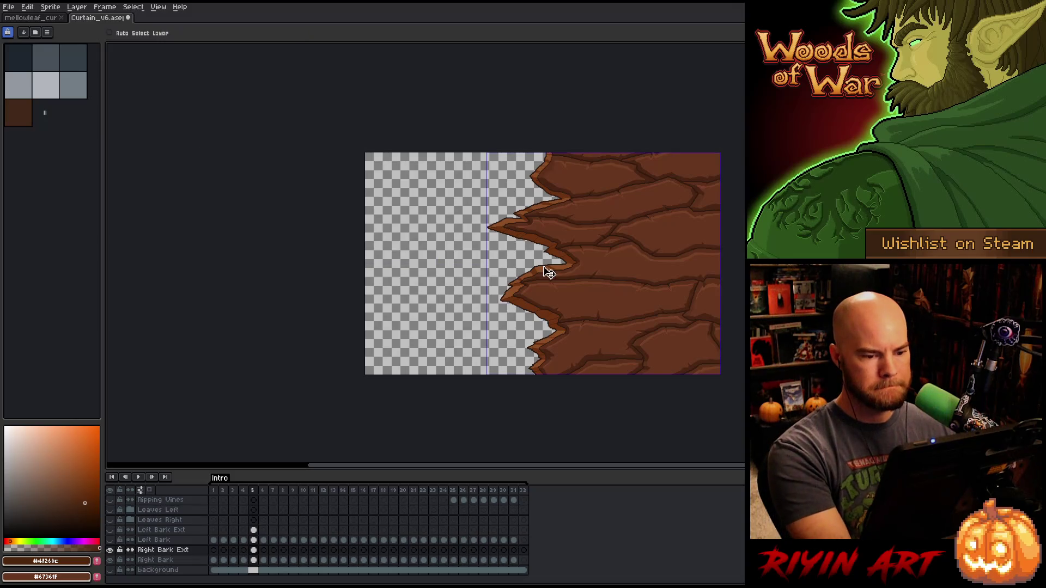
{"action": "right_click", "coordinate": [549, 273]}
{"action": "key", "text": "Escape"}
{"action": "key", "text": "b"}
{"action": "scroll", "coordinate": [586, 282], "scroll_direction": "up", "scroll_amount": 2}
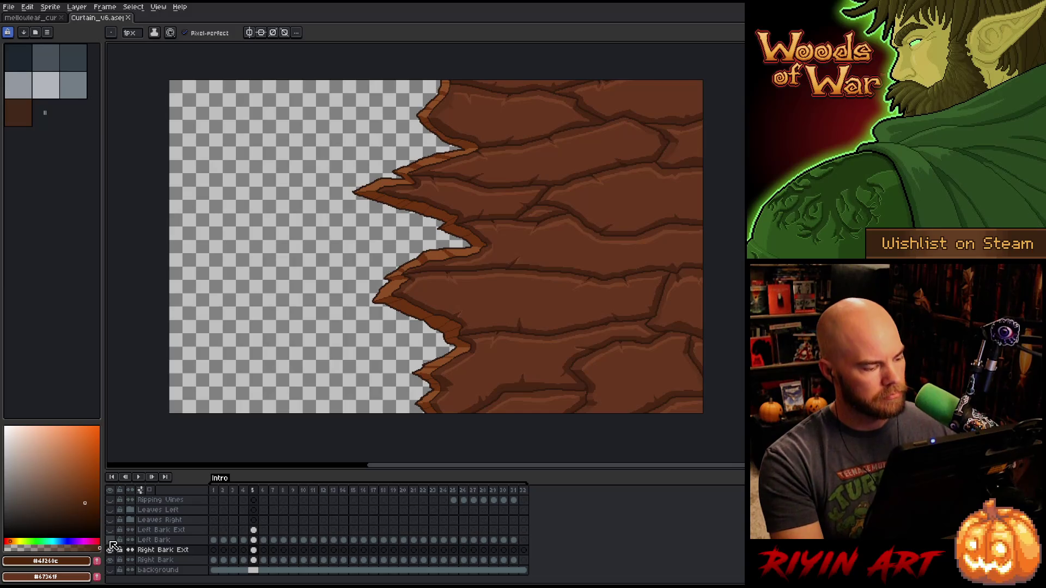
{"action": "left_click", "coordinate": [111, 562]}
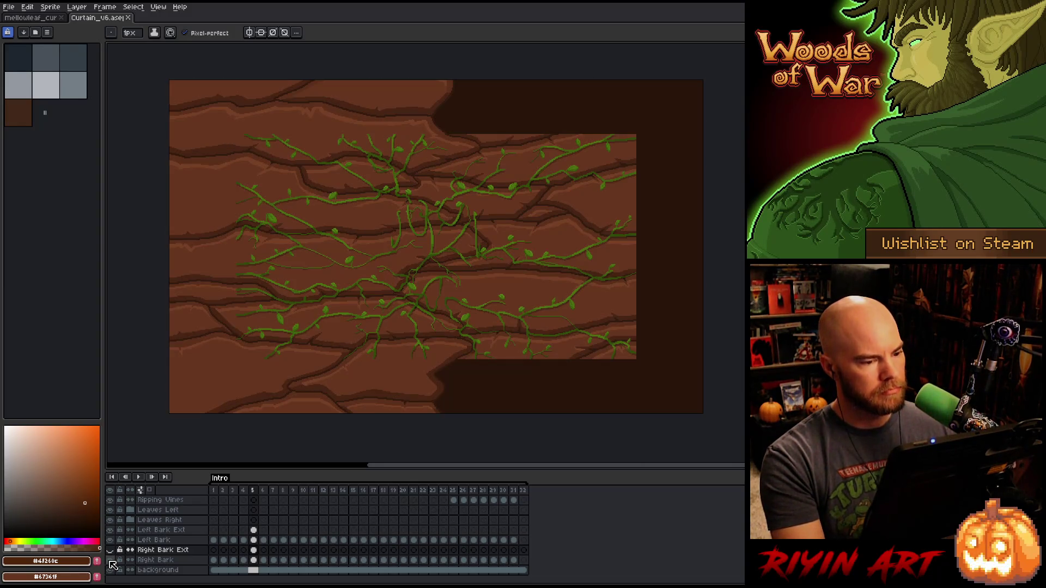
{"action": "left_click", "coordinate": [110, 550]}
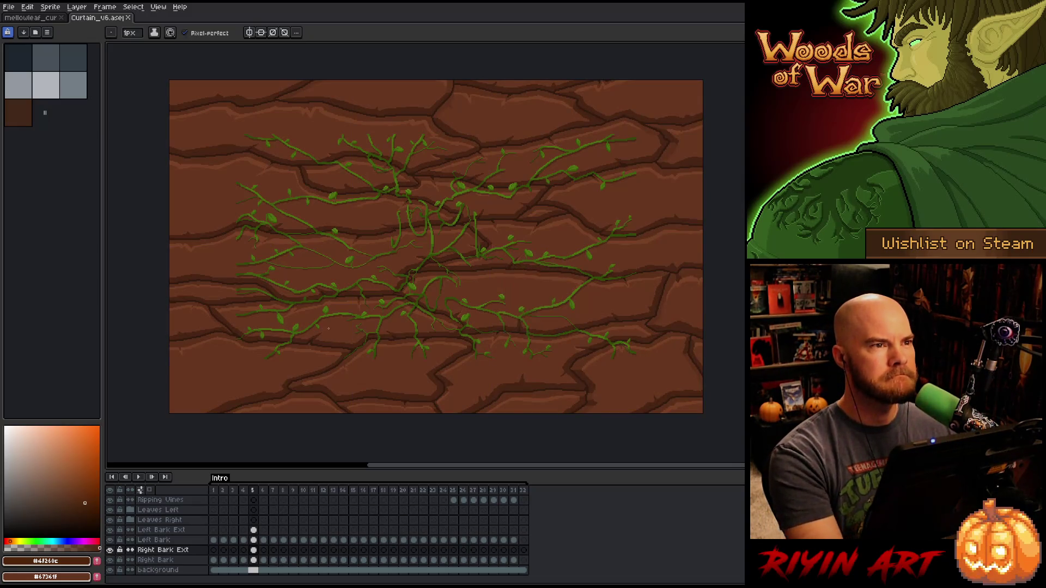
{"action": "scroll", "coordinate": [630, 194], "scroll_direction": "down", "scroll_amount": 1}
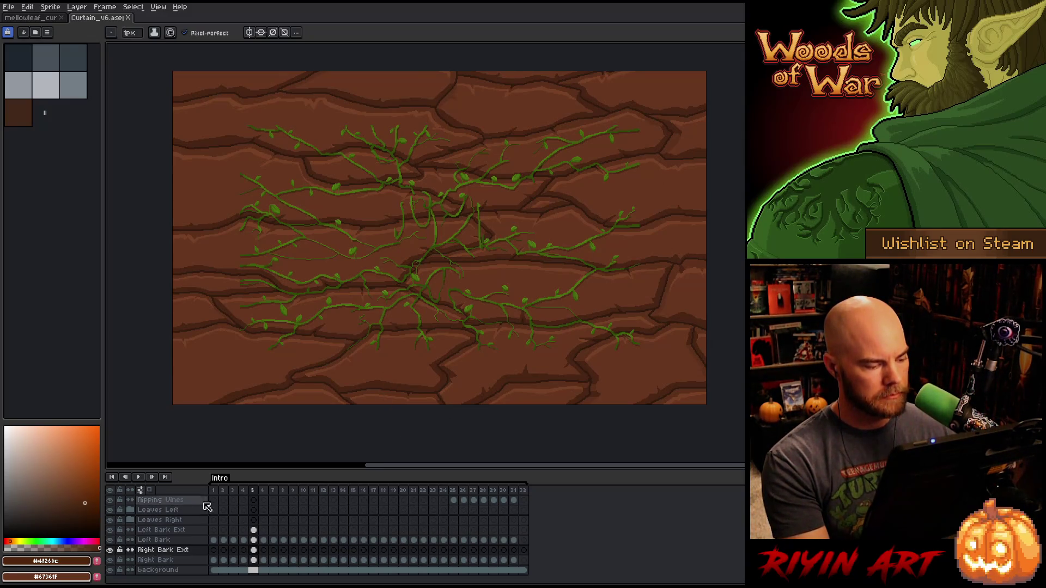
- Select the Left Bark Ext layer and expand the Leaves Left group
{"action": "left_click", "coordinate": [178, 532]}
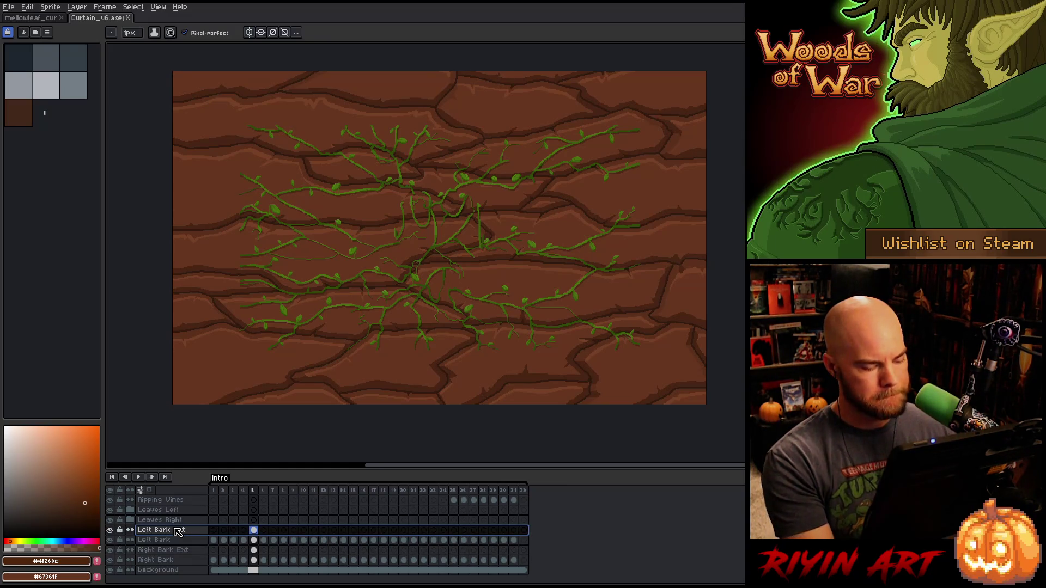
{"action": "scroll", "coordinate": [360, 354], "scroll_direction": "down", "scroll_amount": 1}
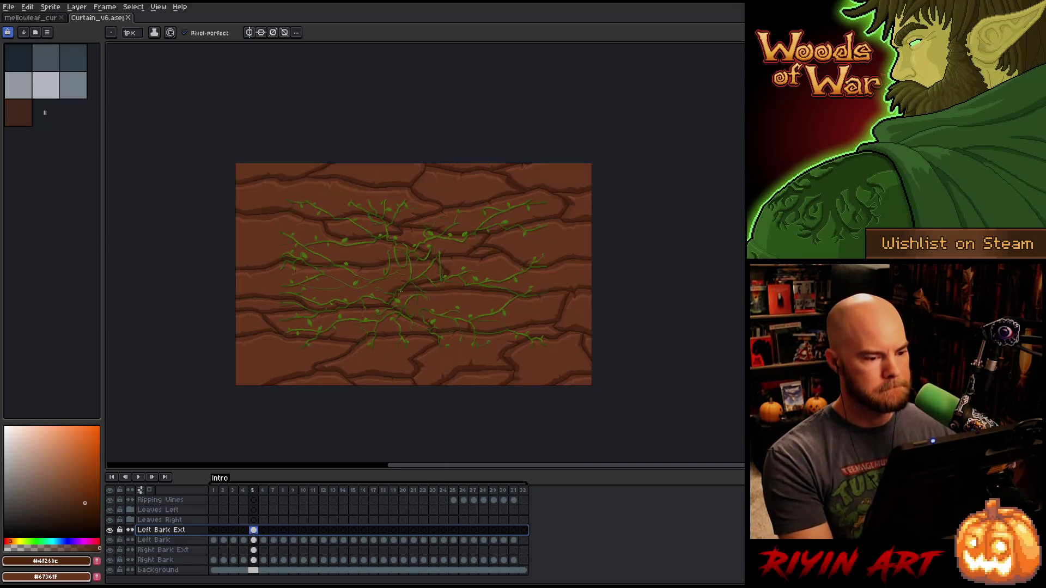
{"action": "scroll", "coordinate": [395, 310], "scroll_direction": "up", "scroll_amount": 1}
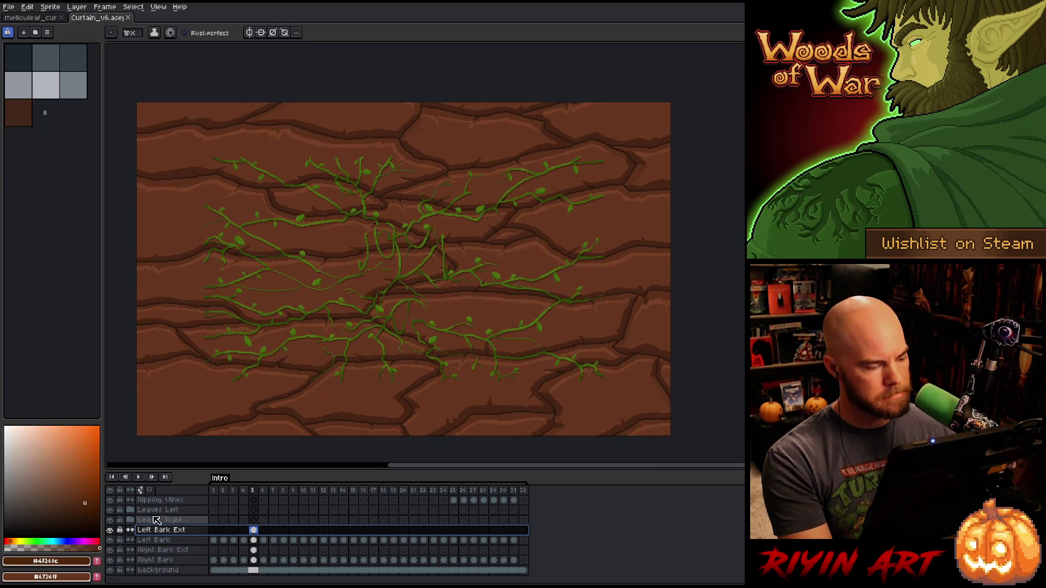
{"action": "left_click", "coordinate": [130, 511]}
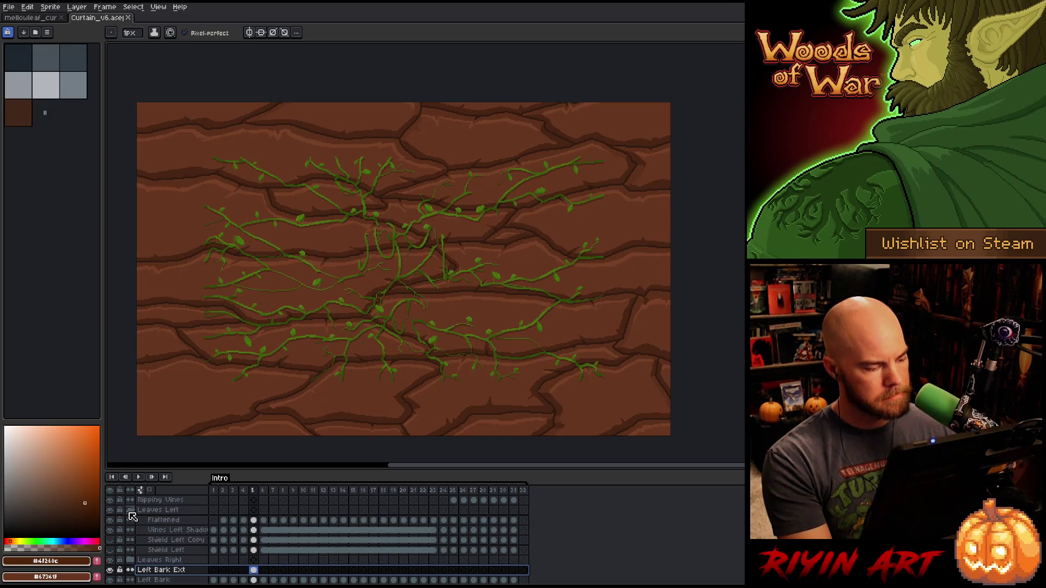
- Hide the Leaves Right vines, the Right Bark layer and the remaining right bark panel
{"action": "left_click", "coordinate": [110, 561]}
{"action": "left_click", "coordinate": [110, 561]}
{"action": "left_click", "coordinate": [110, 560]}
{"action": "left_click", "coordinate": [110, 560]}
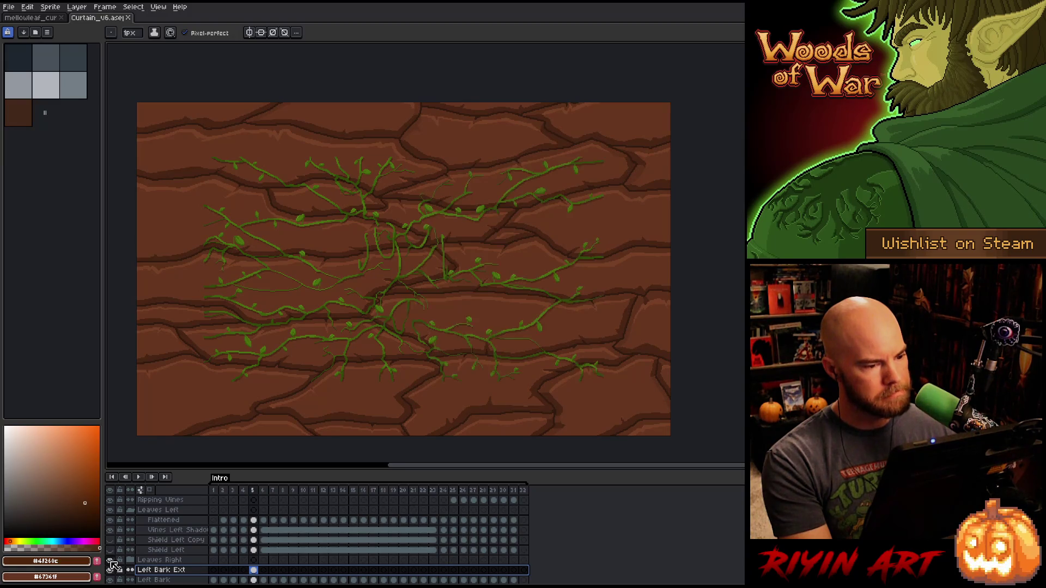
{"action": "left_click", "coordinate": [110, 561]}
{"action": "scroll", "coordinate": [112, 565], "scroll_direction": "down", "scroll_amount": 2}
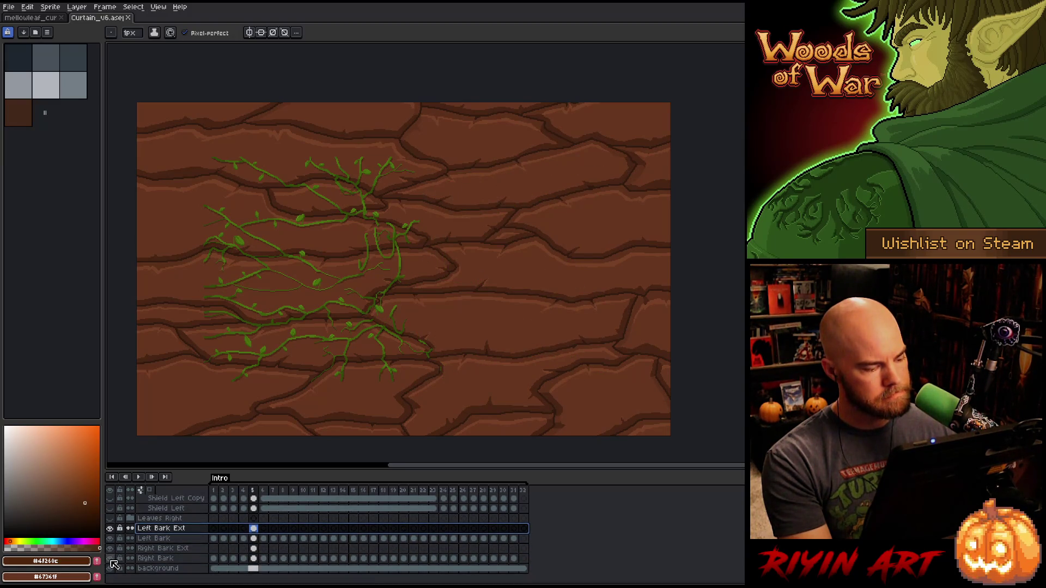
{"action": "left_click", "coordinate": [111, 558]}
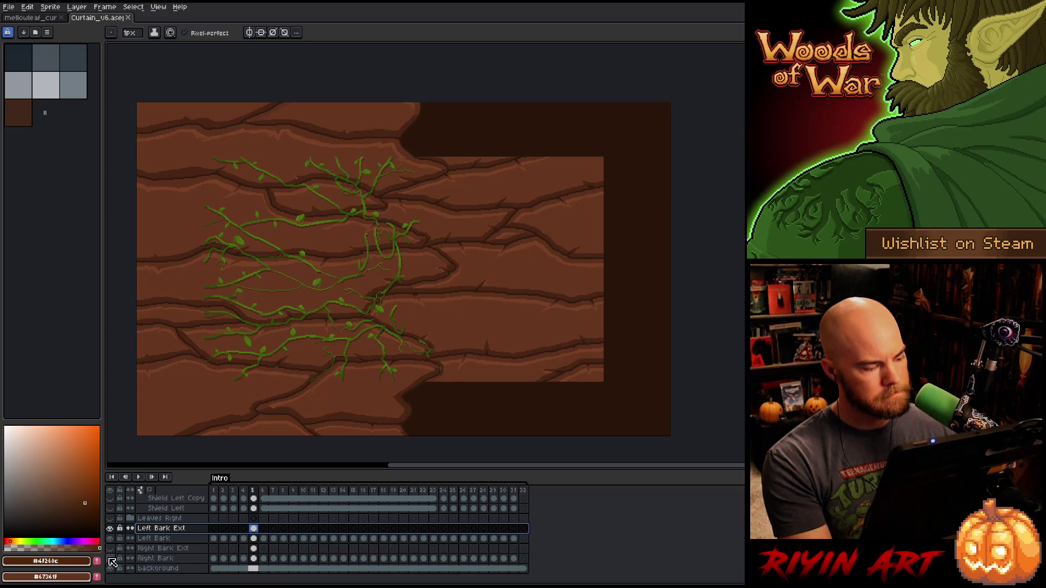
{"action": "left_click", "coordinate": [112, 560]}
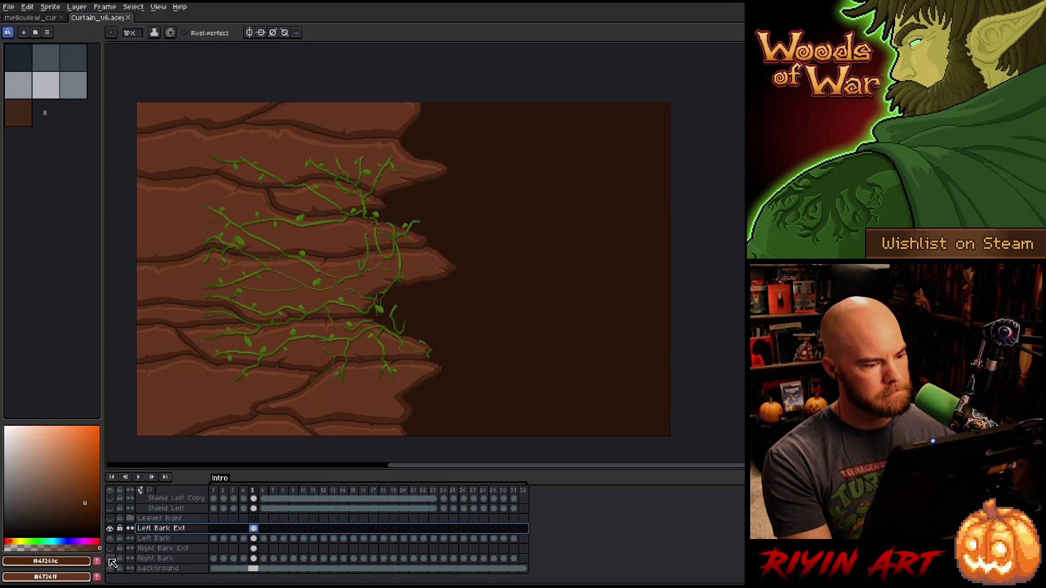
{"action": "left_click", "coordinate": [109, 559]}
{"action": "left_click", "coordinate": [108, 559]}
- Toggle the Flattened vines layer to compare the bark with and without vines, centring the left curtain
{"action": "scroll", "coordinate": [369, 370], "scroll_direction": "up", "scroll_amount": 2}
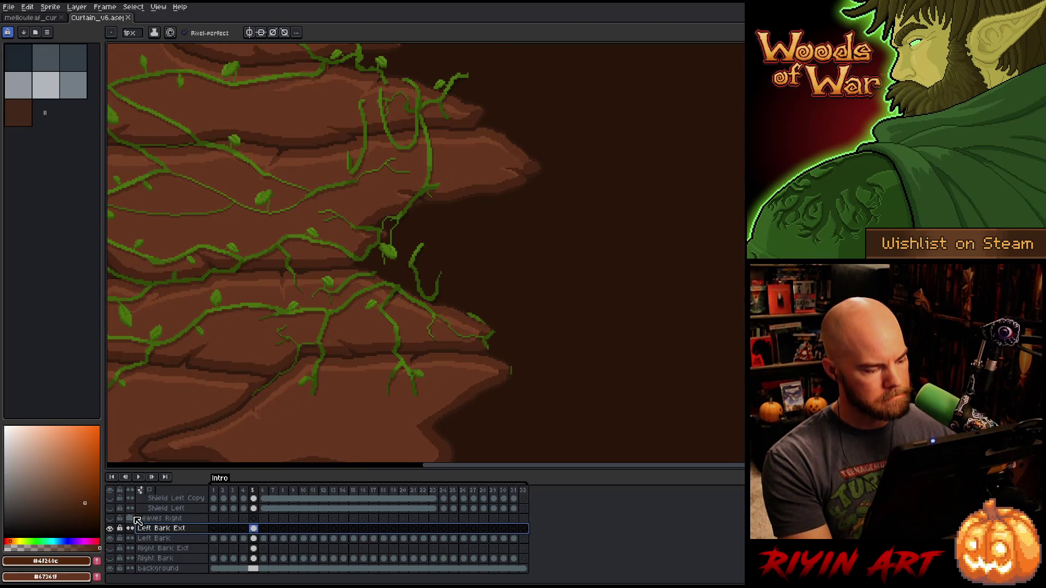
{"action": "scroll", "coordinate": [136, 531], "scroll_direction": "up", "scroll_amount": 2}
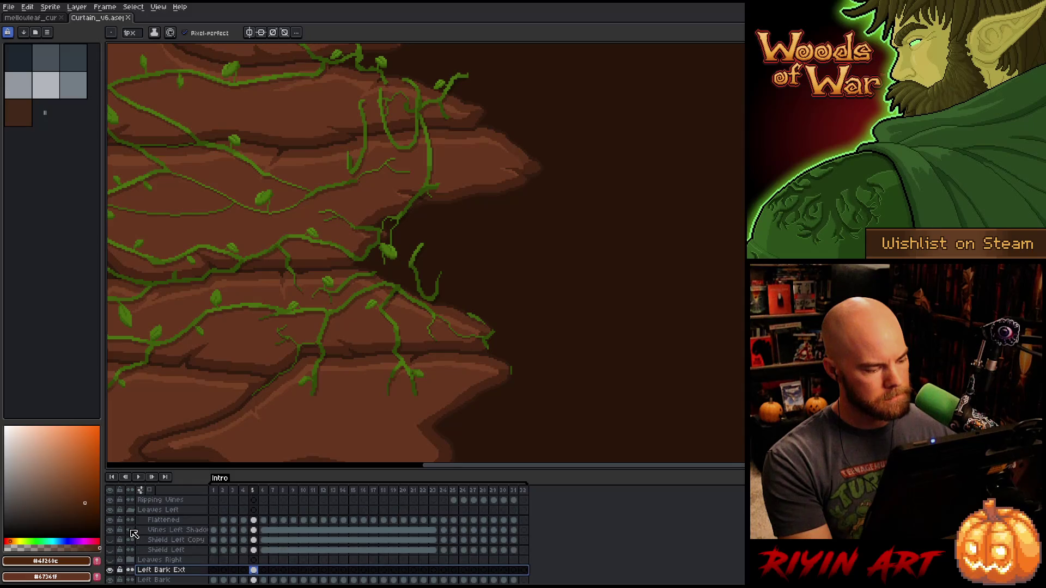
{"action": "left_click", "coordinate": [110, 521]}
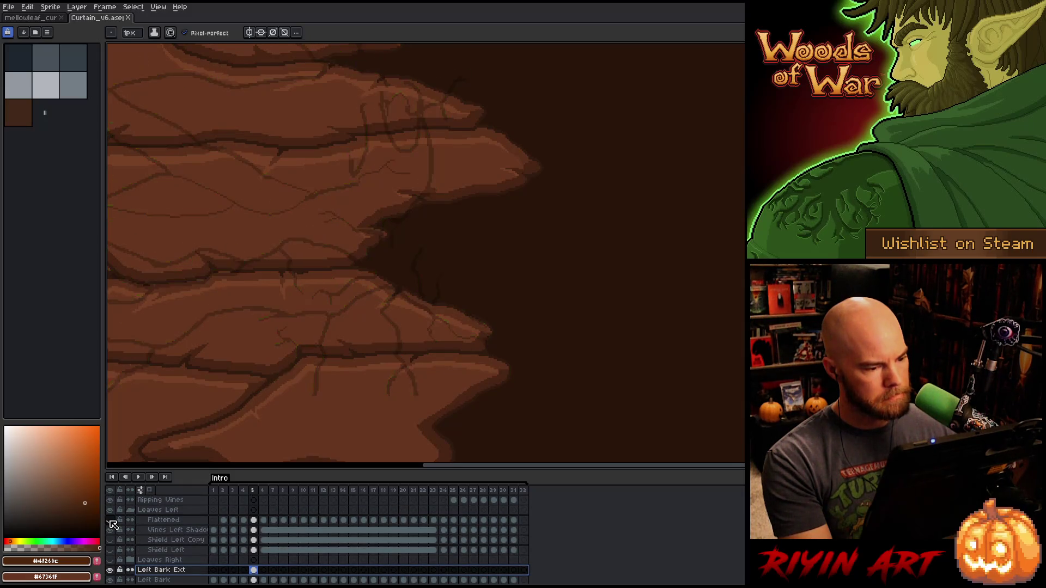
{"action": "left_click", "coordinate": [110, 521]}
{"action": "left_click", "coordinate": [110, 521]}
{"action": "left_click", "coordinate": [110, 520]}
{"action": "left_click", "coordinate": [110, 520]}
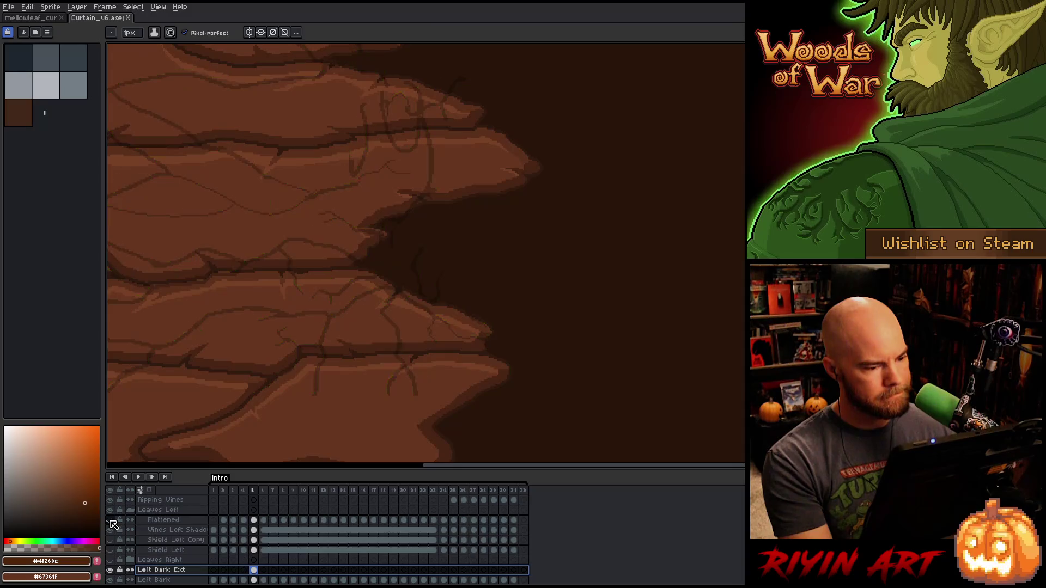
{"action": "left_click", "coordinate": [111, 521]}
{"action": "scroll", "coordinate": [318, 299], "scroll_direction": "down", "scroll_amount": 3}
{"action": "scroll", "coordinate": [318, 299], "scroll_direction": "up", "scroll_amount": 4}
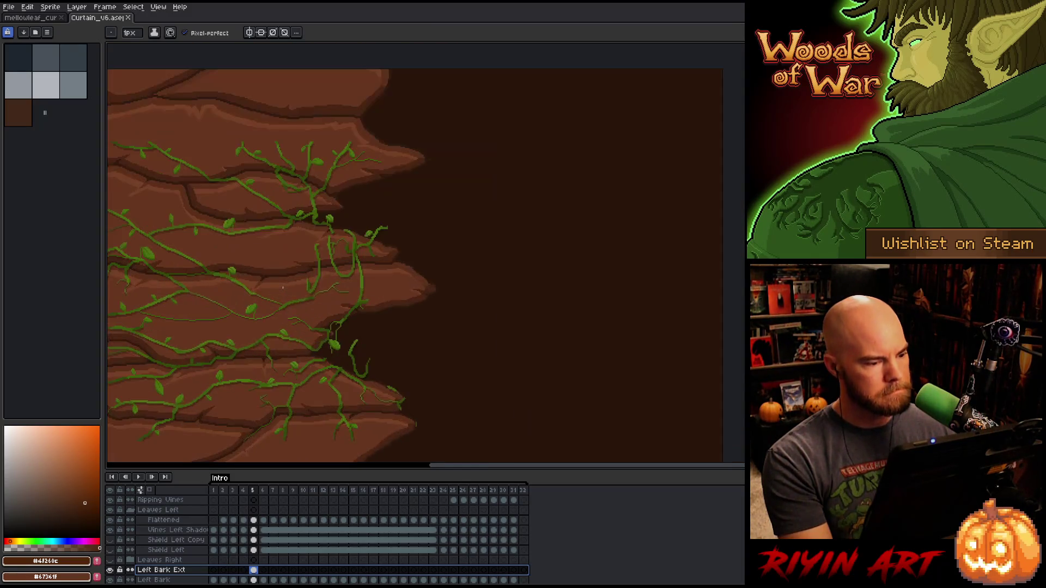
{"action": "left_click_drag", "start_coordinate": [318, 300], "coordinate": [505, 263]}
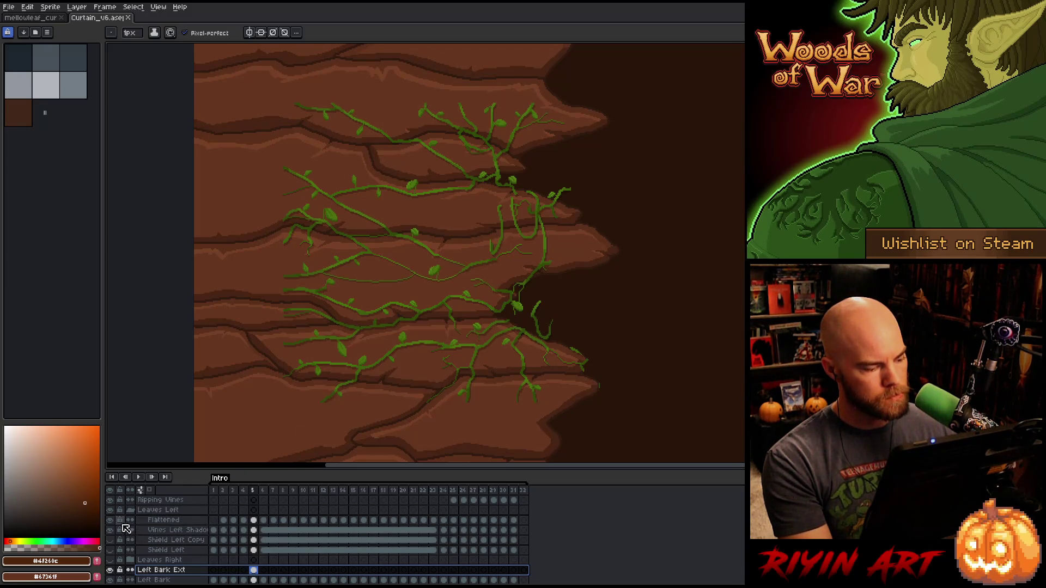
{"action": "key", "text": "Right"}
{"action": "key", "text": "Left"}
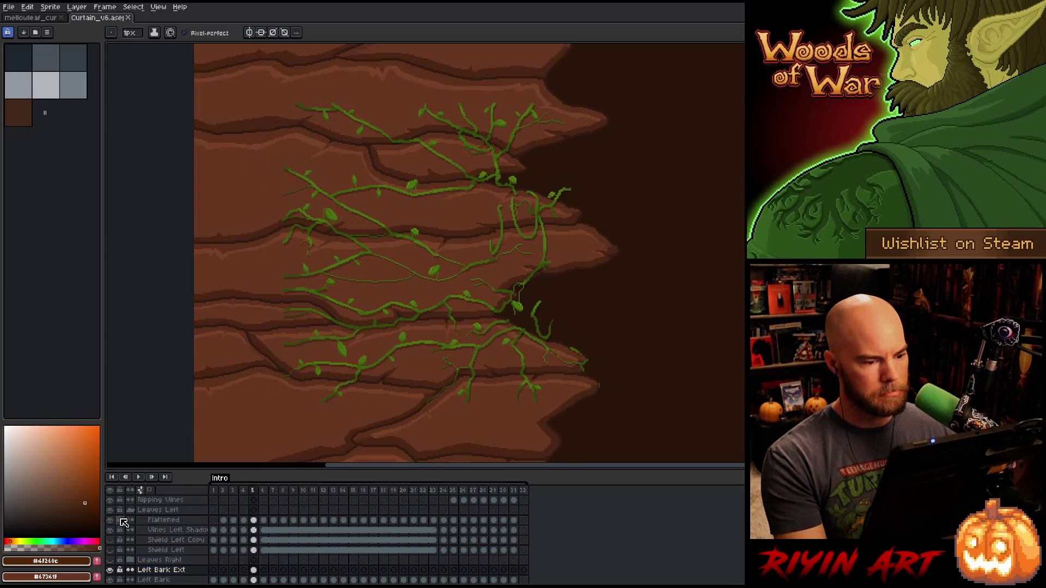
{"action": "key", "text": "Right"}
{"action": "key", "text": "Left"}
{"action": "key", "text": "Right"}
{"action": "key", "text": "Left"}
{"action": "key", "text": "Right"}
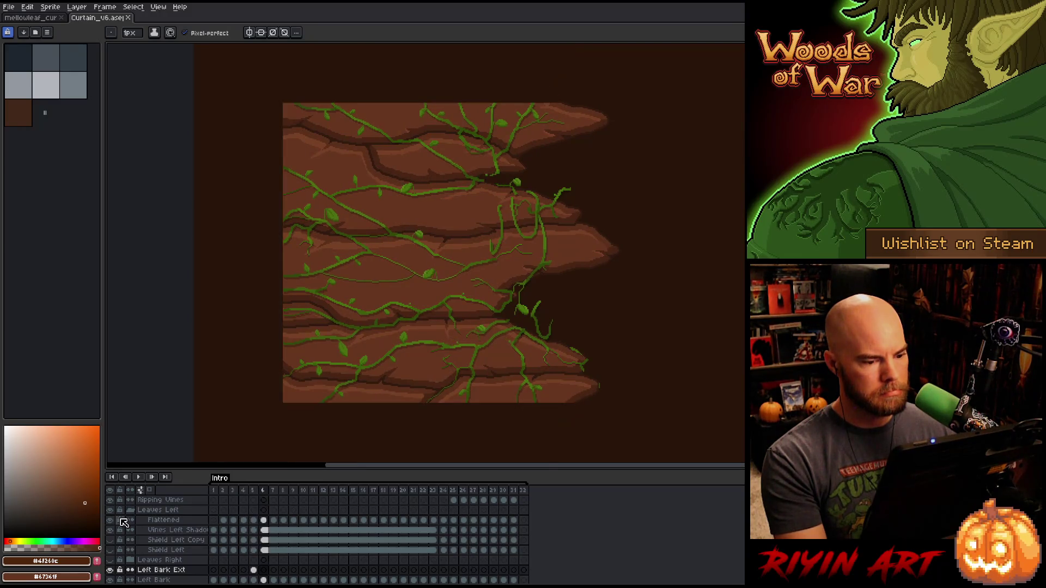
{"action": "key", "text": "Left"}
{"action": "key", "text": "Right"}
{"action": "key", "text": "Left"}
{"action": "key", "text": "Right"}
{"action": "key", "text": "Left"}
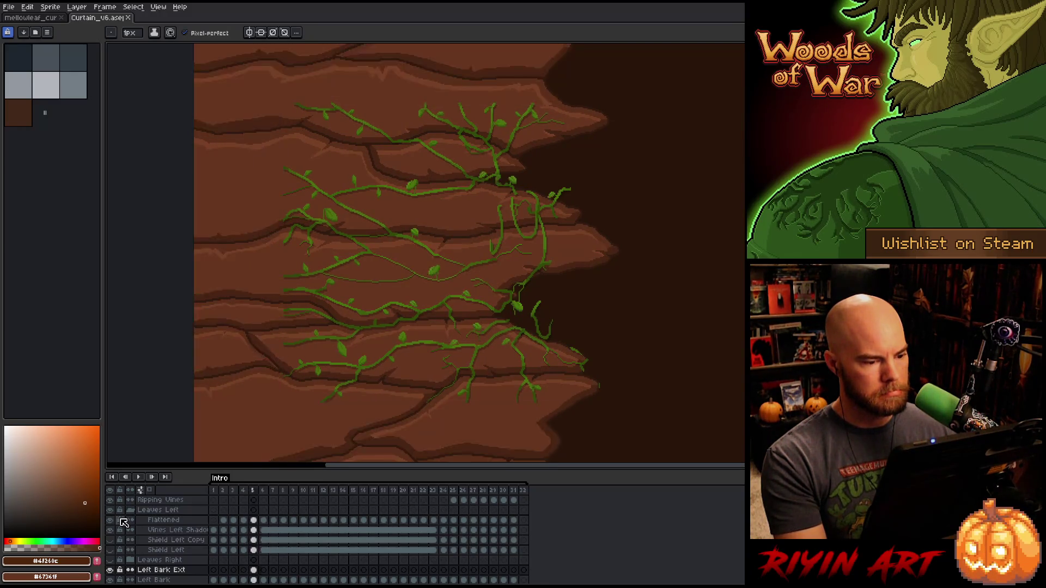
{"action": "key", "text": "Right"}
{"action": "key", "text": "Left"}
{"action": "key", "text": "Right"}
{"action": "key", "text": "Left"}
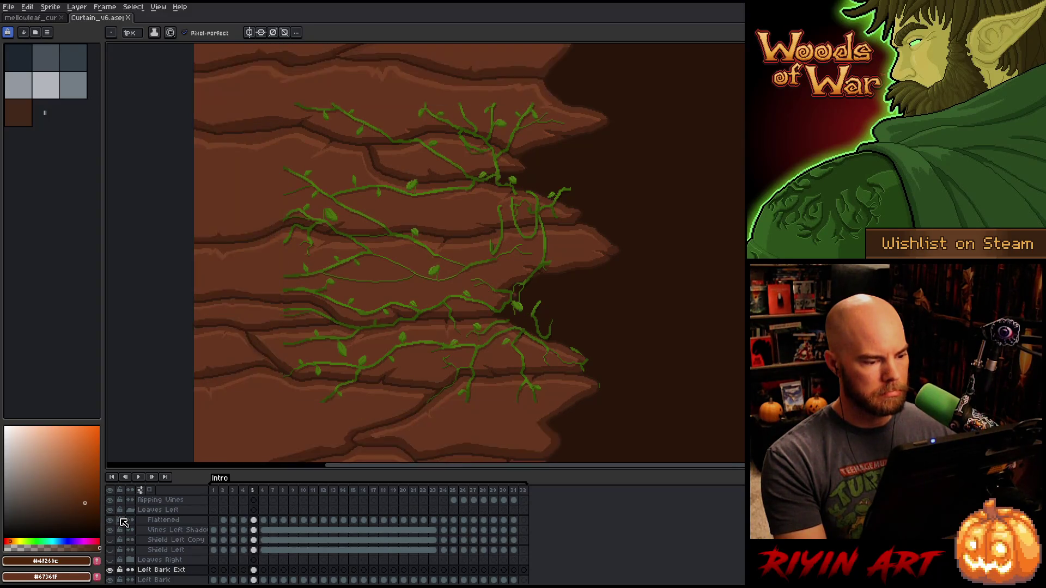
{"action": "key", "text": "Right"}
{"action": "key", "text": "Right"}
{"action": "key", "text": "Right"}
{"action": "key", "text": "Right"}
{"action": "key", "text": "Right"}
{"action": "key", "text": "Right"}
{"action": "key", "text": "Right"}
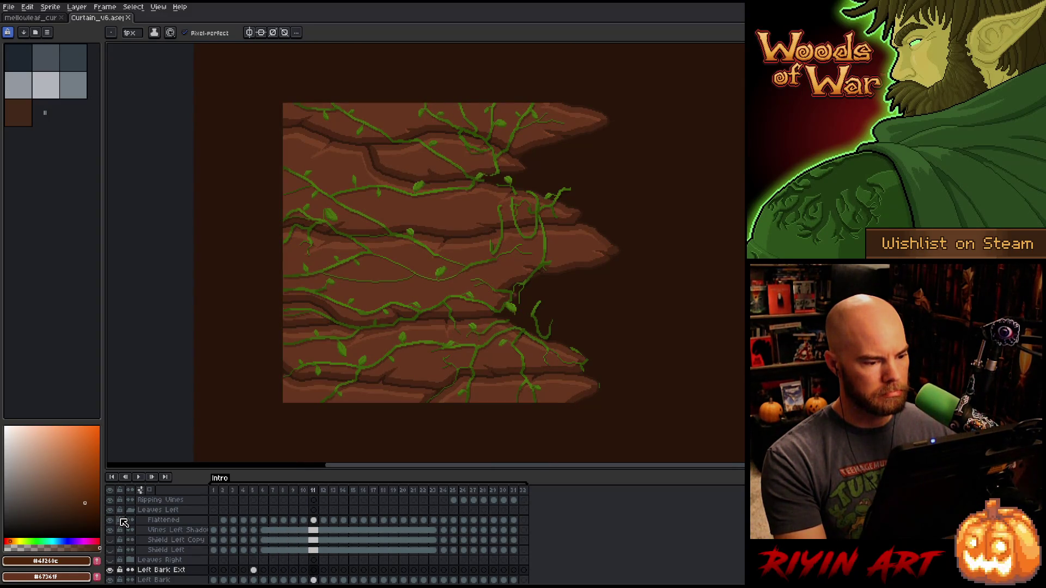
{"action": "key", "text": "Right"}
{"action": "key", "text": "Right"}
{"action": "key", "text": "Right"}
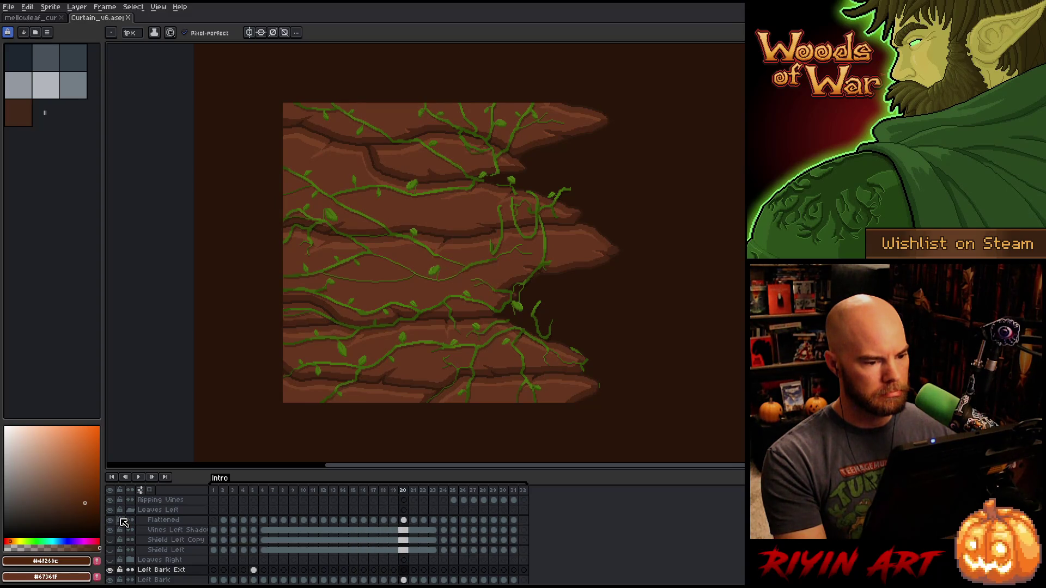
{"action": "key", "text": "Left"}
{"action": "key", "text": "Left"}
{"action": "key", "text": "Left"}
{"action": "key", "text": "Left"}
{"action": "key", "text": "Left"}
{"action": "key", "text": "Left"}
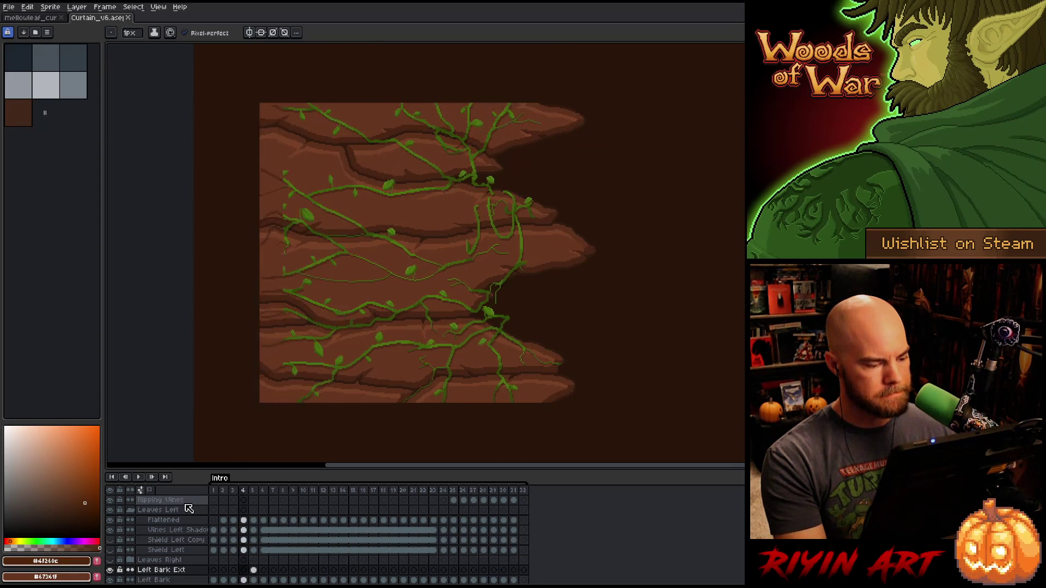
{"action": "key", "text": "Left"}
{"action": "key", "text": "Right"}
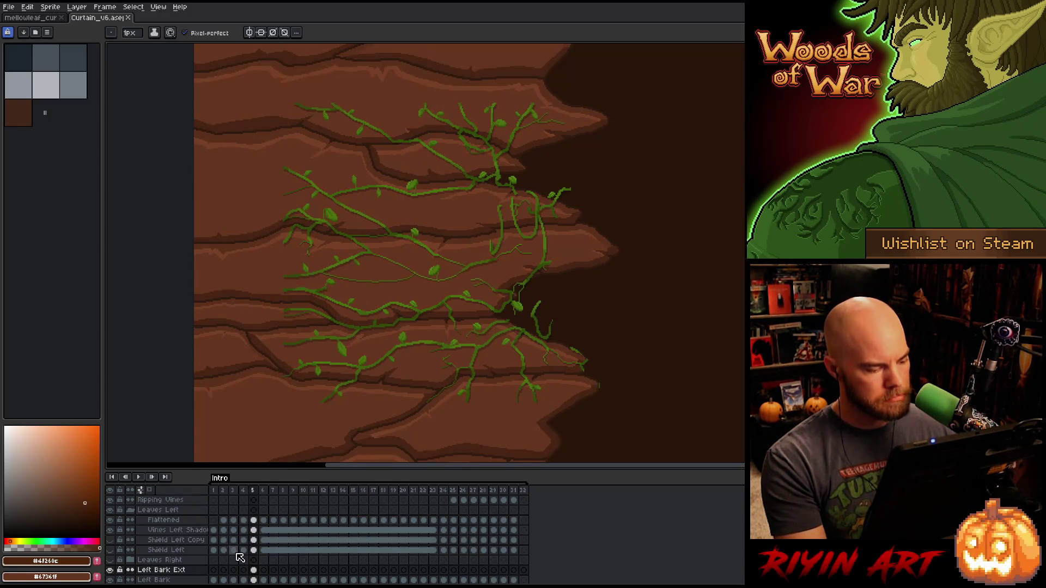
- Delete the Shield Left and Shield Left Copy layers
{"action": "left_click", "coordinate": [164, 540]}
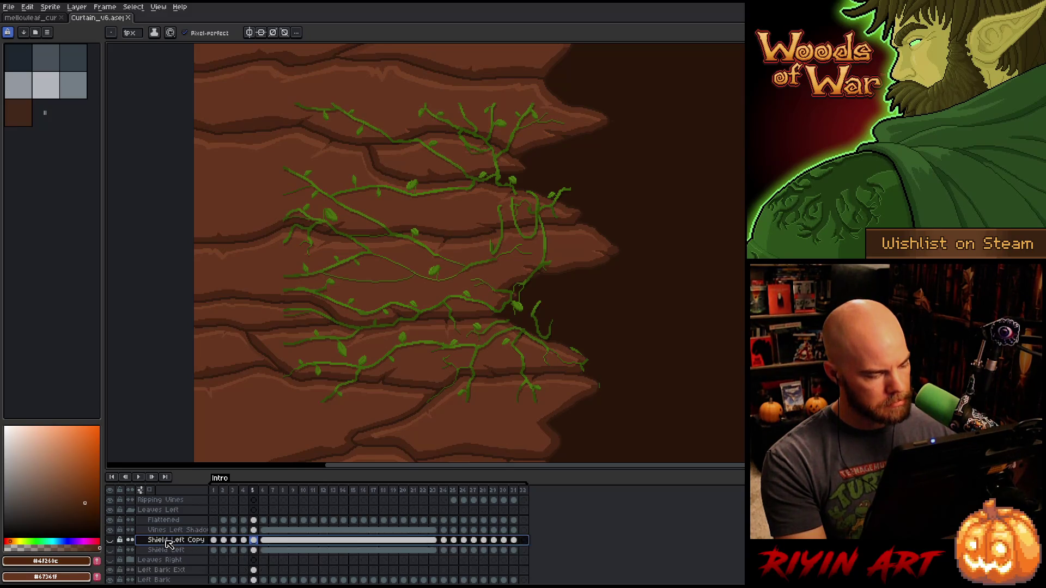
{"action": "left_click", "coordinate": [163, 550], "text": "shift"}
{"action": "right_click", "coordinate": [167, 550]}
{"action": "left_click", "coordinate": [195, 540]}
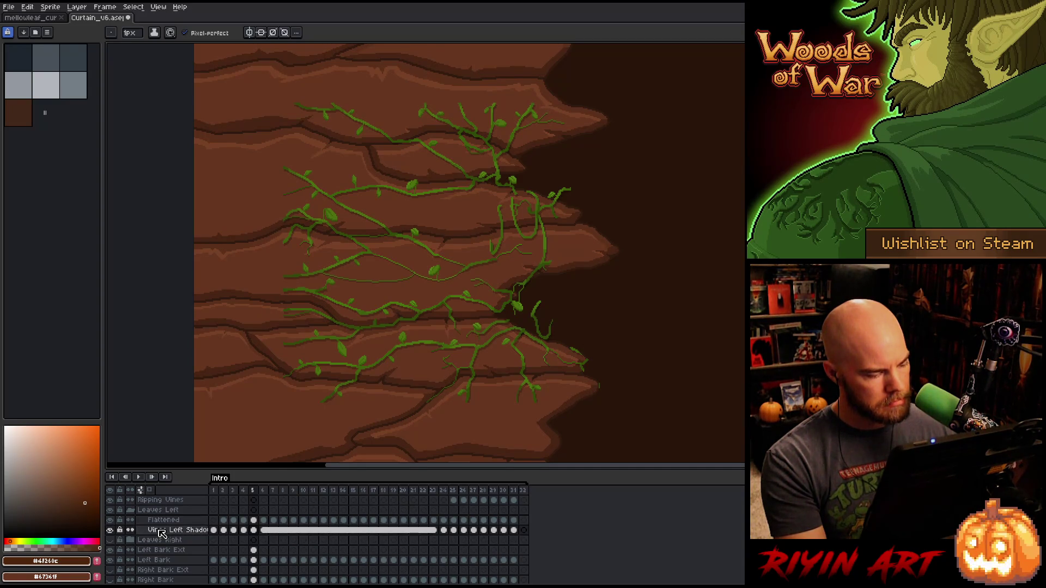
- In the Leaves Right group, delete the Shield Right and Shield Right Copy layers
{"action": "left_click", "coordinate": [131, 540]}
{"action": "scroll", "coordinate": [141, 545], "scroll_direction": "down", "scroll_amount": 2}
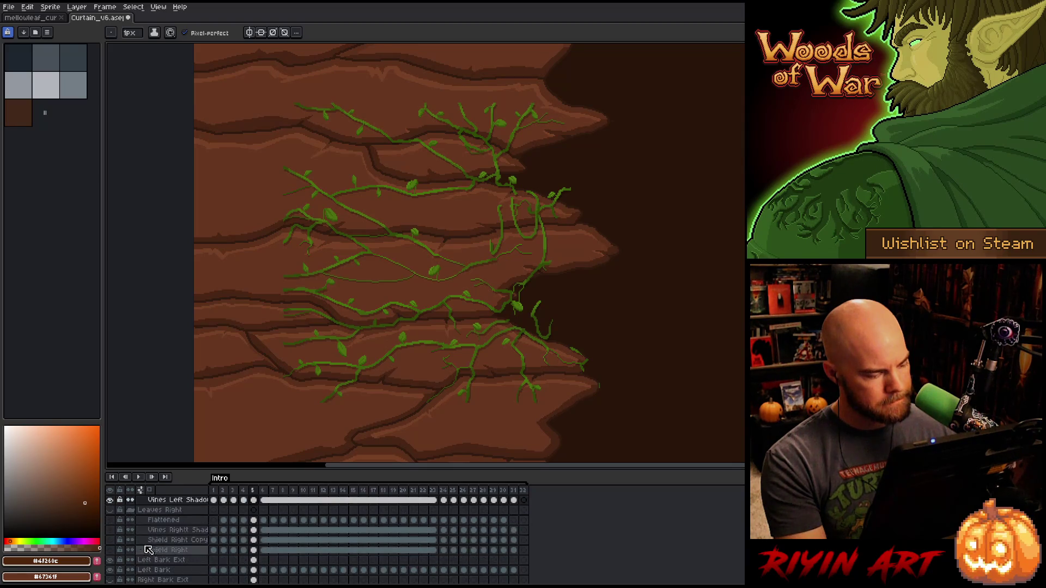
{"action": "left_click", "coordinate": [175, 550]}
{"action": "left_click", "coordinate": [175, 540], "text": "shift"}
{"action": "right_click", "coordinate": [173, 547]}
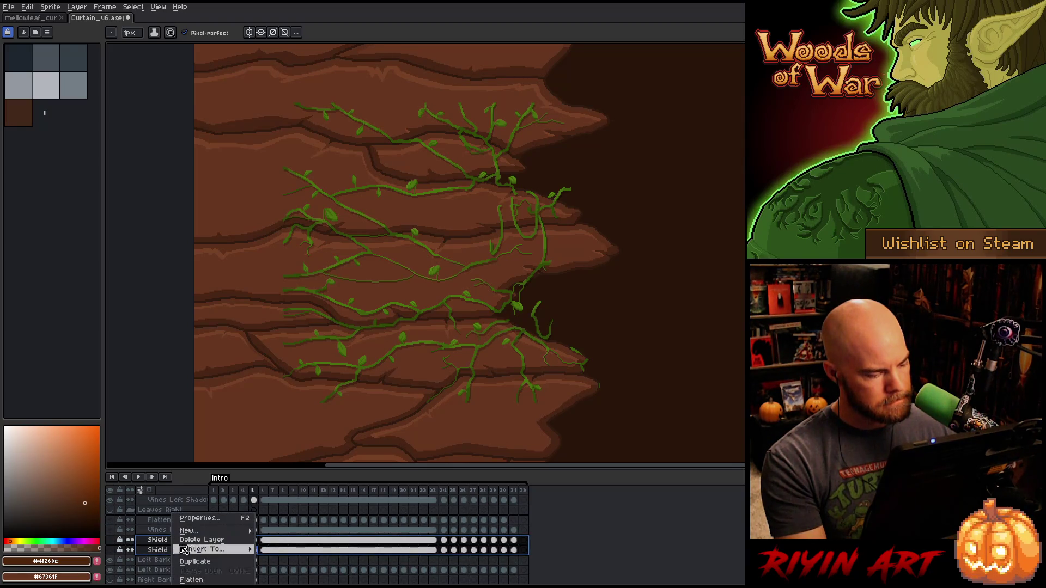
{"action": "left_click", "coordinate": [187, 542]}
{"action": "scroll", "coordinate": [139, 545], "scroll_direction": "up", "scroll_amount": 2}
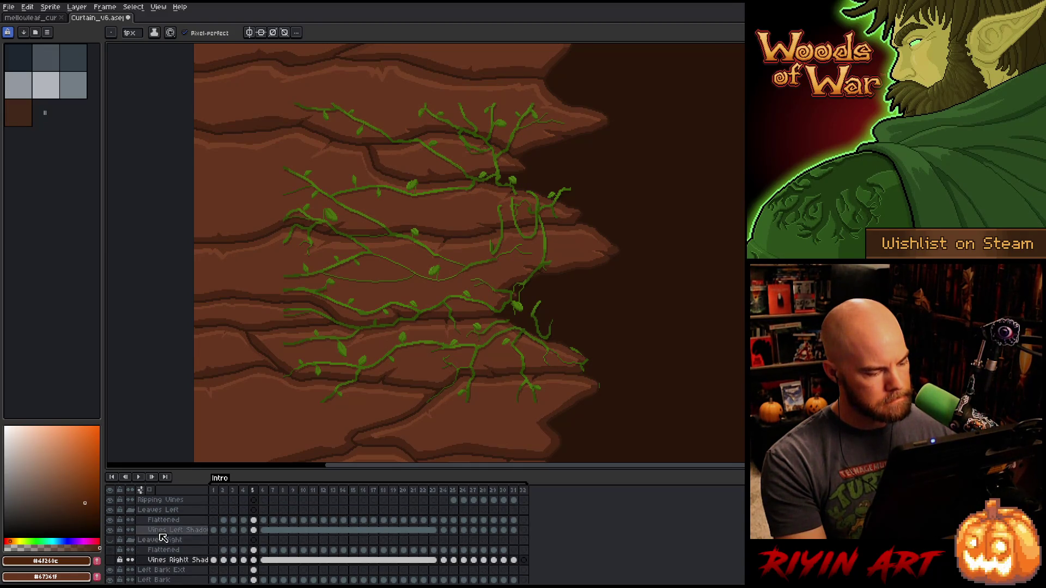
- Save the file with Flattened's frame 5 selected, then toggle Flattened to check the vines
{"action": "left_click", "coordinate": [253, 521]}
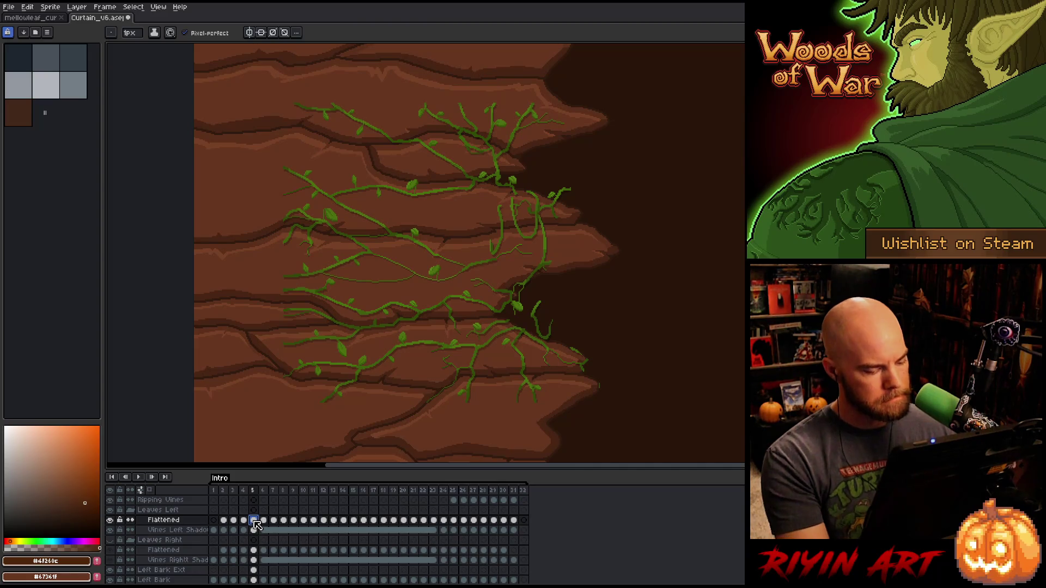
{"action": "key", "text": "ctrl+s"}
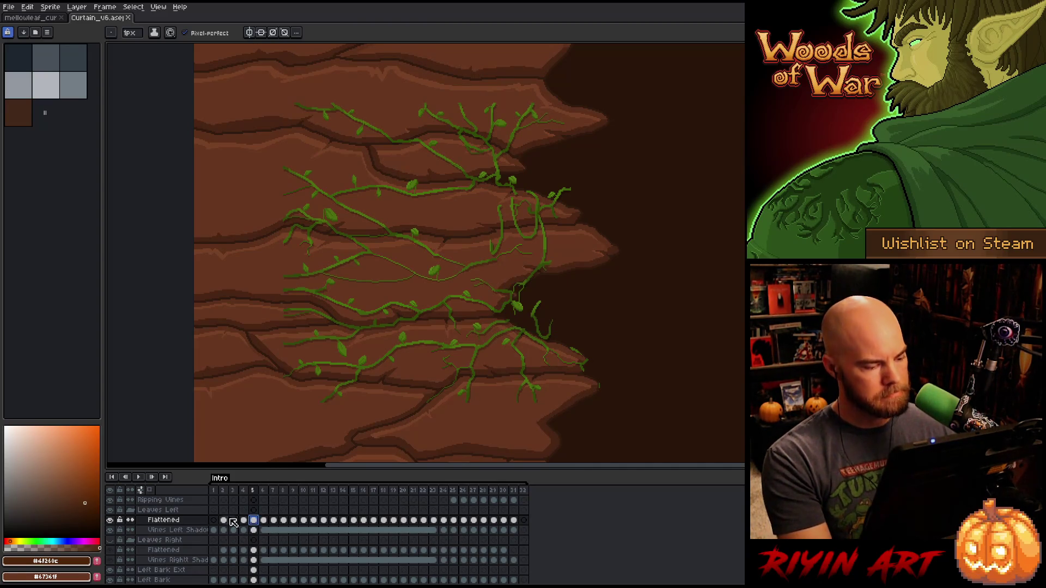
{"action": "left_click", "coordinate": [111, 521]}
{"action": "left_click", "coordinate": [110, 521]}
{"action": "left_click", "coordinate": [111, 521]}
{"action": "left_click", "coordinate": [111, 522]}
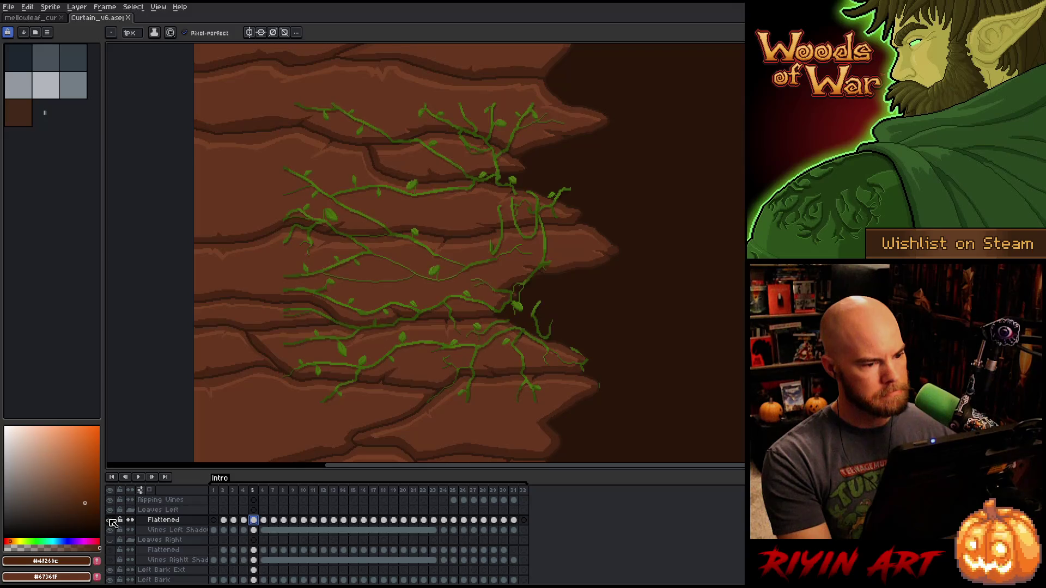
{"action": "scroll", "coordinate": [408, 206], "scroll_direction": "up", "scroll_amount": 2}
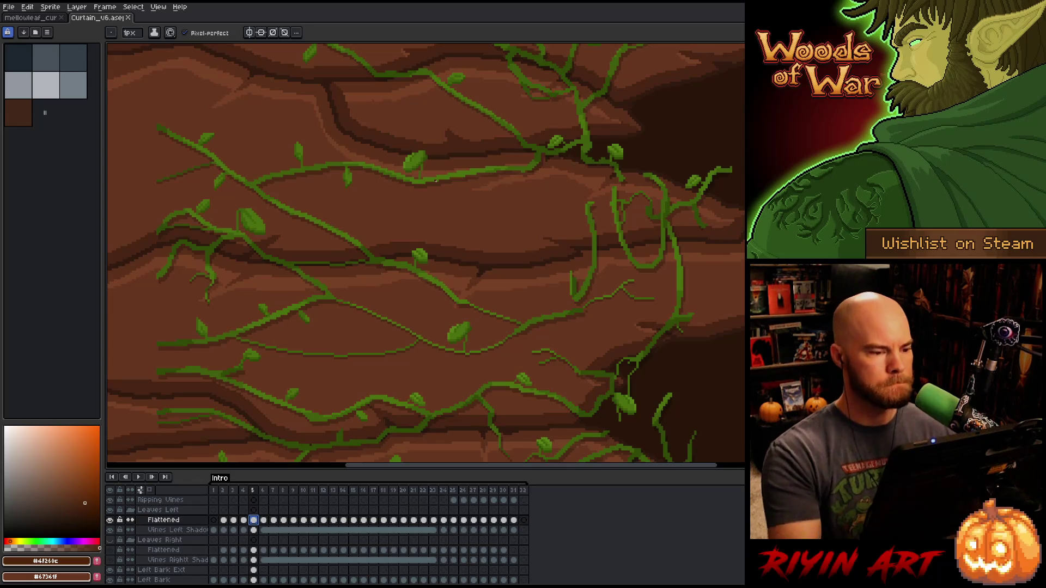
- Sample the vine green from the canvas as the pencil colour
{"action": "key", "text": "i"}
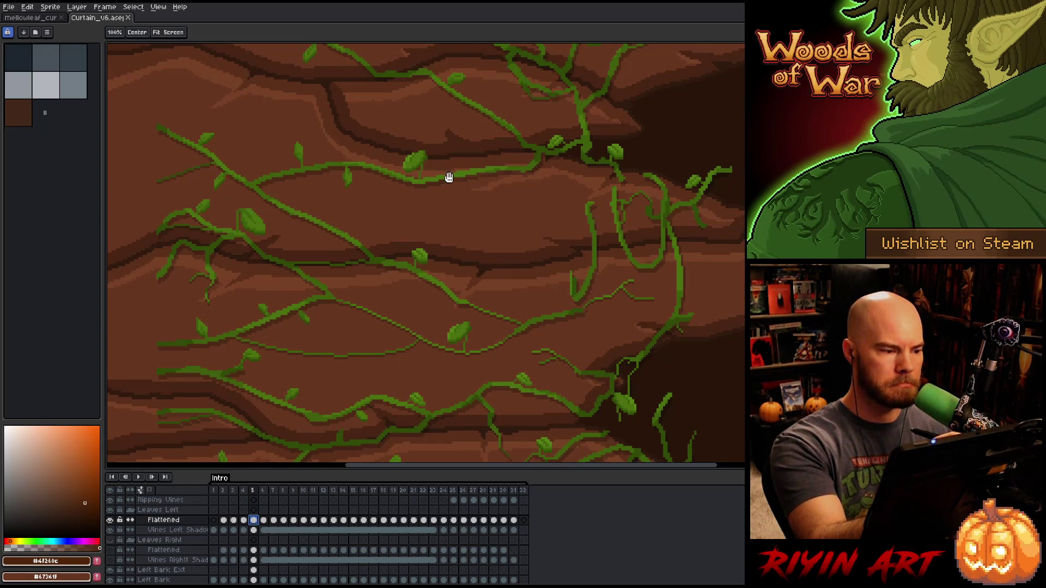
{"action": "scroll", "coordinate": [448, 175], "scroll_direction": "up", "scroll_amount": 2}
{"action": "left_click", "coordinate": [343, 206]}
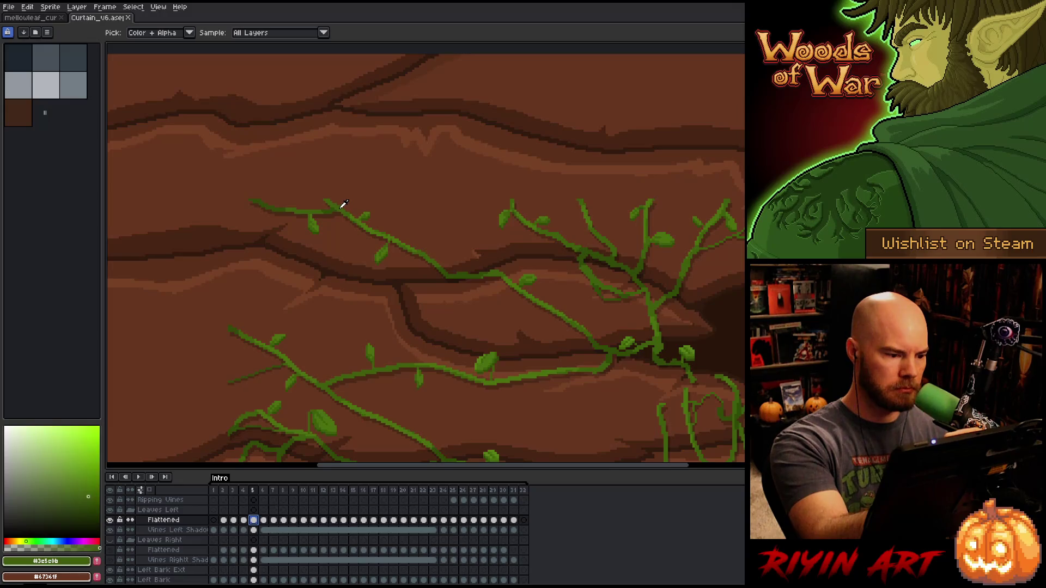
{"action": "key", "text": "b"}
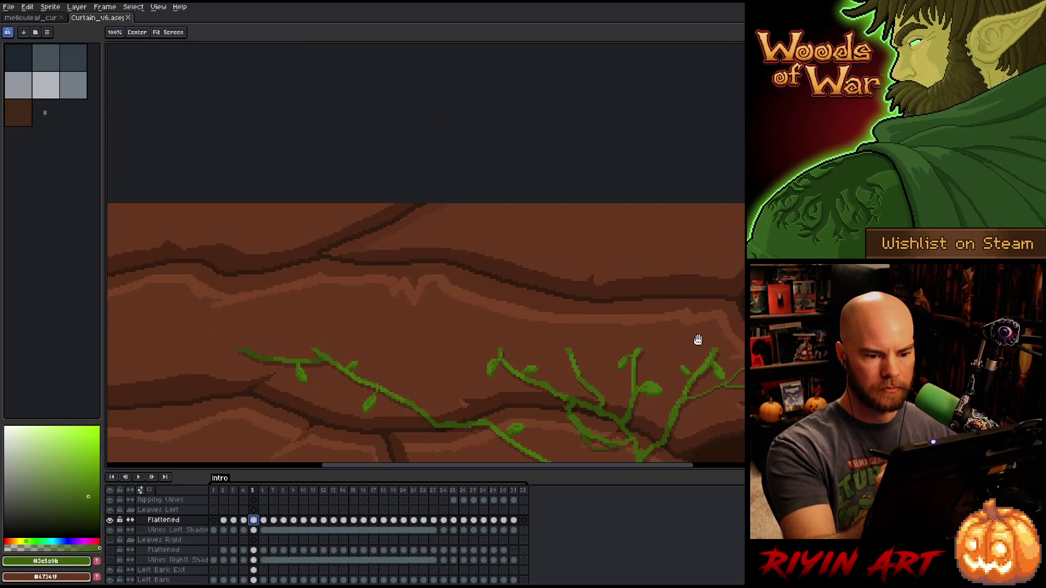
- Draw vines climbing the right edge and reaching the panel's top edge
{"action": "left_click_drag", "start_coordinate": [709, 191], "coordinate": [696, 341]}
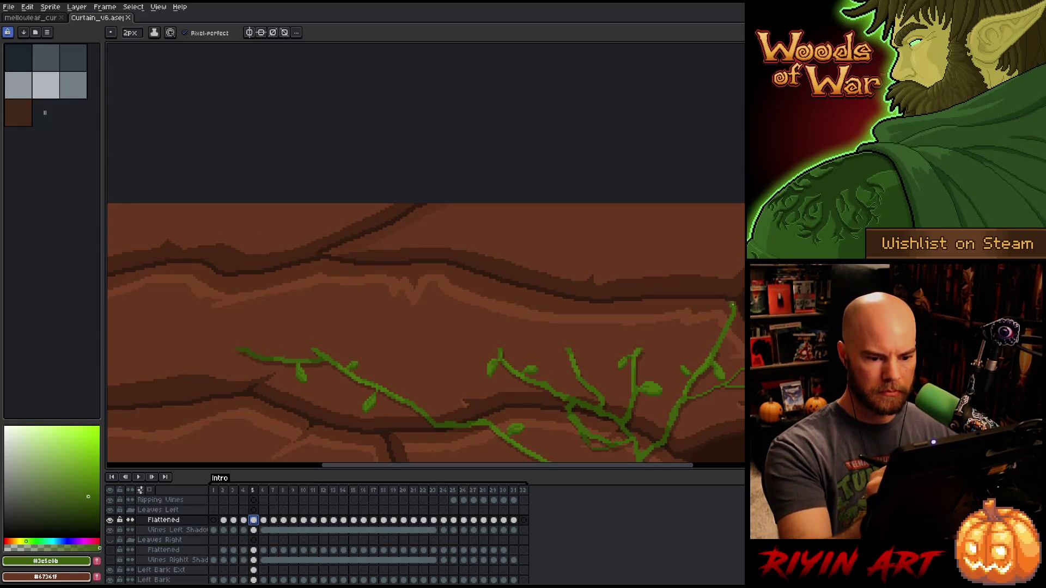
{"action": "left_click_drag", "start_coordinate": [732, 306], "coordinate": [731, 265]}
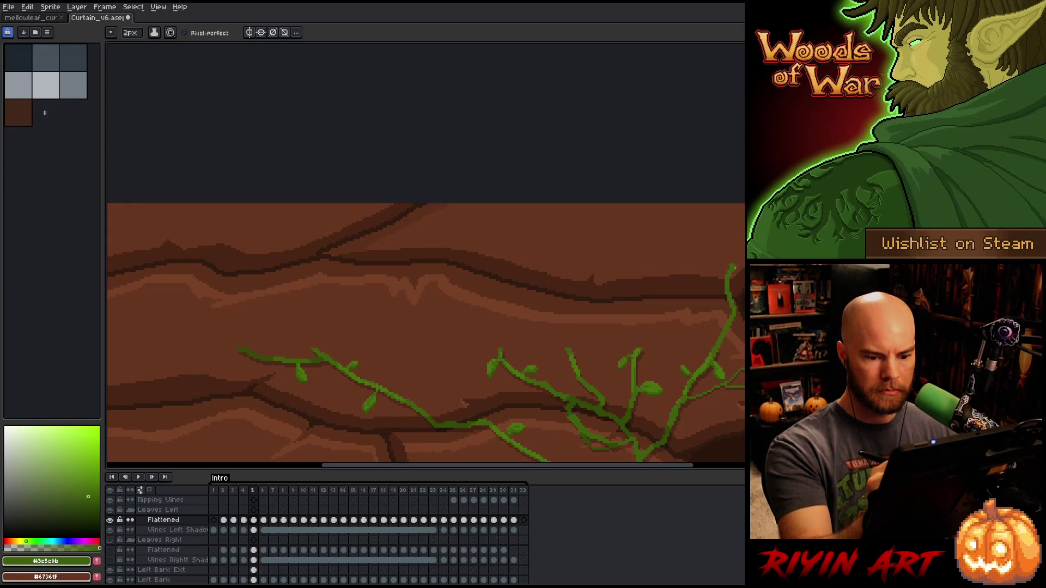
{"action": "left_click_drag", "start_coordinate": [641, 341], "coordinate": [733, 311]}
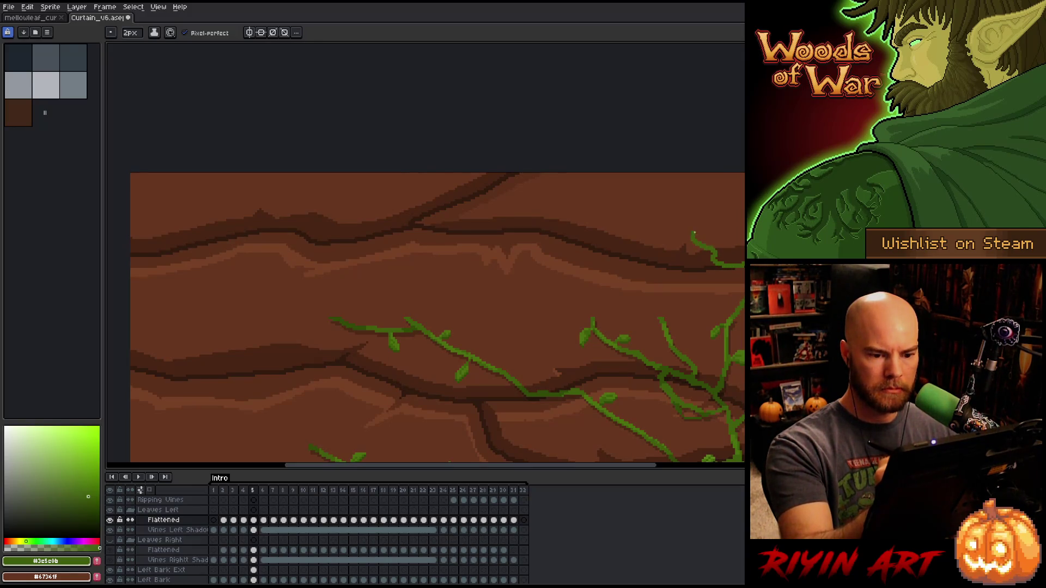
{"action": "left_click_drag", "start_coordinate": [694, 233], "coordinate": [708, 110]}
{"action": "left_click_drag", "start_coordinate": [436, 327], "coordinate": [506, 318]}
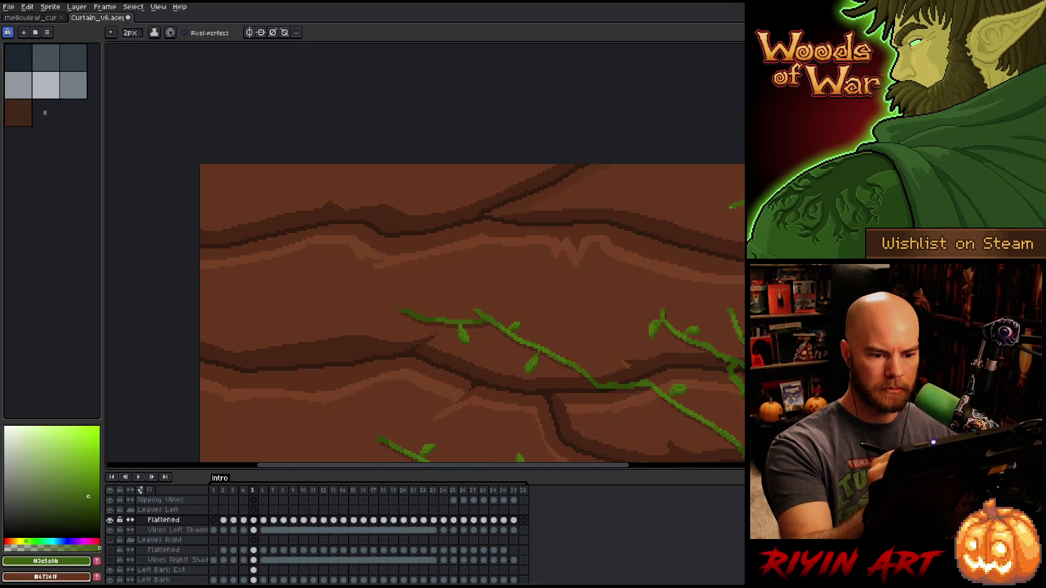
{"action": "mouse_move", "coordinate": [731, 208]}
{"action": "left_mouse_down"}
{"action": "mouse_move", "coordinate": [605, 224]}
{"action": "mouse_move", "coordinate": [540, 165]}
{"action": "left_mouse_up"}
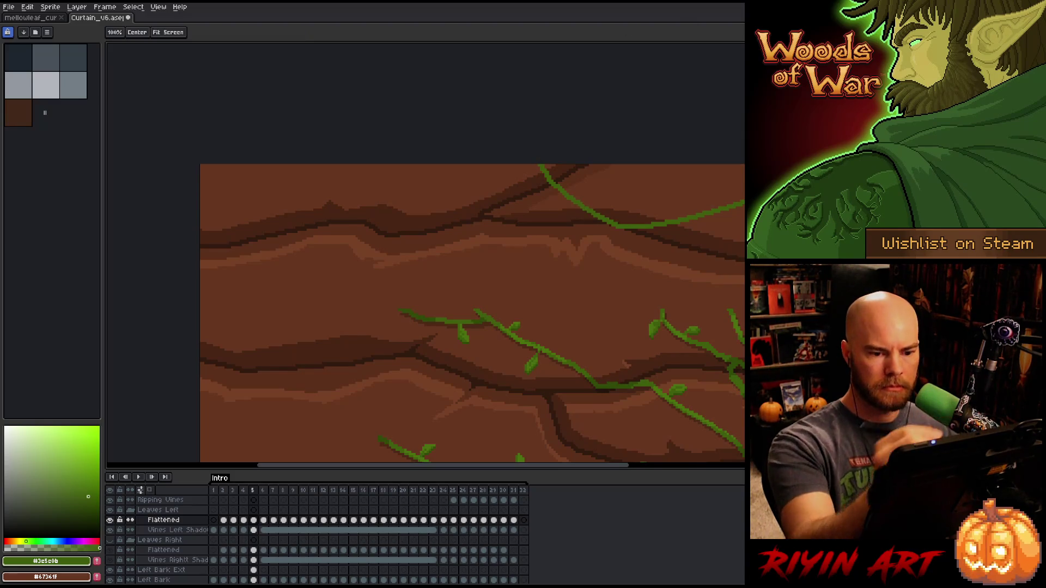
{"action": "mouse_move", "coordinate": [681, 304]}
{"action": "left_mouse_down"}
{"action": "mouse_move", "coordinate": [725, 299]}
{"action": "mouse_move", "coordinate": [697, 274]}
{"action": "mouse_move", "coordinate": [632, 143]}
{"action": "left_mouse_up"}
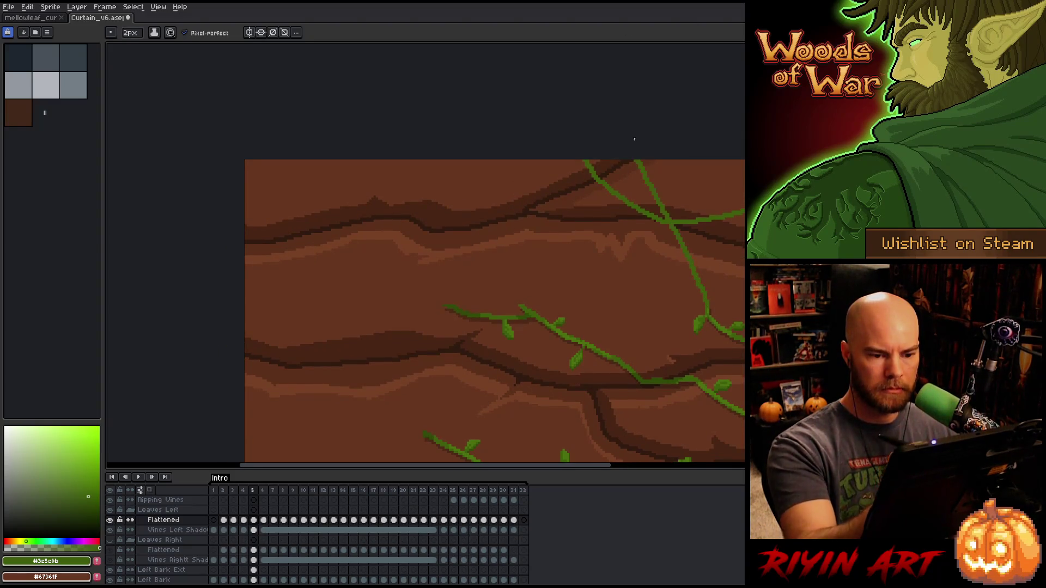
- Add a curving top-right vine and a long vine across the upper bark extending up-left
{"action": "key", "text": "b"}
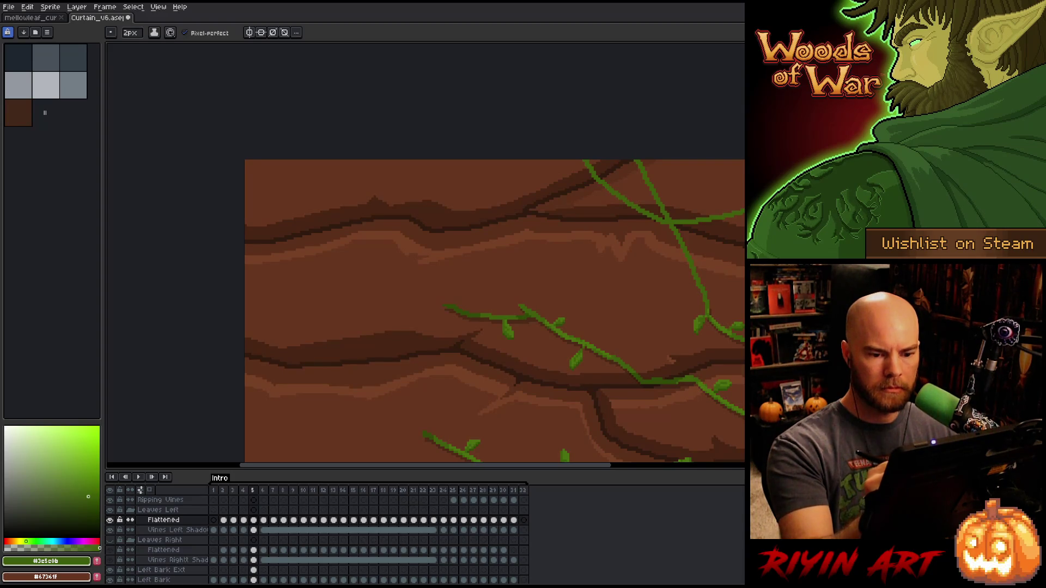
{"action": "left_click_drag", "start_coordinate": [744, 201], "coordinate": [697, 175]}
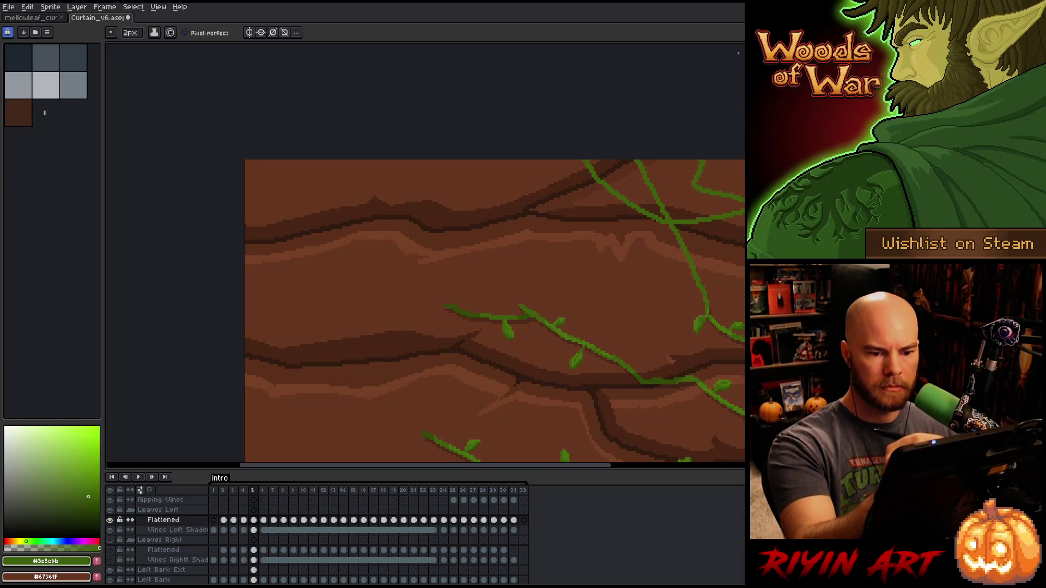
{"action": "left_click_drag", "start_coordinate": [490, 311], "coordinate": [581, 335]}
{"action": "left_click_drag", "start_coordinate": [745, 275], "coordinate": [554, 242]}
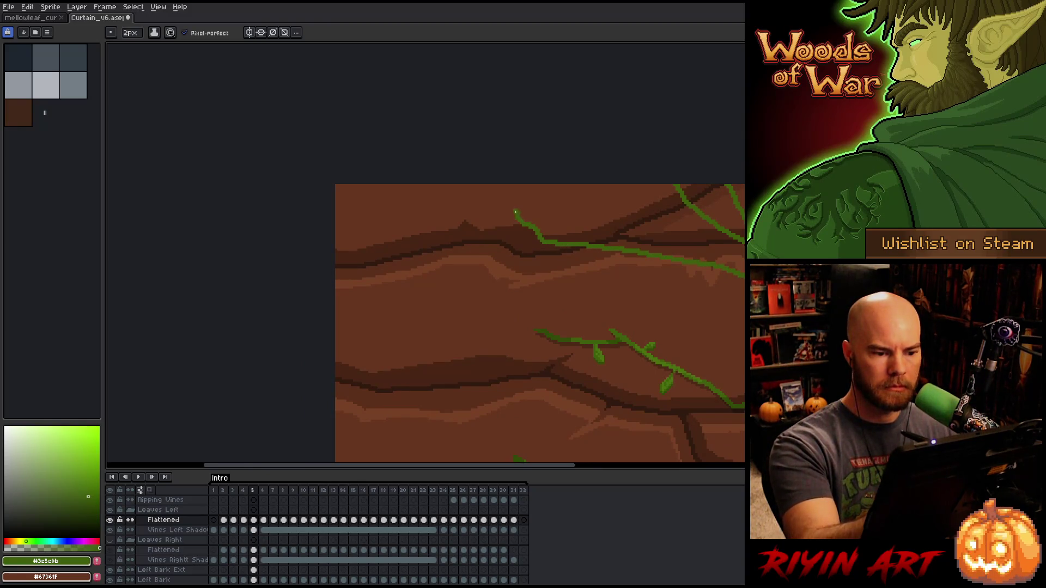
{"action": "mouse_move", "coordinate": [515, 211]}
{"action": "left_mouse_down"}
{"action": "mouse_move", "coordinate": [456, 199]}
{"action": "mouse_move", "coordinate": [444, 185]}
{"action": "left_mouse_up"}
{"action": "mouse_move", "coordinate": [613, 333]}
{"action": "left_mouse_down"}
{"action": "mouse_move", "coordinate": [554, 213]}
{"action": "mouse_move", "coordinate": [583, 175]}
{"action": "left_mouse_up"}
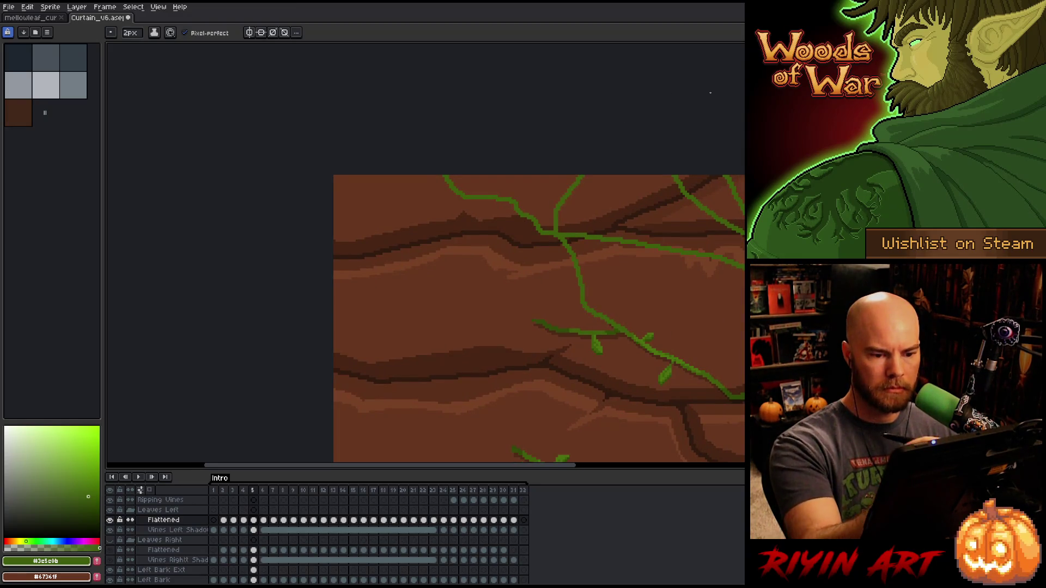
- Resample the brighter vine green and draw a vine from the left edge curving upward
{"action": "mouse_move", "coordinate": [558, 336]}
{"action": "left_mouse_down"}
{"action": "mouse_move", "coordinate": [557, 266]}
{"action": "mouse_move", "coordinate": [504, 242]}
{"action": "left_mouse_up"}
{"action": "left_click", "coordinate": [542, 250], "text": "alt"}
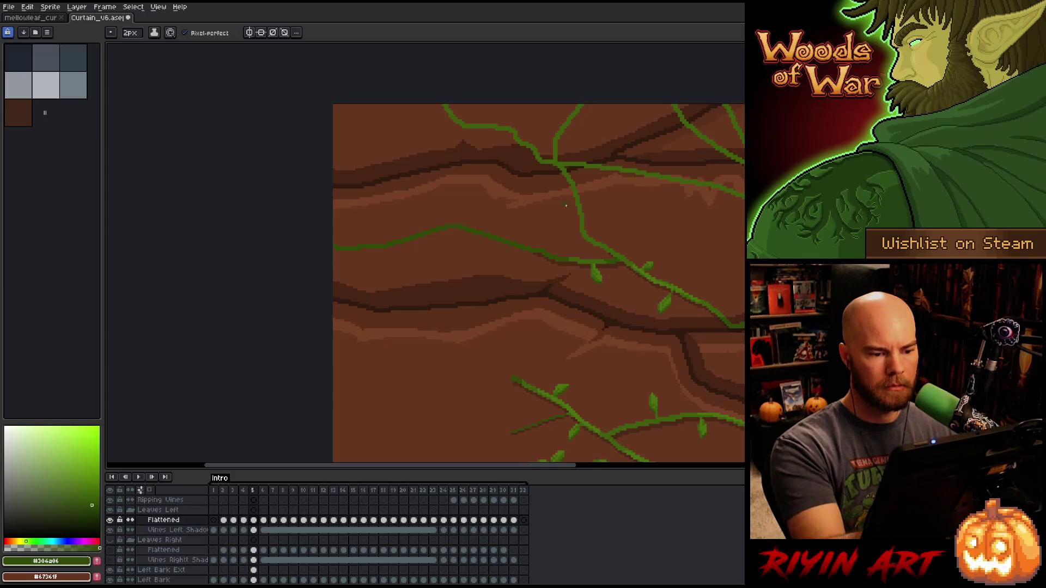
{"action": "left_click", "coordinate": [489, 126], "text": "alt"}
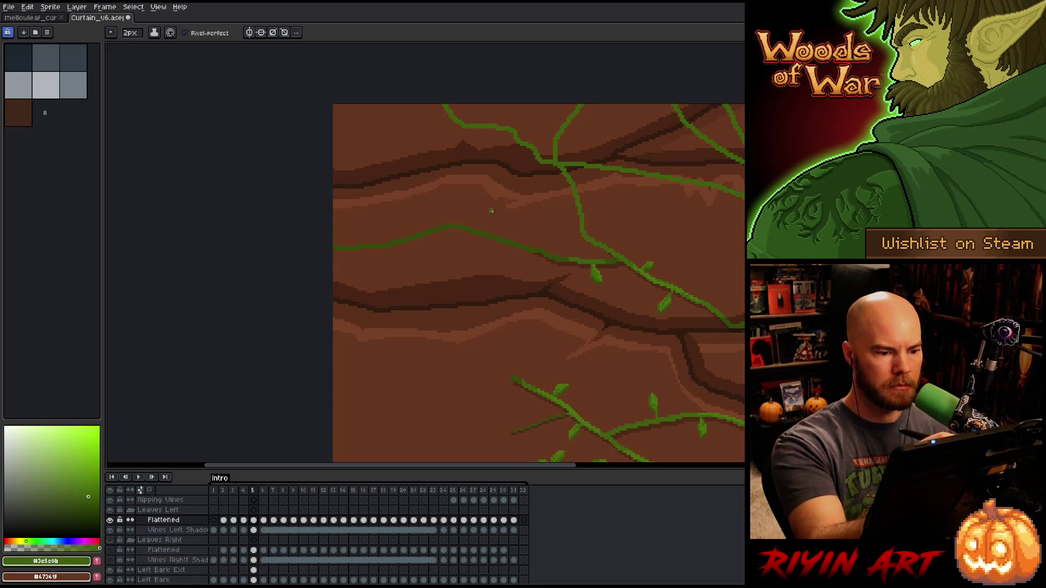
{"action": "mouse_move", "coordinate": [333, 216]}
{"action": "left_mouse_down"}
{"action": "mouse_move", "coordinate": [401, 206]}
{"action": "mouse_move", "coordinate": [546, 104]}
{"action": "left_mouse_up"}
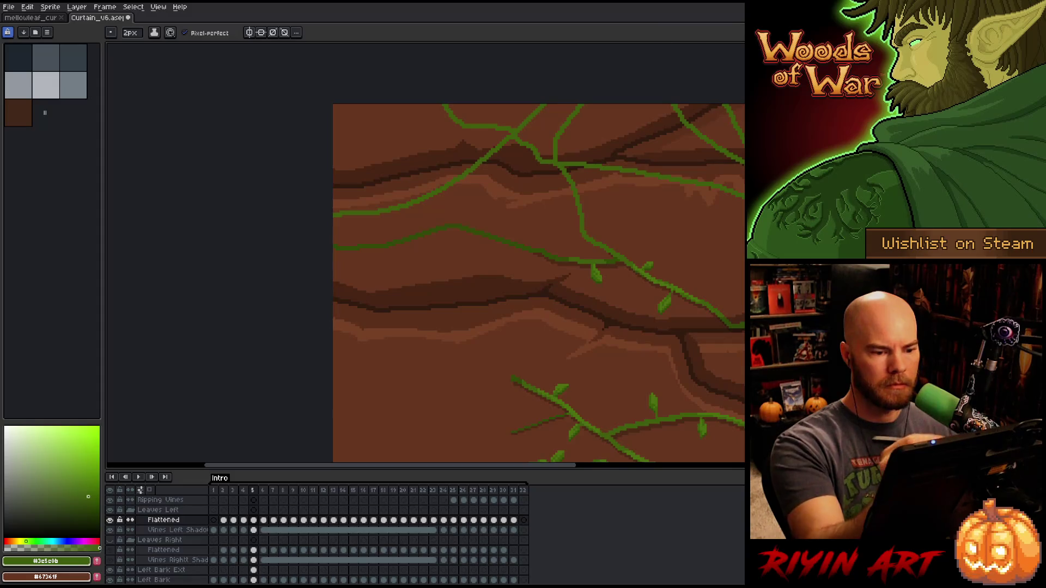
- Draw a darker green vine out to the left edge and give it a 1px tip
{"action": "scroll", "coordinate": [558, 267], "scroll_direction": "down", "scroll_amount": 5}
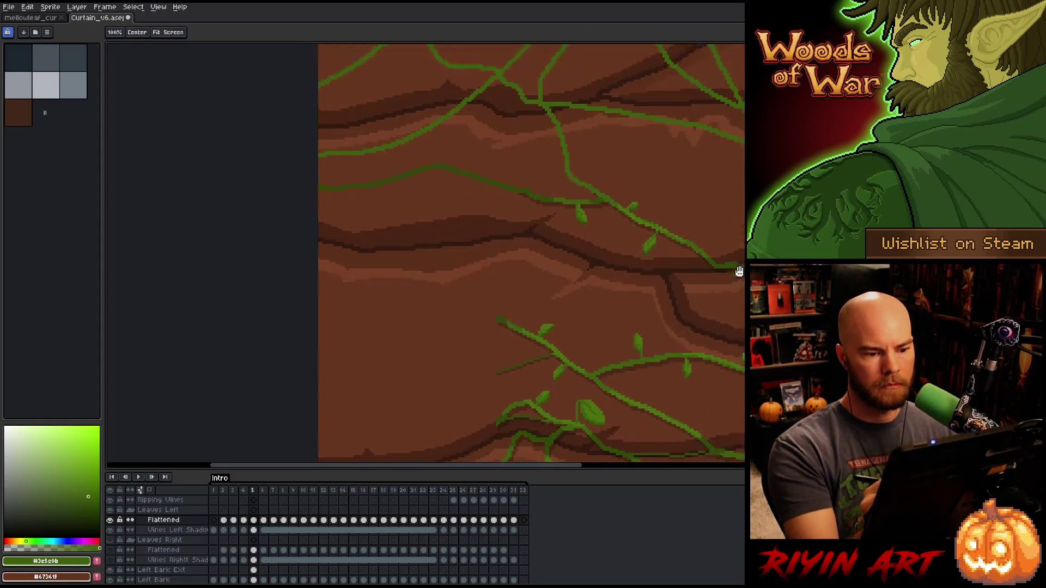
{"action": "left_click", "coordinate": [476, 274], "text": "alt"}
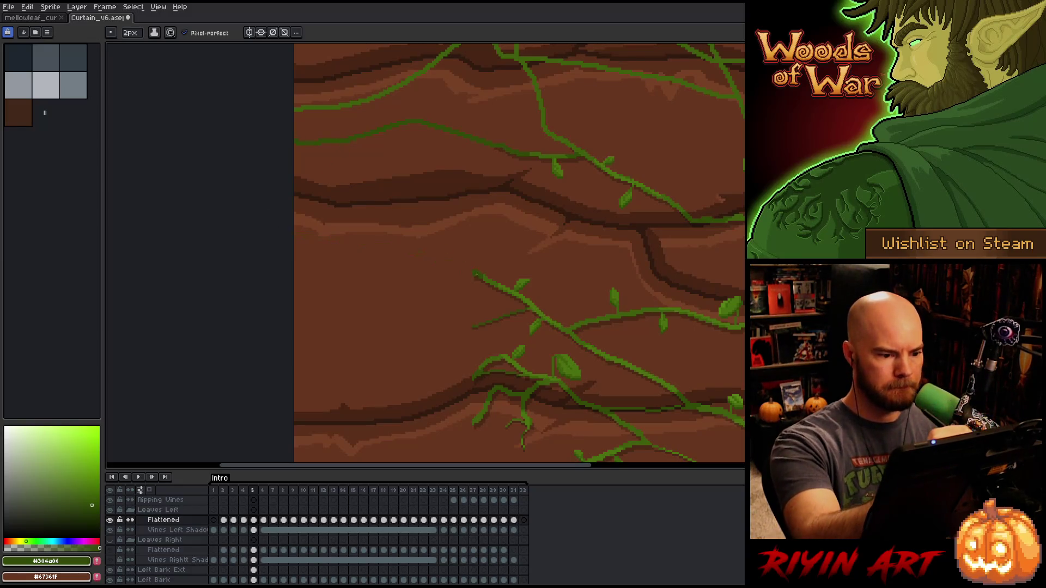
{"action": "left_click_drag", "start_coordinate": [379, 209], "coordinate": [295, 189]}
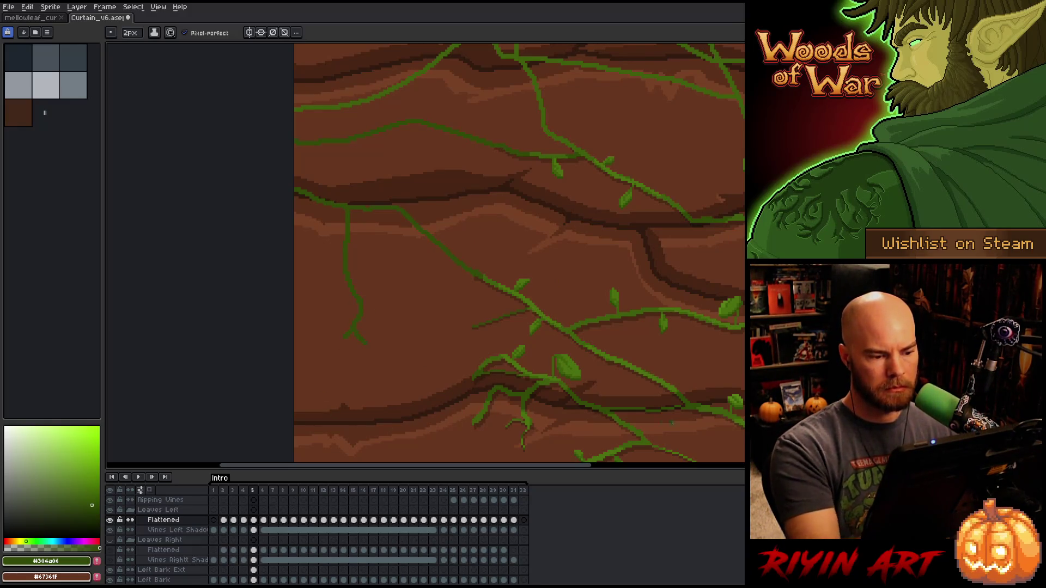
{"action": "left_click_drag", "start_coordinate": [650, 324], "coordinate": [642, 270]}
{"action": "key", "text": "e"}
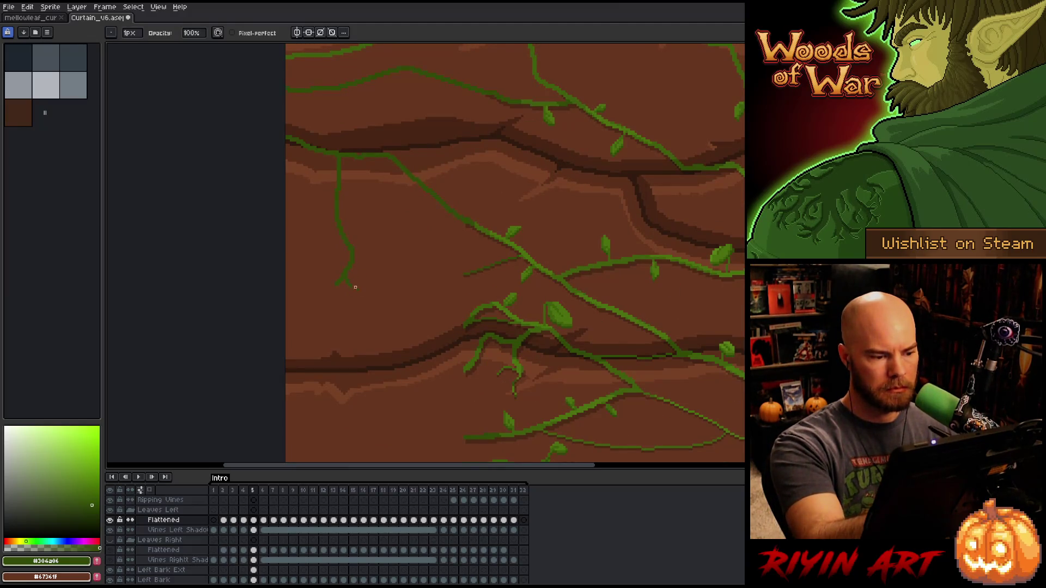
{"action": "left_click_drag", "start_coordinate": [358, 289], "coordinate": [351, 278]}
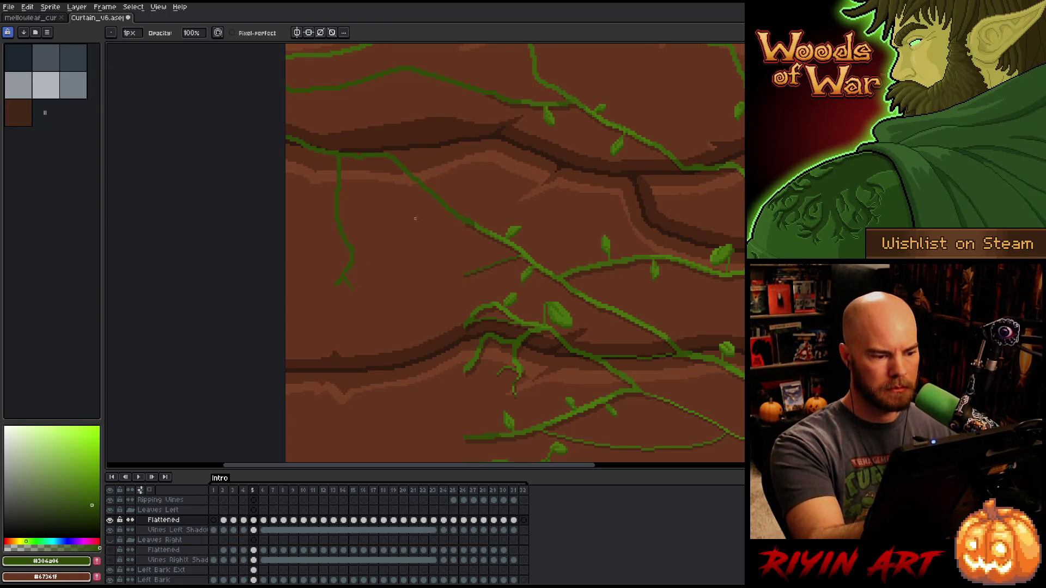
{"action": "key", "text": "b"}
{"action": "mouse_move", "coordinate": [470, 322]}
{"action": "left_mouse_down"}
{"action": "mouse_move", "coordinate": [630, 246]}
{"action": "mouse_move", "coordinate": [598, 276]}
{"action": "left_mouse_up"}
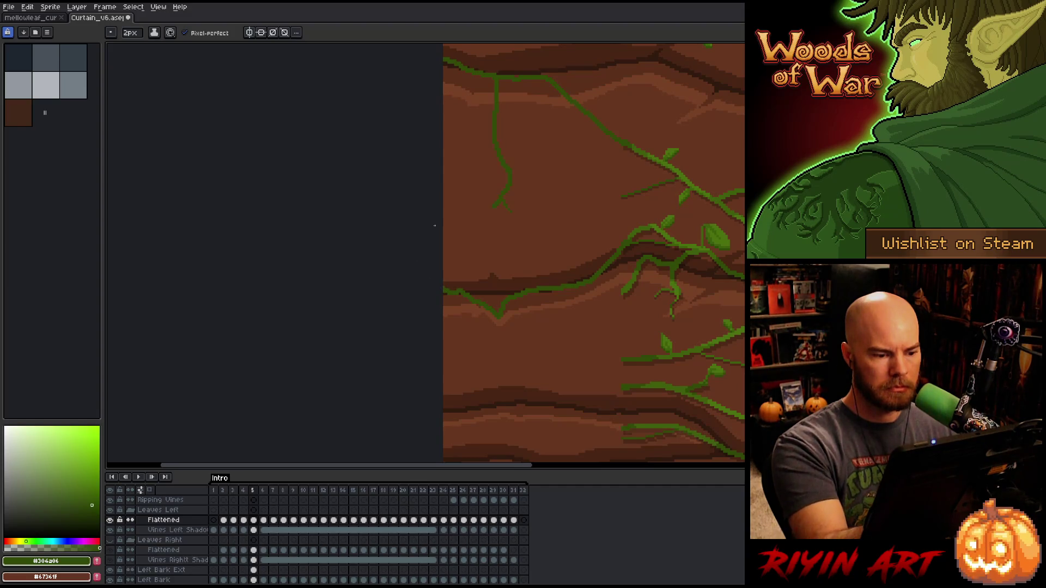
- Sample the brighter vine green, set the brush size to 18px, and re-centre the panel
{"action": "left_click", "coordinate": [625, 292], "text": "alt"}
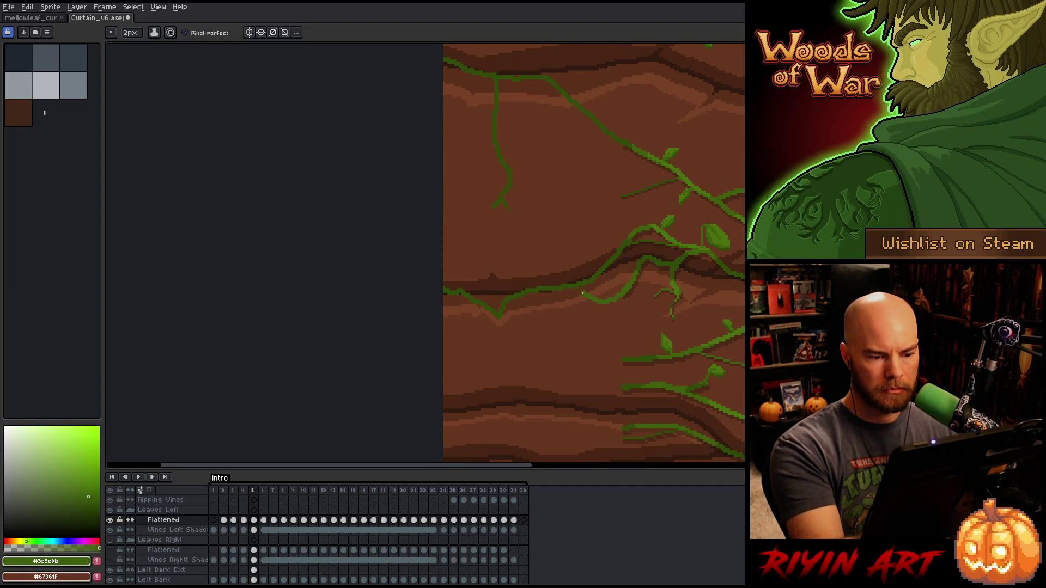
{"action": "scroll", "coordinate": [152, 87], "scroll_direction": "down", "scroll_amount": 2}
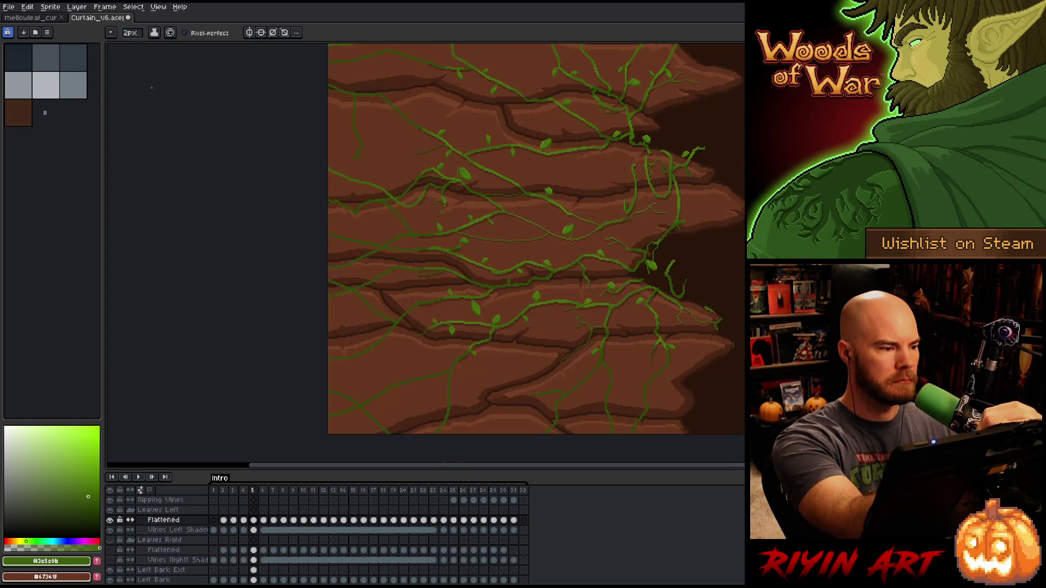
{"action": "left_click", "coordinate": [130, 33]}
{"action": "left_click", "coordinate": [151, 45]}
{"action": "scroll", "coordinate": [482, 311], "scroll_direction": "down", "scroll_amount": 1}
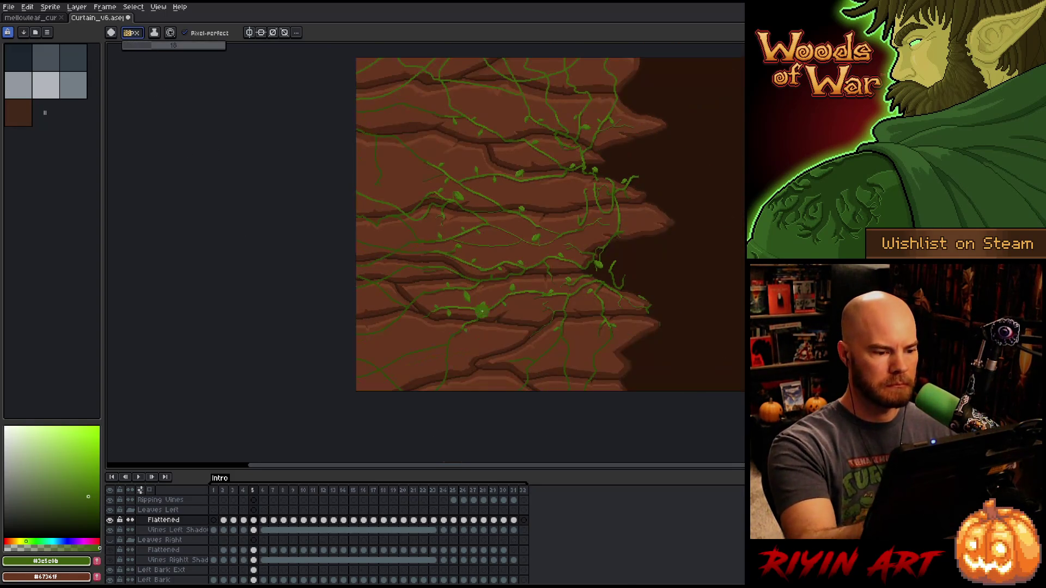
{"action": "mouse_move", "coordinate": [482, 311]}
{"action": "left_mouse_down"}
{"action": "mouse_move", "coordinate": [472, 392]}
{"action": "mouse_move", "coordinate": [542, 269]}
{"action": "left_mouse_up"}
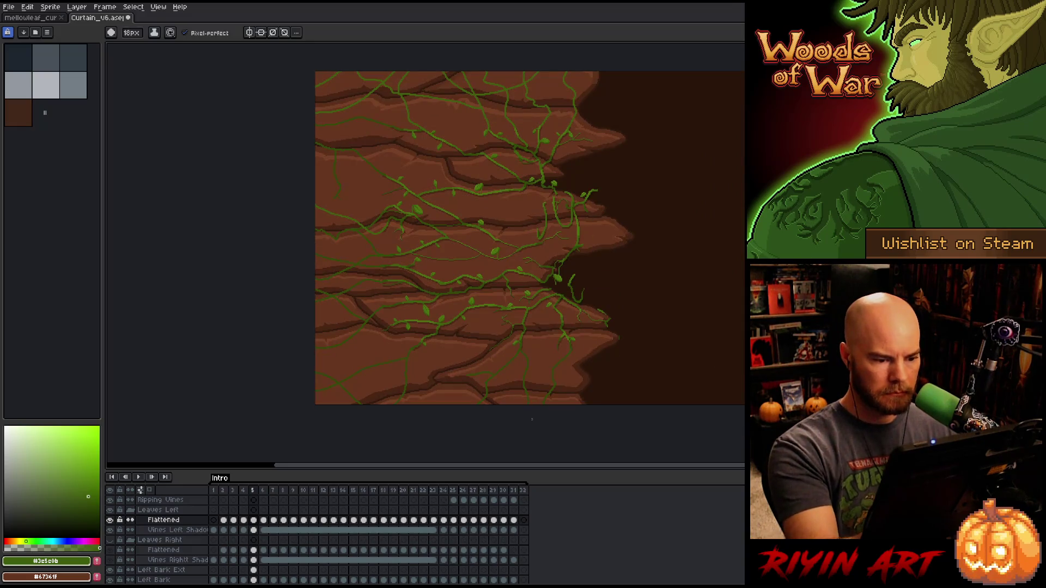
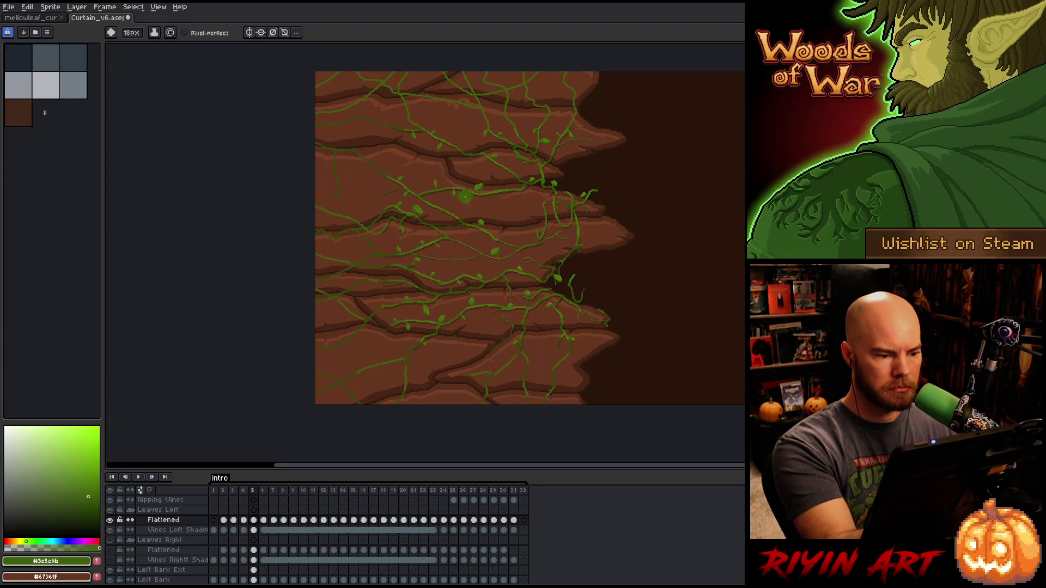
- Pan around the bark curtain to look over the vines
{"action": "key", "text": "space"}
{"action": "left_click_drag", "start_coordinate": [516, 317], "coordinate": [519, 400]}
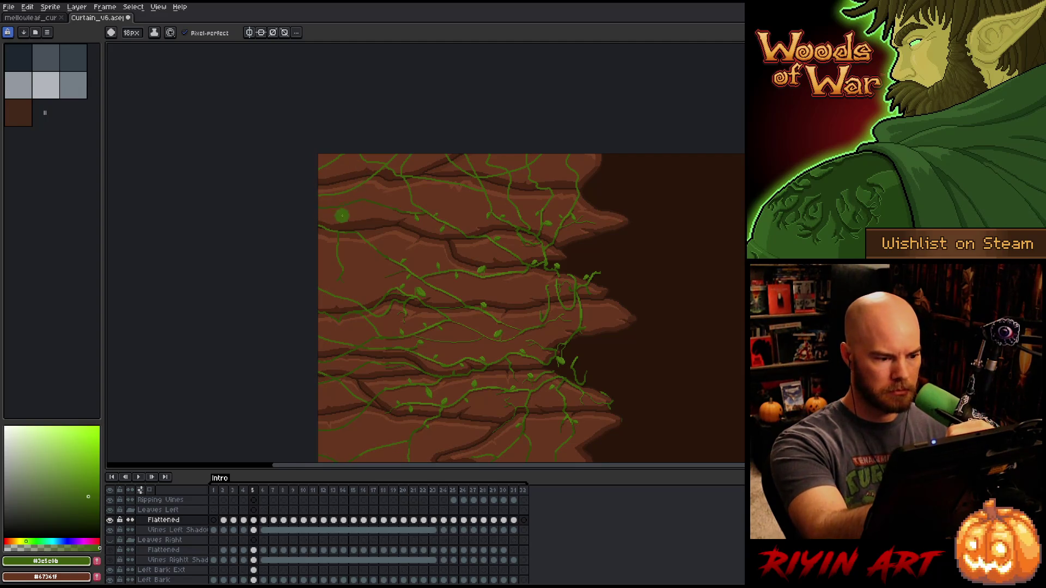
{"action": "key", "text": "h"}
{"action": "left_click_drag", "start_coordinate": [441, 223], "coordinate": [447, 276]}
{"action": "key", "text": "b"}
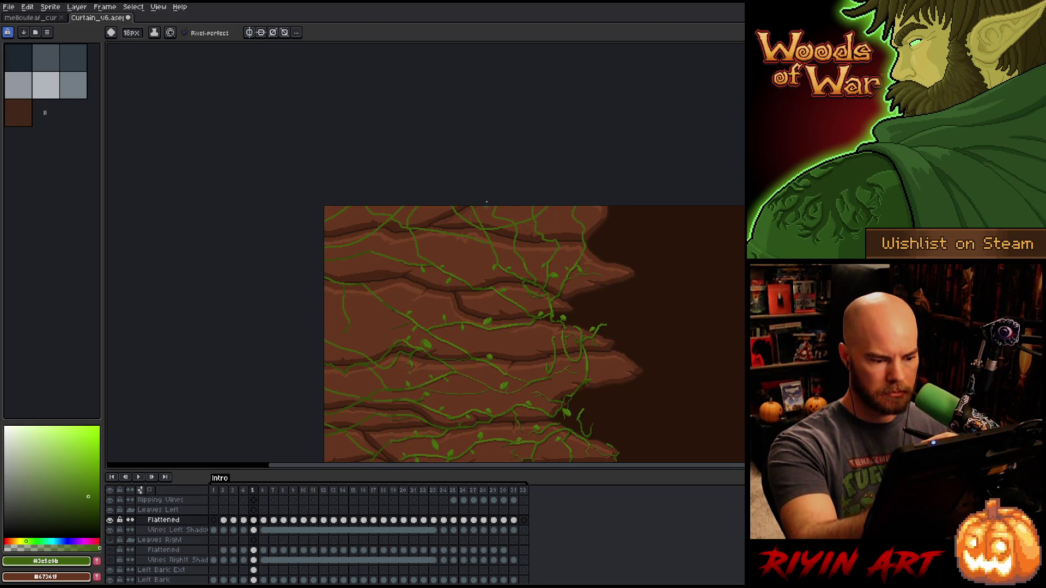
{"action": "key", "text": "h"}
{"action": "left_click_drag", "start_coordinate": [463, 370], "coordinate": [450, 256]}
- Eyedrop a darker vine green from a dark vine pixel as the painting colour
{"action": "key", "text": "b"}
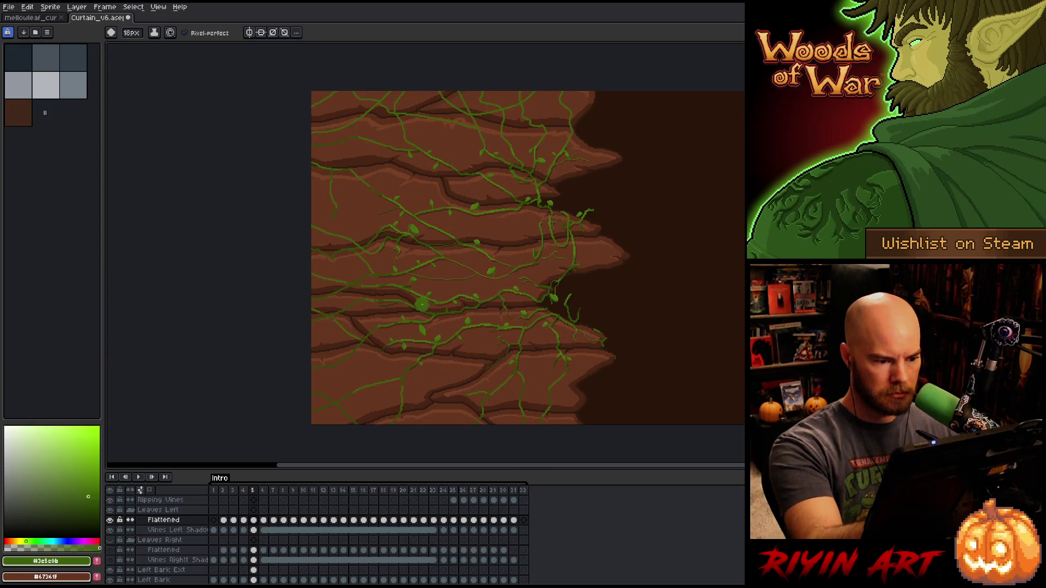
{"action": "key", "text": "alt"}
{"action": "left_click", "coordinate": [429, 309], "text": "alt"}
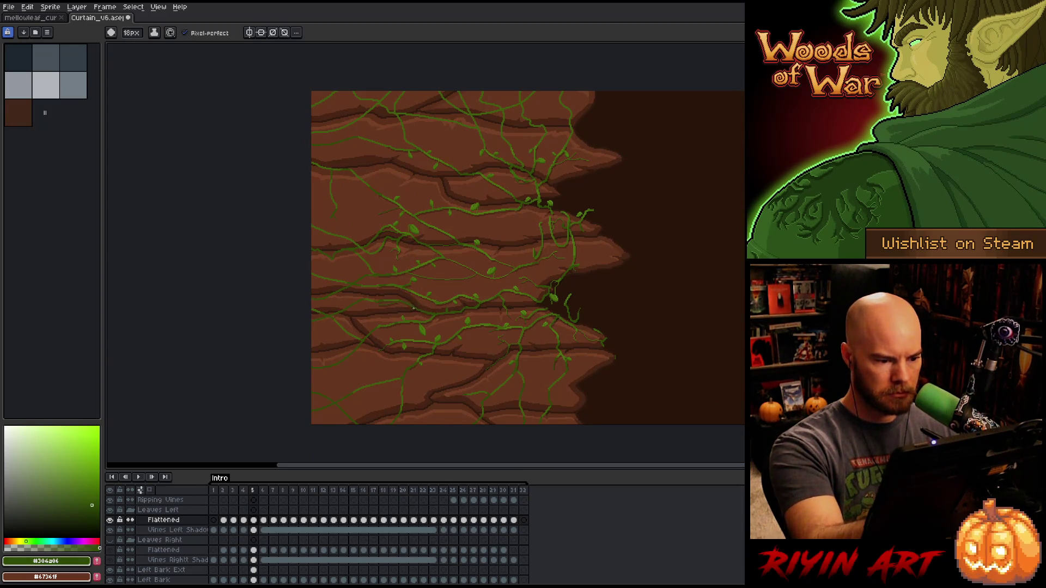
{"action": "left_click_drag", "start_coordinate": [365, 64], "coordinate": [385, 146]}
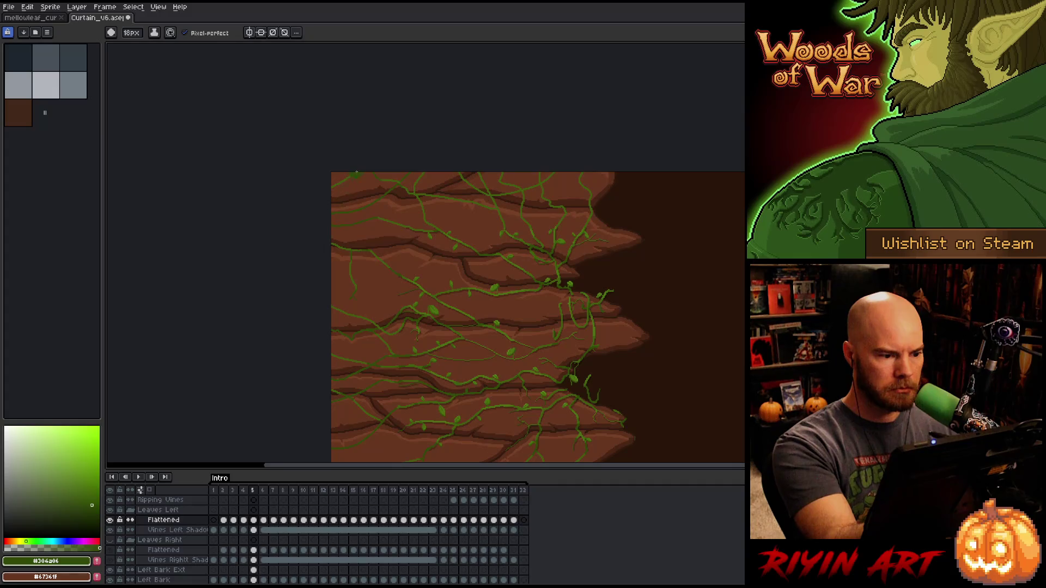
{"action": "left_click_drag", "start_coordinate": [532, 169], "coordinate": [472, 215]}
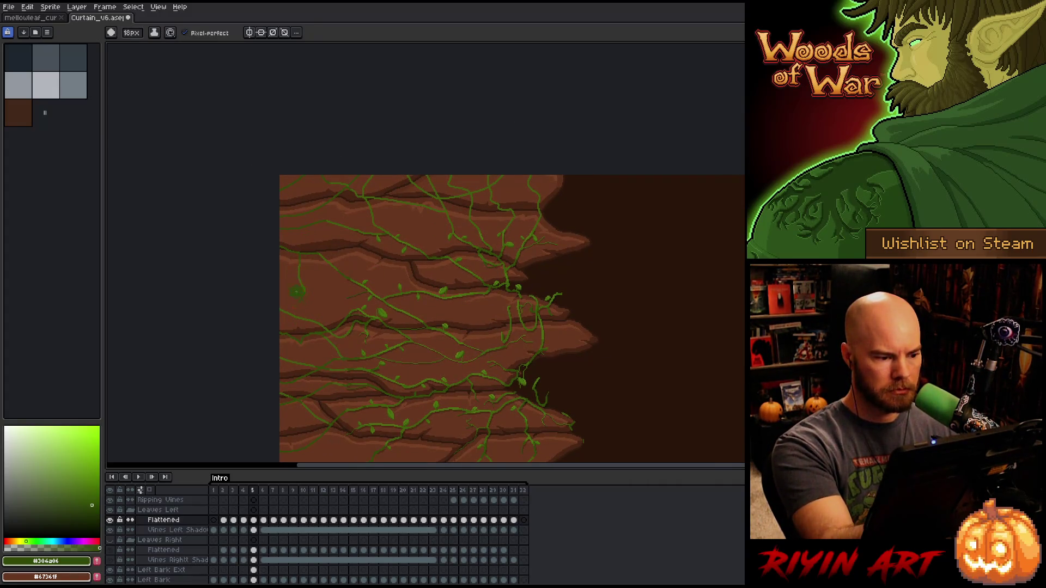
{"action": "left_click_drag", "start_coordinate": [467, 154], "coordinate": [420, 196]}
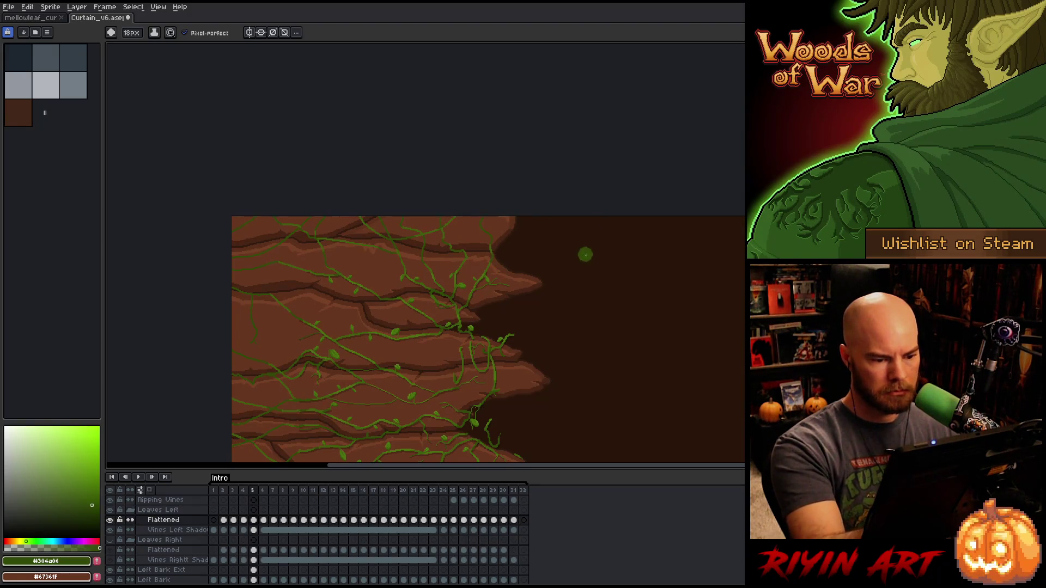
{"action": "key", "text": "space"}
{"action": "left_click_drag", "start_coordinate": [572, 331], "coordinate": [613, 248]}
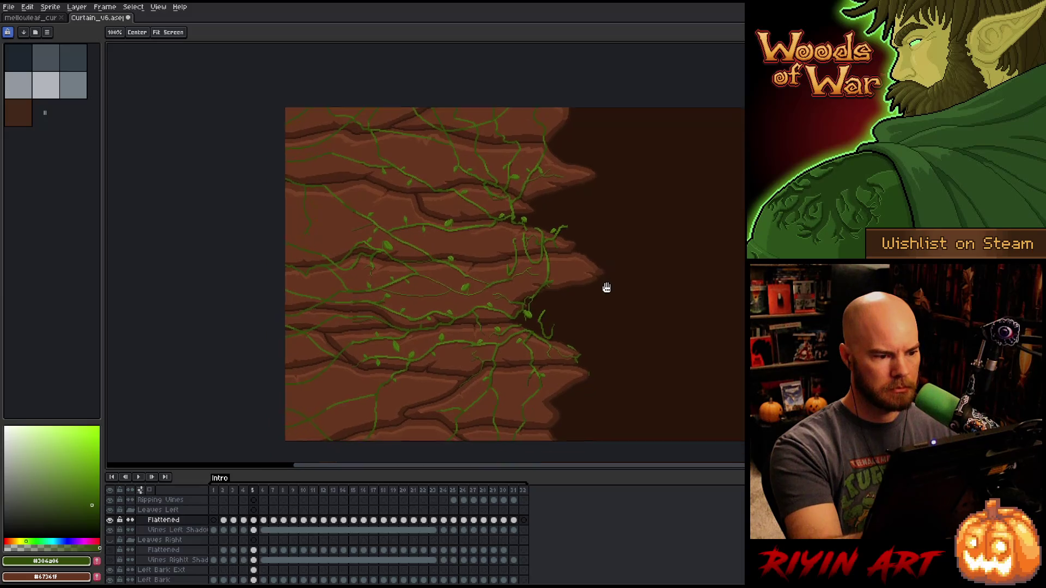
- Sample the lighter vine green again and save Curtain_v6
{"action": "left_click", "coordinate": [337, 188], "text": "alt"}
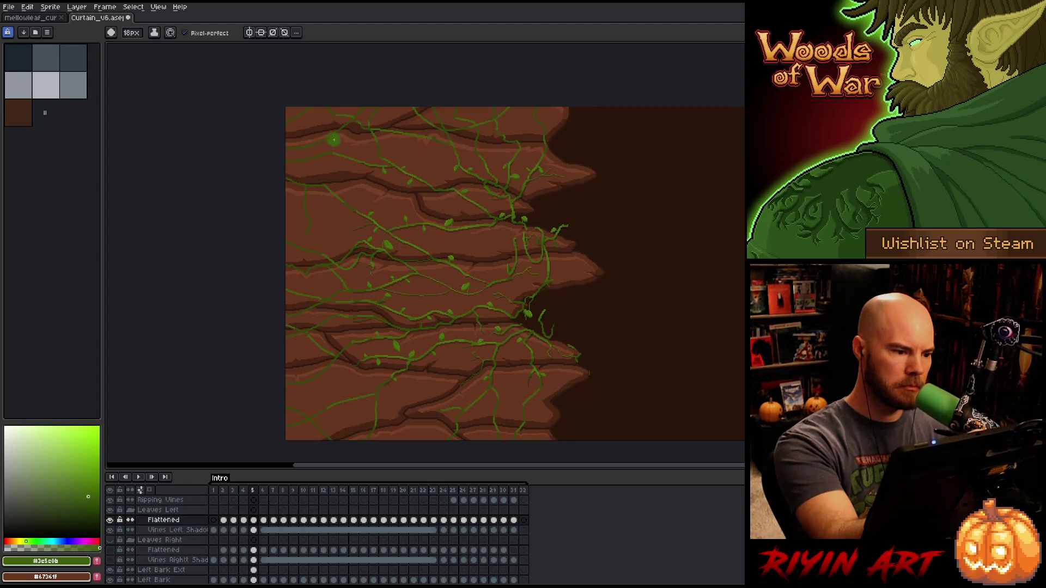
{"action": "left_click_drag", "start_coordinate": [630, 296], "coordinate": [625, 278]}
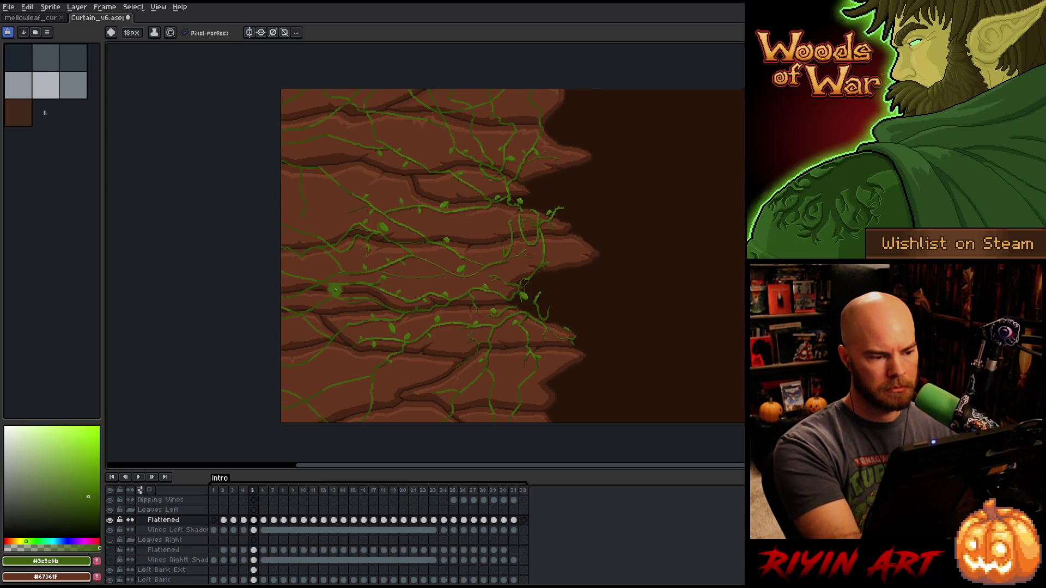
{"action": "key", "text": "space"}
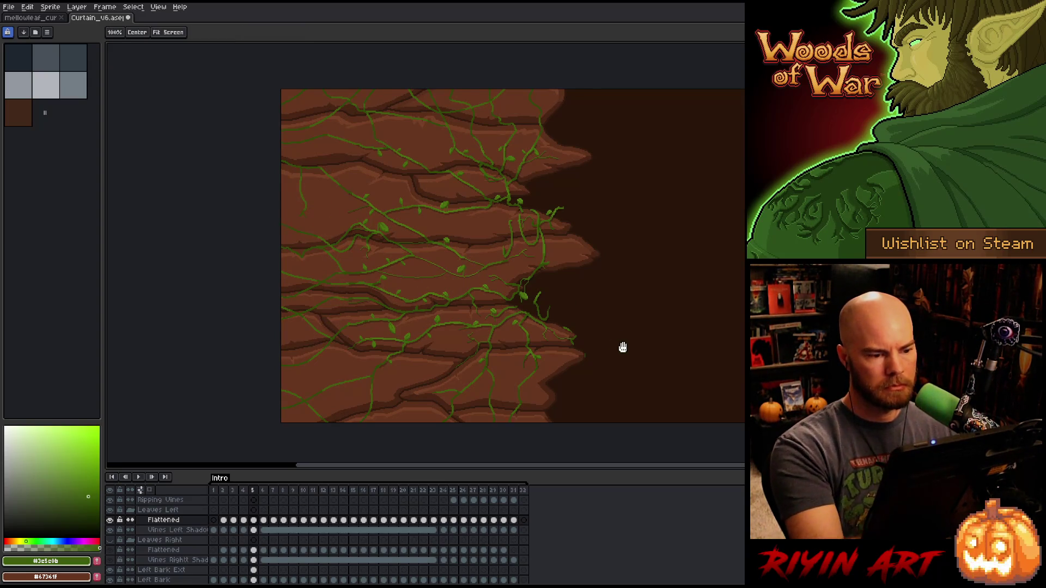
{"action": "left_click_drag", "start_coordinate": [623, 345], "coordinate": [577, 364]}
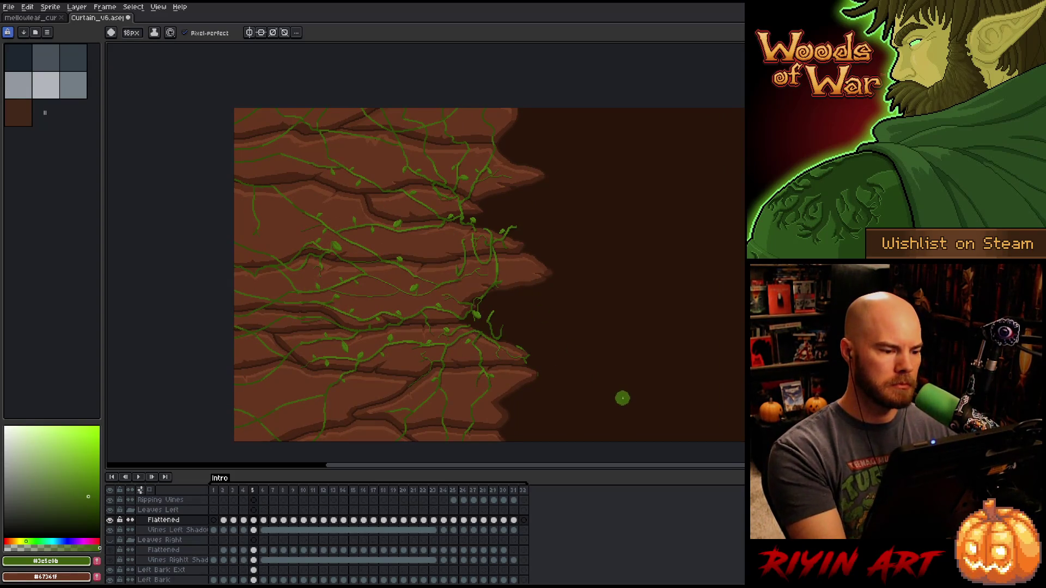
{"action": "key", "text": "ctrl+s"}
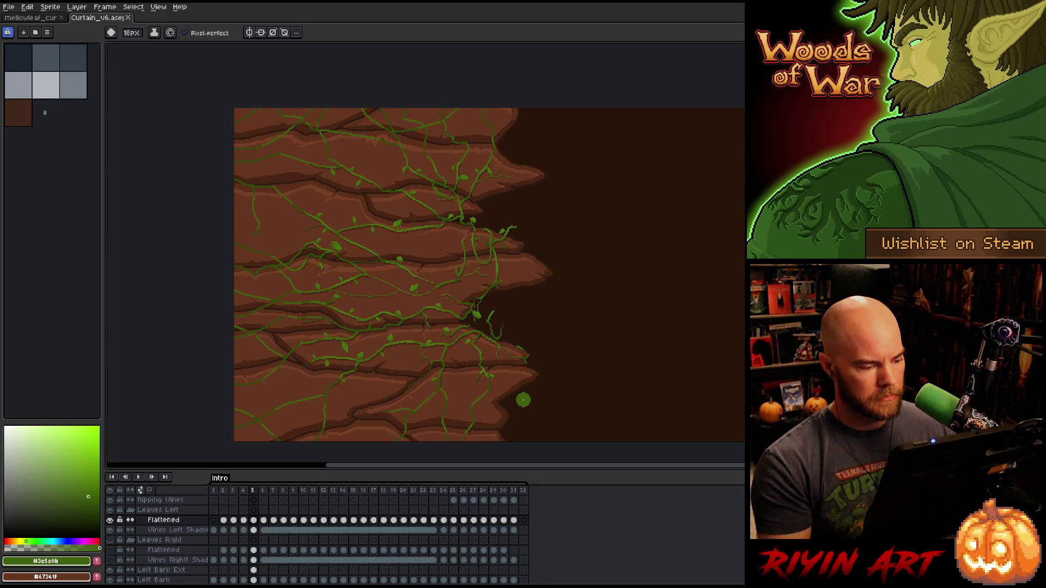
- Select all pixels on the Vines Left Shadow layer and offset them down-left
{"action": "left_click", "coordinate": [254, 531]}
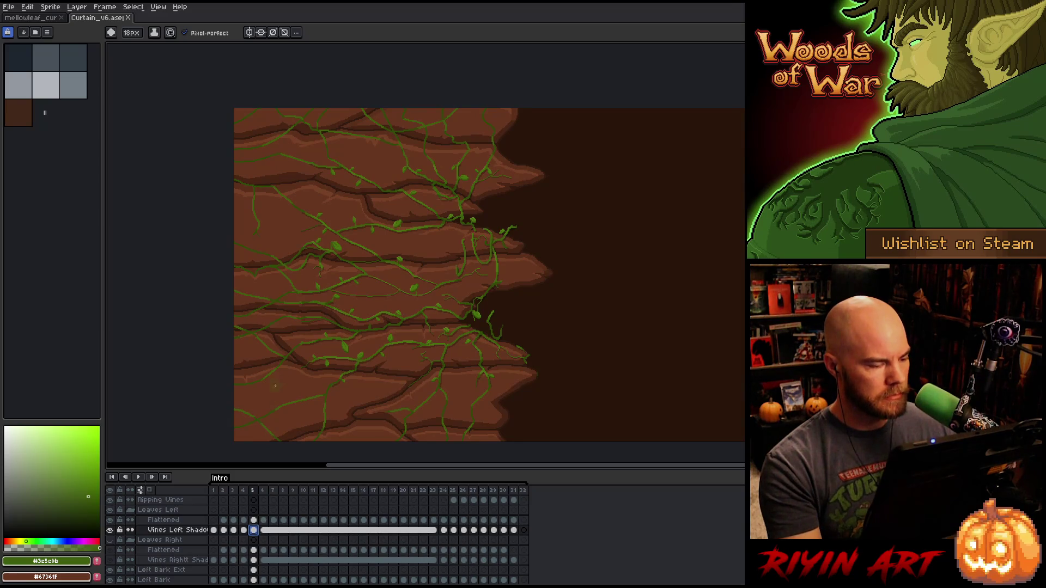
{"action": "left_click", "coordinate": [229, 274]}
{"action": "scroll", "coordinate": [386, 275], "scroll_direction": "up", "scroll_amount": 5}
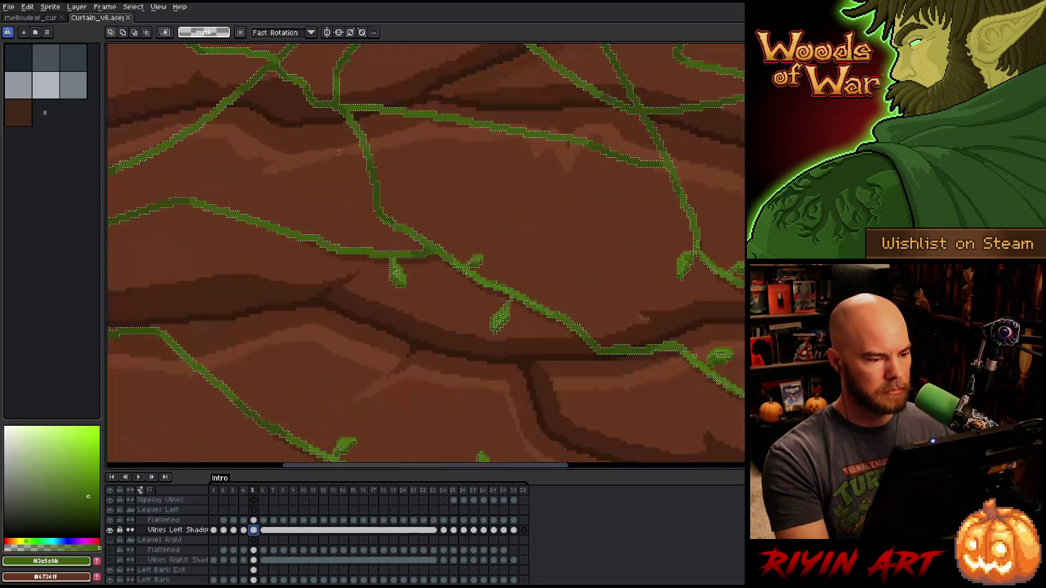
{"action": "left_click_drag", "start_coordinate": [428, 266], "coordinate": [430, 280]}
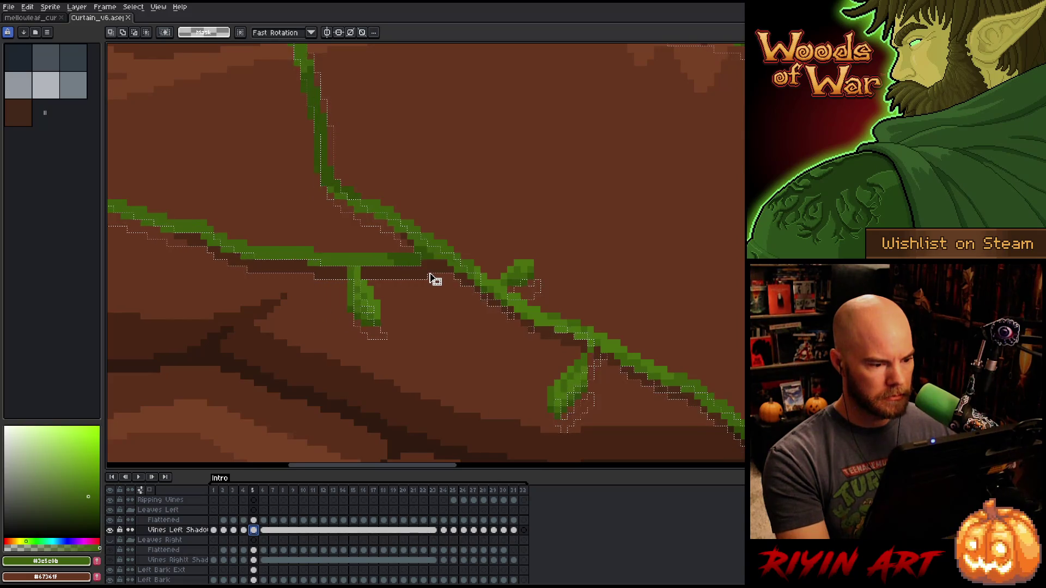
{"action": "scroll", "coordinate": [430, 279], "scroll_direction": "down", "scroll_amount": 2}
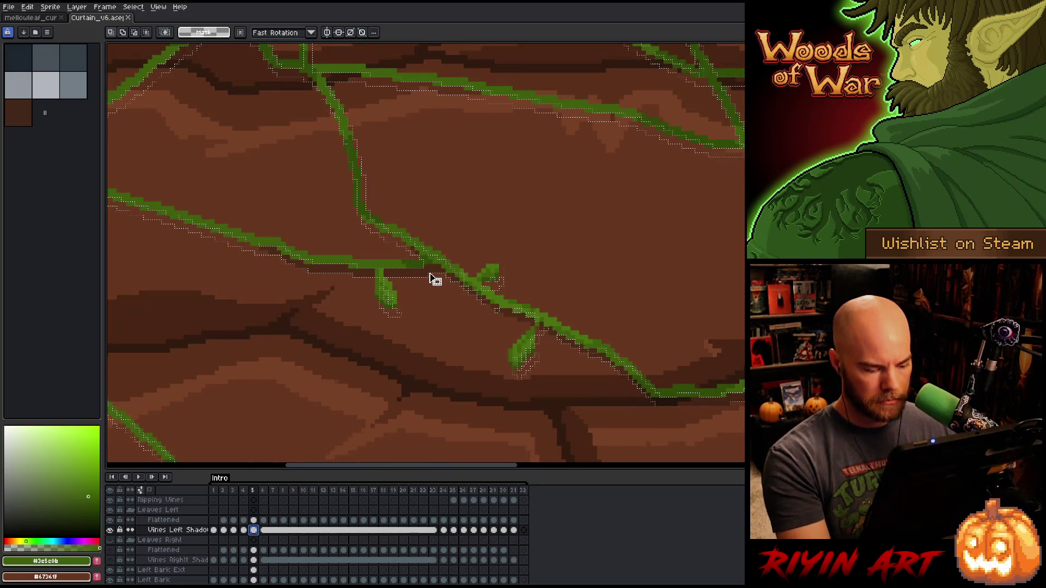
{"action": "scroll", "coordinate": [423, 273], "scroll_direction": "up", "scroll_amount": 3}
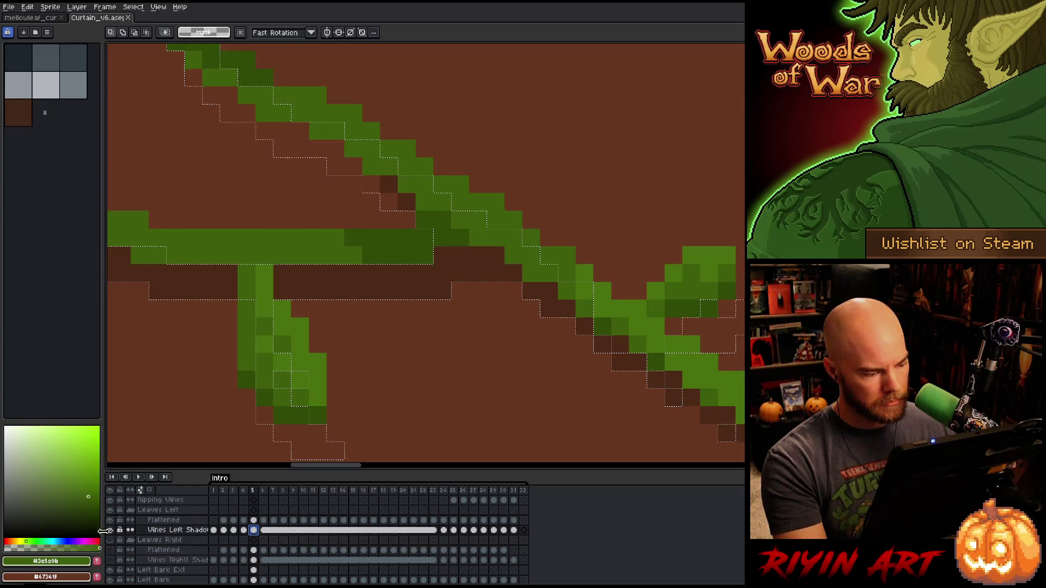
- Solo the shadow layer, lower its opacity to about 23%, then show all layers again
{"action": "left_click", "coordinate": [110, 530], "text": "alt"}
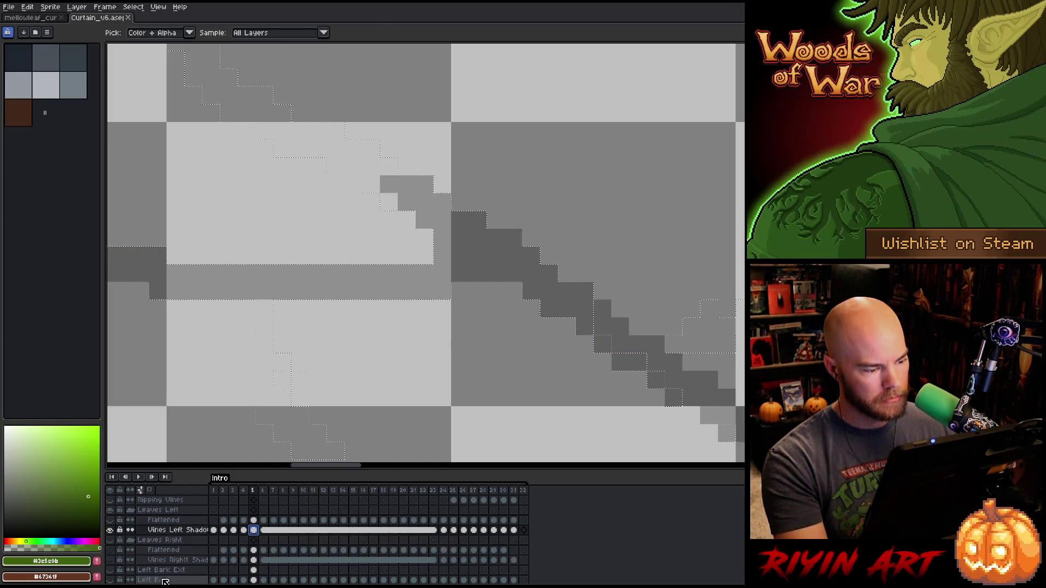
{"action": "double_click", "coordinate": [173, 532]}
{"action": "mouse_move", "coordinate": [223, 427]}
{"action": "left_mouse_down"}
{"action": "mouse_move", "coordinate": [300, 428]}
{"action": "mouse_move", "coordinate": [222, 434]}
{"action": "left_mouse_up"}
{"action": "left_click", "coordinate": [423, 275]}
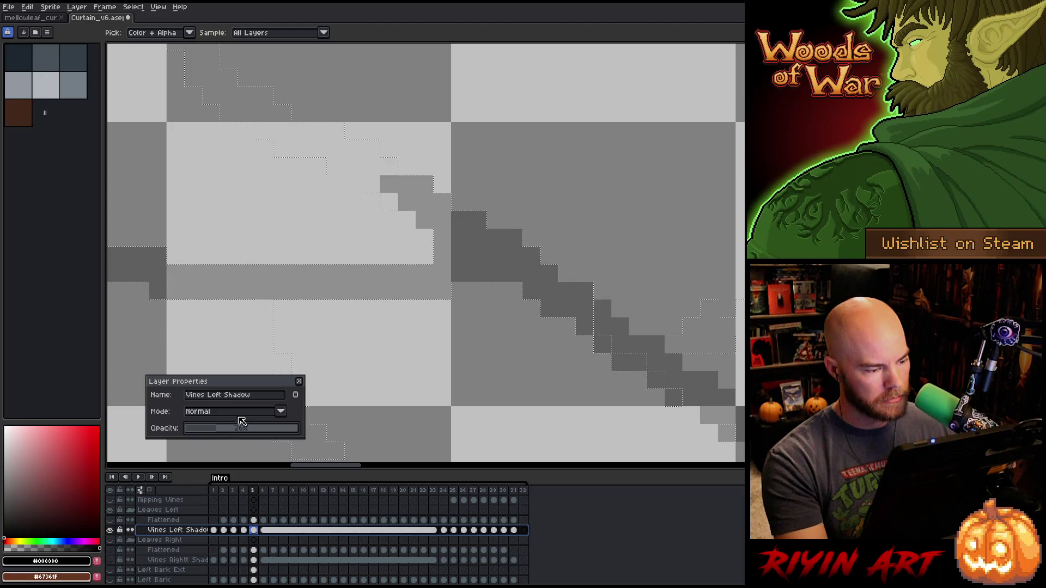
{"action": "left_click", "coordinate": [299, 382]}
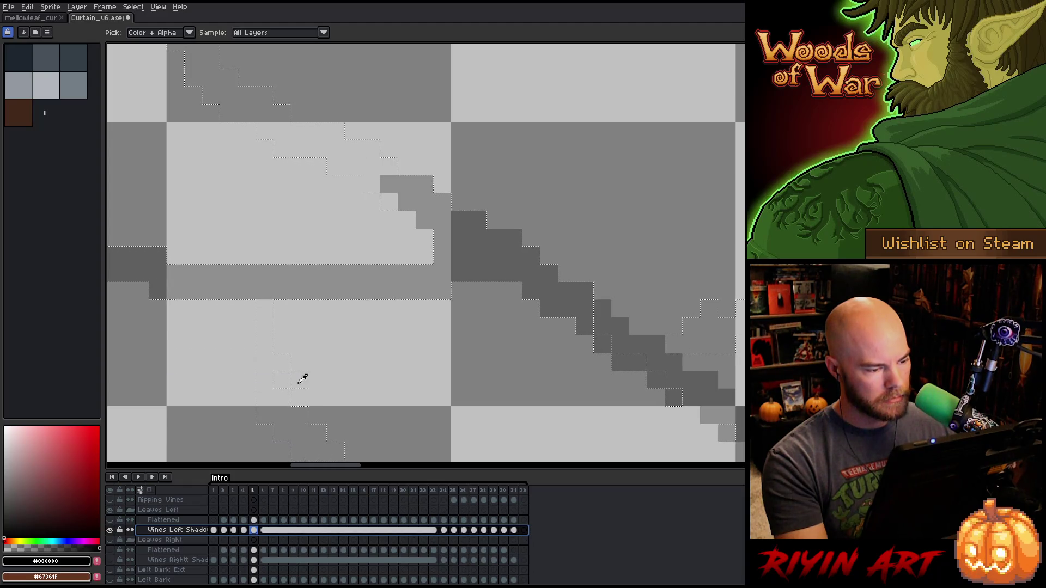
{"action": "left_click", "coordinate": [110, 530], "text": "alt"}
{"action": "scroll", "coordinate": [294, 332], "scroll_direction": "down", "scroll_amount": 2}
{"action": "scroll", "coordinate": [295, 316], "scroll_direction": "up", "scroll_amount": 2}
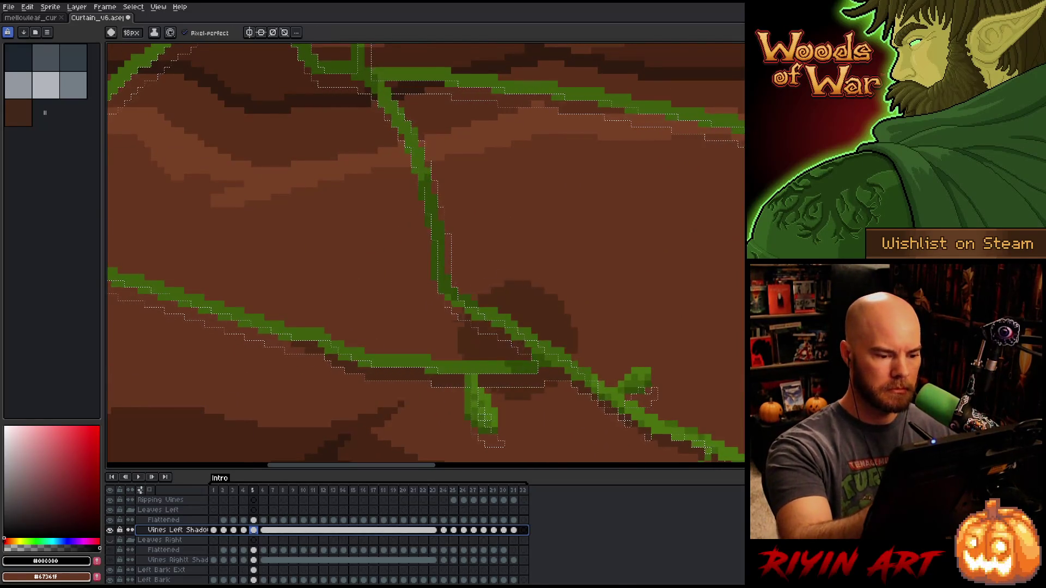
- Nudge the shadow selection outline one pixel left, right and up
{"action": "left_click", "coordinate": [133, 33]}
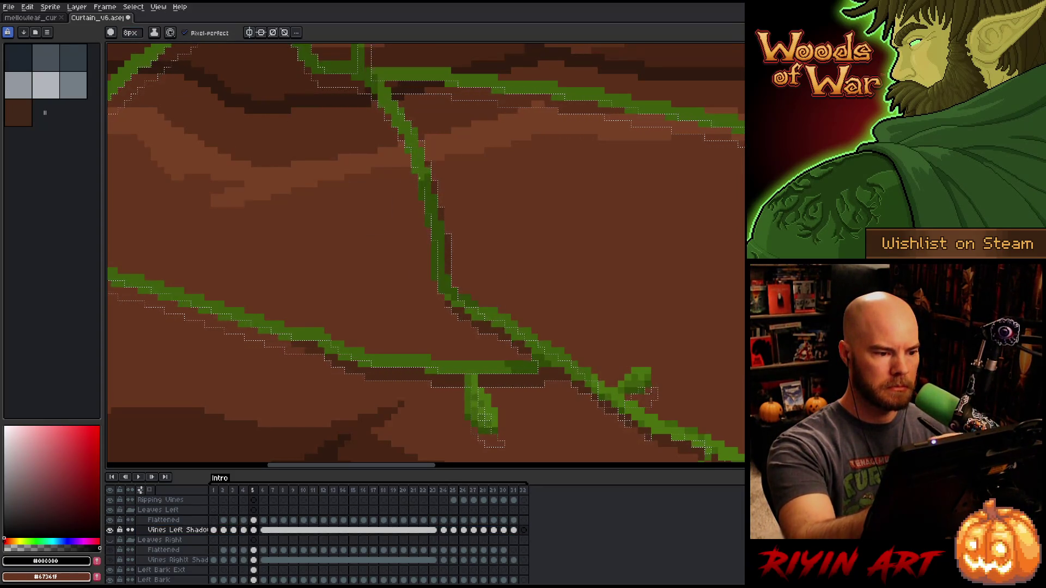
{"action": "left_click_drag", "start_coordinate": [456, 203], "coordinate": [572, 345]}
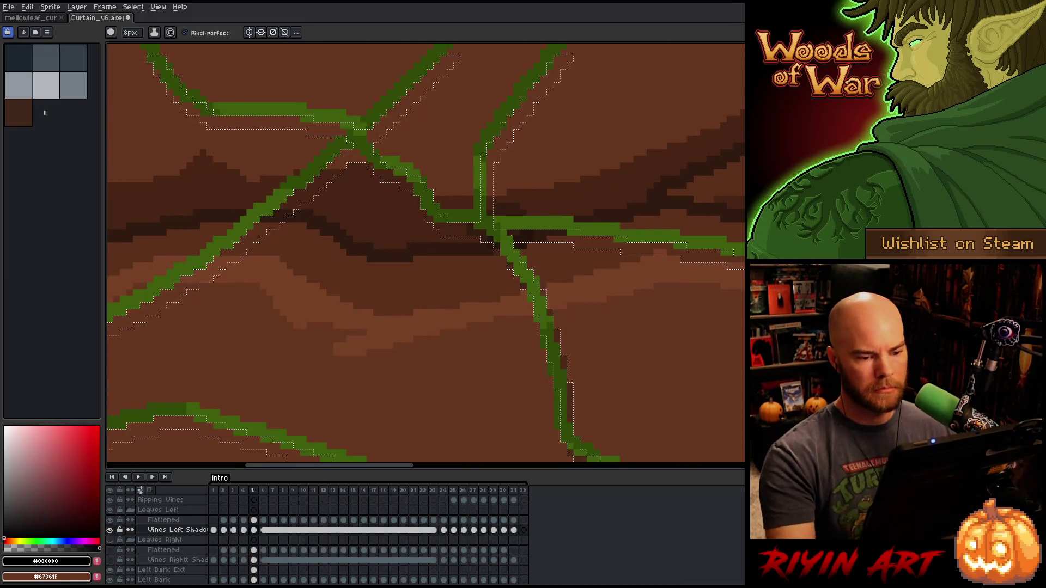
{"action": "scroll", "coordinate": [543, 338], "scroll_direction": "down", "scroll_amount": 3}
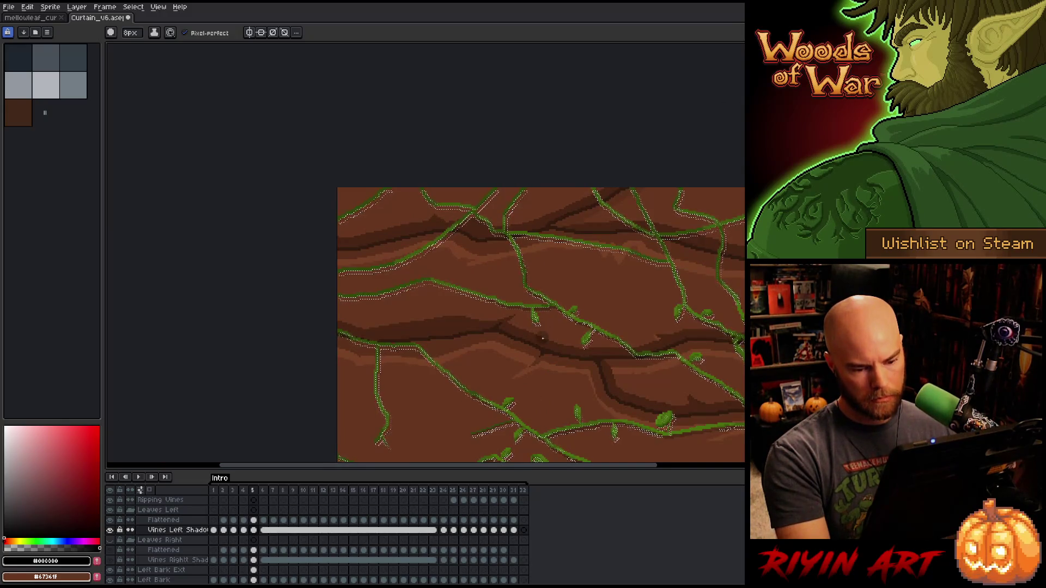
{"action": "scroll", "coordinate": [543, 338], "scroll_direction": "up", "scroll_amount": 3}
{"action": "scroll", "coordinate": [540, 327], "scroll_direction": "down", "scroll_amount": 2}
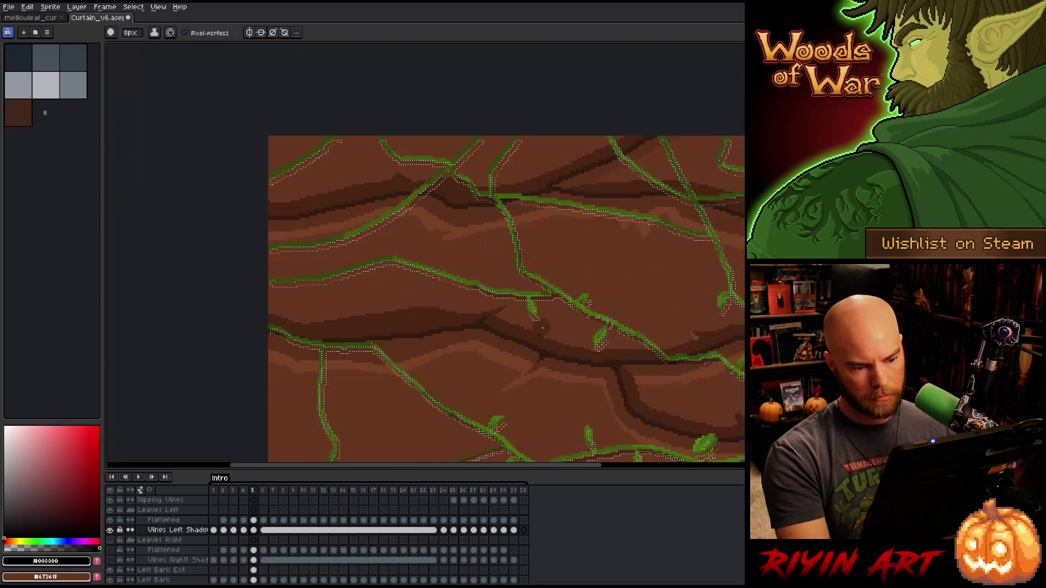
{"action": "key", "text": "m"}
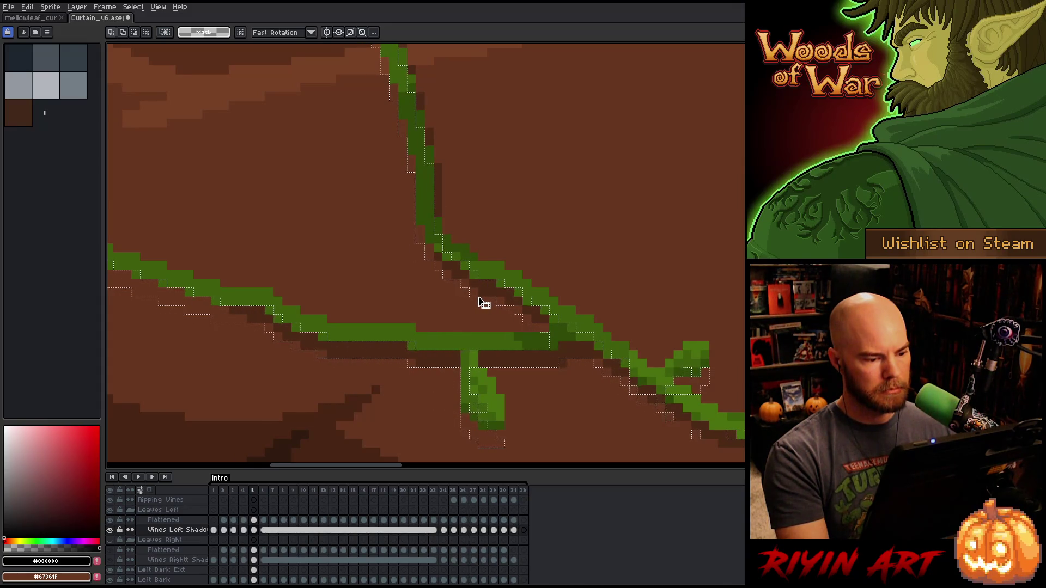
{"action": "key", "text": "Left"}
{"action": "key", "text": "Right"}
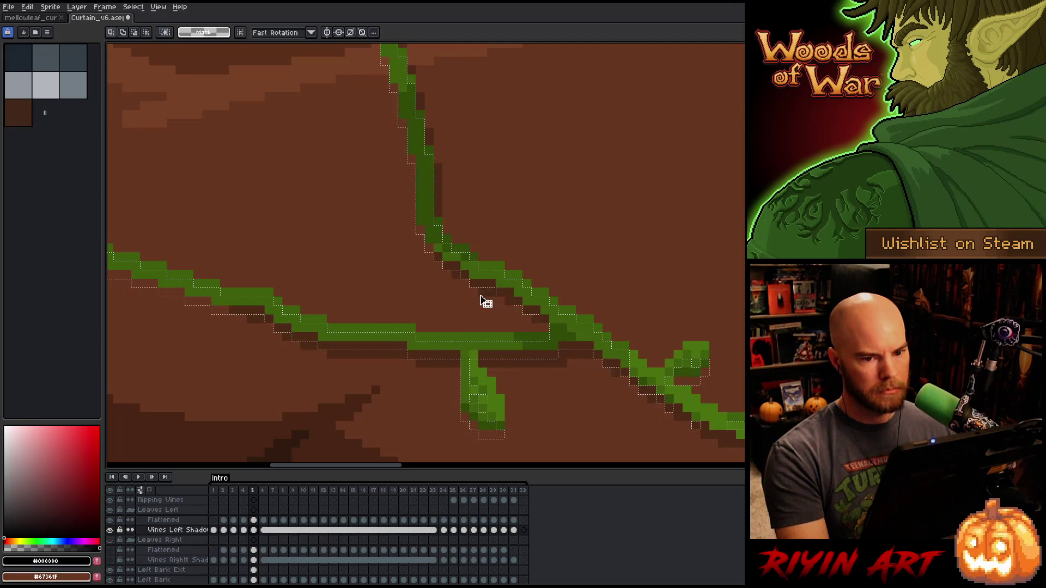
{"action": "key", "text": "Up"}
{"action": "scroll", "coordinate": [486, 303], "scroll_direction": "down", "scroll_amount": 2}
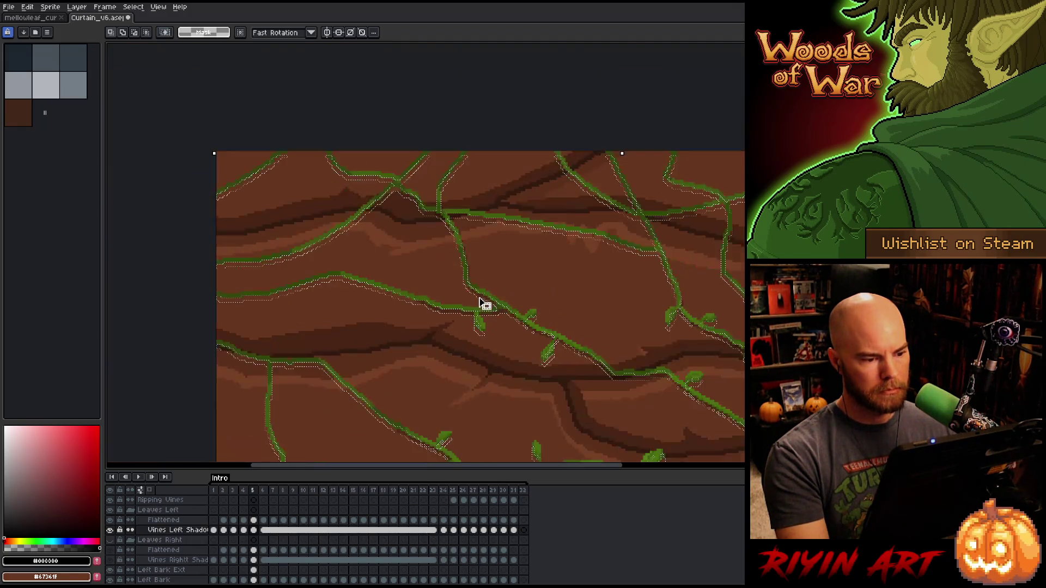
{"action": "scroll", "coordinate": [451, 241], "scroll_direction": "up", "scroll_amount": 2}
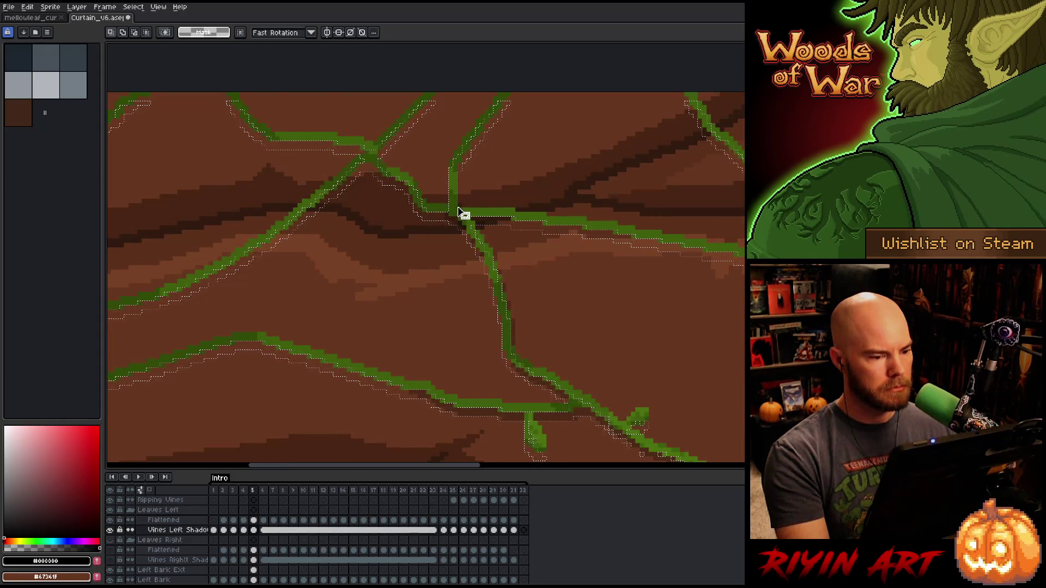
- Shift the selected shadow pixels one pixel left, then review the curtain's upper and left edges
{"action": "key", "text": "Left"}
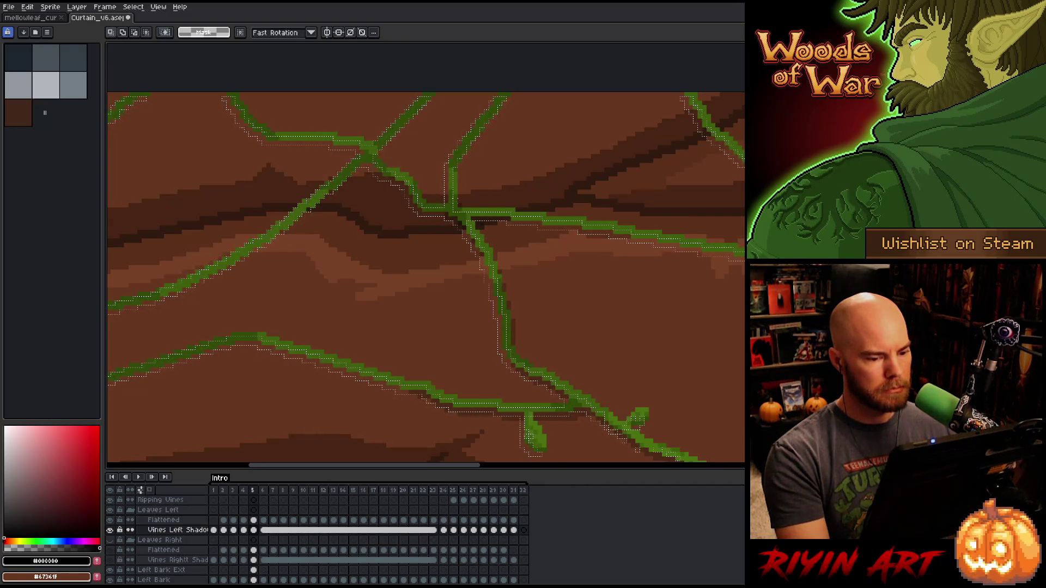
{"action": "key", "text": "b"}
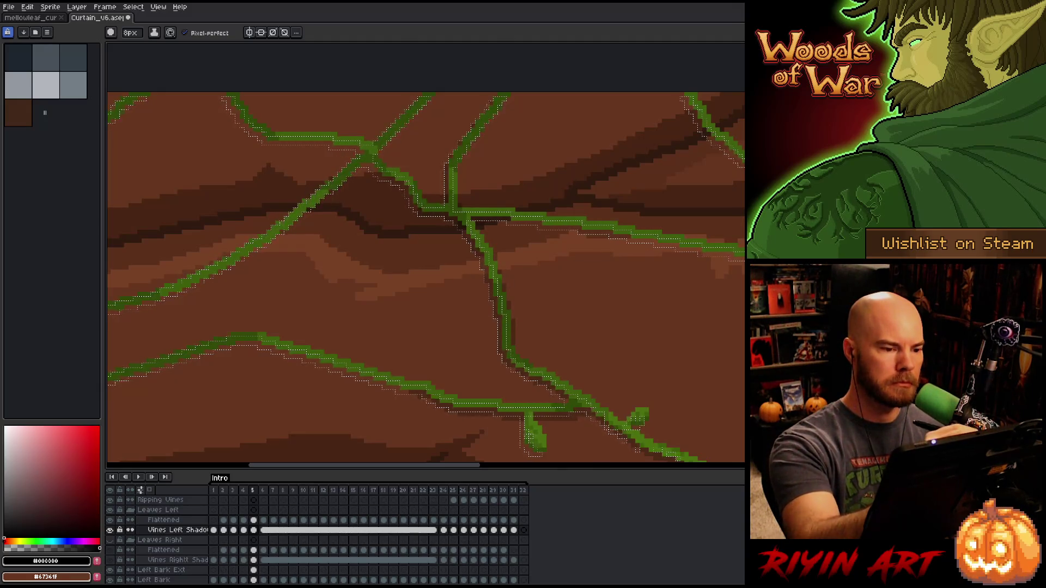
{"action": "left_click_drag", "start_coordinate": [402, 202], "coordinate": [518, 289]}
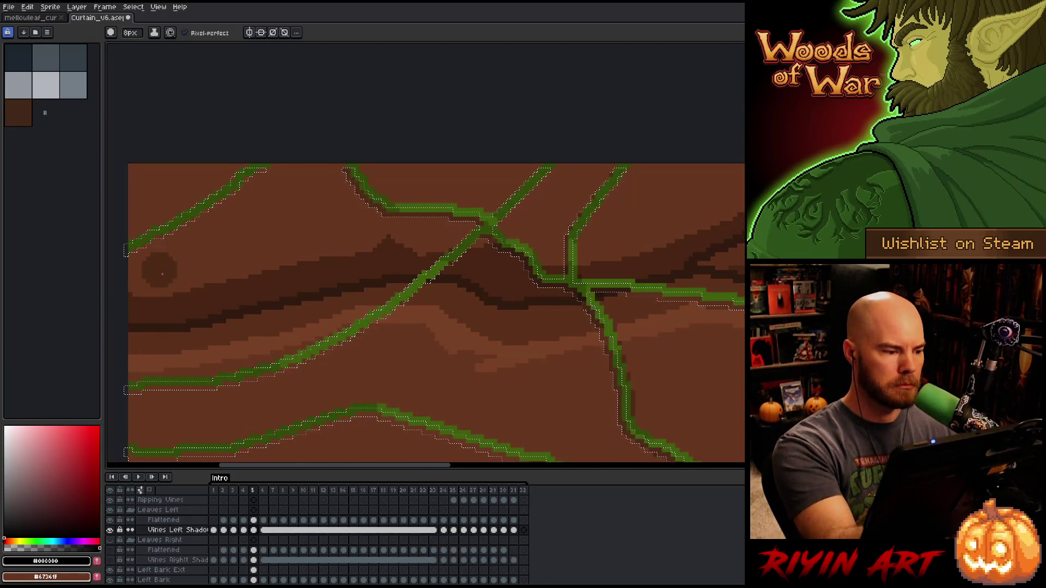
{"action": "mouse_move", "coordinate": [333, 251]}
{"action": "left_mouse_down"}
{"action": "mouse_move", "coordinate": [497, 76]}
{"action": "mouse_move", "coordinate": [525, 85]}
{"action": "left_mouse_up"}
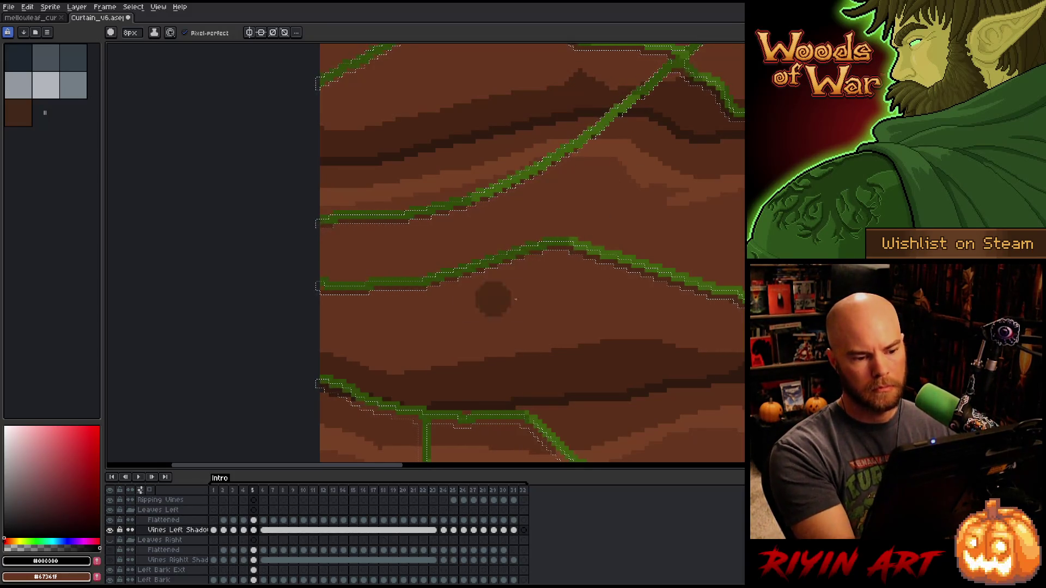
{"action": "scroll", "coordinate": [521, 339], "scroll_direction": "right", "scroll_amount": 5}
{"action": "scroll", "coordinate": [593, 367], "scroll_direction": "up", "scroll_amount": 3}
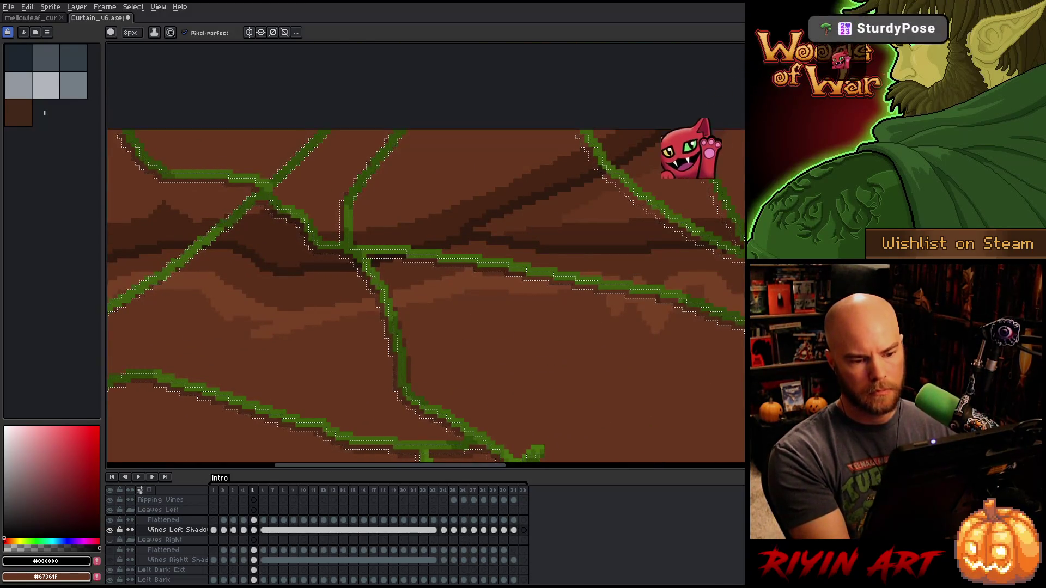
- Pan across different stretches of vines to review the shadow placement
{"action": "key", "text": "space"}
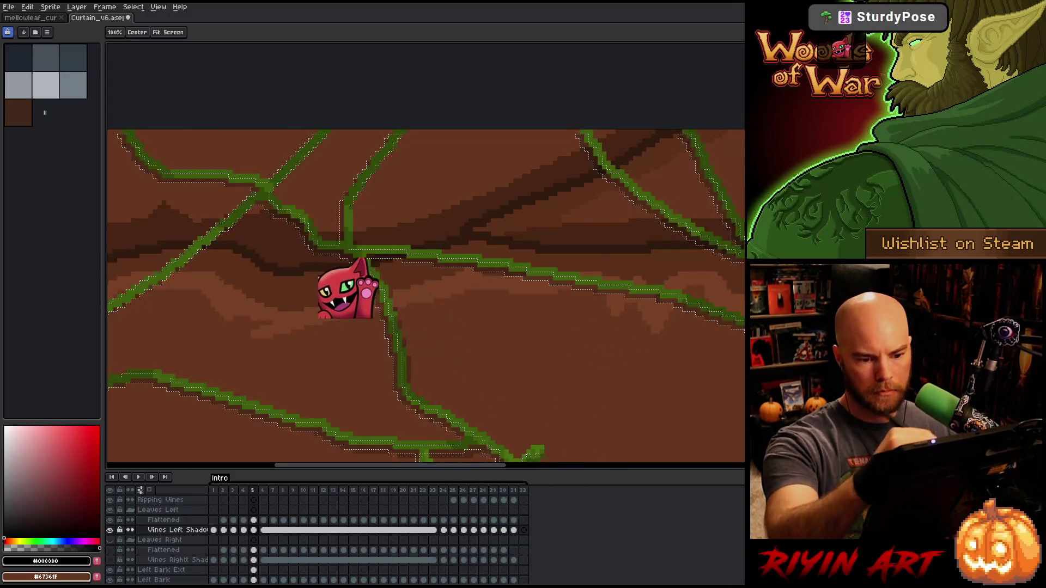
{"action": "scroll", "coordinate": [569, 387], "scroll_direction": "down", "scroll_amount": 3}
{"action": "scroll", "coordinate": [569, 387], "scroll_direction": "up", "scroll_amount": 3}
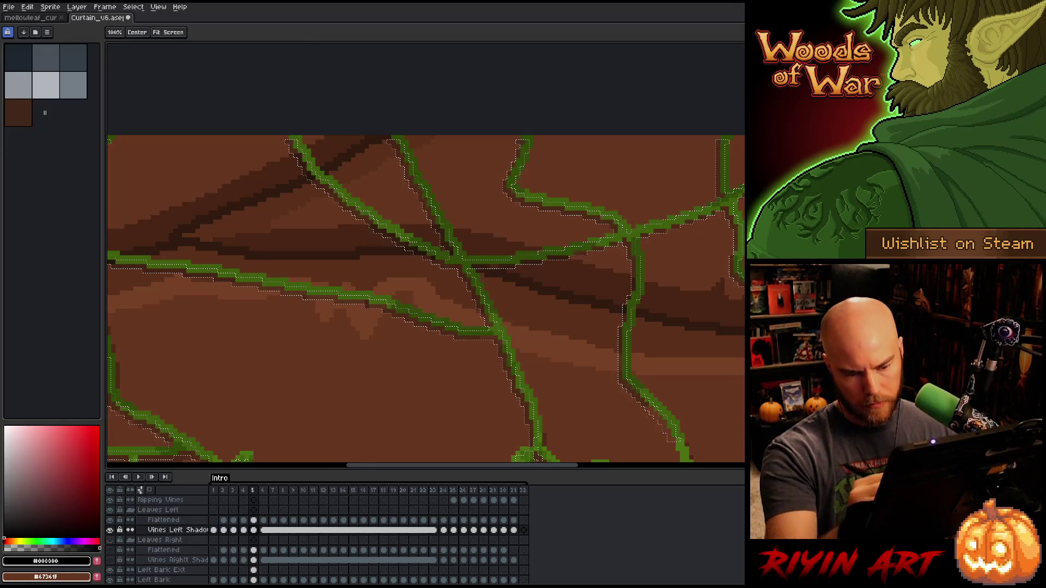
{"action": "left_click_drag", "start_coordinate": [626, 273], "coordinate": [354, 260]}
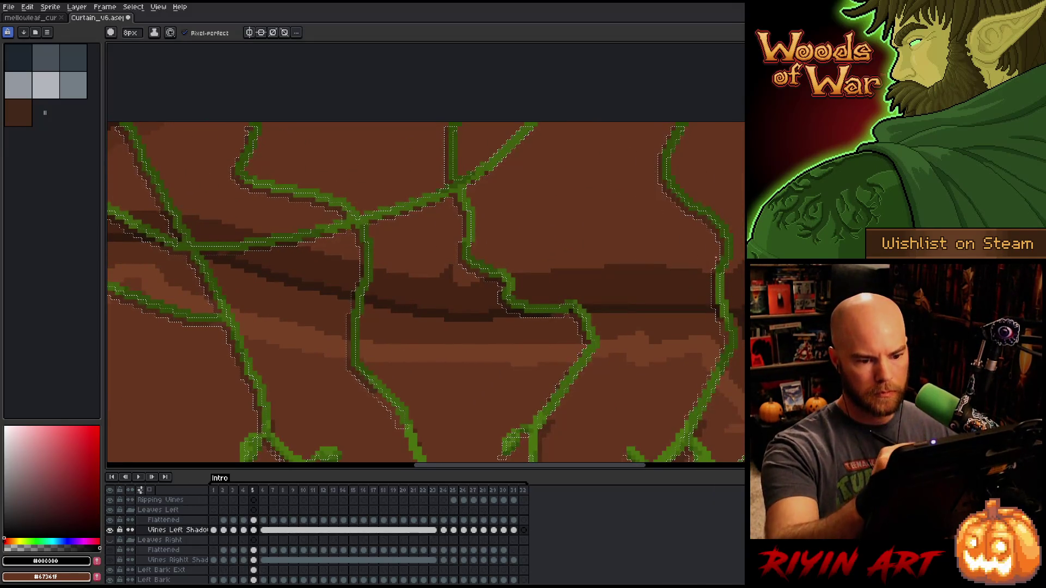
{"action": "left_click_drag", "start_coordinate": [708, 381], "coordinate": [709, 164]}
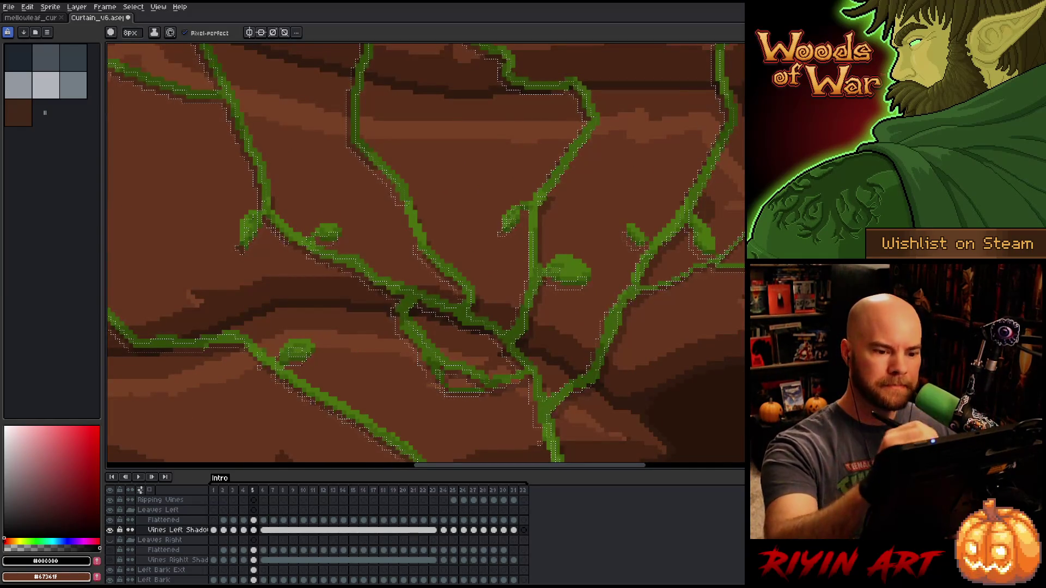
{"action": "key", "text": "space"}
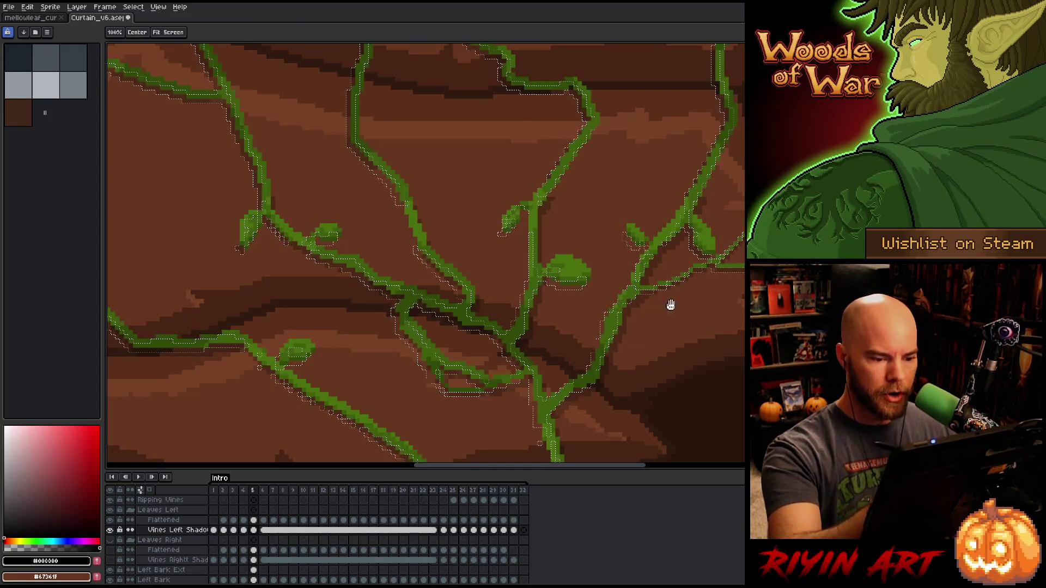
{"action": "mouse_move", "coordinate": [670, 303]}
{"action": "left_mouse_down"}
{"action": "mouse_move", "coordinate": [734, 210]}
{"action": "mouse_move", "coordinate": [618, 243]}
{"action": "mouse_move", "coordinate": [607, 277]}
{"action": "mouse_move", "coordinate": [685, 355]}
{"action": "left_mouse_up"}
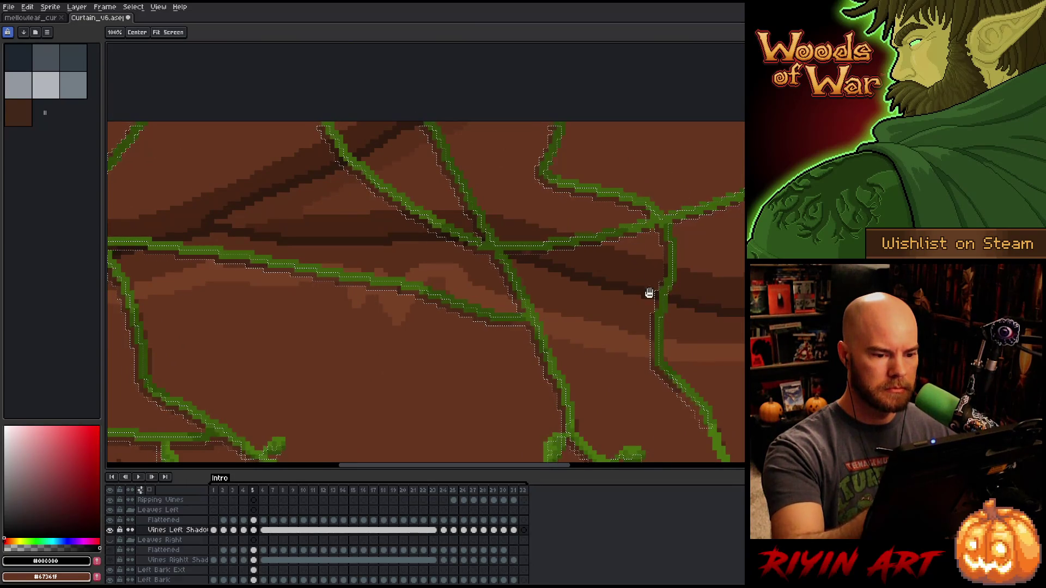
{"action": "left_click_drag", "start_coordinate": [649, 292], "coordinate": [376, 301]}
{"action": "left_click_drag", "start_coordinate": [619, 259], "coordinate": [736, 261]}
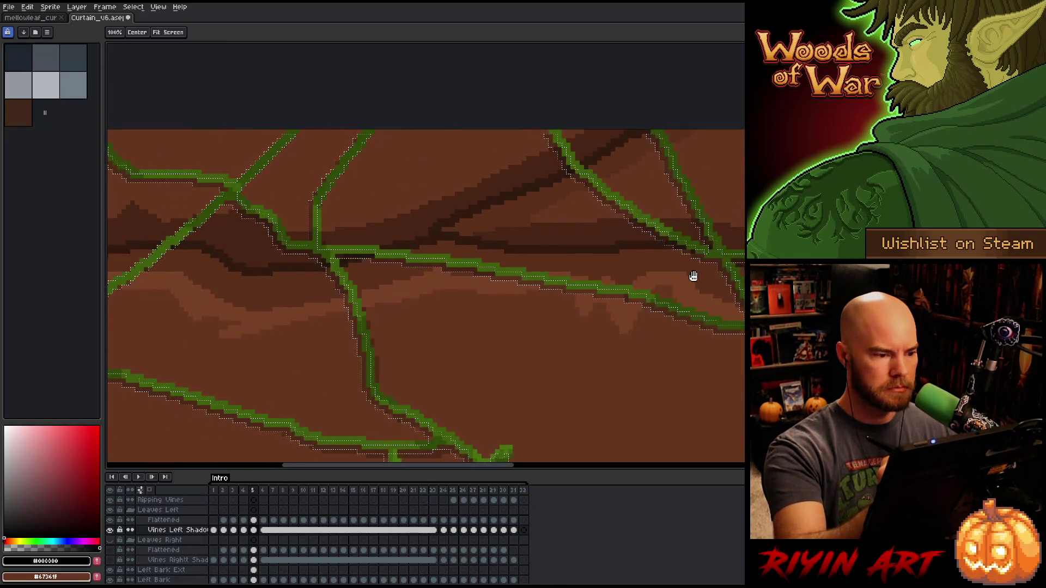
{"action": "key", "text": "b"}
- Restore the vine shadow selection and nudge its pixels up-left toward the vines
{"action": "key", "text": "m"}
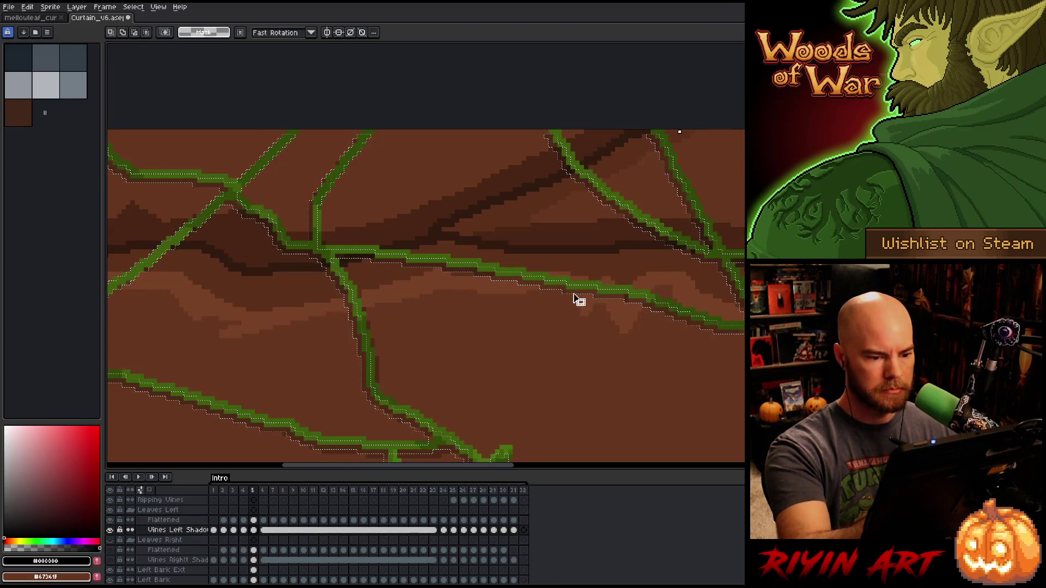
{"action": "left_click", "coordinate": [571, 293]}
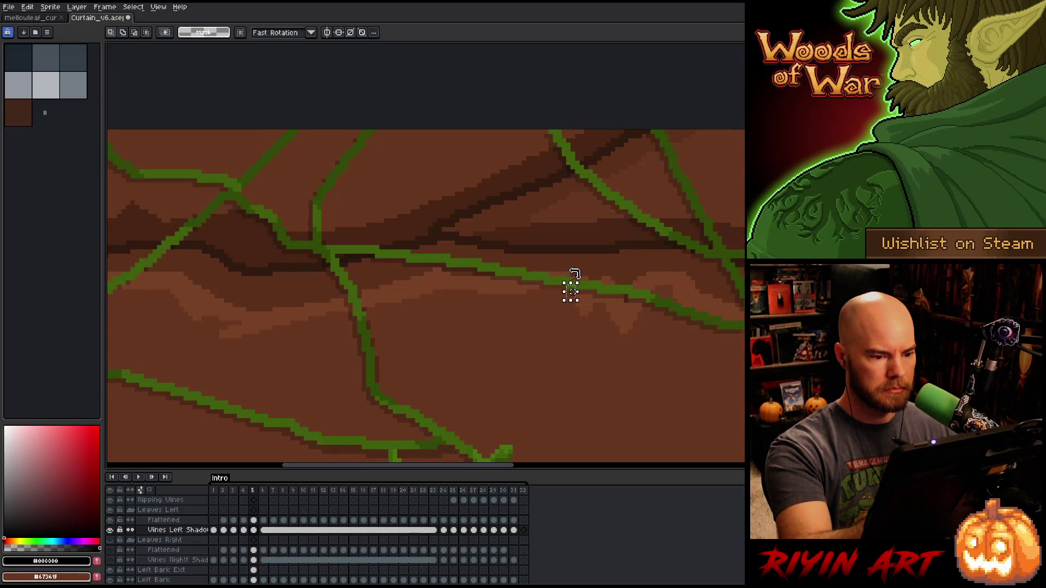
{"action": "key", "text": "ctrl+z"}
{"action": "left_click_drag", "start_coordinate": [574, 299], "coordinate": [571, 297]}
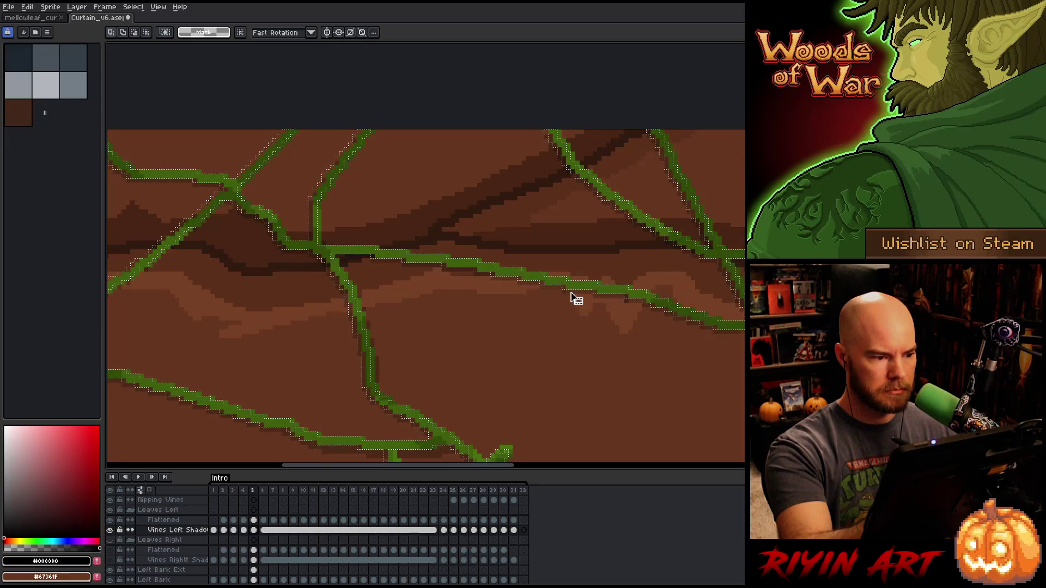
{"action": "key", "text": "b"}
- Check the shifted shadows along the curtain's left edge and central vine crossings
{"action": "left_click_drag", "start_coordinate": [354, 212], "coordinate": [610, 185]}
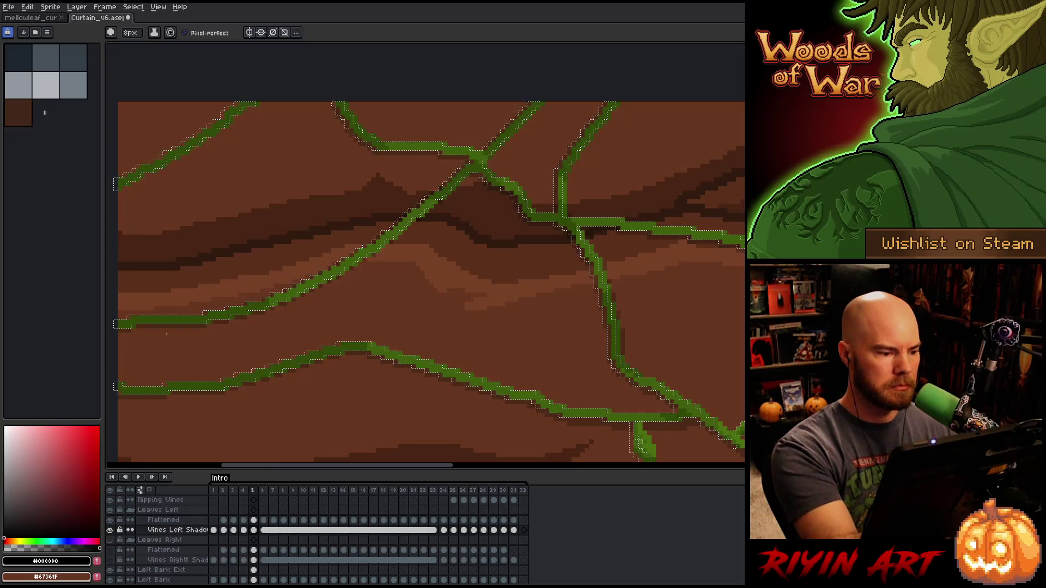
{"action": "scroll", "coordinate": [431, 284], "scroll_direction": "left", "scroll_amount": 5}
{"action": "scroll", "coordinate": [150, 321], "scroll_direction": "left", "scroll_amount": 1}
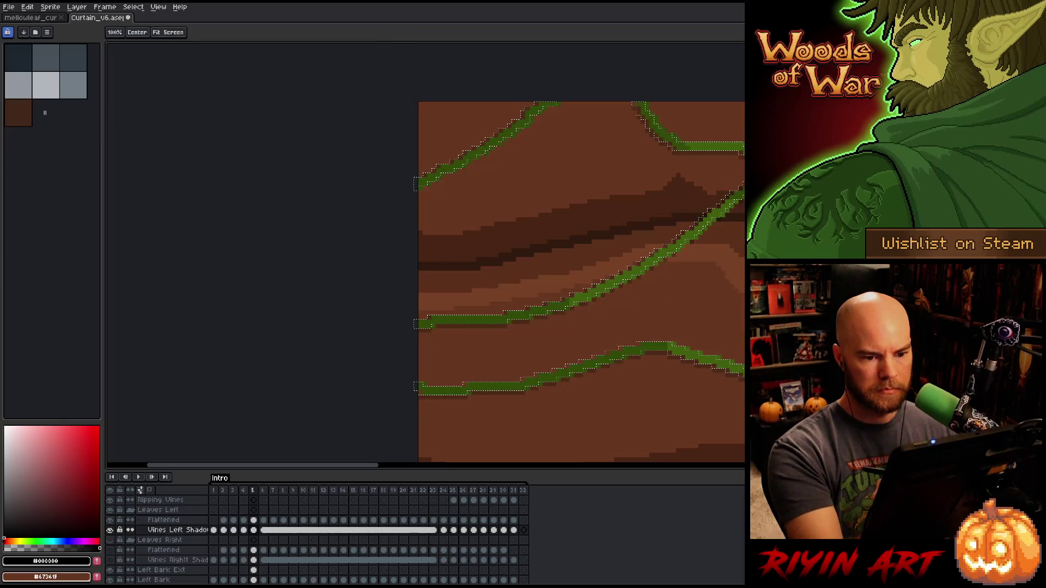
{"action": "left_click_drag", "start_coordinate": [817, 270], "coordinate": [500, 297]}
{"action": "key", "text": "m"}
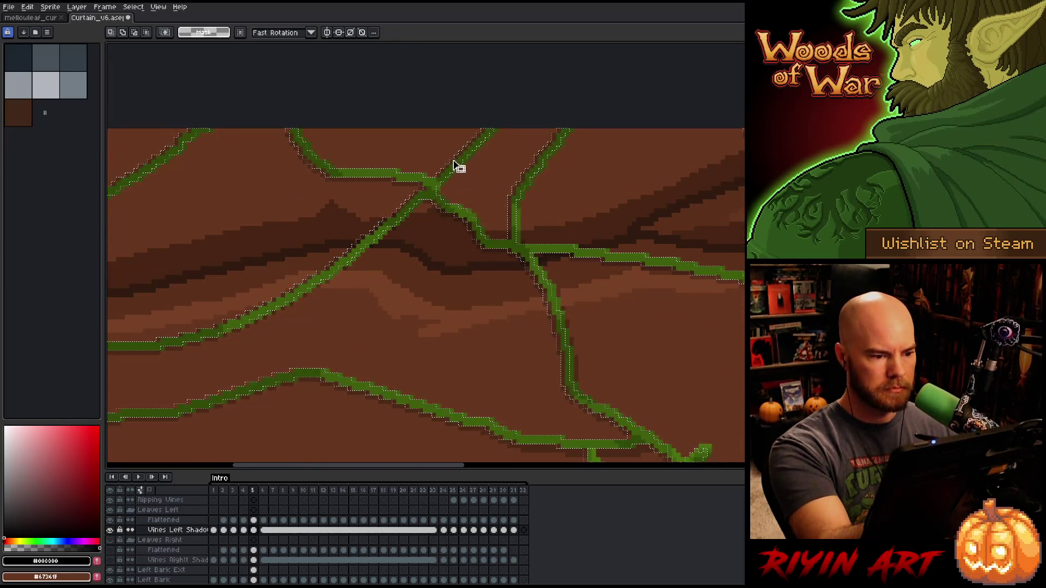
{"action": "scroll", "coordinate": [445, 157], "scroll_direction": "left", "scroll_amount": 6}
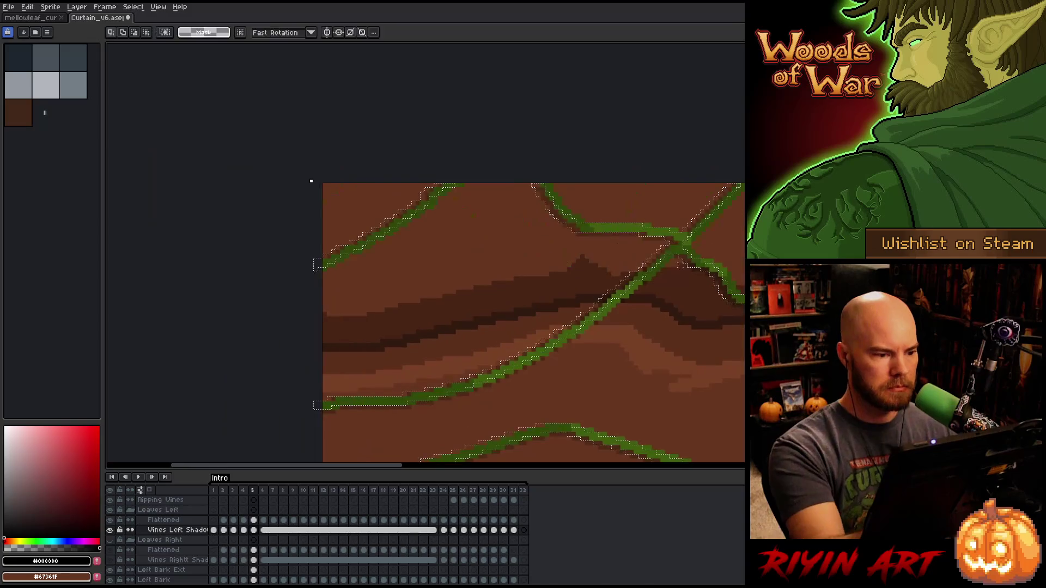
{"action": "key", "text": "b"}
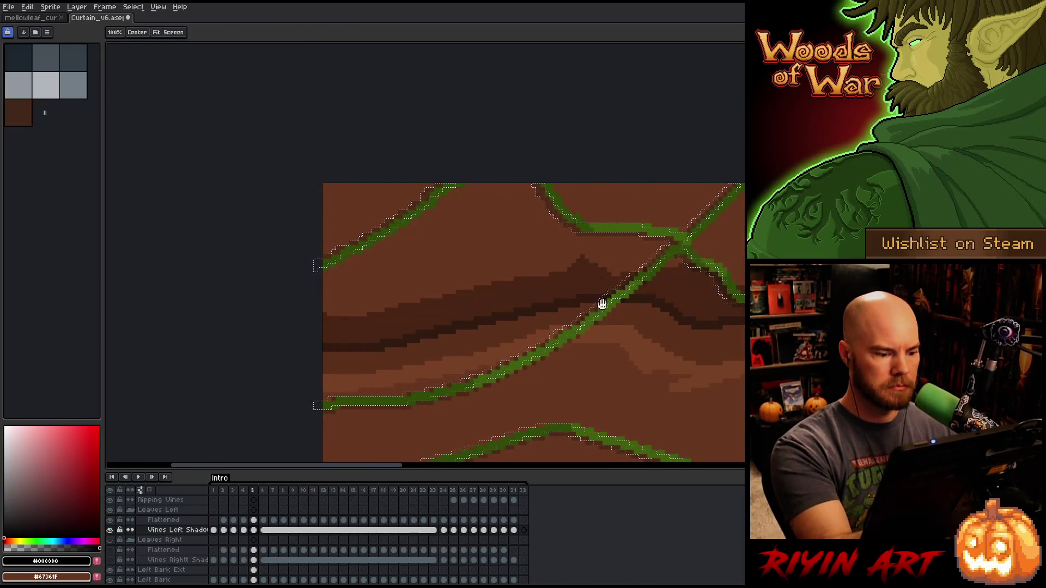
{"action": "left_click_drag", "start_coordinate": [580, 381], "coordinate": [643, 325]}
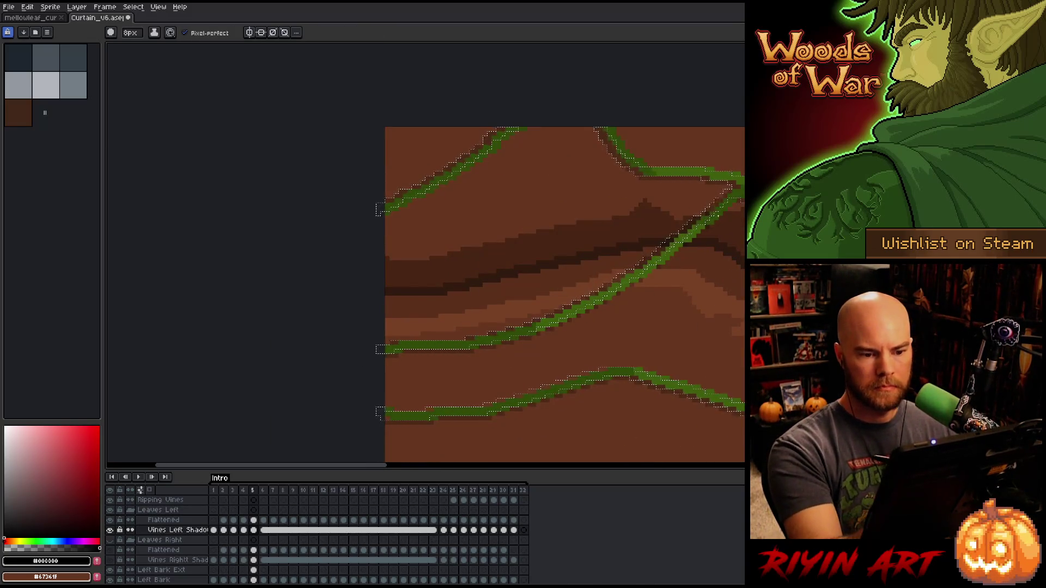
{"action": "left_click_drag", "start_coordinate": [643, 325], "coordinate": [338, 400]}
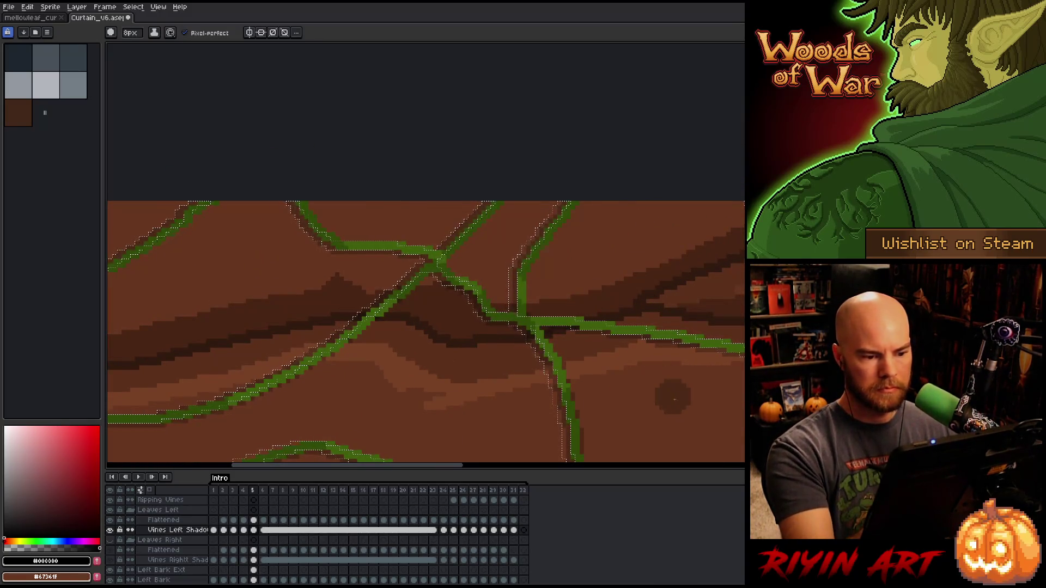
{"action": "left_click_drag", "start_coordinate": [673, 399], "coordinate": [458, 357]}
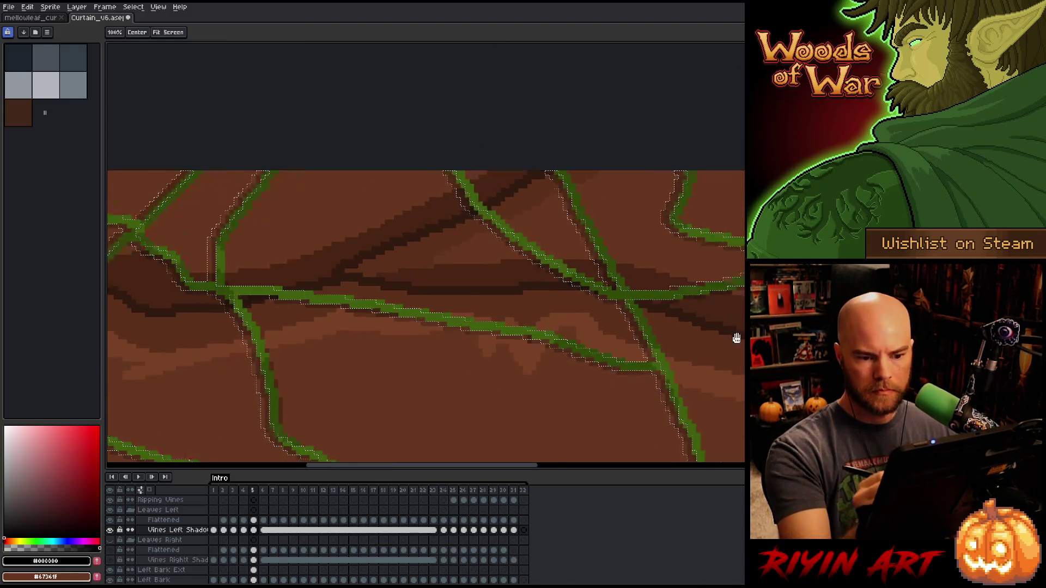
{"action": "left_click_drag", "start_coordinate": [735, 334], "coordinate": [543, 384]}
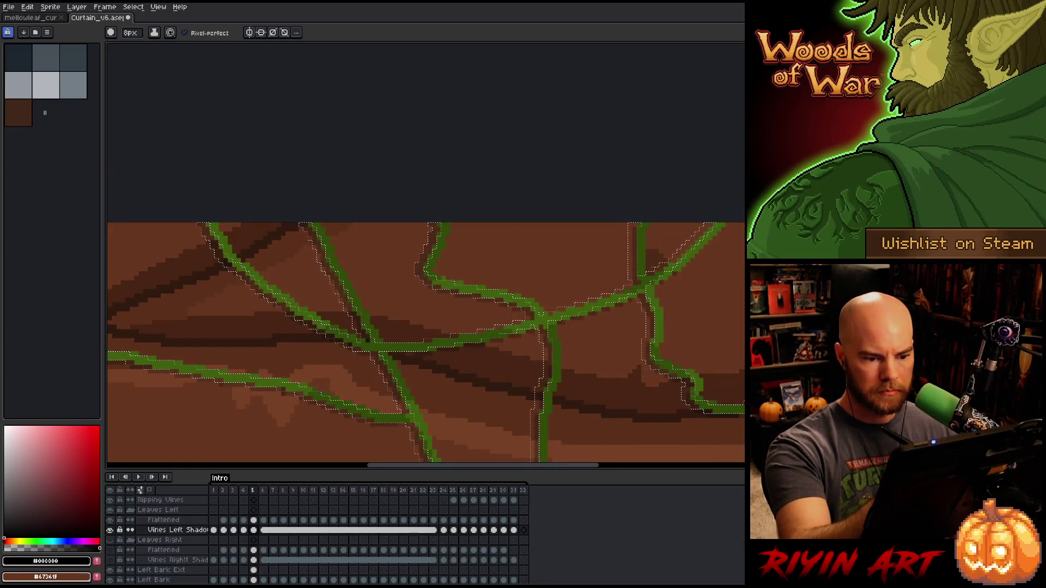
- Reduce the brush size to 4 px, save the file and drop the selection
{"action": "left_click", "coordinate": [131, 32]}
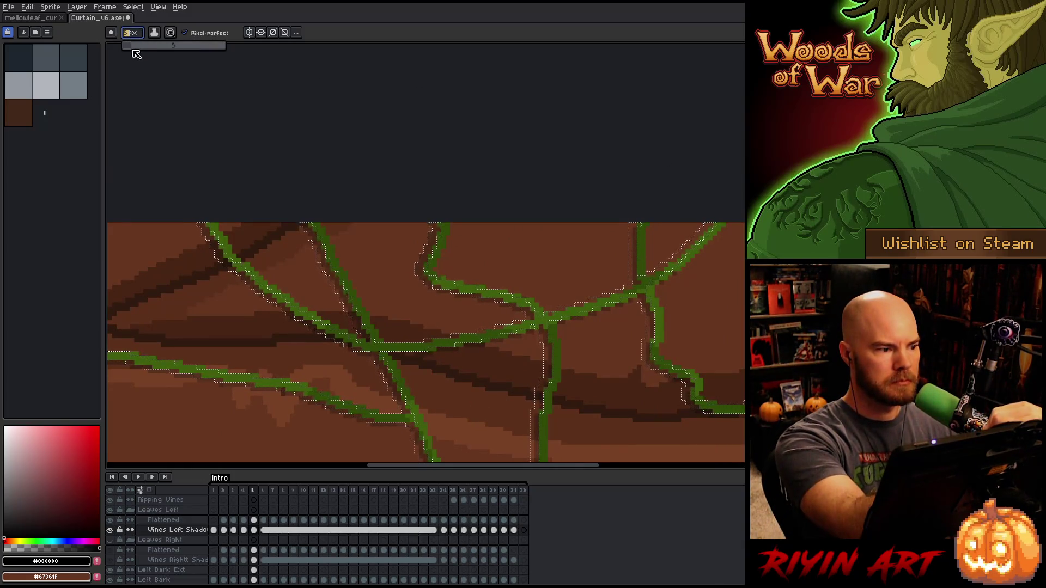
{"action": "key", "text": "minus"}
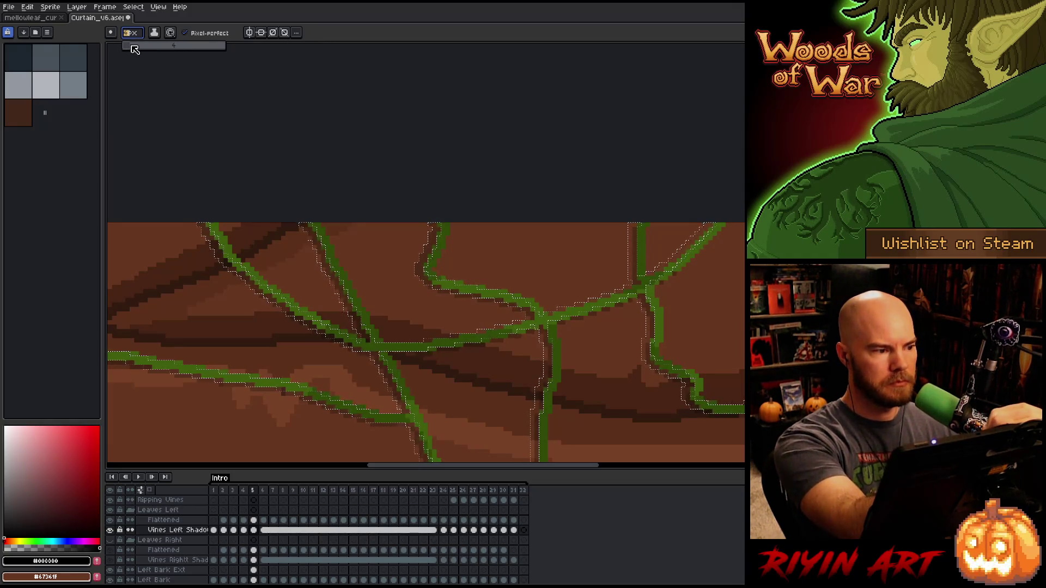
{"action": "key", "text": "ctrl+s"}
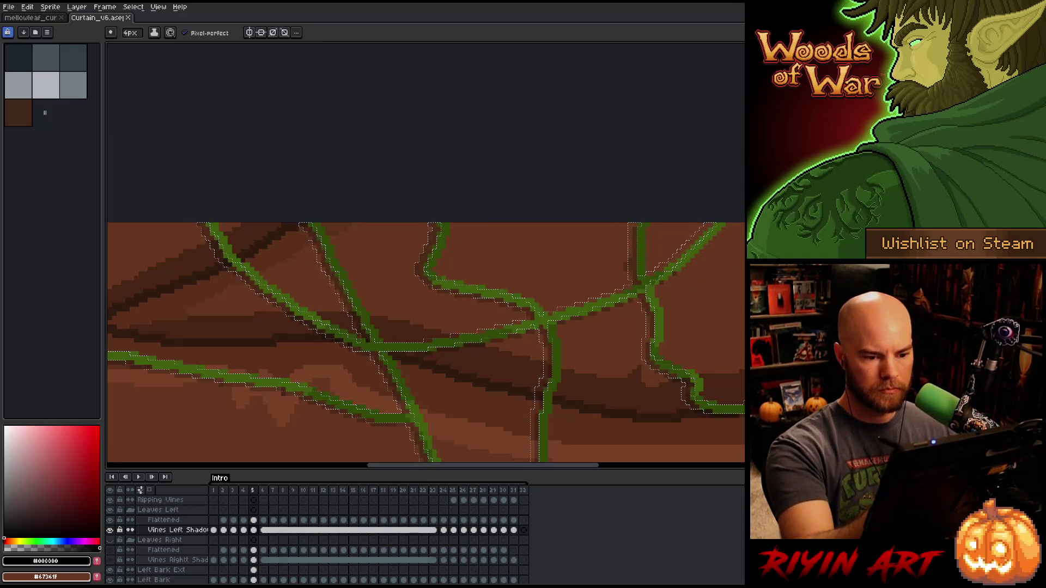
{"action": "left_click", "coordinate": [676, 162]}
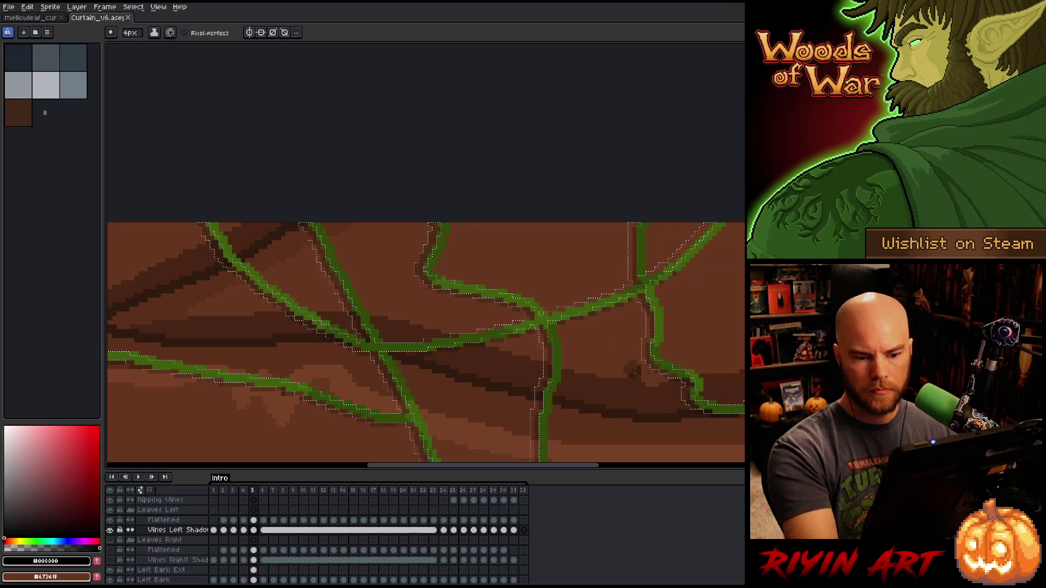
{"action": "key", "text": "v"}
{"action": "key", "text": "ctrl+d"}
- Set the pencil brush size to about 2 px
{"action": "key", "text": "b"}
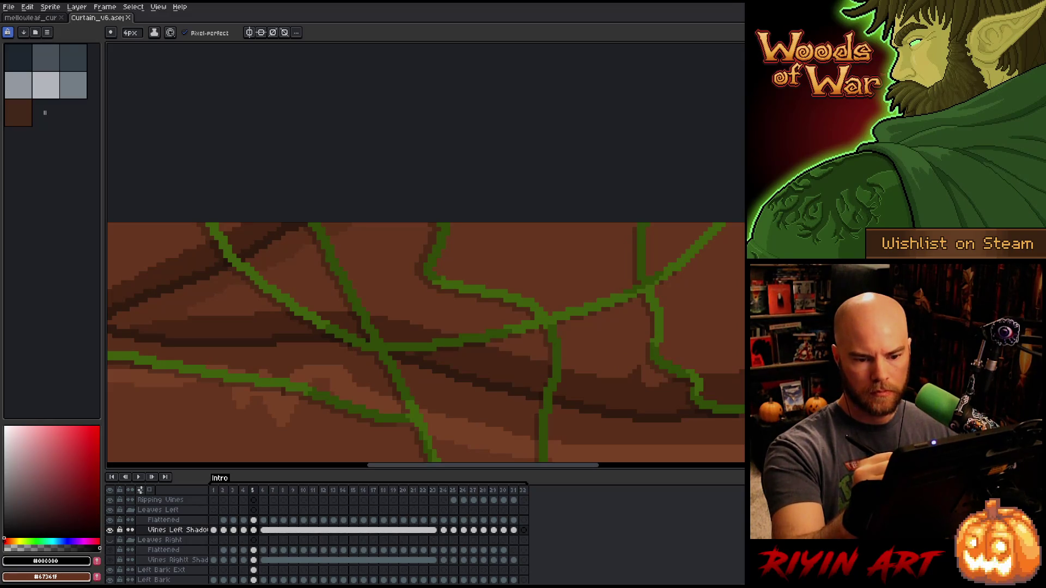
{"action": "key", "text": "ctrl+s"}
{"action": "left_click", "coordinate": [138, 34]}
{"action": "left_click", "coordinate": [133, 49]}
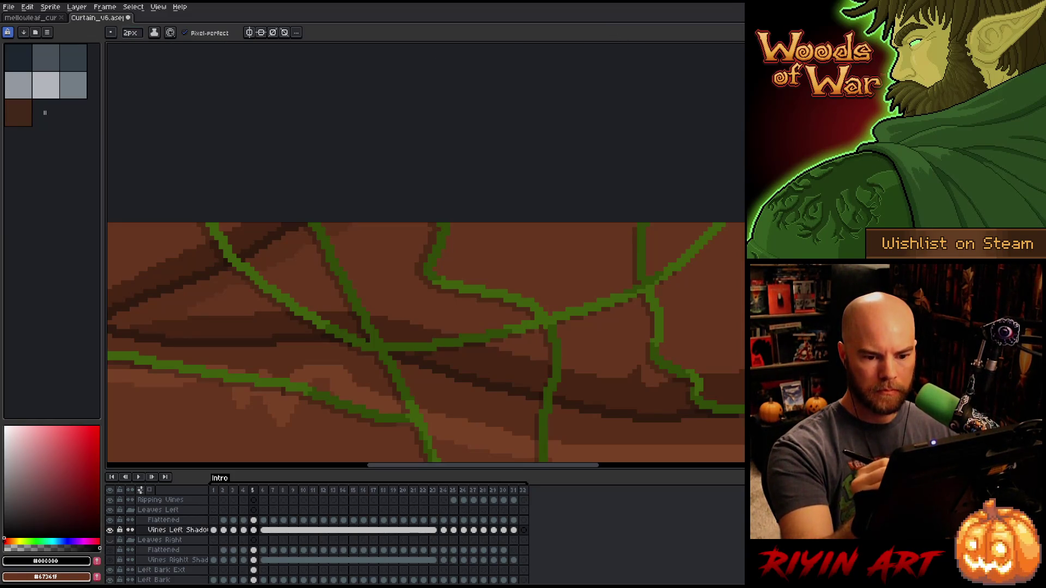
- Move the view to the unshaded vines lower on the curtain
{"action": "left_click_drag", "start_coordinate": [714, 331], "coordinate": [757, 229]}
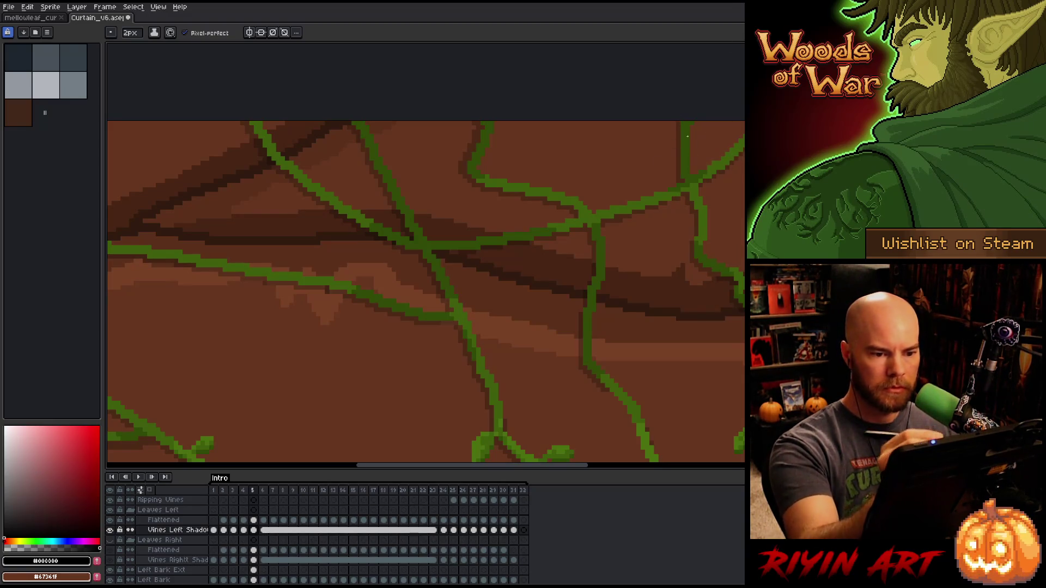
{"action": "left_click_drag", "start_coordinate": [759, 231], "coordinate": [725, 169]}
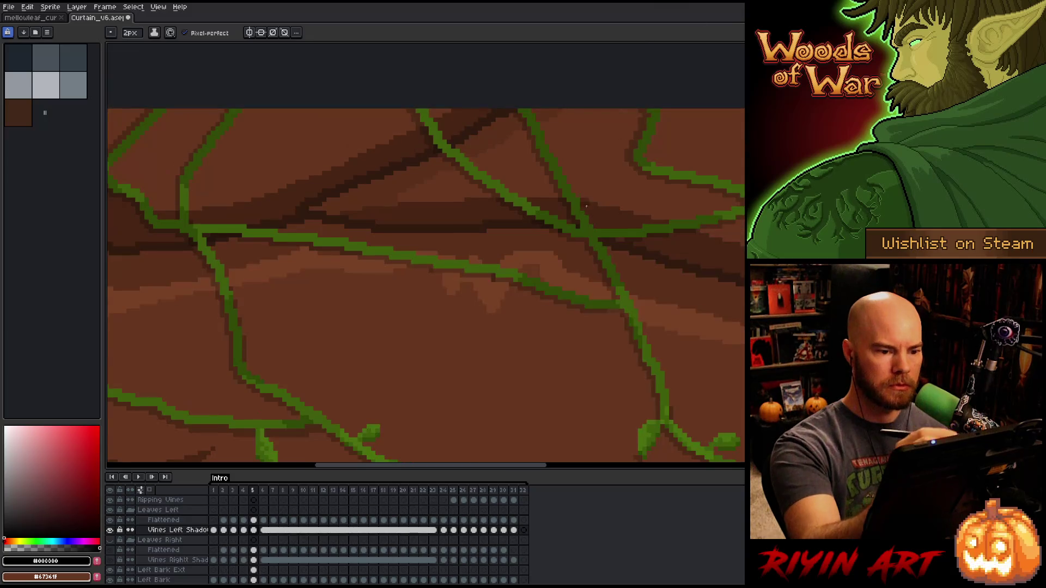
{"action": "left_click_drag", "start_coordinate": [561, 297], "coordinate": [731, 234]}
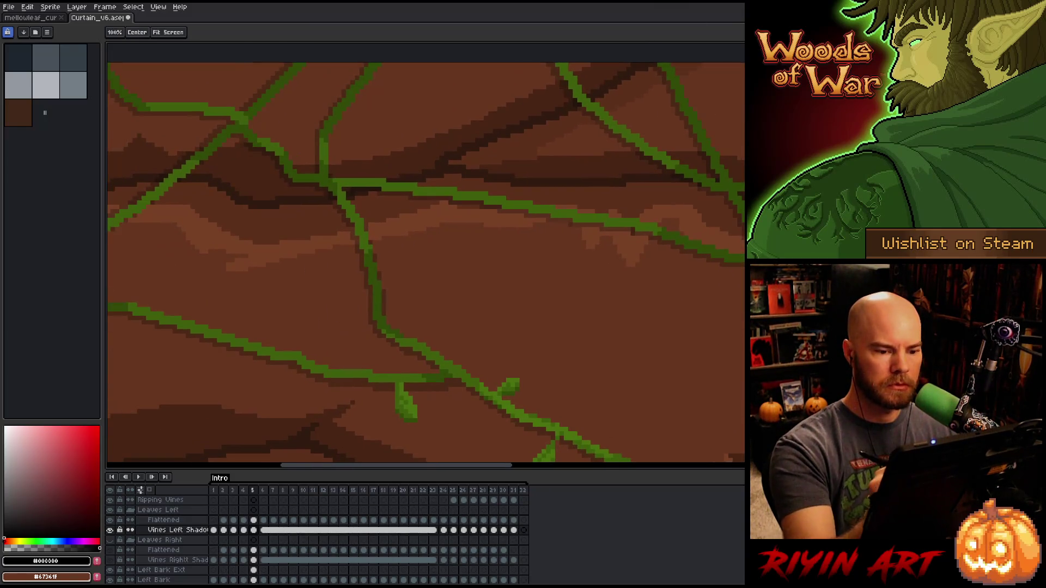
{"action": "left_click_drag", "start_coordinate": [583, 248], "coordinate": [743, 256]}
{"action": "left_click_drag", "start_coordinate": [616, 256], "coordinate": [703, 256]}
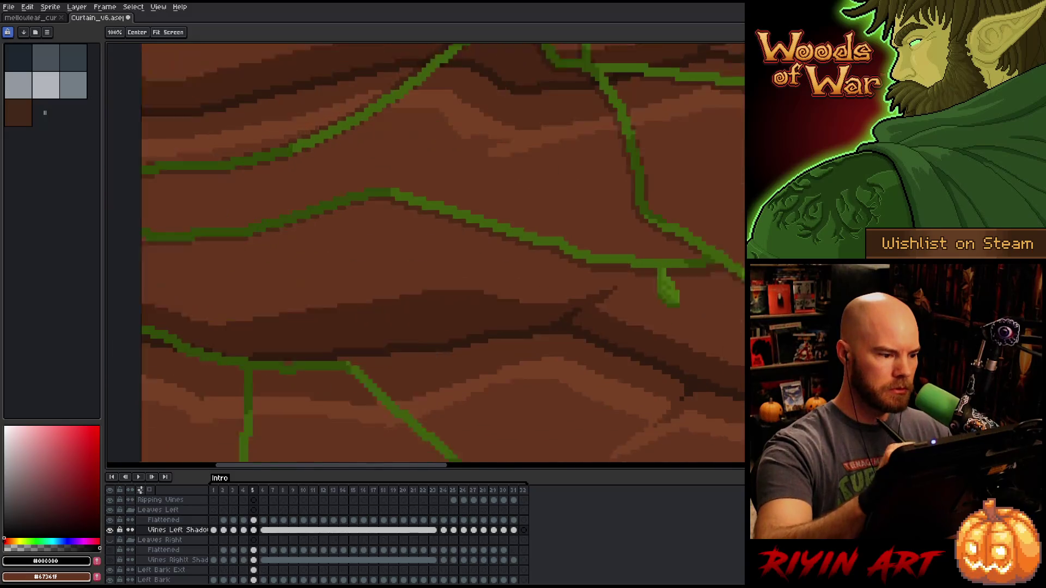
{"action": "left_click_drag", "start_coordinate": [581, 261], "coordinate": [741, 256]}
{"action": "left_click_drag", "start_coordinate": [557, 338], "coordinate": [615, 358]}
{"action": "key", "text": "space"}
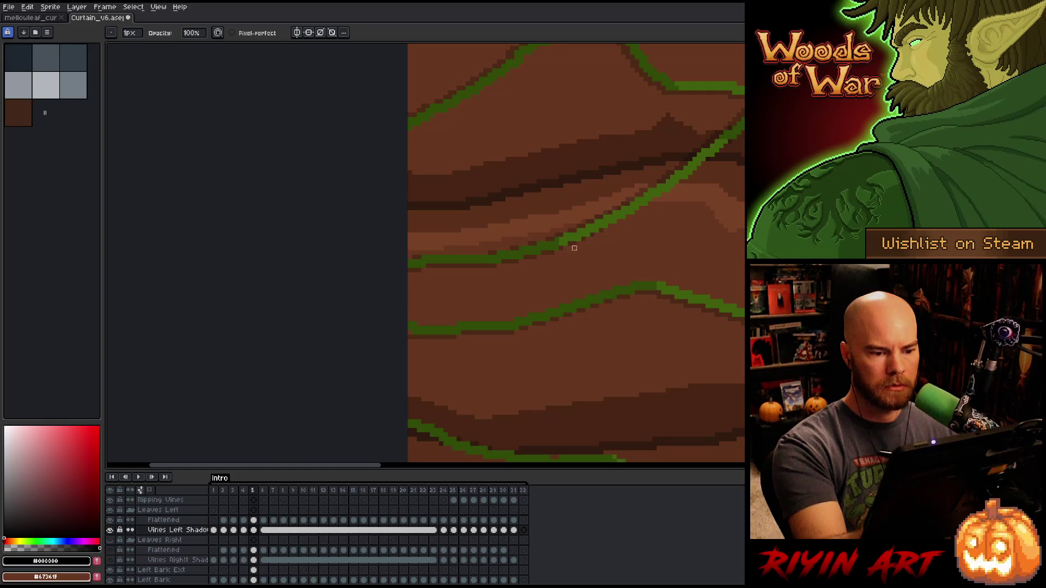
- Erase stray shadow pixels along the green vine
{"action": "key", "text": "e"}
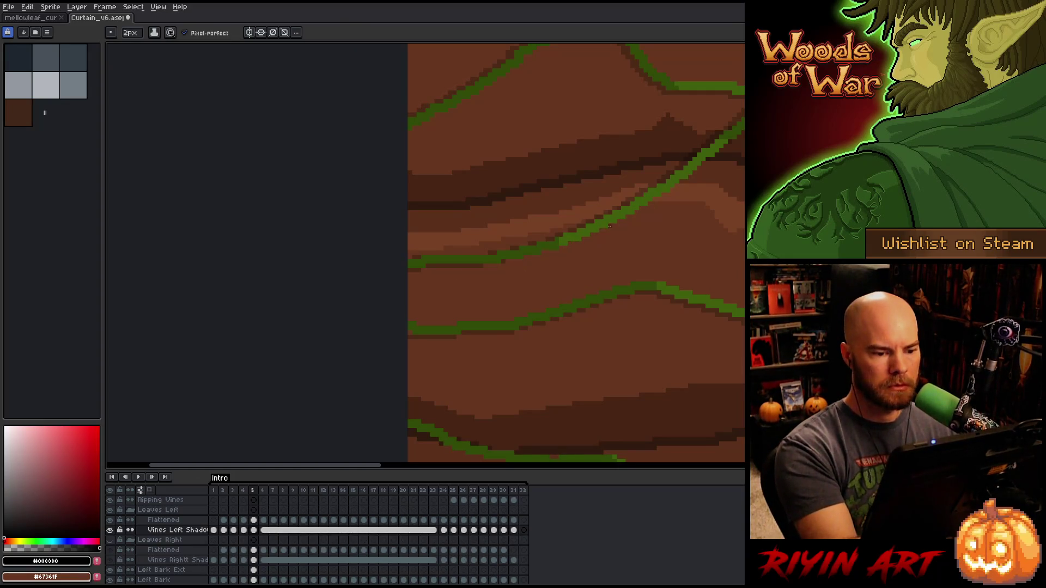
{"action": "left_click_drag", "start_coordinate": [609, 226], "coordinate": [417, 277]}
{"action": "key", "text": "b"}
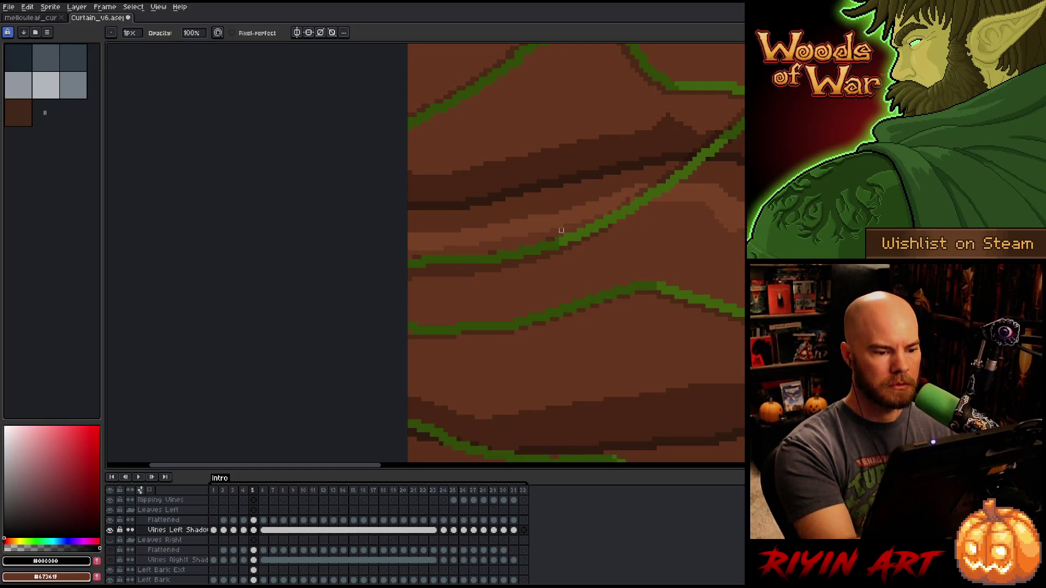
{"action": "left_click_drag", "start_coordinate": [523, 243], "coordinate": [585, 368]}
{"action": "key", "text": "e"}
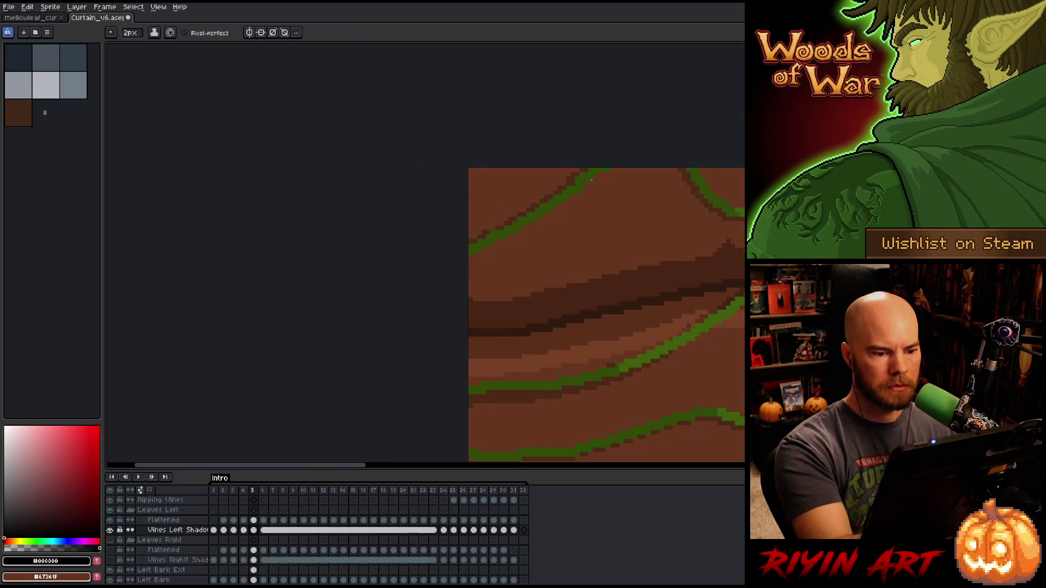
{"action": "key", "text": "b"}
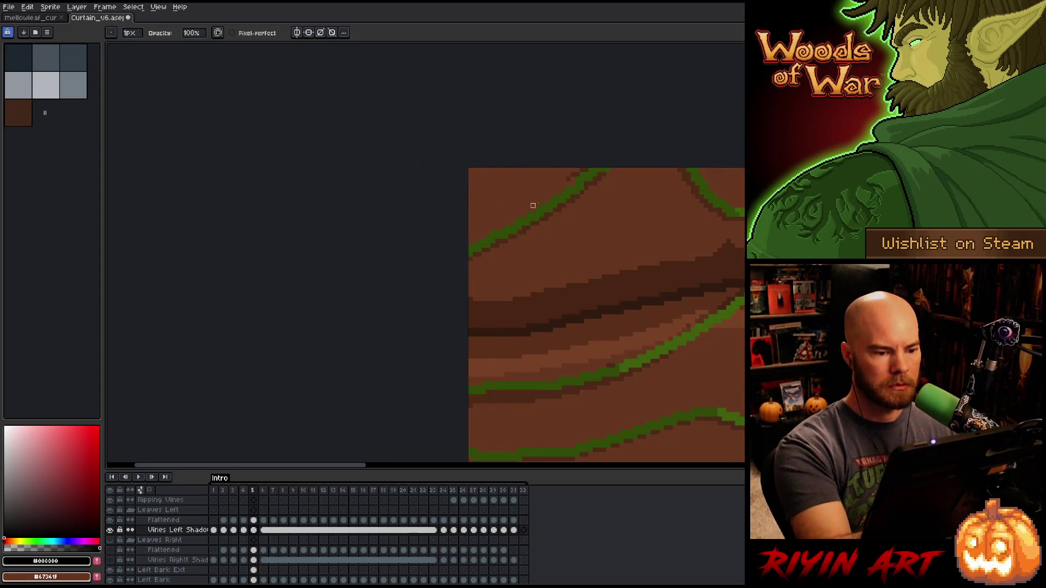
{"action": "key", "text": "e"}
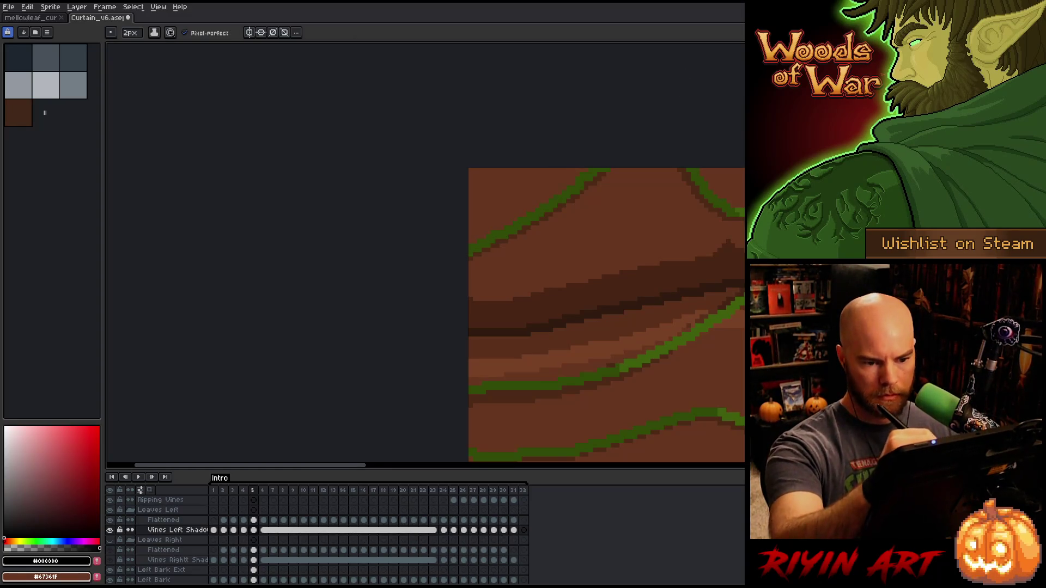
{"action": "mouse_move", "coordinate": [711, 427]}
{"action": "left_mouse_down"}
{"action": "mouse_move", "coordinate": [684, 151]}
{"action": "mouse_move", "coordinate": [535, 184]}
{"action": "left_mouse_up"}
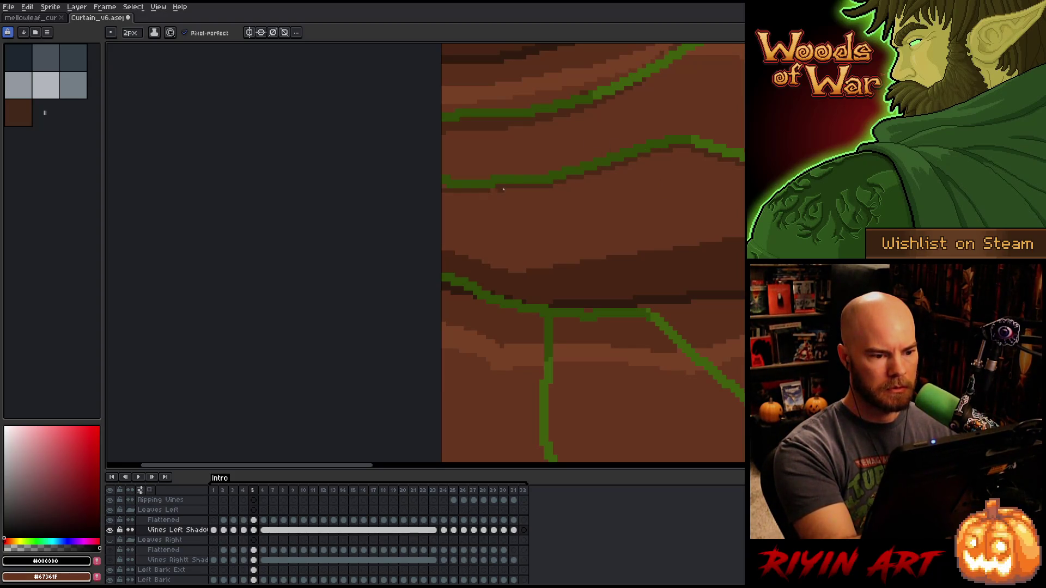
{"action": "mouse_move", "coordinate": [548, 180]}
{"action": "left_mouse_down"}
{"action": "mouse_move", "coordinate": [545, 338]}
{"action": "mouse_move", "coordinate": [684, 343]}
{"action": "mouse_move", "coordinate": [660, 320]}
{"action": "left_mouse_up"}
- Paint dark shadows under the diagonal and horizontal vines and along the vertical and upper-left vines
{"action": "left_click_drag", "start_coordinate": [380, 142], "coordinate": [526, 262]}
{"action": "left_click_drag", "start_coordinate": [454, 207], "coordinate": [544, 278]}
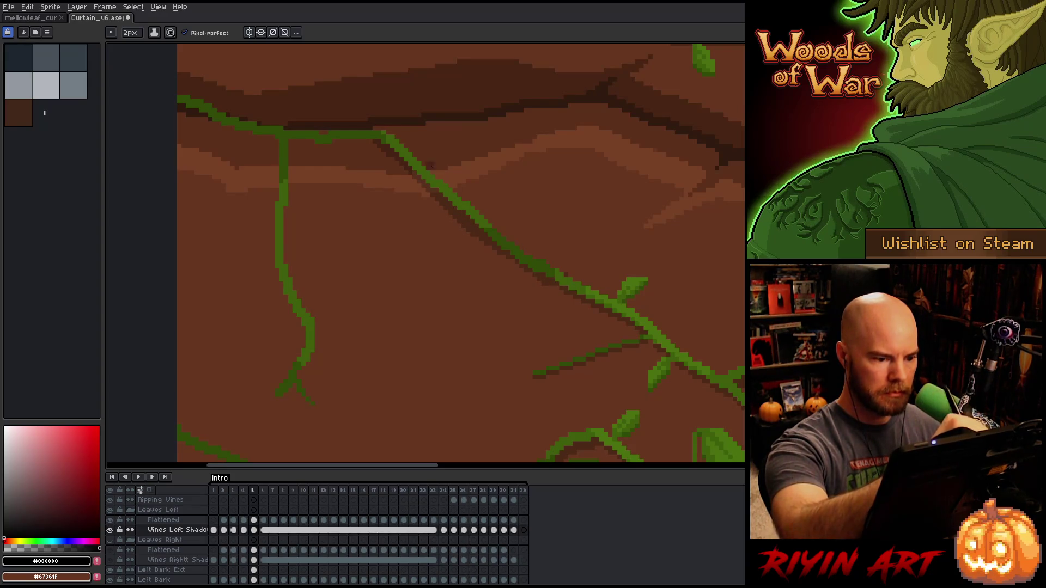
{"action": "mouse_move", "coordinate": [376, 141]}
{"action": "left_mouse_down"}
{"action": "mouse_move", "coordinate": [288, 143]}
{"action": "mouse_move", "coordinate": [273, 245]}
{"action": "left_mouse_up"}
{"action": "mouse_move", "coordinate": [272, 175]}
{"action": "left_mouse_down"}
{"action": "mouse_move", "coordinate": [306, 341]}
{"action": "mouse_move", "coordinate": [284, 381]}
{"action": "left_mouse_up"}
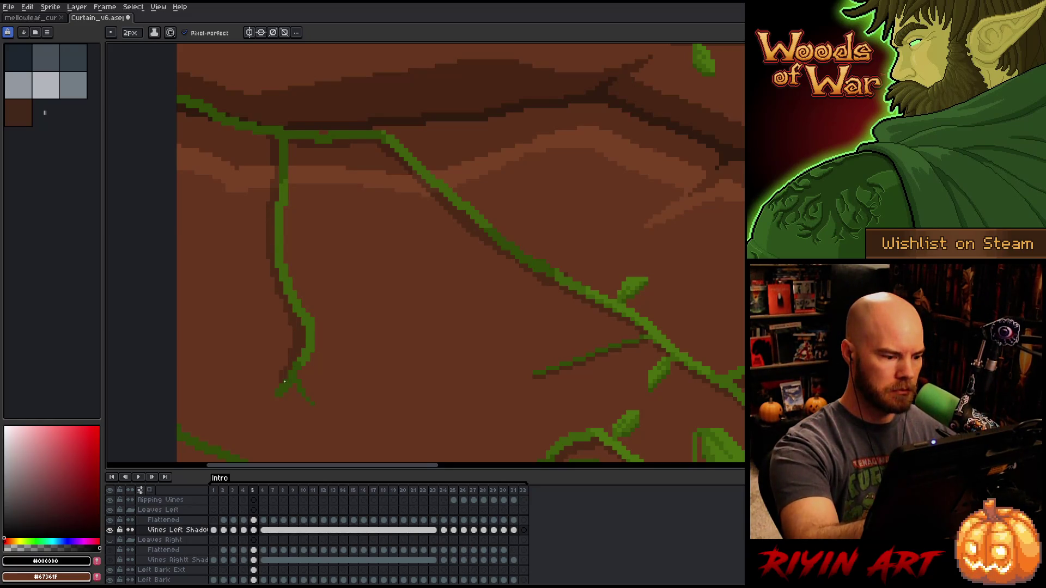
{"action": "left_click_drag", "start_coordinate": [267, 140], "coordinate": [178, 112]}
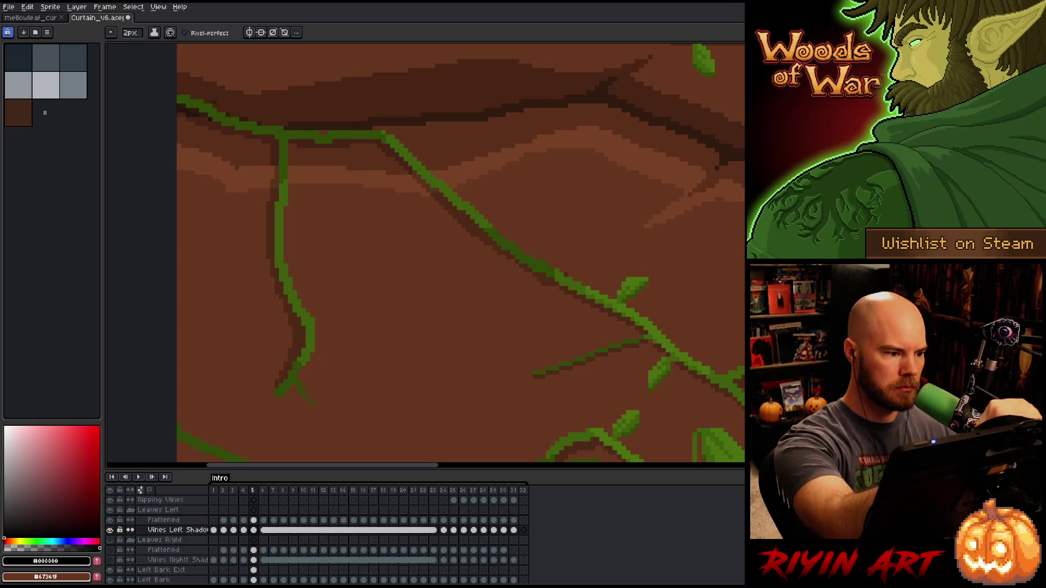
- Shade under the upper-left vine, undoing and redrawing one short shadow stroke
{"action": "scroll", "coordinate": [486, 221], "scroll_direction": "down", "scroll_amount": 3}
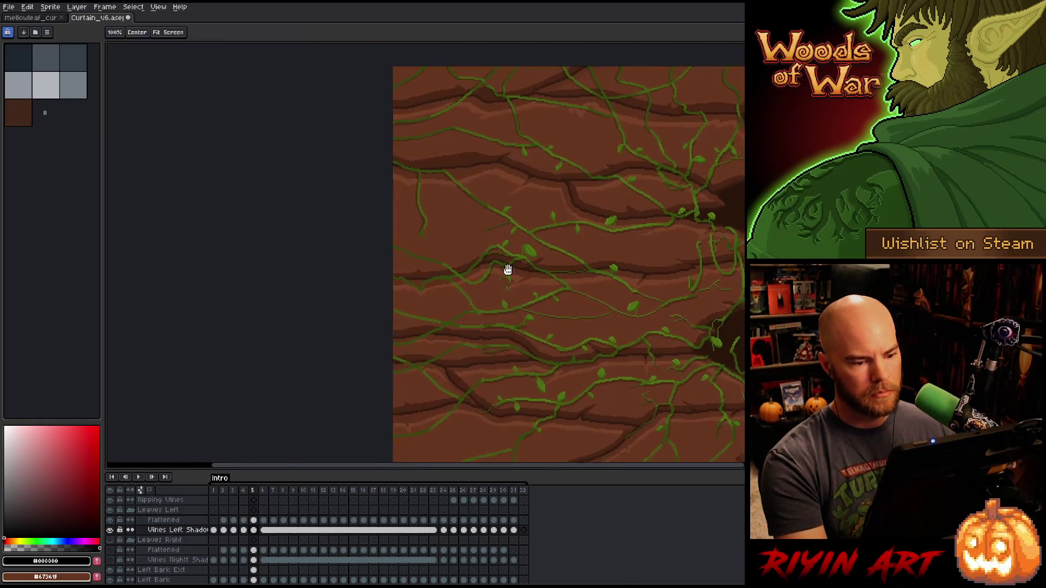
{"action": "scroll", "coordinate": [431, 231], "scroll_direction": "up", "scroll_amount": 3}
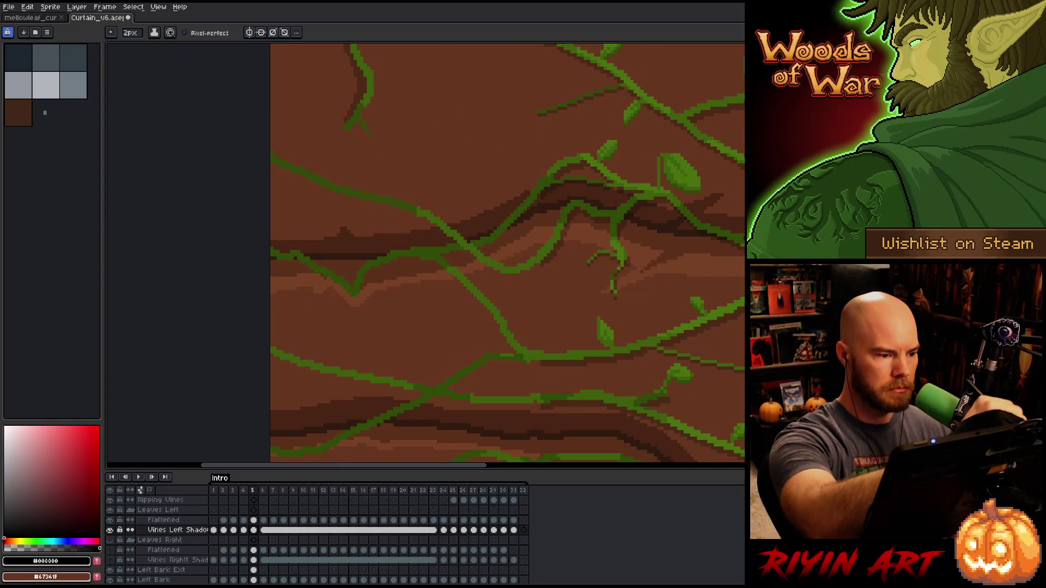
{"action": "mouse_move", "coordinate": [282, 173]}
{"action": "left_mouse_down"}
{"action": "mouse_move", "coordinate": [425, 221]}
{"action": "mouse_move", "coordinate": [507, 276]}
{"action": "mouse_move", "coordinate": [542, 264]}
{"action": "mouse_move", "coordinate": [529, 277]}
{"action": "left_mouse_up"}
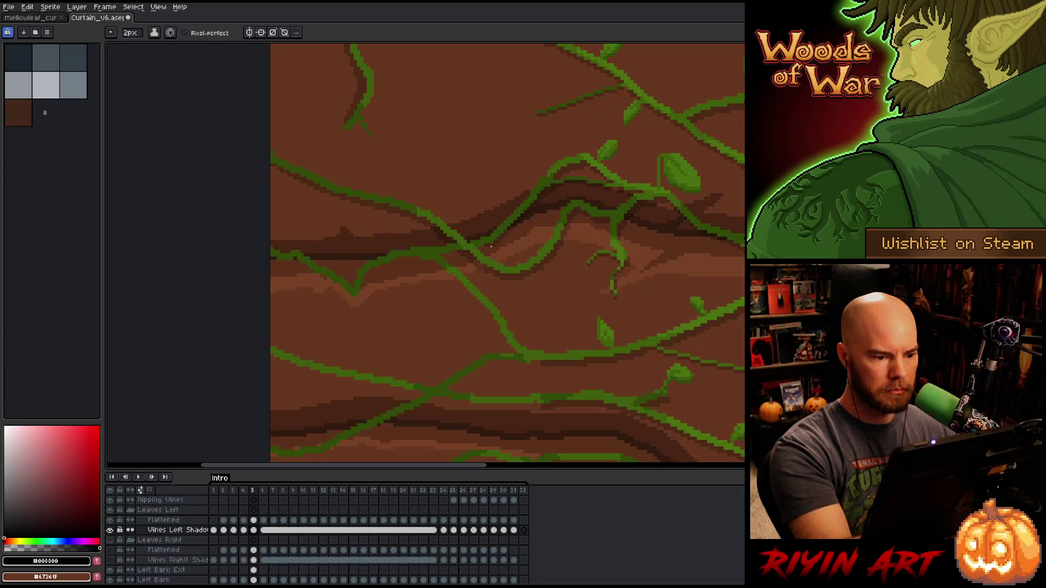
{"action": "mouse_move", "coordinate": [491, 246]}
{"action": "left_mouse_down"}
{"action": "mouse_move", "coordinate": [391, 265]}
{"action": "mouse_move", "coordinate": [358, 294]}
{"action": "mouse_move", "coordinate": [324, 278]}
{"action": "left_mouse_up"}
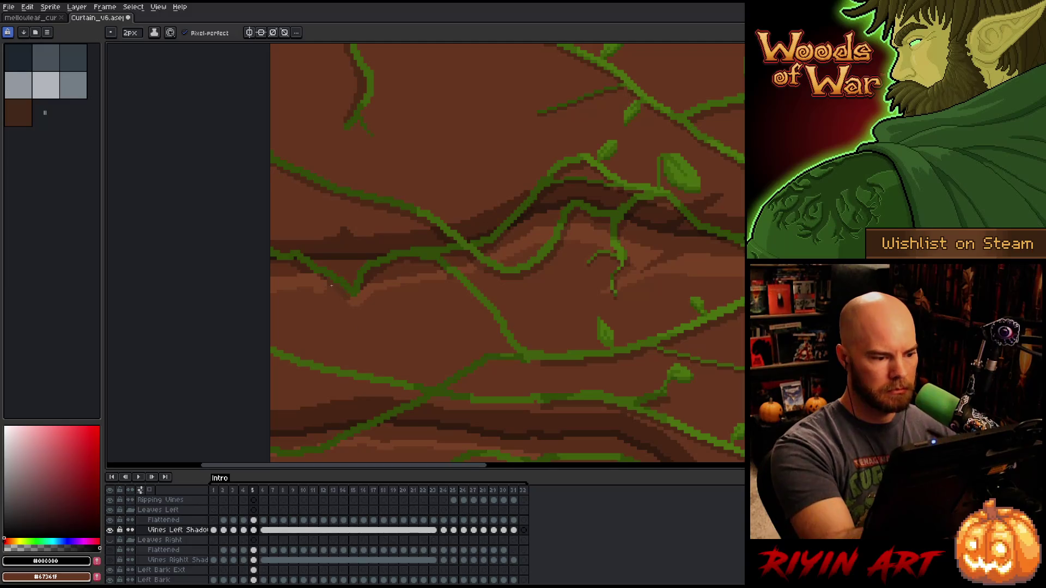
{"action": "key", "text": "ctrl+z"}
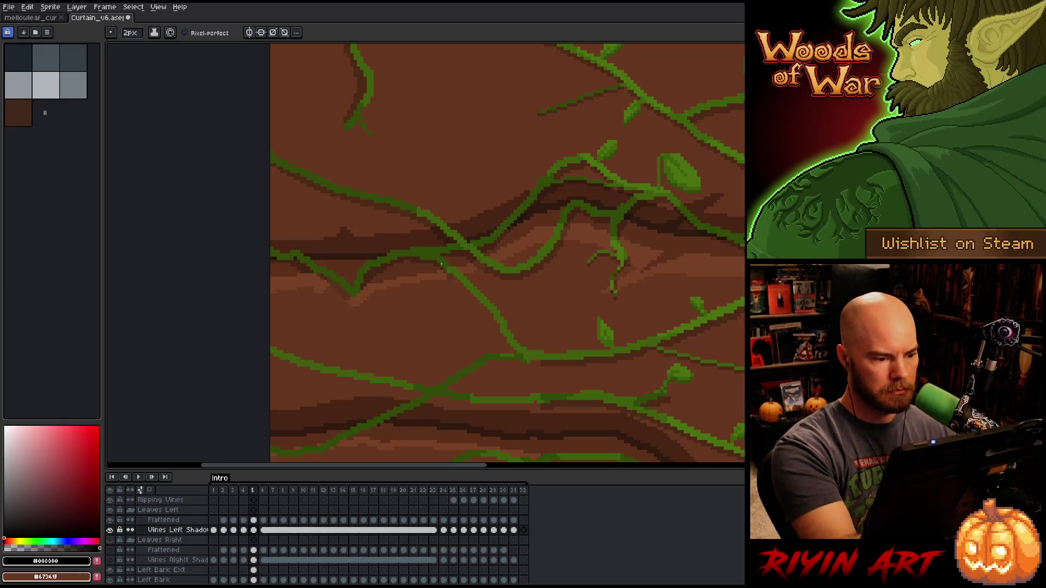
{"action": "mouse_move", "coordinate": [455, 277]}
{"action": "left_mouse_down"}
{"action": "mouse_move", "coordinate": [517, 354]}
{"action": "mouse_move", "coordinate": [490, 365]}
{"action": "mouse_move", "coordinate": [719, 320]}
{"action": "left_mouse_up"}
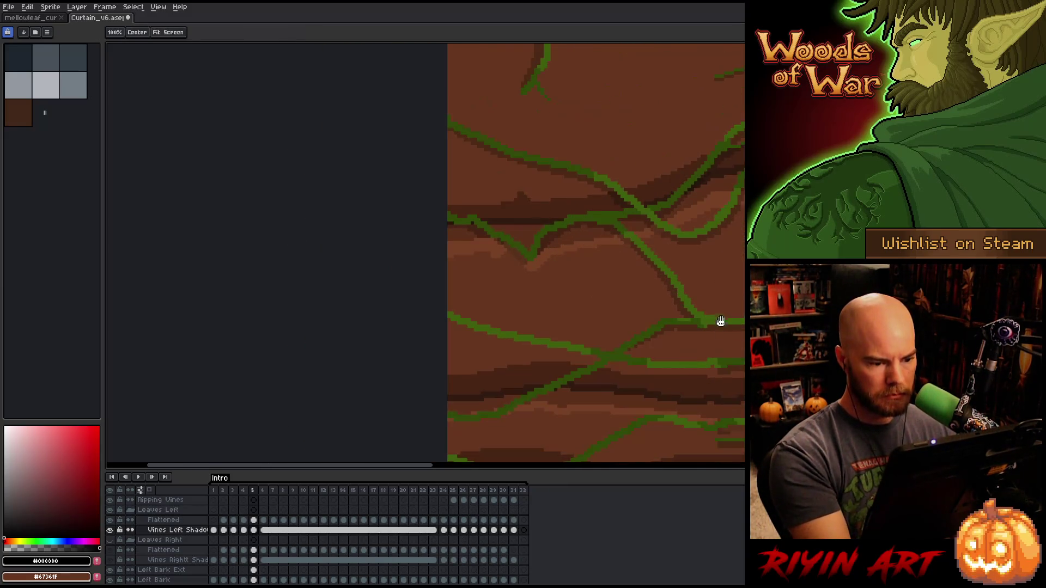
- Shade the undersides of the lower vines, running one shadow to the edge
{"action": "left_click_drag", "start_coordinate": [621, 359], "coordinate": [496, 337]}
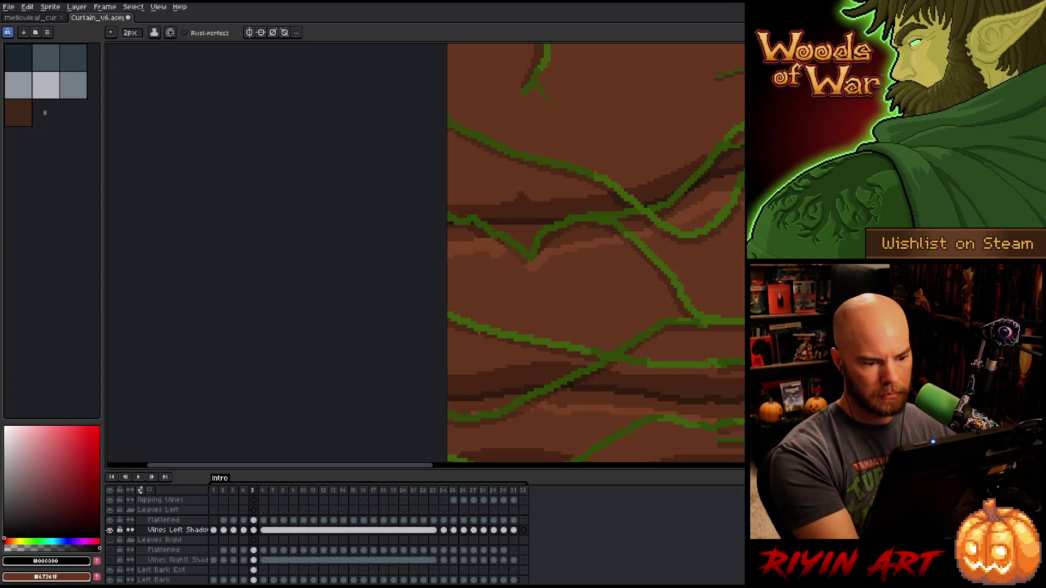
{"action": "left_click_drag", "start_coordinate": [733, 415], "coordinate": [656, 373]}
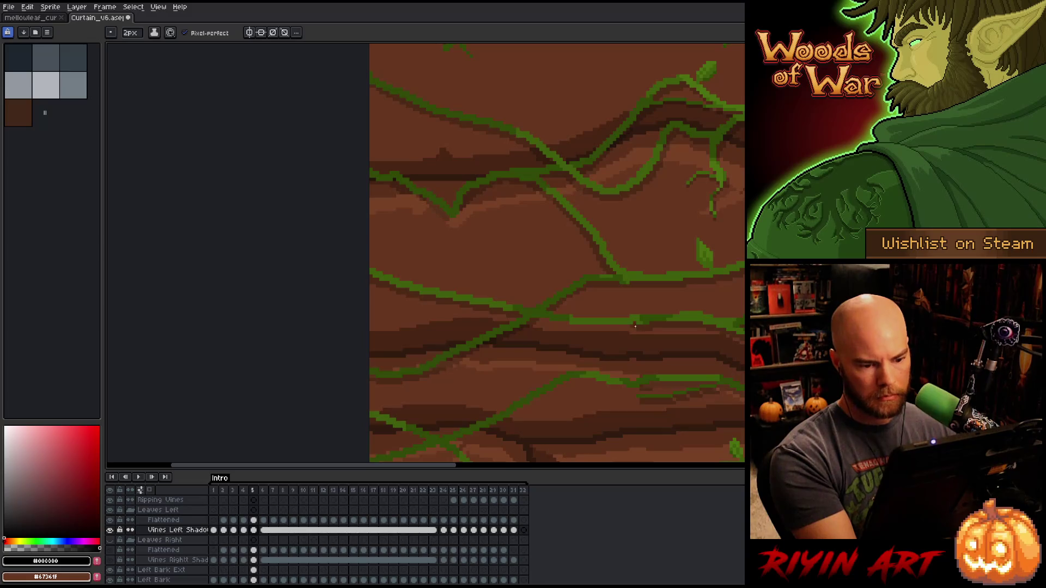
{"action": "mouse_move", "coordinate": [637, 328]}
{"action": "left_mouse_down"}
{"action": "mouse_move", "coordinate": [540, 322]}
{"action": "mouse_move", "coordinate": [581, 221]}
{"action": "left_mouse_up"}
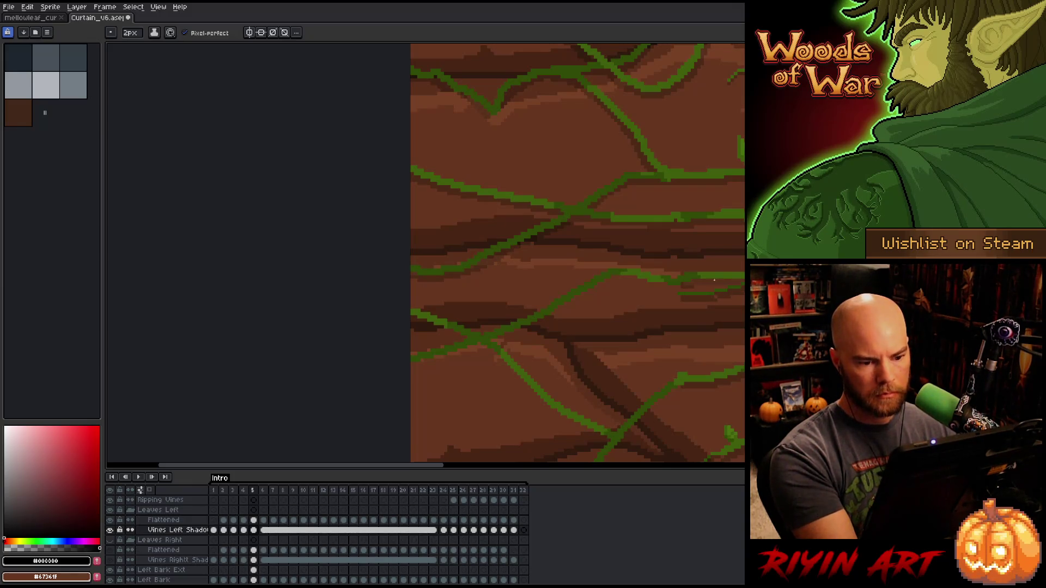
{"action": "left_click_drag", "start_coordinate": [617, 277], "coordinate": [549, 314]}
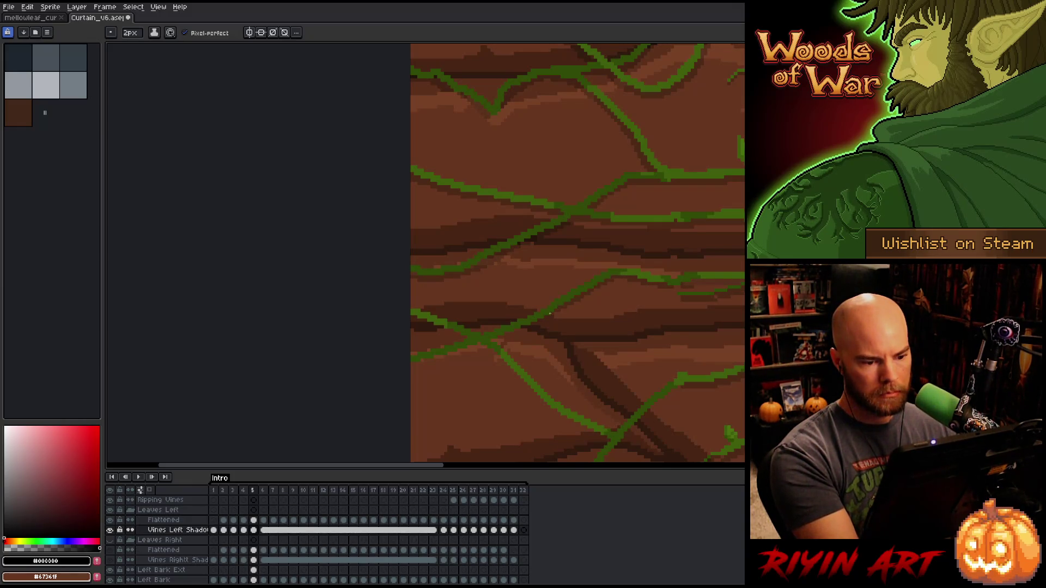
{"action": "mouse_move", "coordinate": [602, 286]}
{"action": "left_mouse_down"}
{"action": "mouse_move", "coordinate": [536, 324]}
{"action": "mouse_move", "coordinate": [405, 368]}
{"action": "left_mouse_up"}
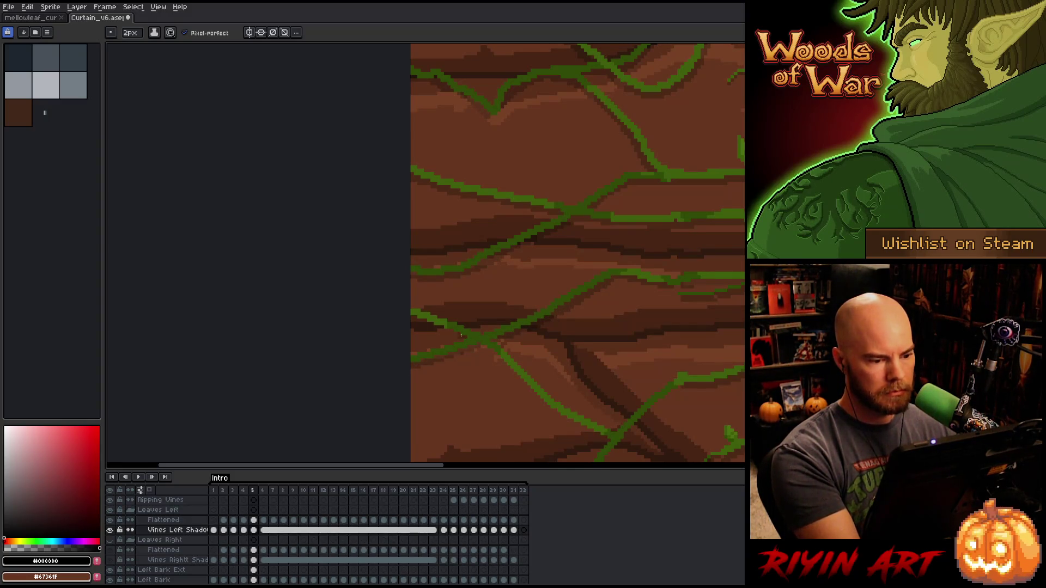
{"action": "left_click_drag", "start_coordinate": [439, 327], "coordinate": [468, 341]}
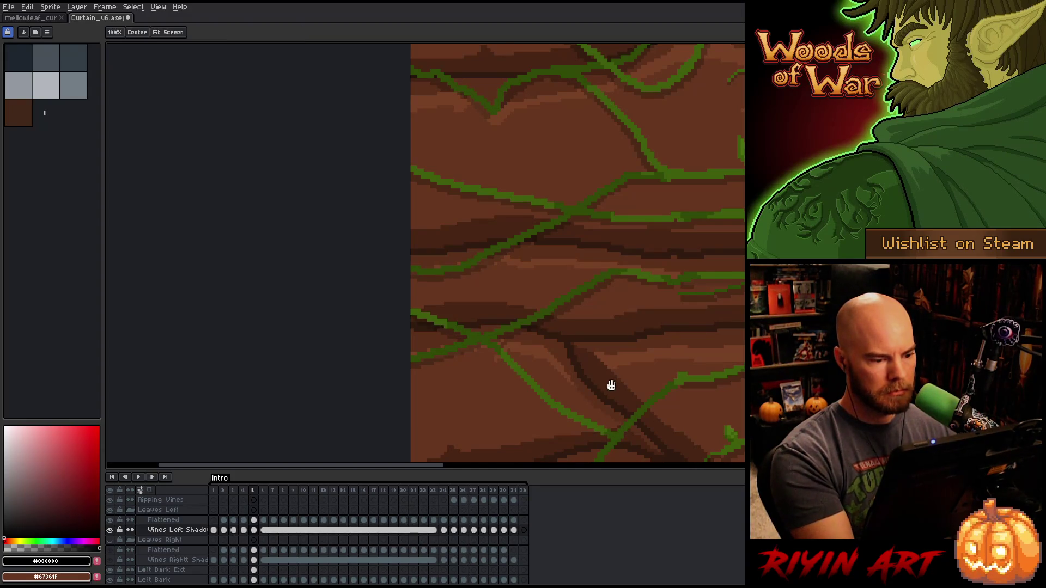
- Pencil dark shadow strokes under the diagonal, rising, lower and crossing vines
{"action": "left_click_drag", "start_coordinate": [607, 385], "coordinate": [583, 264]}
{"action": "mouse_move", "coordinate": [433, 272]}
{"action": "left_mouse_down"}
{"action": "mouse_move", "coordinate": [563, 364]}
{"action": "mouse_move", "coordinate": [630, 256]}
{"action": "mouse_move", "coordinate": [534, 332]}
{"action": "mouse_move", "coordinate": [435, 348]}
{"action": "left_mouse_up"}
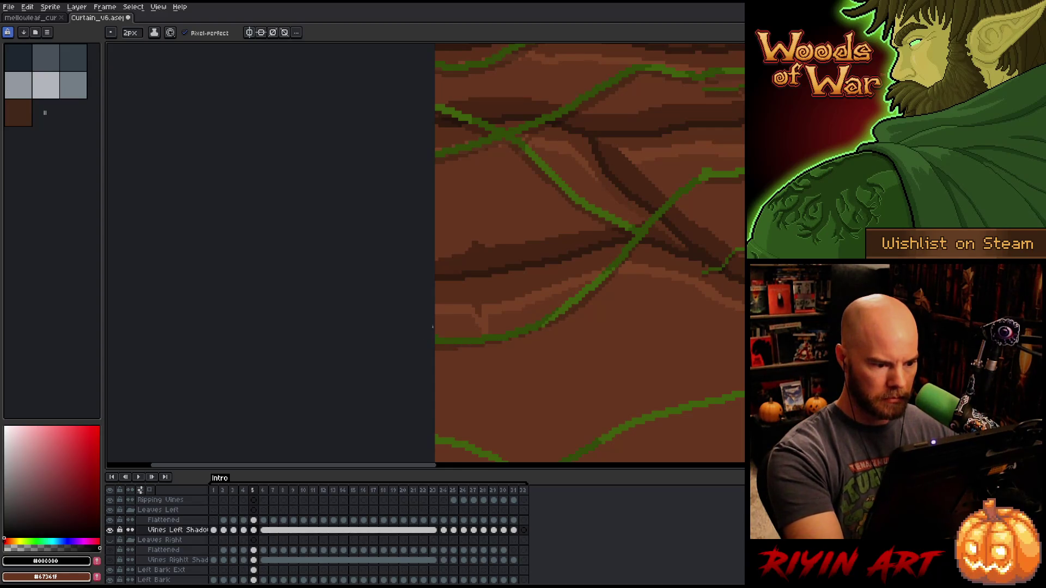
{"action": "left_click_drag", "start_coordinate": [521, 339], "coordinate": [578, 308]}
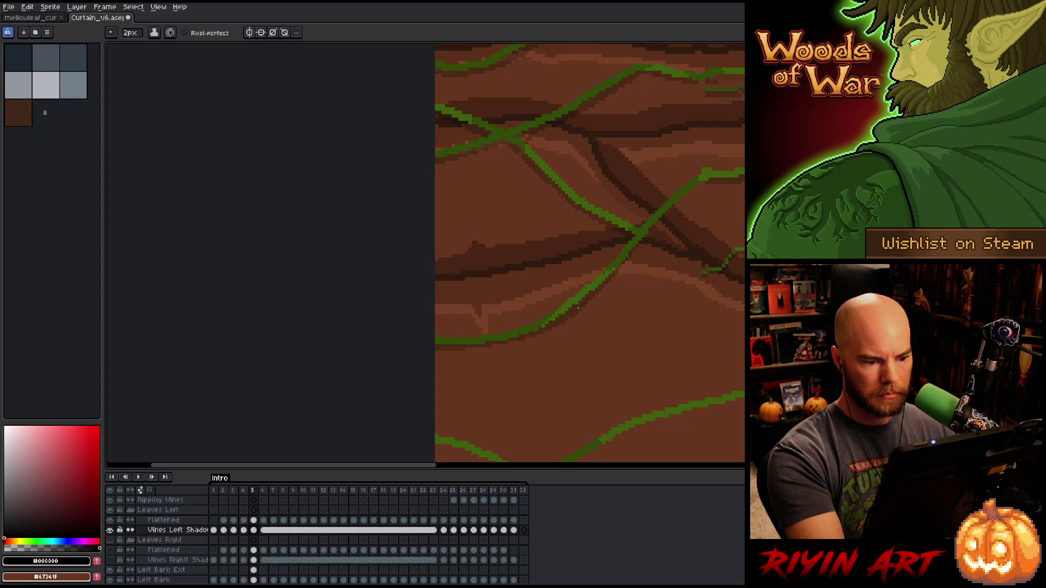
{"action": "left_click_drag", "start_coordinate": [477, 346], "coordinate": [507, 340]}
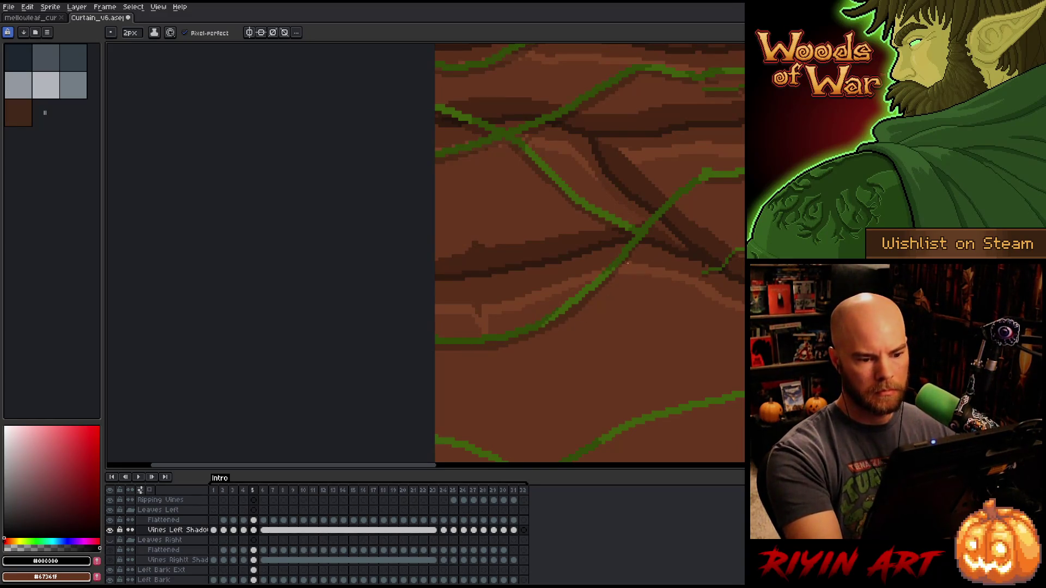
{"action": "left_click_drag", "start_coordinate": [594, 300], "coordinate": [702, 187]}
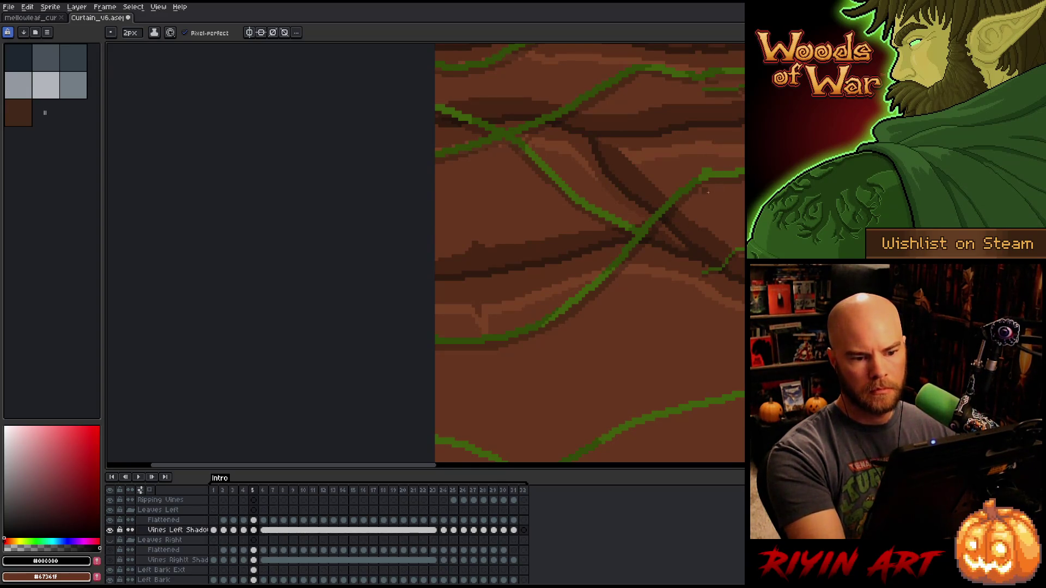
{"action": "left_click_drag", "start_coordinate": [654, 272], "coordinate": [706, 158]}
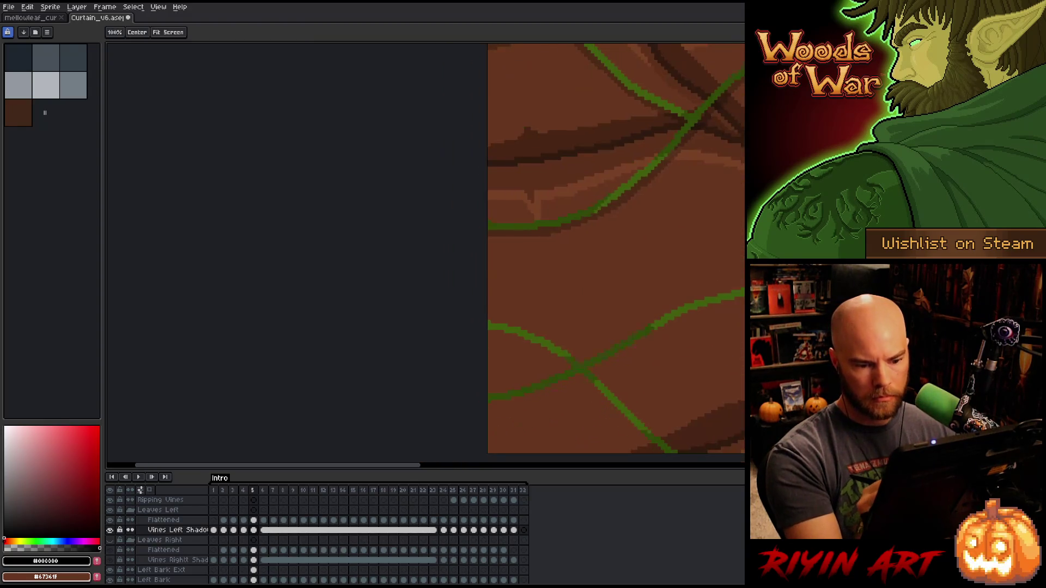
{"action": "left_click_drag", "start_coordinate": [745, 299], "coordinate": [575, 379]}
{"action": "left_click_drag", "start_coordinate": [666, 345], "coordinate": [745, 301]}
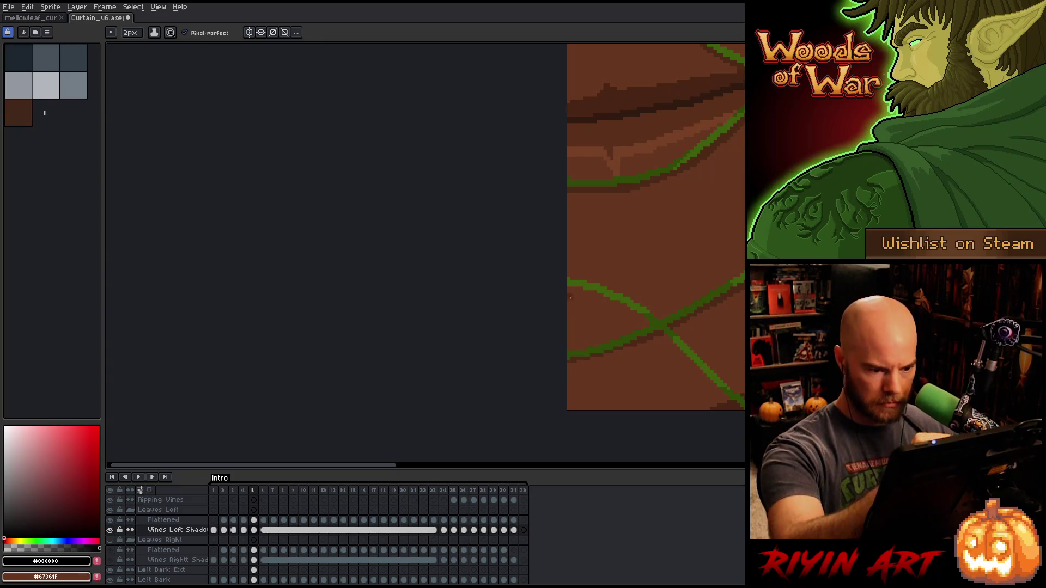
{"action": "mouse_move", "coordinate": [569, 287]}
{"action": "left_mouse_down"}
{"action": "mouse_move", "coordinate": [645, 316]}
{"action": "mouse_move", "coordinate": [730, 406]}
{"action": "left_mouse_up"}
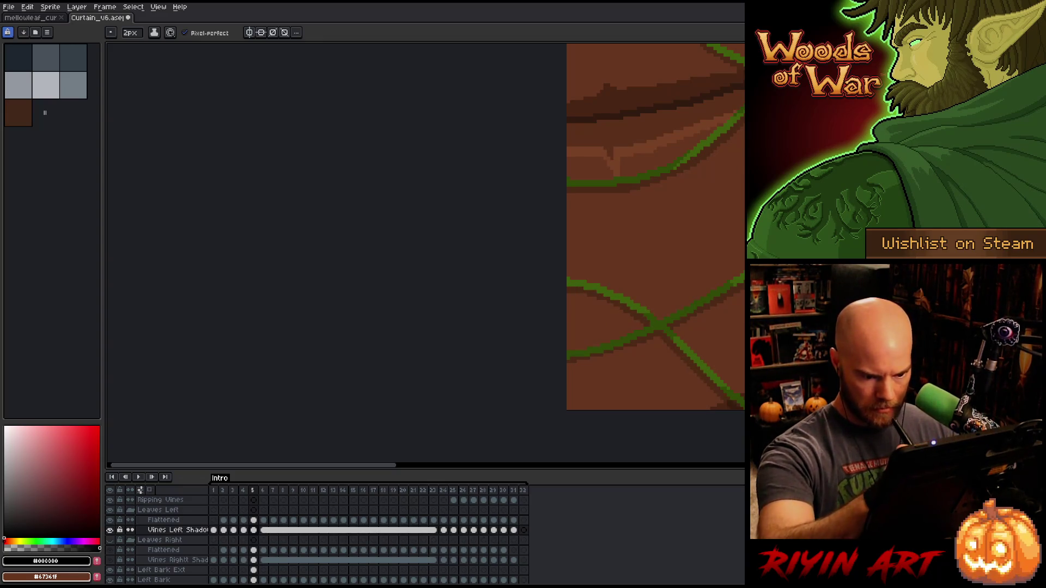
{"action": "left_click_drag", "start_coordinate": [765, 357], "coordinate": [661, 332]}
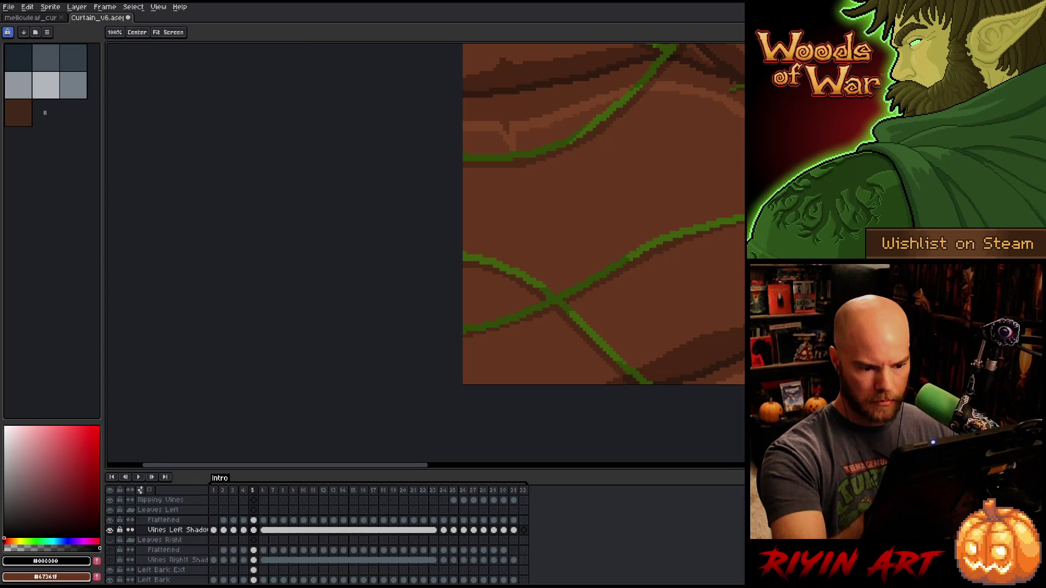
{"action": "mouse_move", "coordinate": [825, 201]}
{"action": "left_mouse_down"}
{"action": "mouse_move", "coordinate": [668, 213]}
{"action": "mouse_move", "coordinate": [661, 302]}
{"action": "mouse_move", "coordinate": [632, 397]}
{"action": "left_mouse_up"}
- Undo the uneven stroke, redraw the lower vine's shadow, and darken another vine edge
{"action": "key", "text": "ctrl+z"}
{"action": "left_click_drag", "start_coordinate": [662, 357], "coordinate": [632, 395]}
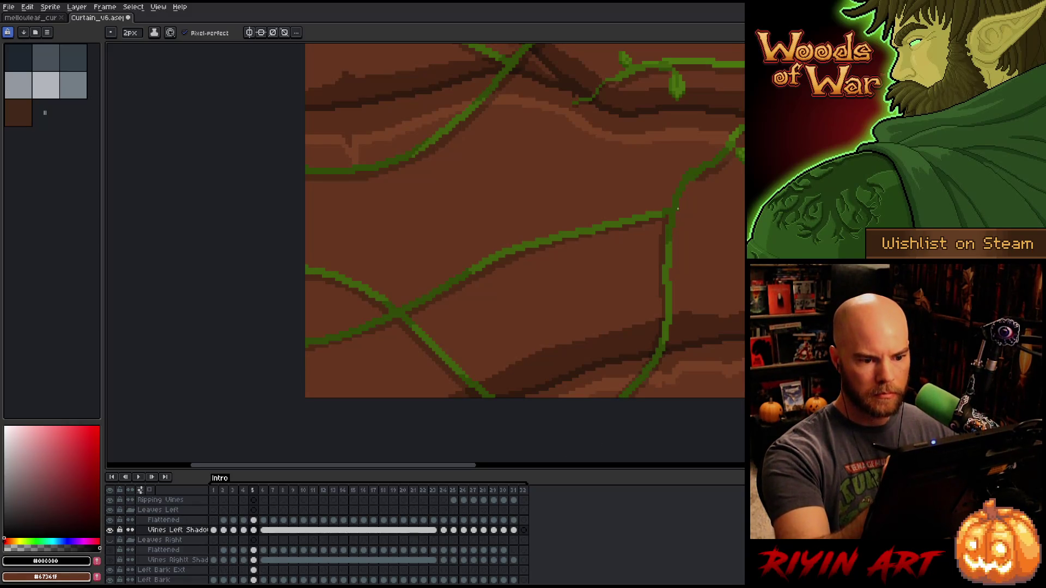
{"action": "left_click_drag", "start_coordinate": [744, 426], "coordinate": [483, 420]}
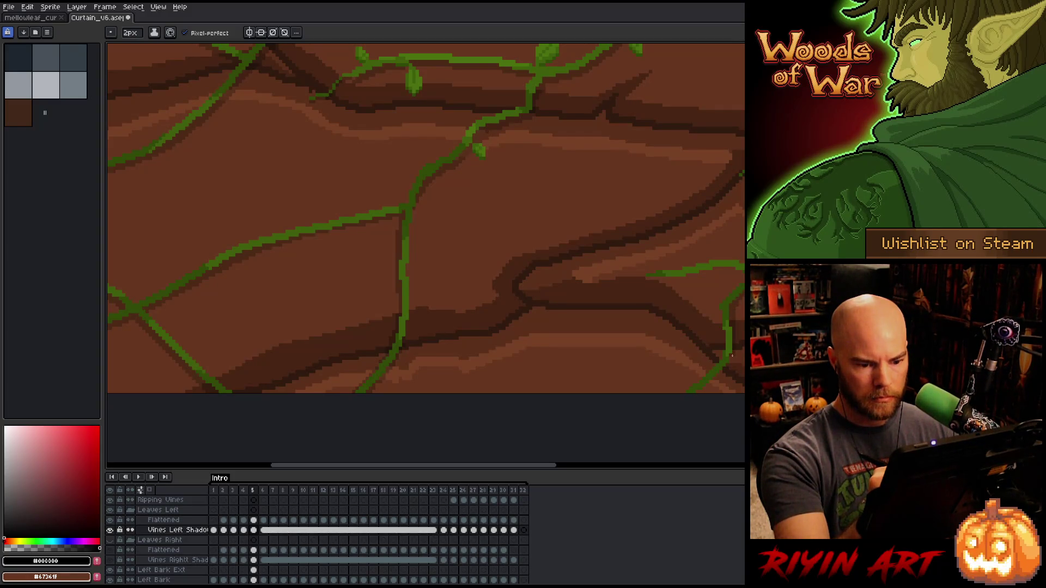
{"action": "left_click_drag", "start_coordinate": [742, 268], "coordinate": [649, 279]}
{"action": "key", "text": "space"}
{"action": "left_click_drag", "start_coordinate": [708, 376], "coordinate": [508, 351]}
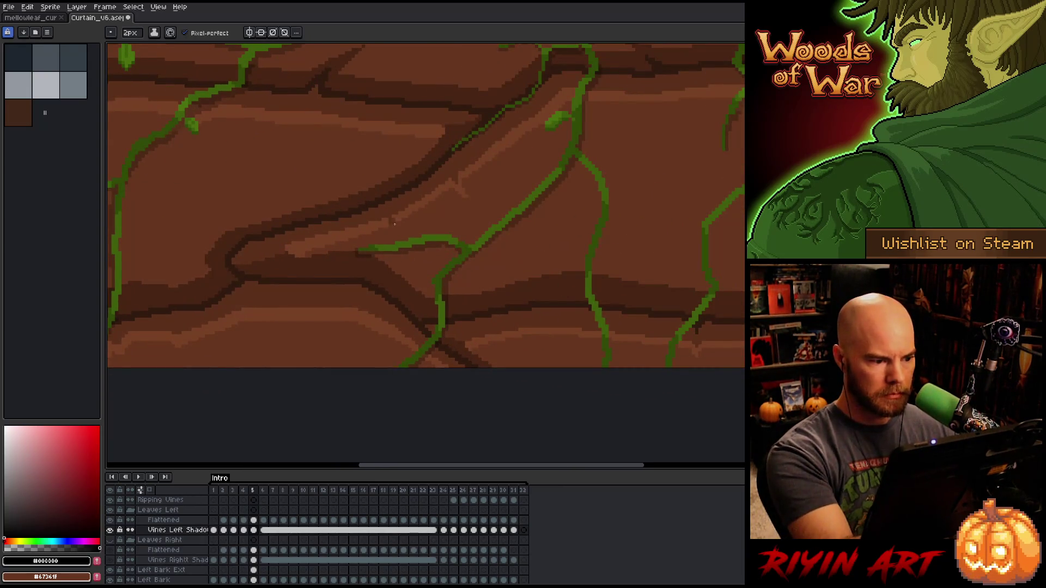
- Redraw a misplaced right-edge shadow and shade the right-side and lower-right vines' edges
{"action": "mouse_move", "coordinate": [576, 160]}
{"action": "left_mouse_down"}
{"action": "mouse_move", "coordinate": [603, 217]}
{"action": "mouse_move", "coordinate": [612, 343]}
{"action": "left_mouse_up"}
{"action": "key", "text": "ctrl+z"}
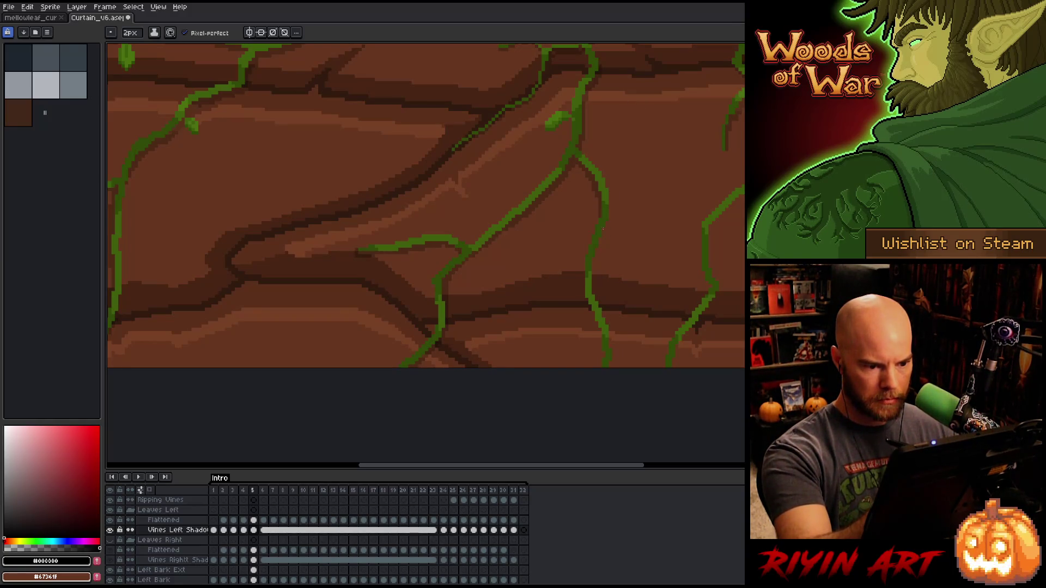
{"action": "mouse_move", "coordinate": [597, 239]}
{"action": "left_mouse_down"}
{"action": "mouse_move", "coordinate": [615, 334]}
{"action": "mouse_move", "coordinate": [608, 368]}
{"action": "left_mouse_up"}
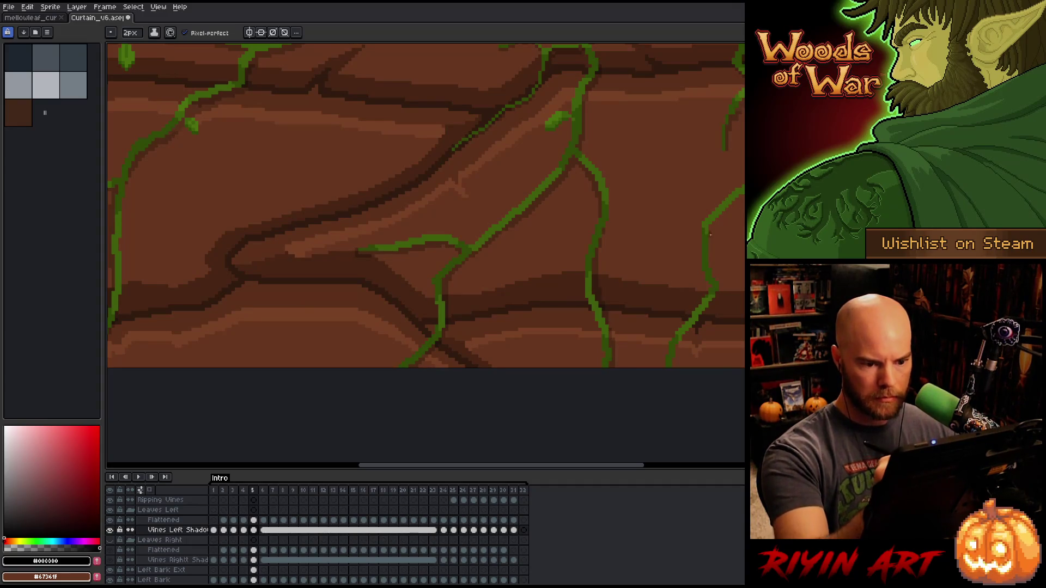
{"action": "left_click_drag", "start_coordinate": [710, 235], "coordinate": [716, 280]}
{"action": "left_click_drag", "start_coordinate": [685, 335], "coordinate": [673, 367]}
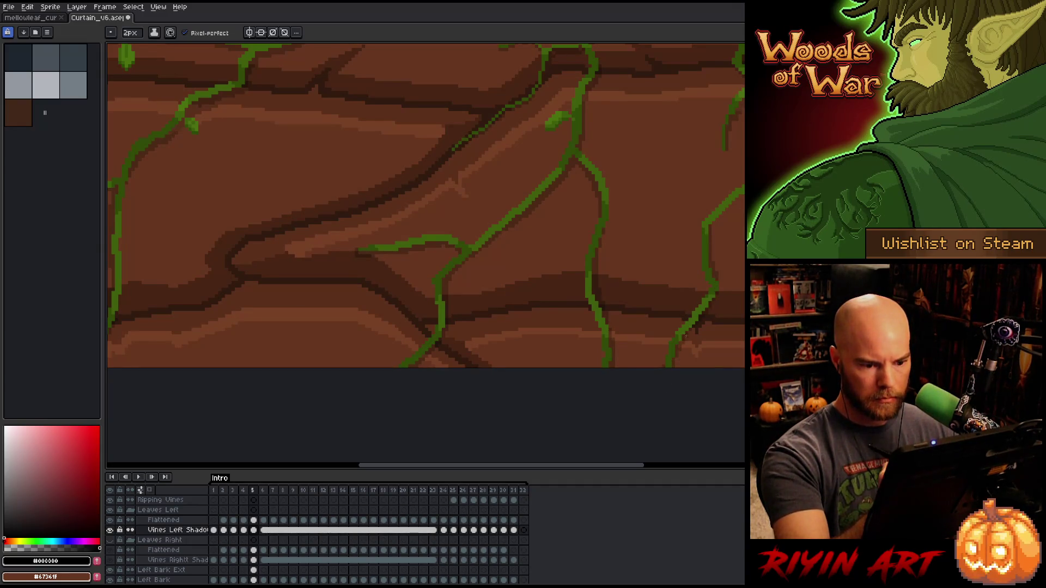
{"action": "left_click_drag", "start_coordinate": [712, 229], "coordinate": [744, 196]}
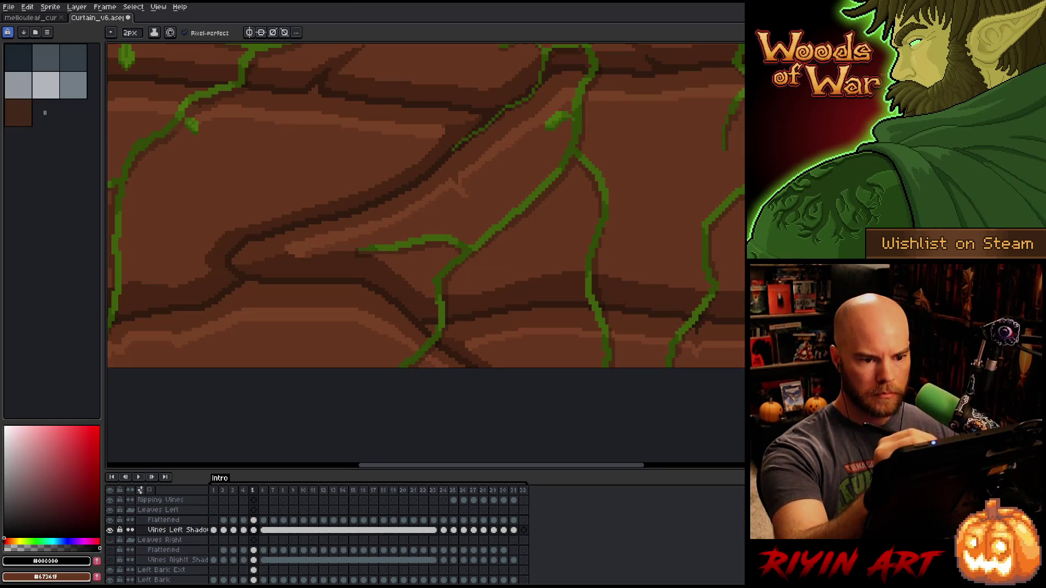
{"action": "scroll", "coordinate": [425, 254], "scroll_direction": "up", "scroll_amount": 5}
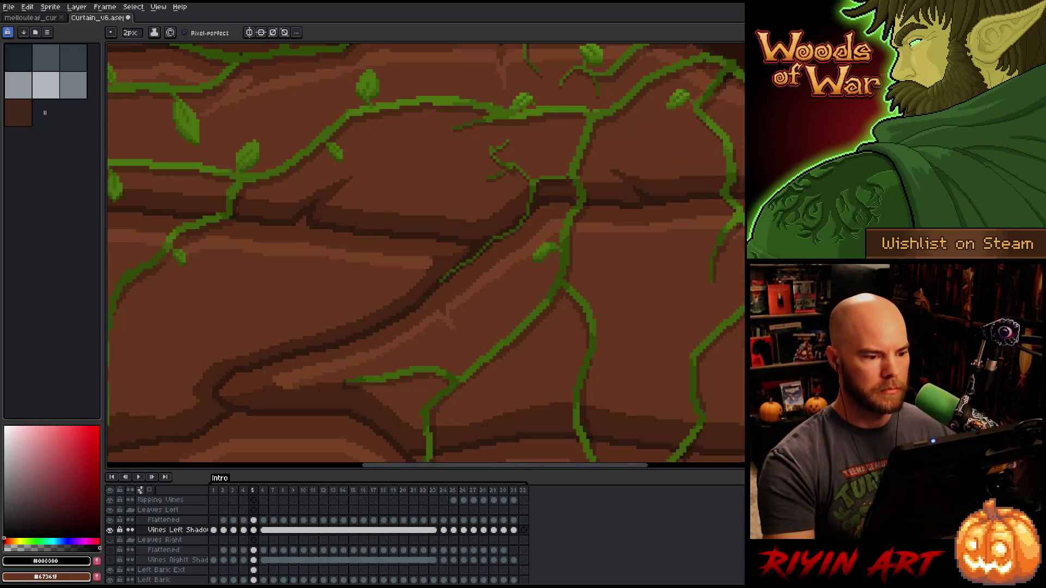
- Sample the lighter vine green, shrink the brush to 1px, and select the Flattened layer
{"action": "scroll", "coordinate": [444, 315], "scroll_direction": "down", "scroll_amount": 5}
{"action": "scroll", "coordinate": [689, 397], "scroll_direction": "up", "scroll_amount": 1}
{"action": "scroll", "coordinate": [633, 287], "scroll_direction": "down", "scroll_amount": 1}
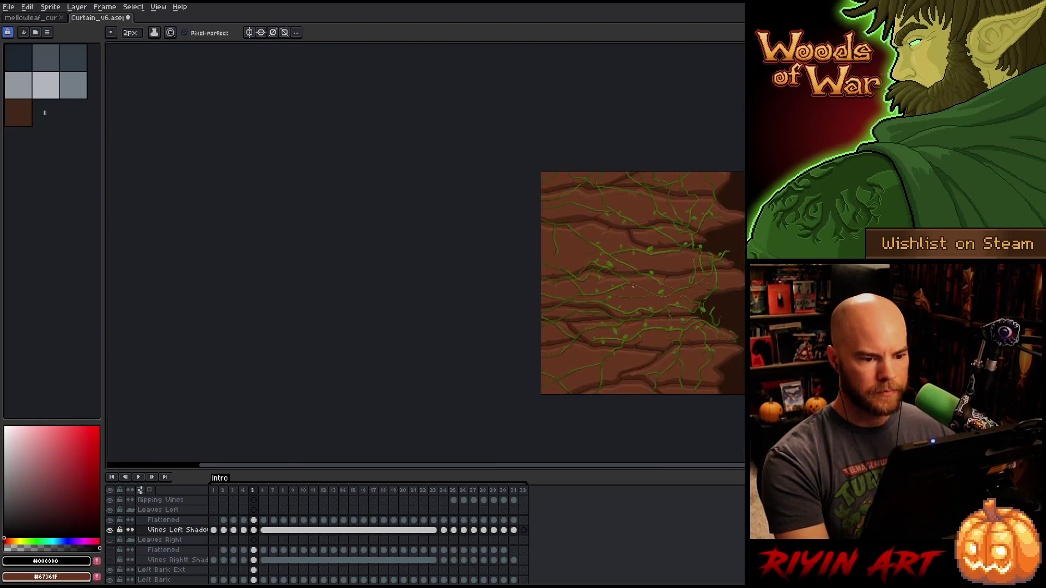
{"action": "scroll", "coordinate": [633, 287], "scroll_direction": "up", "scroll_amount": 2}
{"action": "scroll", "coordinate": [491, 229], "scroll_direction": "down", "scroll_amount": 1}
{"action": "scroll", "coordinate": [438, 189], "scroll_direction": "up", "scroll_amount": 2}
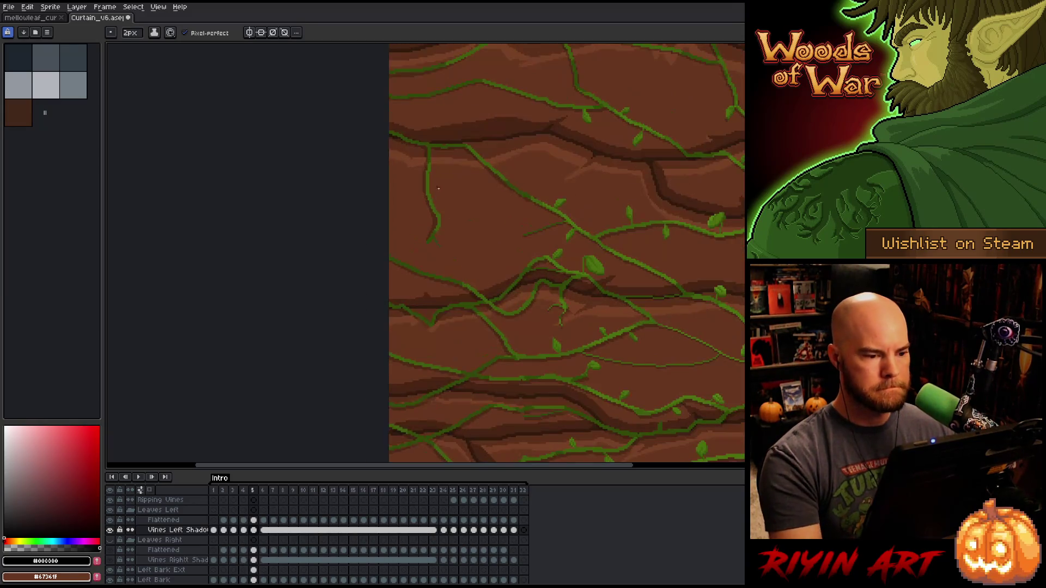
{"action": "scroll", "coordinate": [439, 188], "scroll_direction": "up", "scroll_amount": 1}
{"action": "left_click", "coordinate": [423, 180], "text": "alt"}
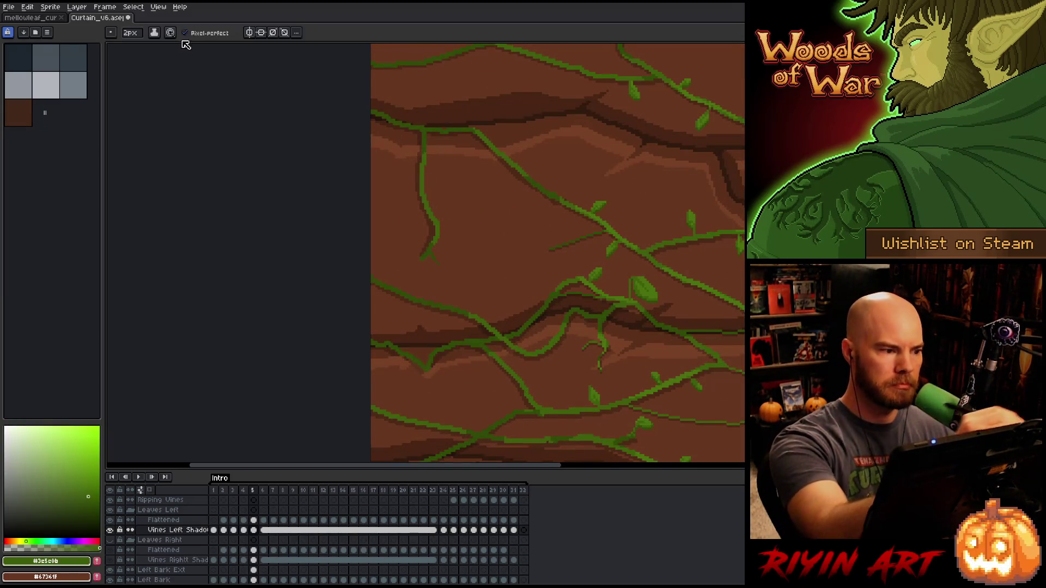
{"action": "key", "text": "minus"}
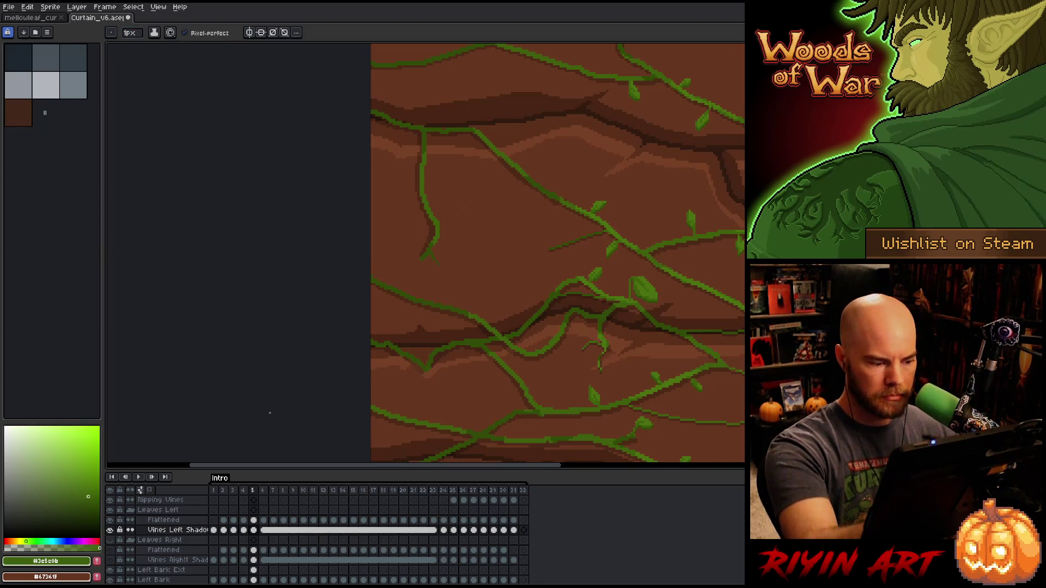
{"action": "key", "text": "Up"}
- Replace discarded twig strokes with a thin dark-green diagonal tendril off the vine
{"action": "mouse_move", "coordinate": [425, 190]}
{"action": "left_mouse_down"}
{"action": "mouse_move", "coordinate": [486, 229]}
{"action": "mouse_move", "coordinate": [496, 218]}
{"action": "mouse_move", "coordinate": [512, 249]}
{"action": "left_mouse_up"}
{"action": "key", "text": "ctrl+z"}
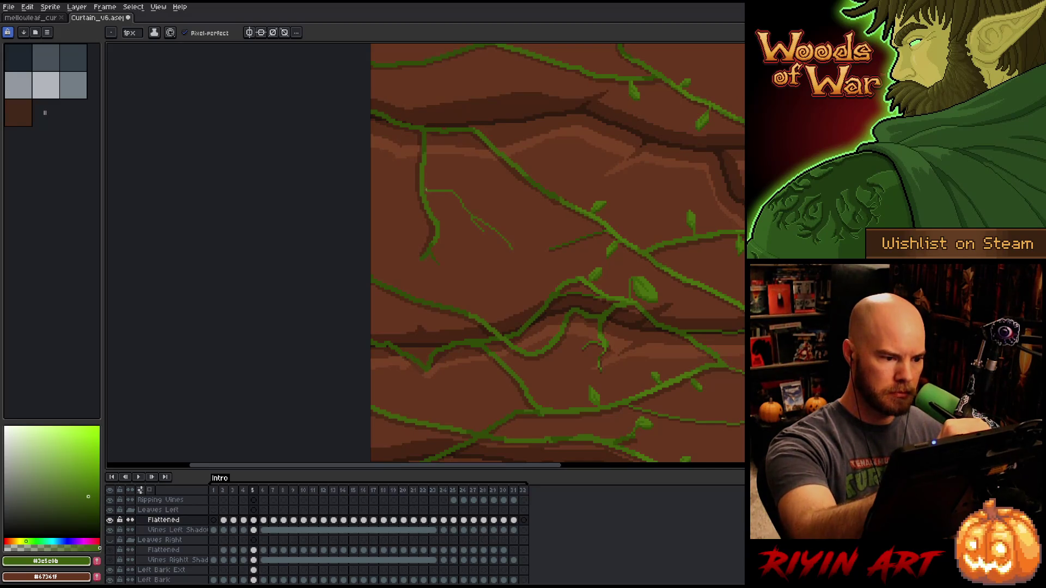
{"action": "left_click_drag", "start_coordinate": [618, 285], "coordinate": [603, 351]}
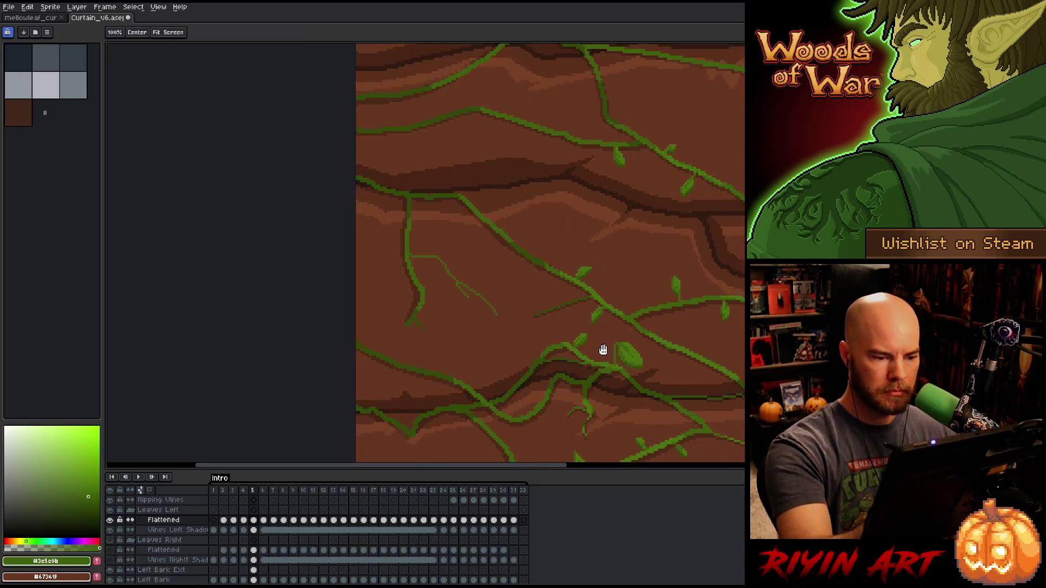
{"action": "left_click", "coordinate": [441, 264], "text": "alt"}
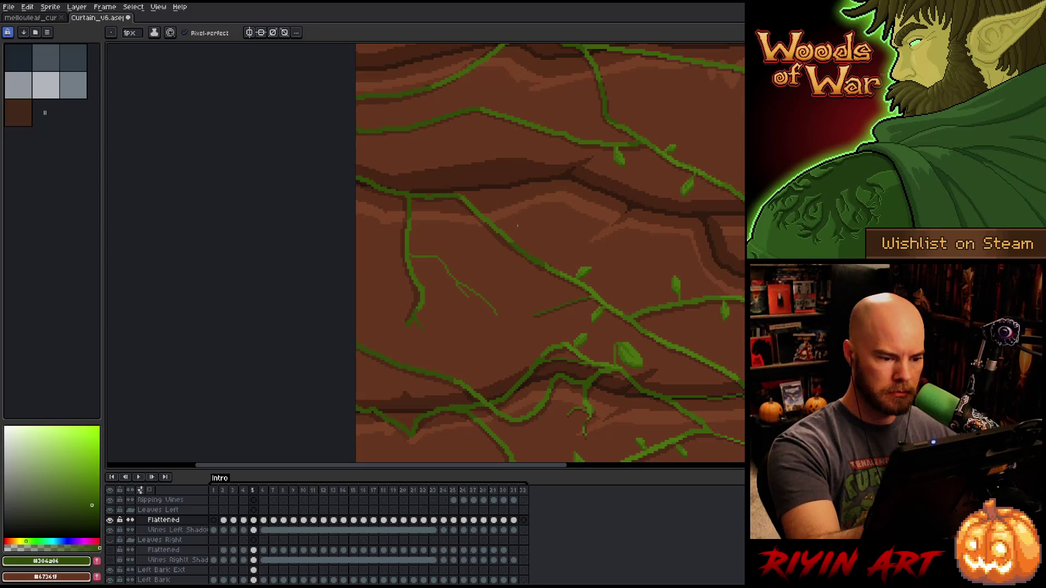
{"action": "key", "text": "ctrl+z"}
{"action": "key", "text": "ctrl+z"}
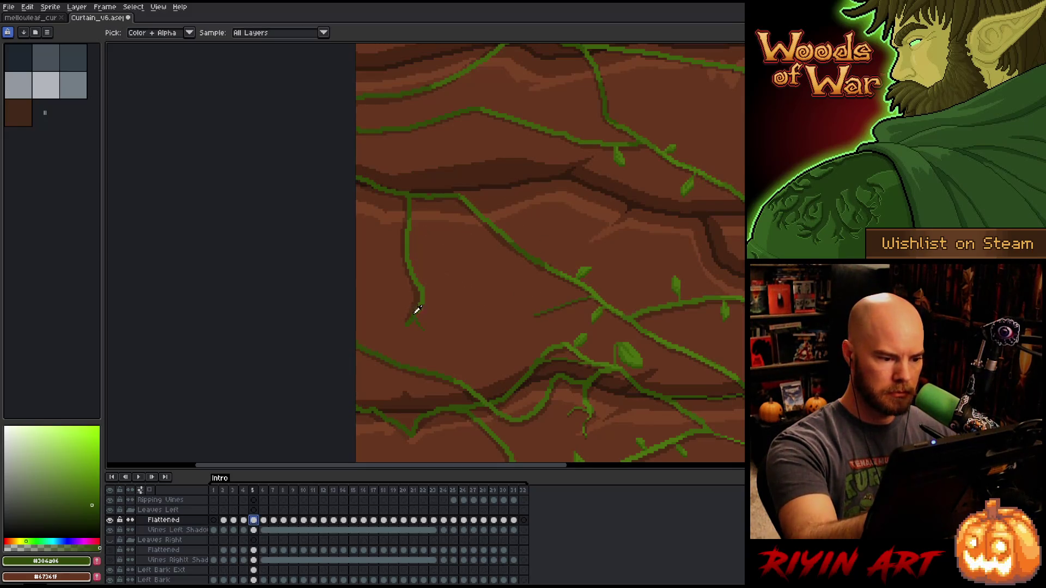
{"action": "left_click_drag", "start_coordinate": [412, 250], "coordinate": [454, 294]}
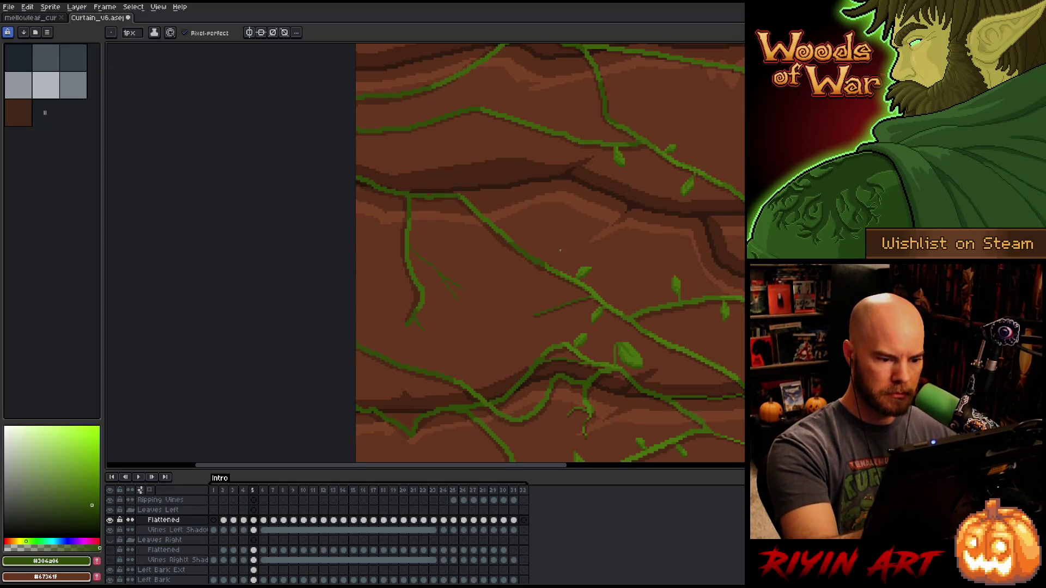
- Draw a short curving light-green tendril near the top-left with a small curl at its end
{"action": "mouse_move", "coordinate": [504, 226]}
{"action": "left_mouse_down"}
{"action": "mouse_move", "coordinate": [631, 306]}
{"action": "mouse_move", "coordinate": [546, 199]}
{"action": "left_mouse_up"}
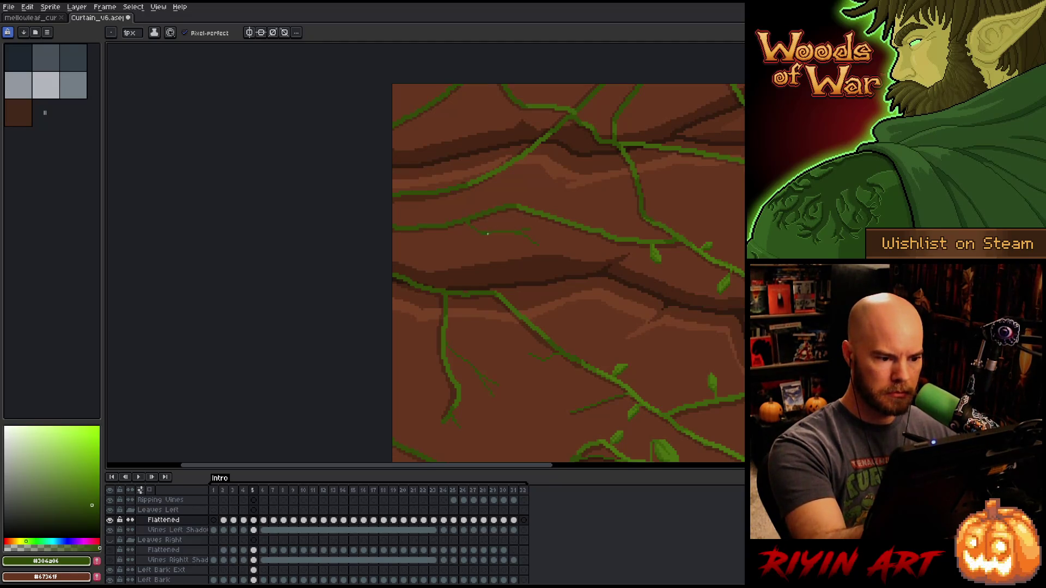
{"action": "key", "text": "e"}
{"action": "key", "text": "b"}
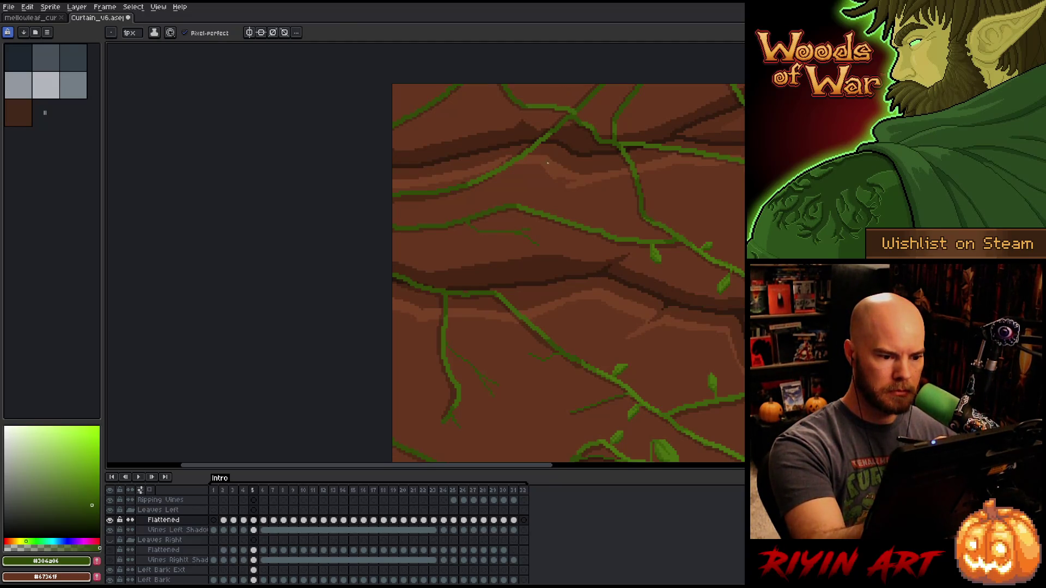
{"action": "left_click", "coordinate": [528, 206], "text": "alt"}
{"action": "left_click_drag", "start_coordinate": [573, 220], "coordinate": [595, 208]}
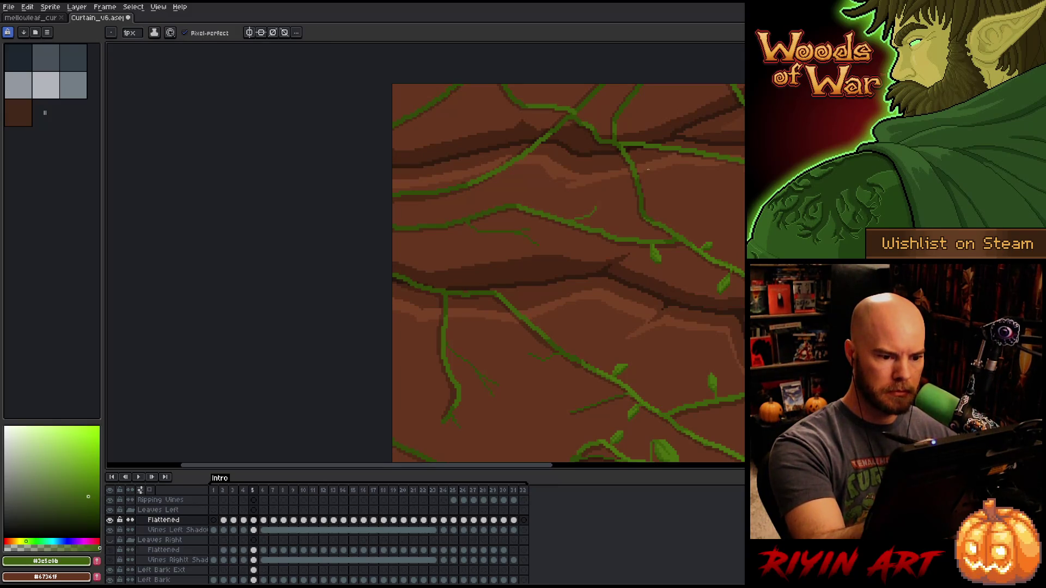
{"action": "left_click_drag", "start_coordinate": [731, 222], "coordinate": [625, 303]}
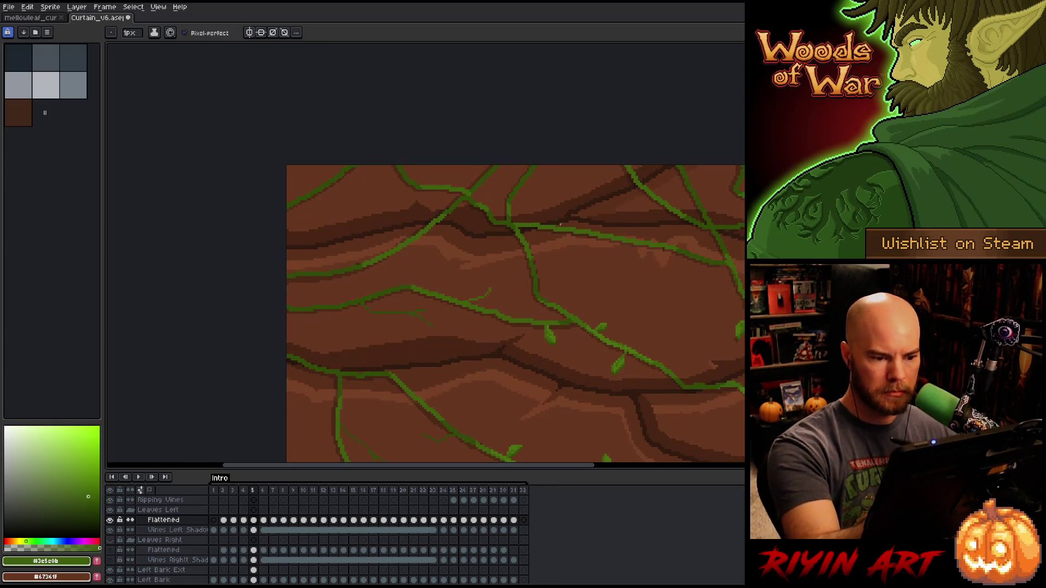
{"action": "left_click_drag", "start_coordinate": [610, 262], "coordinate": [604, 251]}
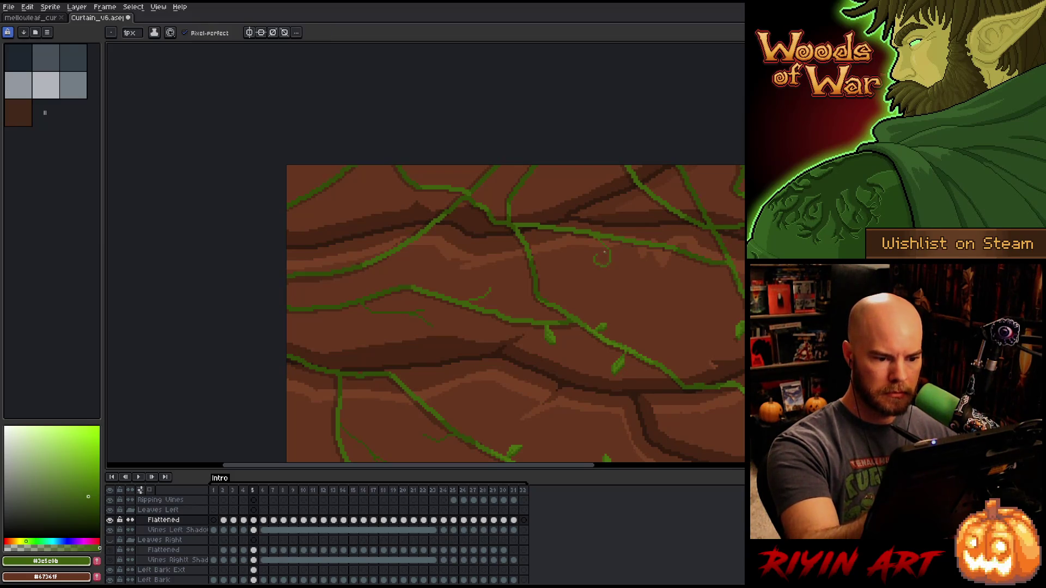
{"action": "left_click", "coordinate": [522, 186], "text": "alt"}
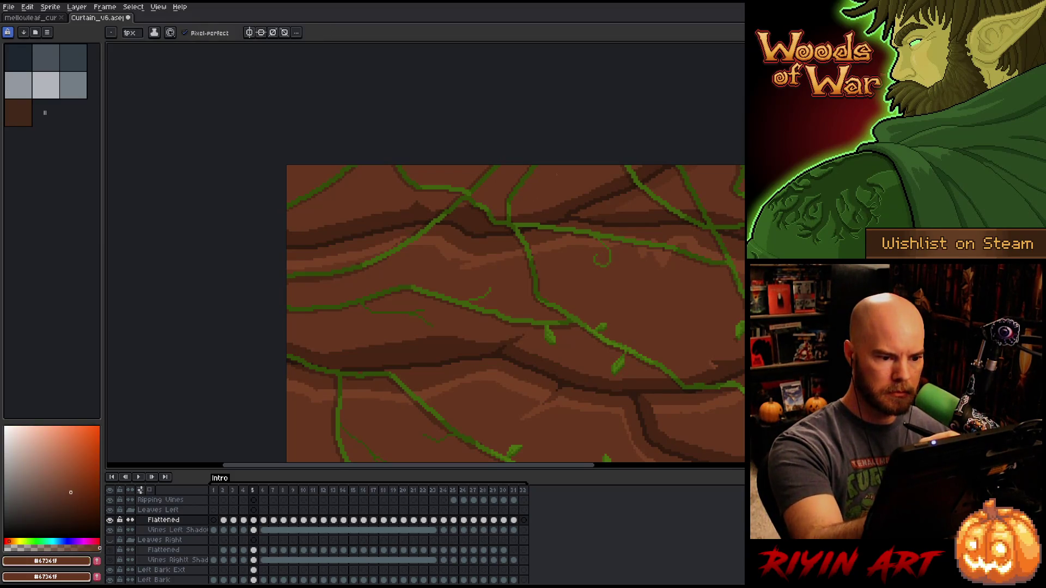
{"action": "left_click", "coordinate": [528, 171], "text": "alt"}
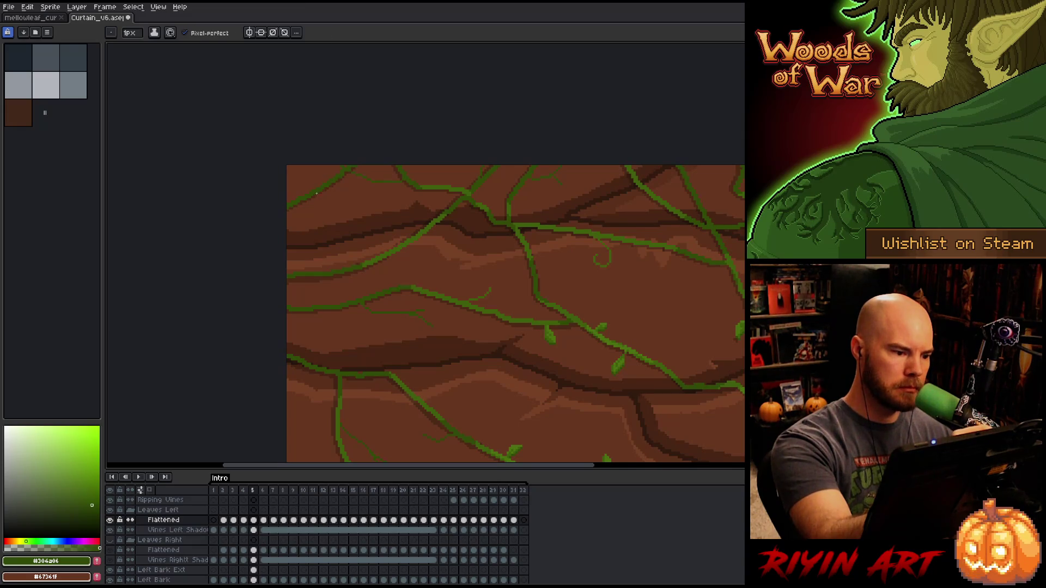
- Draw a short tendril in the lighter vine green on the upper vines
{"action": "left_click_drag", "start_coordinate": [336, 191], "coordinate": [464, 210]}
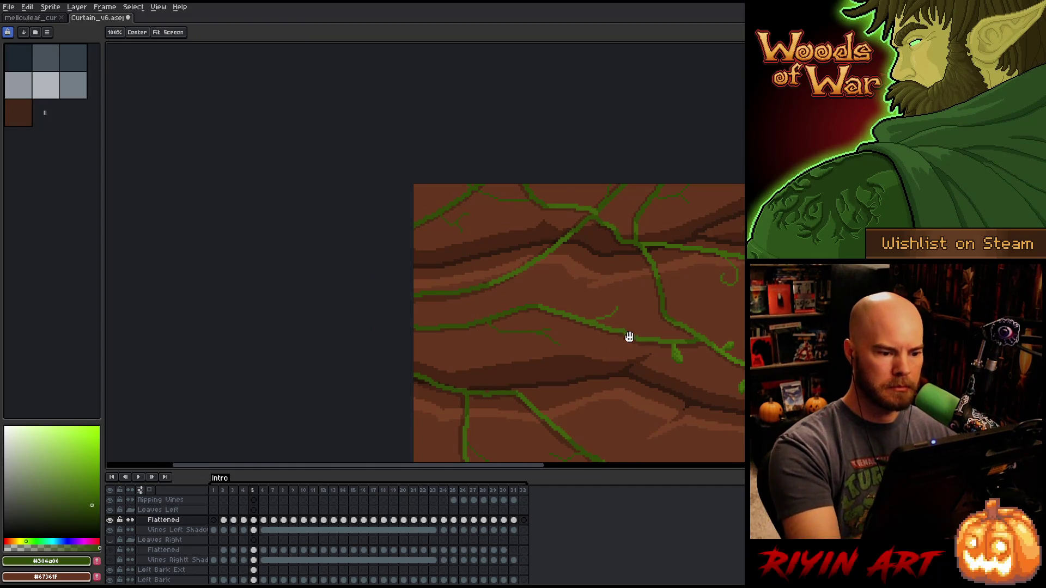
{"action": "left_click_drag", "start_coordinate": [628, 336], "coordinate": [710, 271]}
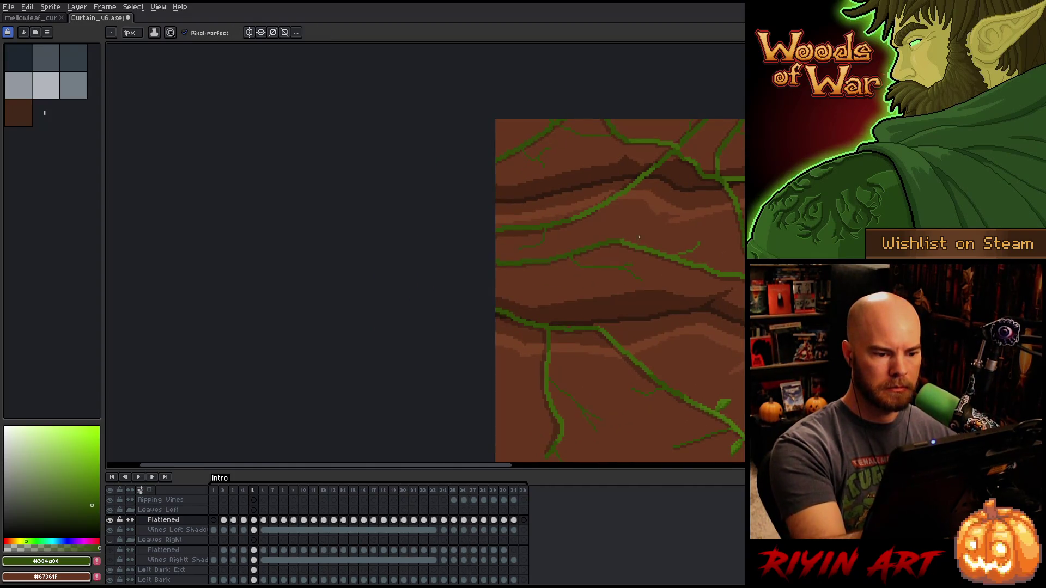
{"action": "left_click_drag", "start_coordinate": [678, 327], "coordinate": [714, 231]}
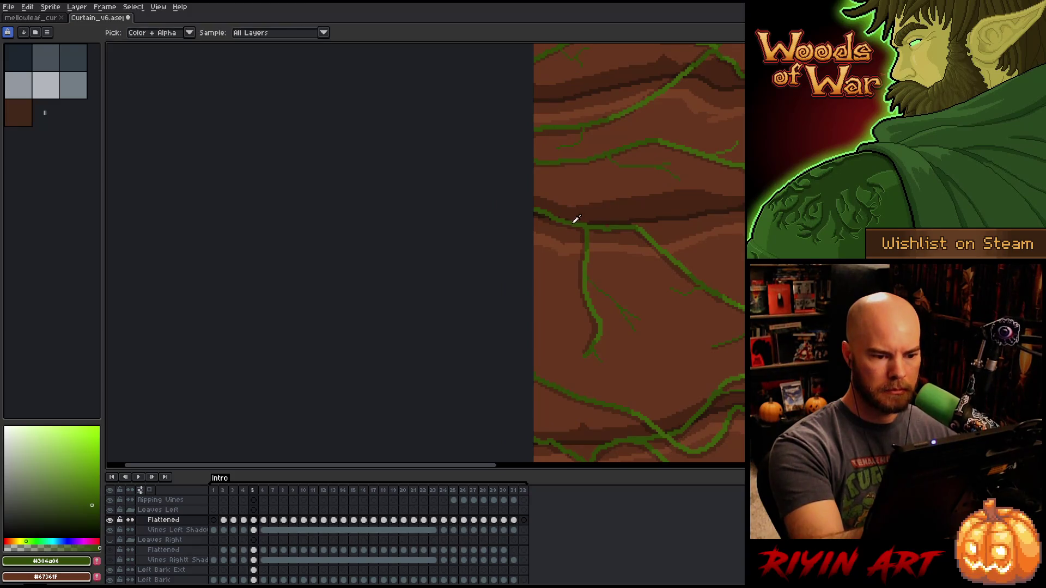
{"action": "key", "text": "b"}
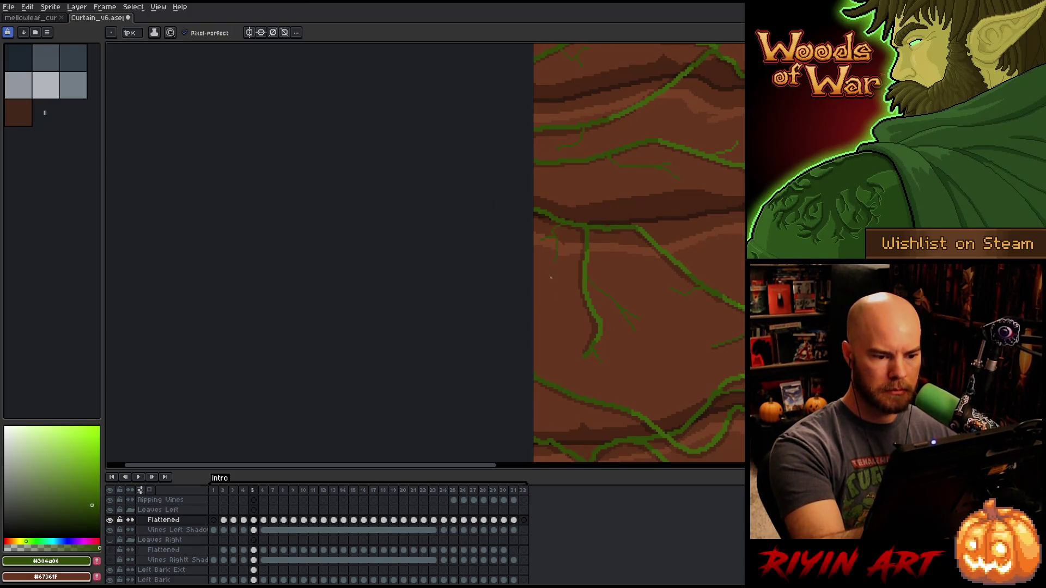
{"action": "left_click_drag", "start_coordinate": [644, 371], "coordinate": [664, 154]}
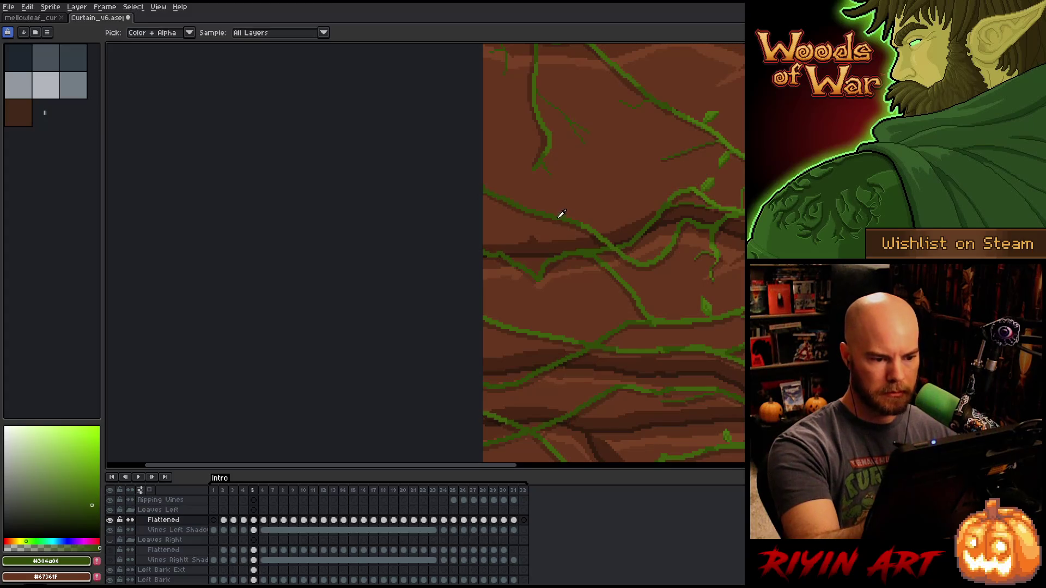
{"action": "mouse_move", "coordinate": [695, 342]}
{"action": "left_mouse_down"}
{"action": "mouse_move", "coordinate": [631, 264]}
{"action": "mouse_move", "coordinate": [604, 254]}
{"action": "left_mouse_up"}
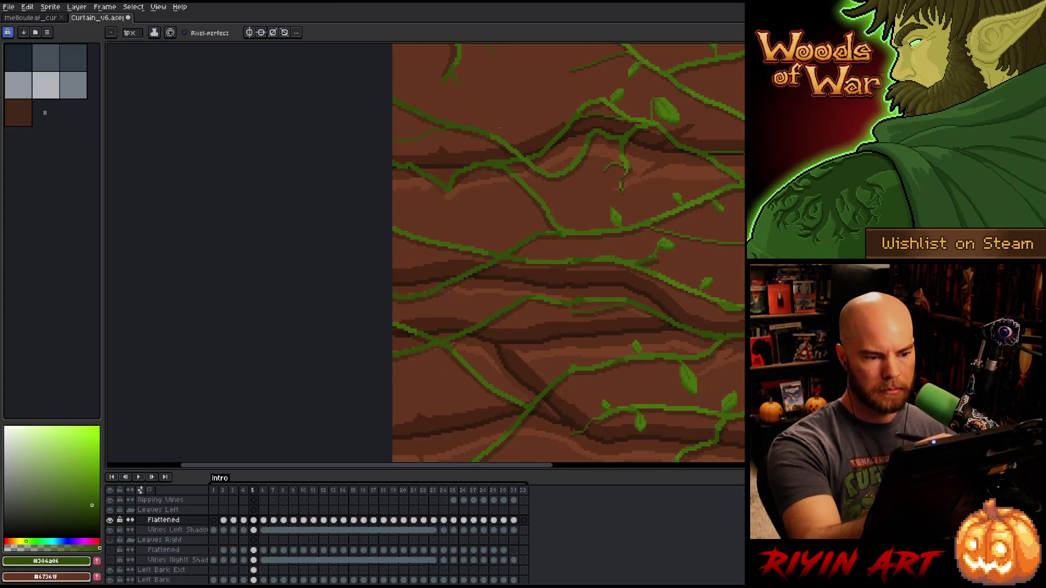
{"action": "key", "text": "b"}
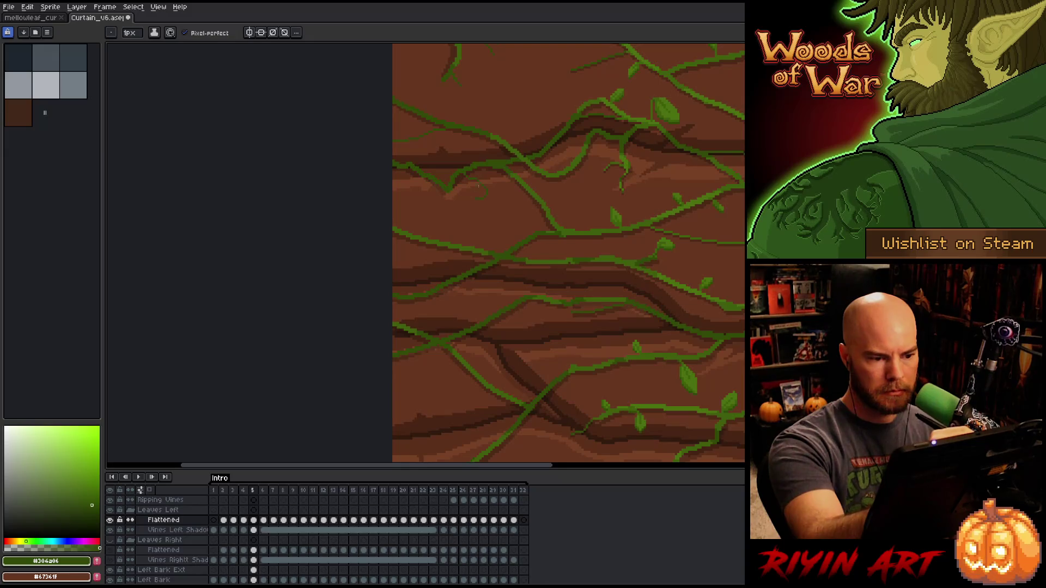
{"action": "left_click", "coordinate": [545, 202], "text": "alt"}
{"action": "left_click_drag", "start_coordinate": [545, 200], "coordinate": [565, 205]}
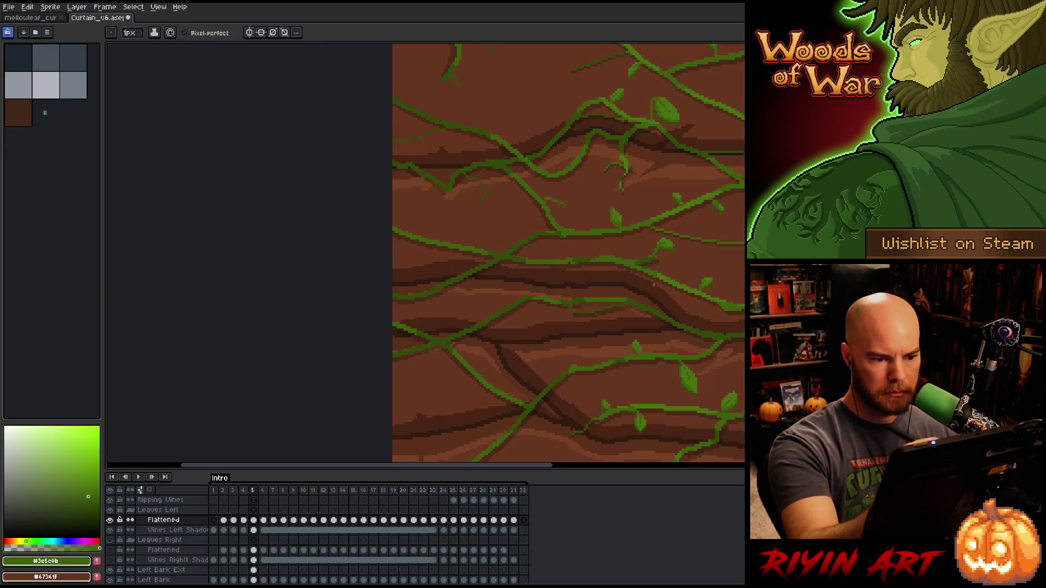
- Add a small light-green curl off a vine, then sample the darker green
{"action": "left_click_drag", "start_coordinate": [656, 295], "coordinate": [718, 218]}
{"action": "left_click", "coordinate": [509, 222], "text": "alt"}
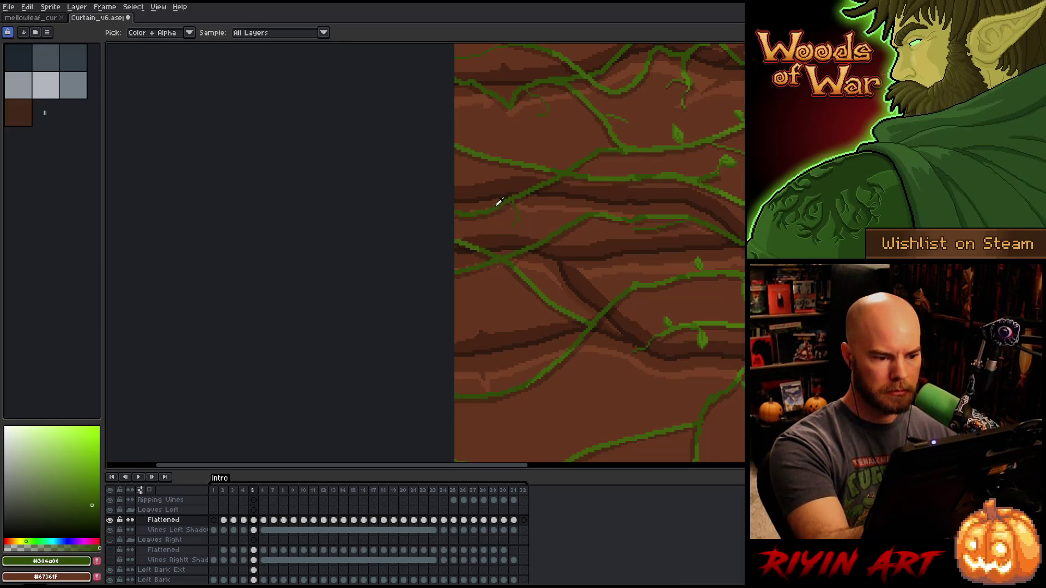
{"action": "left_click_drag", "start_coordinate": [674, 334], "coordinate": [650, 267]}
{"action": "left_click", "coordinate": [526, 224], "text": "alt"}
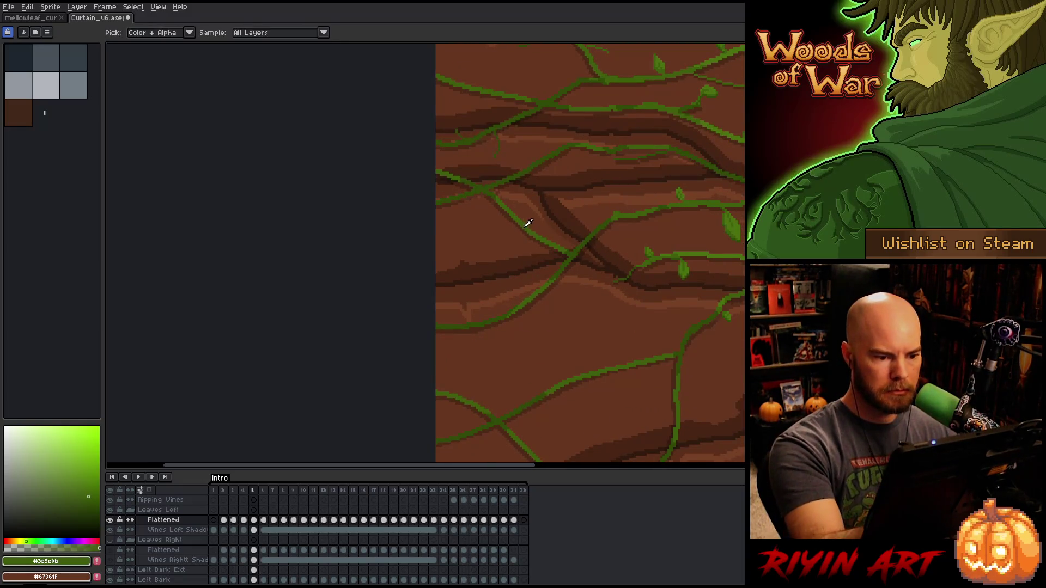
{"action": "left_click_drag", "start_coordinate": [522, 230], "coordinate": [515, 246]}
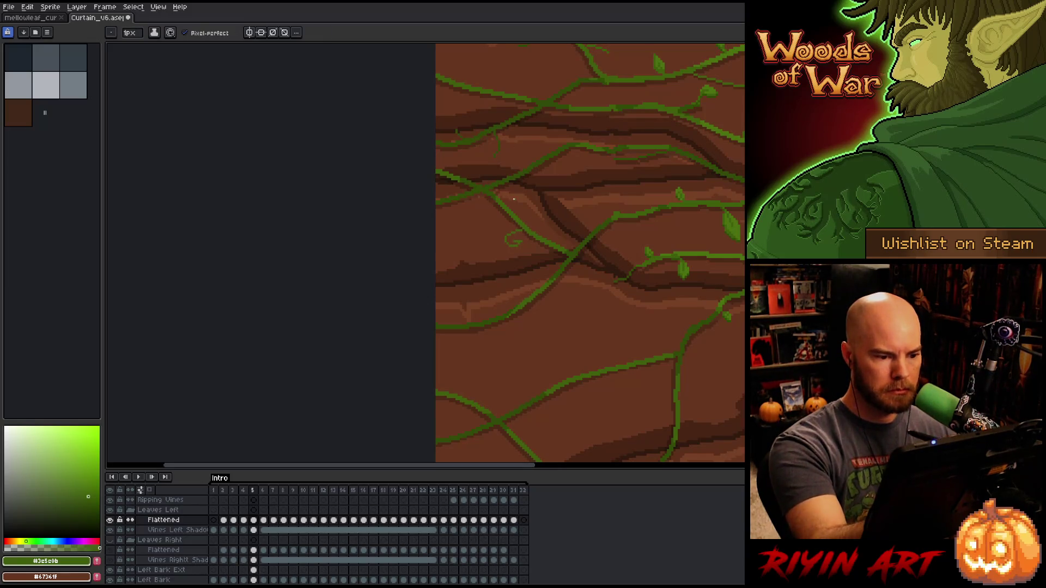
{"action": "key", "text": "e"}
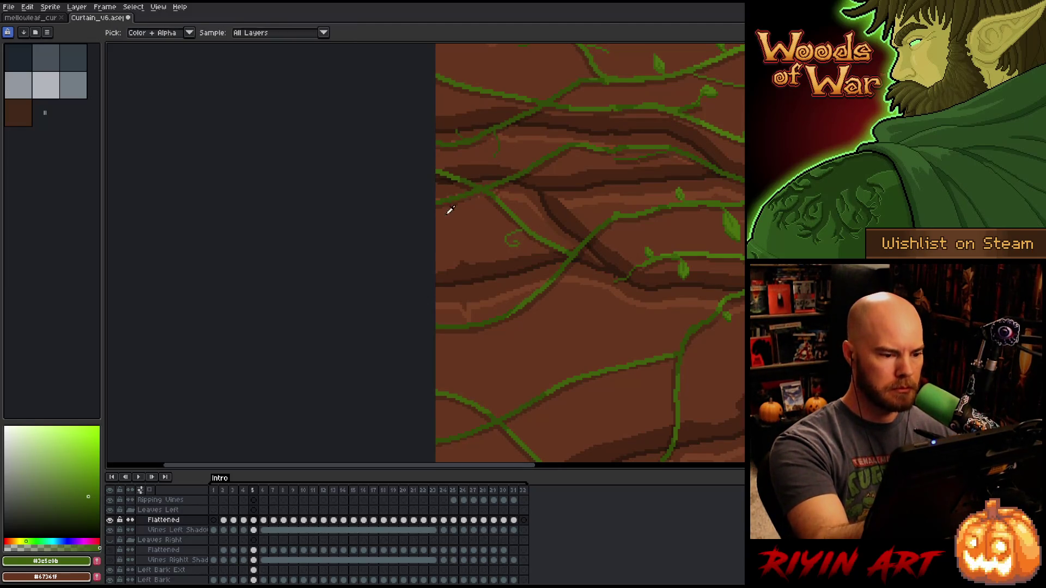
{"action": "left_click", "coordinate": [452, 198], "text": "alt"}
{"action": "key", "text": "space"}
{"action": "left_click_drag", "start_coordinate": [641, 382], "coordinate": [629, 301]}
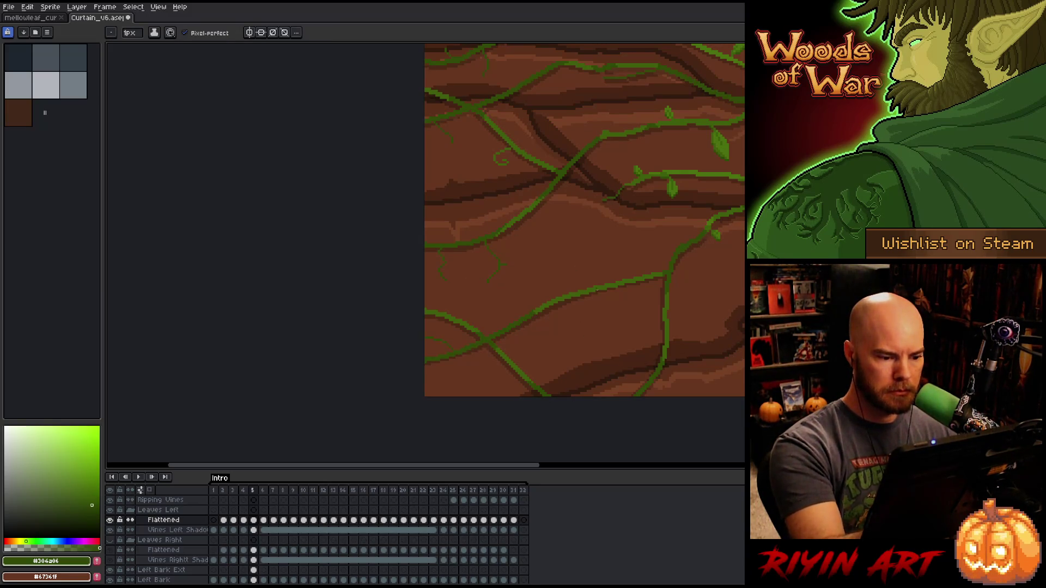
- Draw a new light-green branch and a short twig off a vine
{"action": "left_click", "coordinate": [560, 296], "text": "alt"}
{"action": "mouse_move", "coordinate": [561, 299]}
{"action": "left_mouse_down"}
{"action": "mouse_move", "coordinate": [595, 321]}
{"action": "mouse_move", "coordinate": [650, 258]}
{"action": "left_mouse_up"}
{"action": "left_click", "coordinate": [682, 247], "text": "alt"}
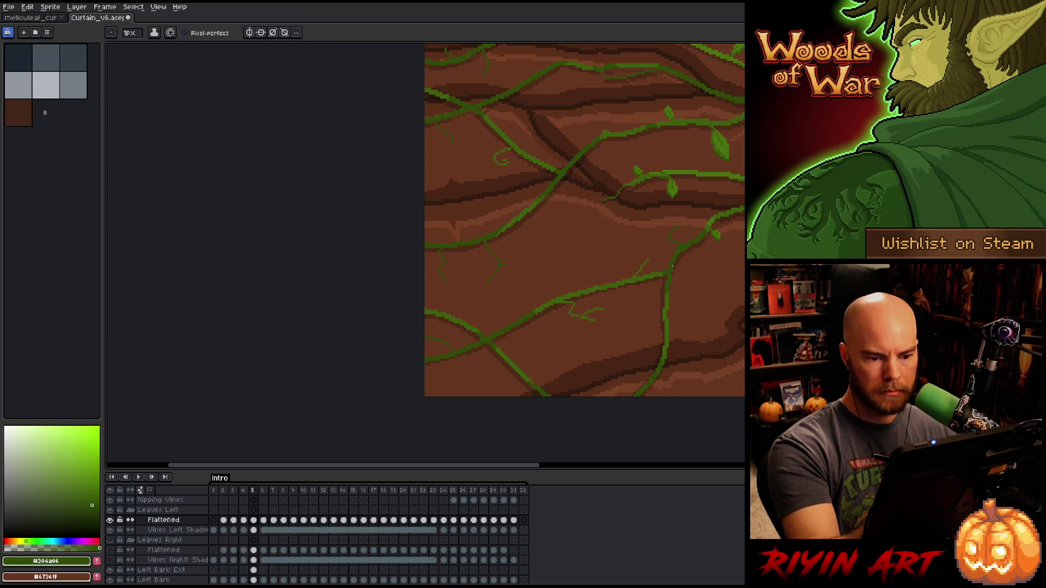
{"action": "left_click_drag", "start_coordinate": [545, 245], "coordinate": [435, 185]}
- Alternate sampling the light vine green, dark vine green and dark bark brown
{"action": "left_click", "coordinate": [554, 245], "text": "alt"}
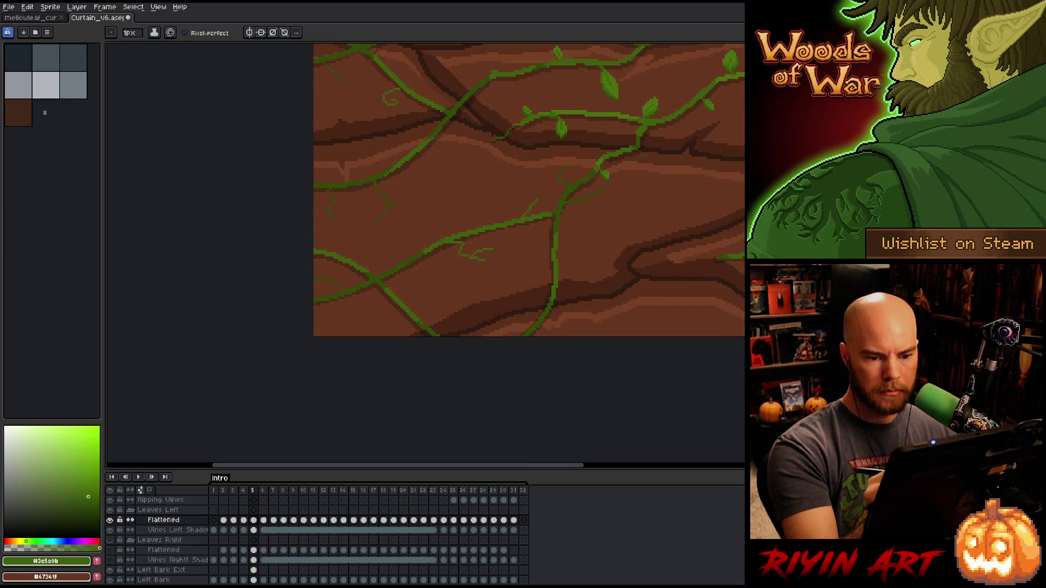
{"action": "left_click", "coordinate": [588, 295], "text": "alt"}
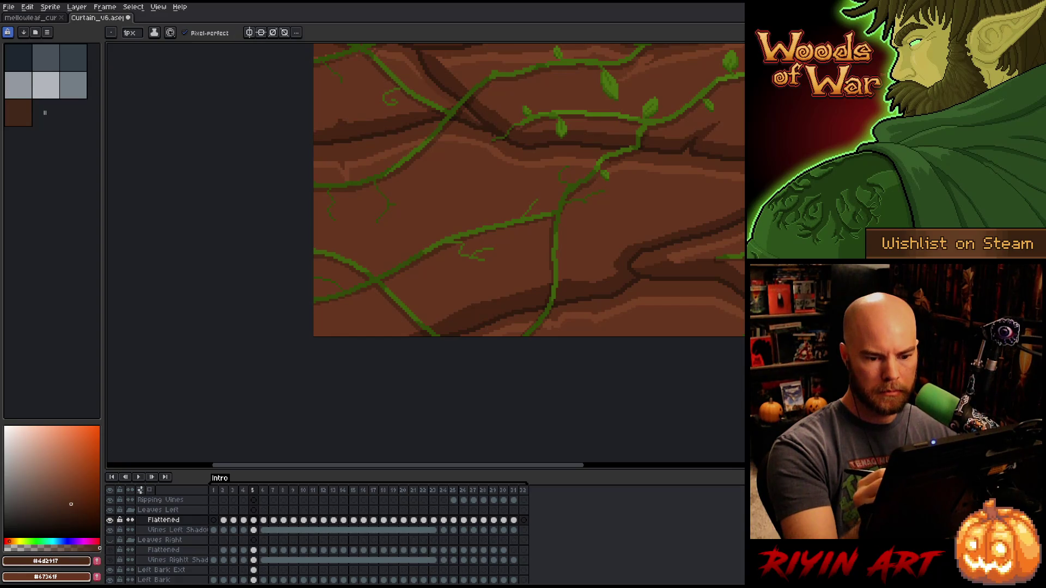
{"action": "left_click", "coordinate": [554, 245], "text": "alt"}
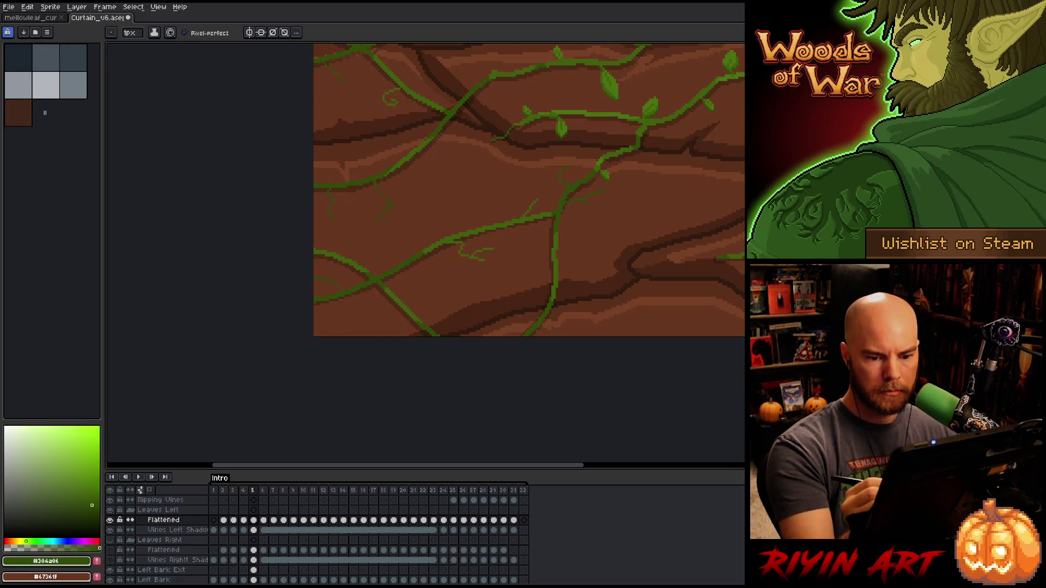
{"action": "left_click", "coordinate": [555, 246], "text": "alt"}
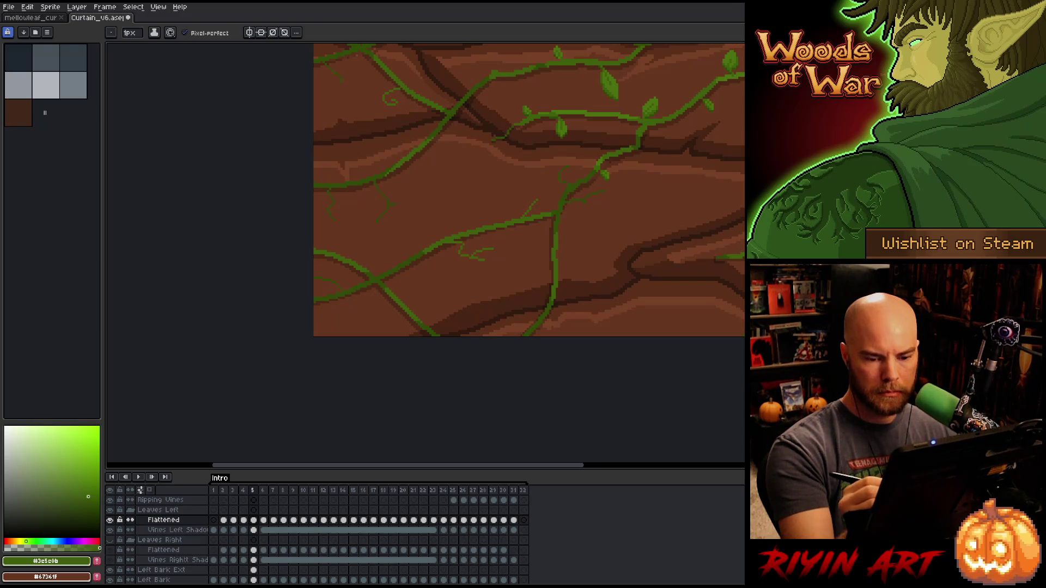
{"action": "key", "text": "alt"}
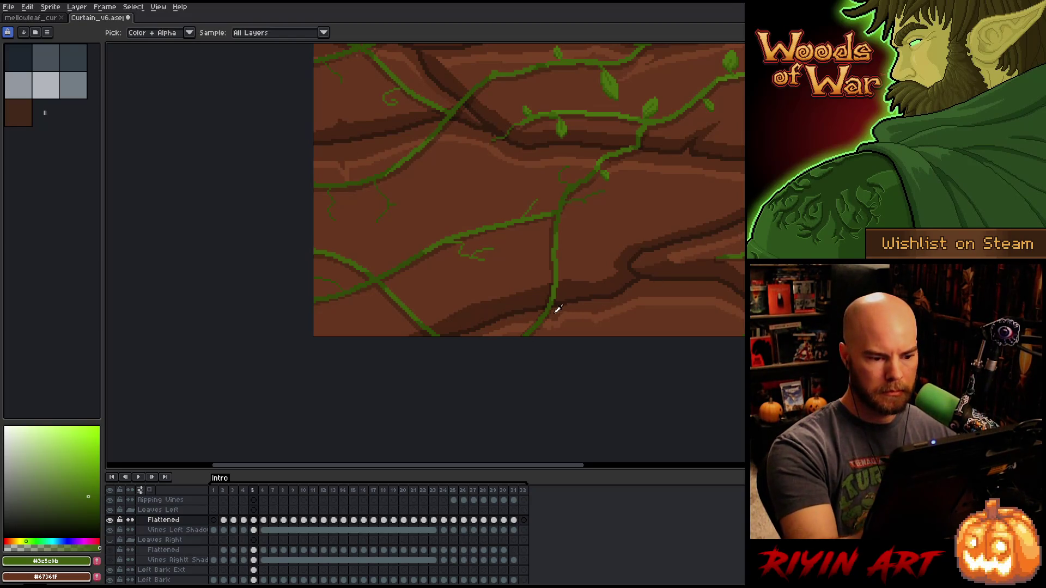
{"action": "left_click", "coordinate": [556, 310], "text": "alt"}
{"action": "left_click", "coordinate": [551, 305], "text": "alt"}
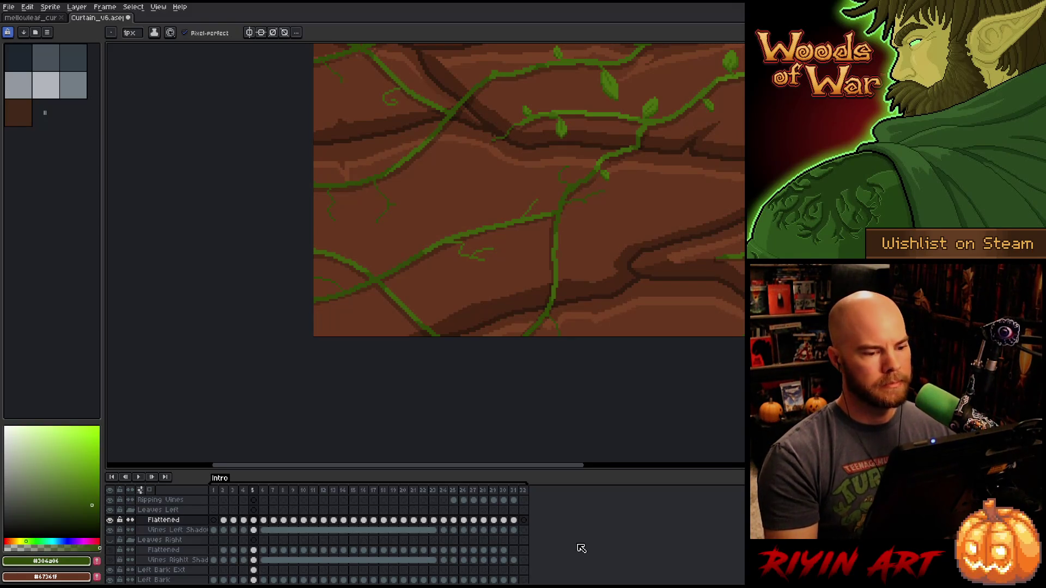
- Pick the lighter and darker greens from the upper-right vines to continue drawing twigs
{"action": "scroll", "coordinate": [588, 187], "scroll_direction": "down", "scroll_amount": 4}
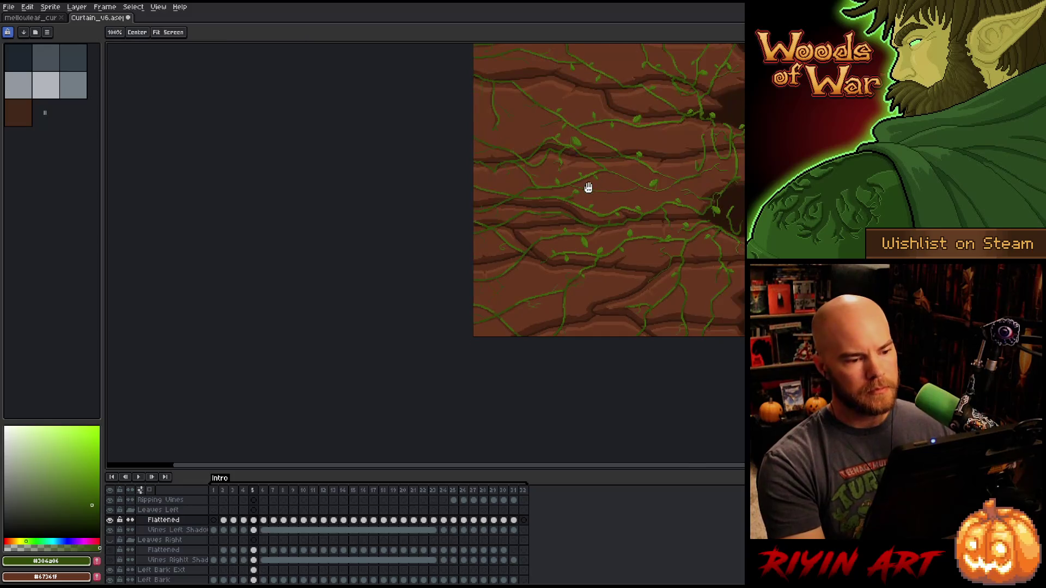
{"action": "scroll", "coordinate": [529, 224], "scroll_direction": "up", "scroll_amount": 3}
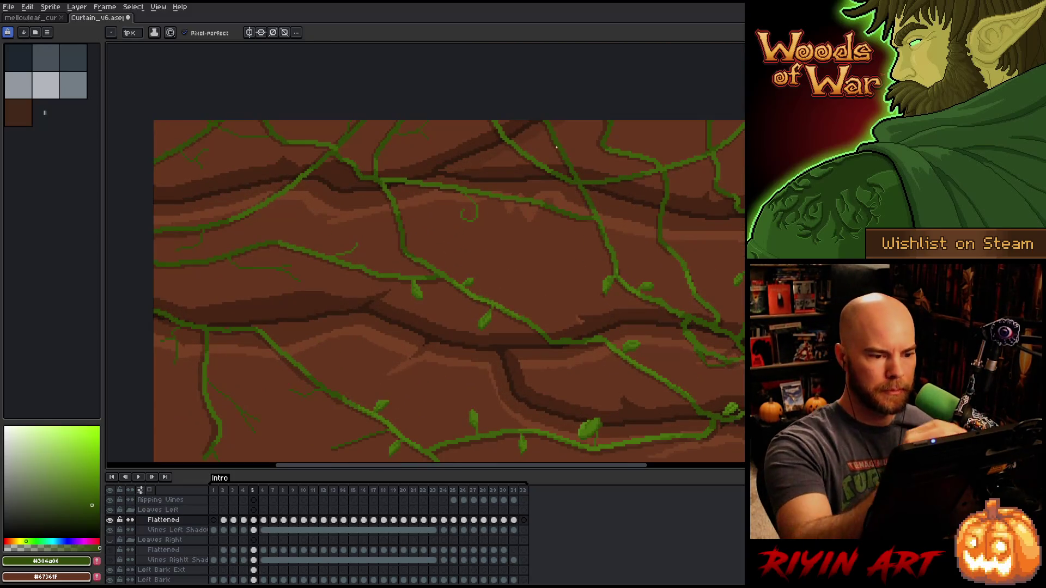
{"action": "left_click", "coordinate": [564, 141], "text": "alt"}
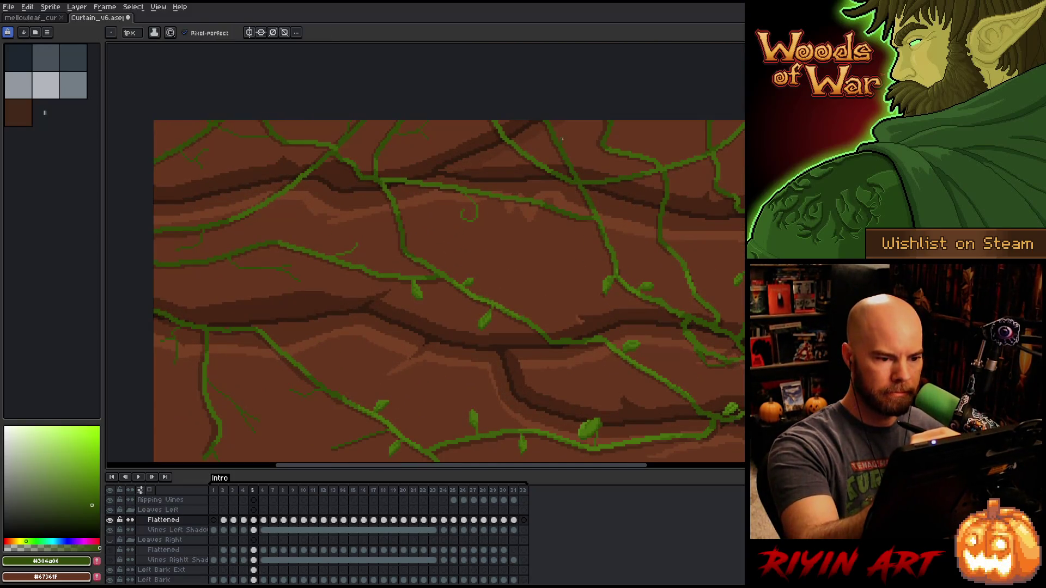
{"action": "left_click", "coordinate": [634, 155], "text": "alt"}
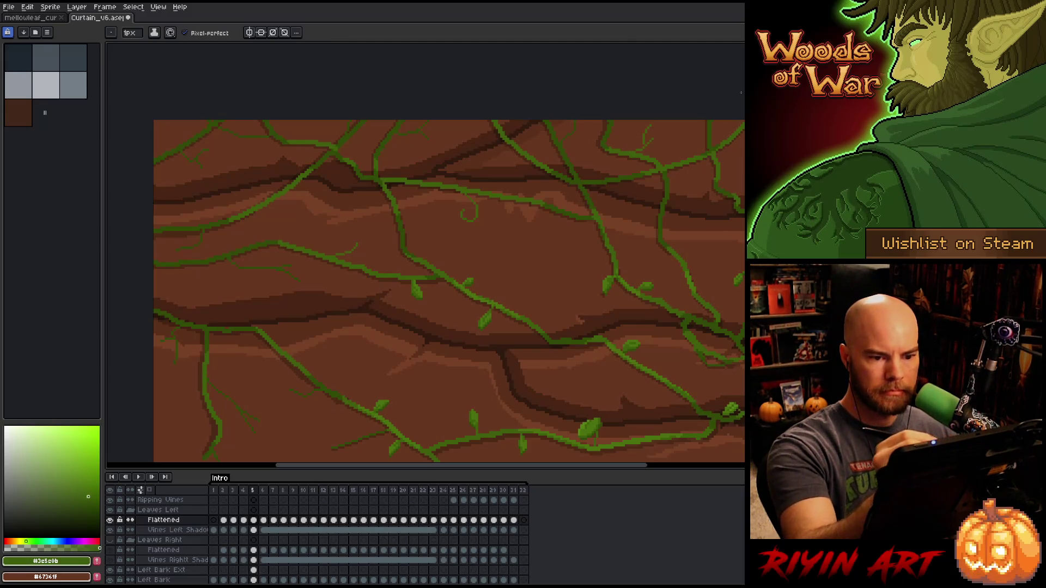
{"action": "left_click", "coordinate": [726, 121], "text": "alt"}
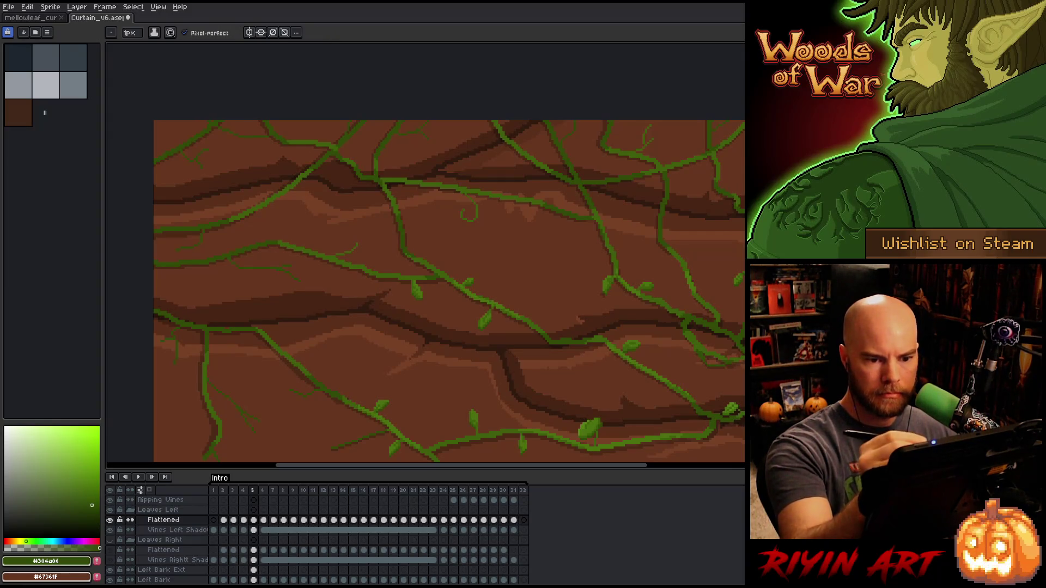
{"action": "key", "text": "alt"}
{"action": "left_click", "coordinate": [729, 188], "text": "alt"}
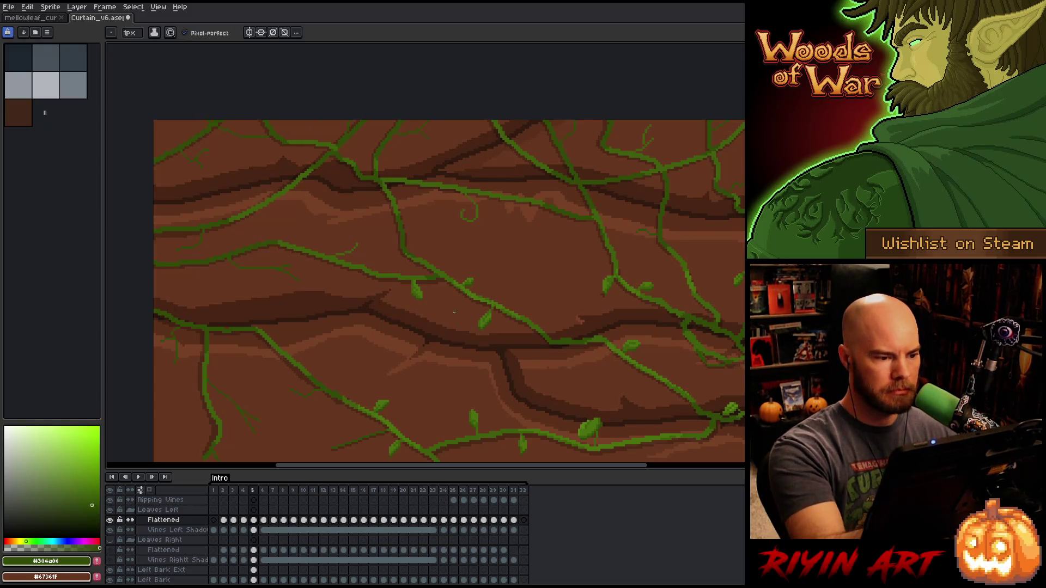
- Zoom out to view the whole curtain and save the file
{"action": "scroll", "coordinate": [463, 400], "scroll_direction": "down", "scroll_amount": 3}
{"action": "left_click_drag", "start_coordinate": [515, 437], "coordinate": [519, 307]}
{"action": "key", "text": "b"}
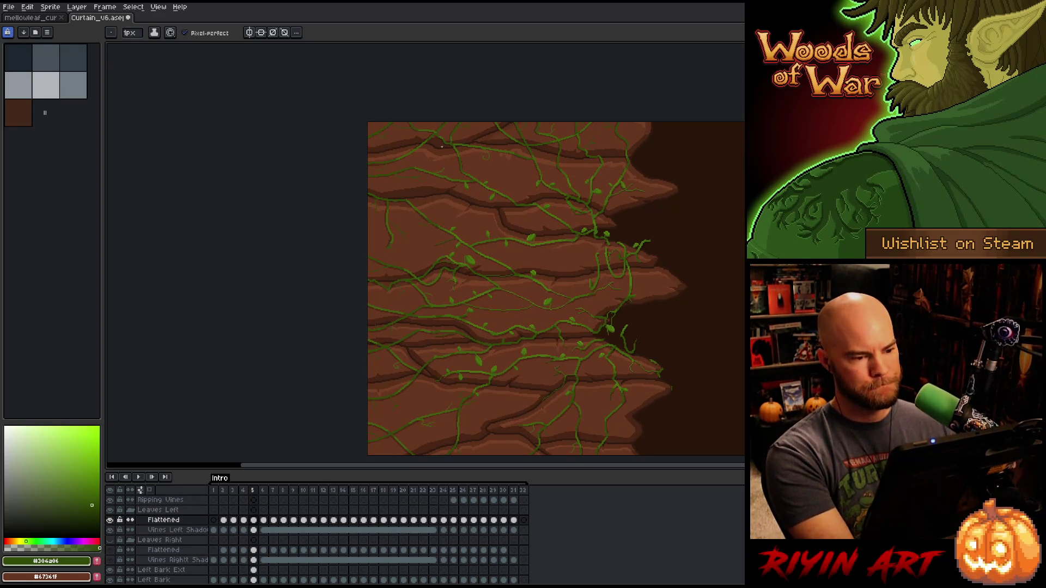
{"action": "key", "text": "ctrl+s"}
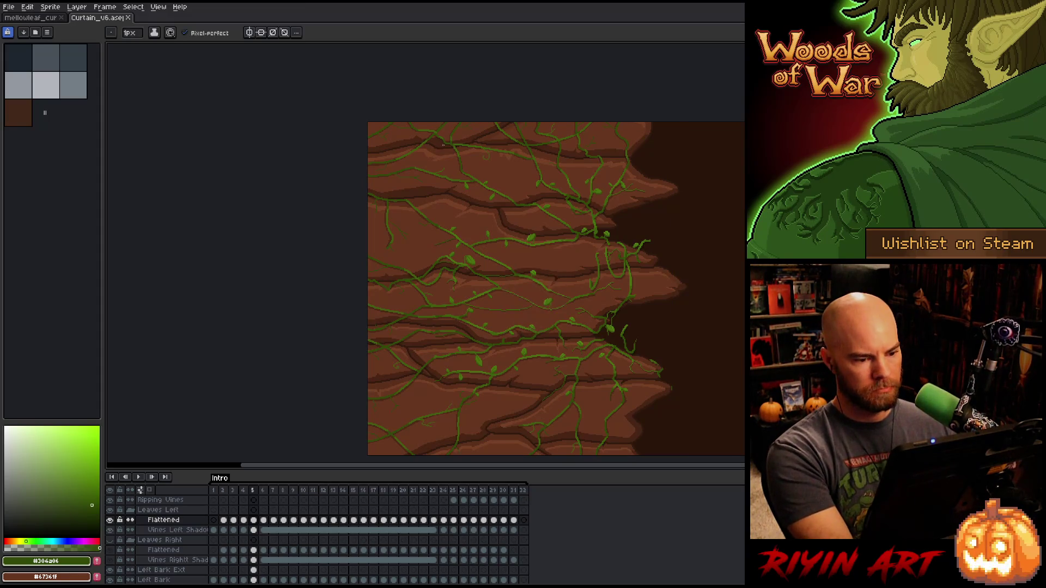
- Check the Flattened cel's properties, then switch to the Vines Left Shadow layer on frame 5
{"action": "left_click", "coordinate": [264, 522]}
{"action": "double_click", "coordinate": [263, 520]}
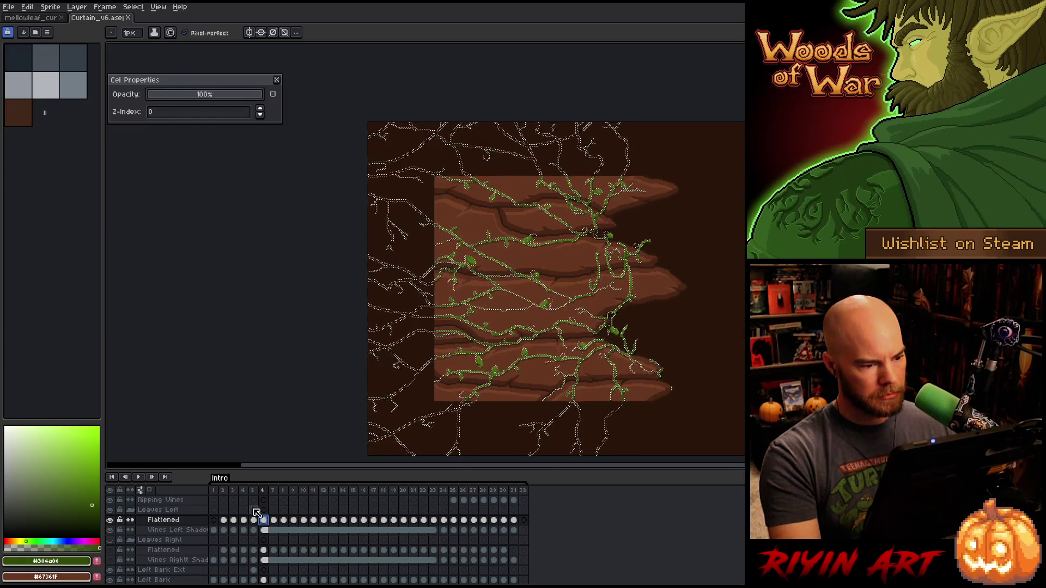
{"action": "left_click", "coordinate": [277, 79]}
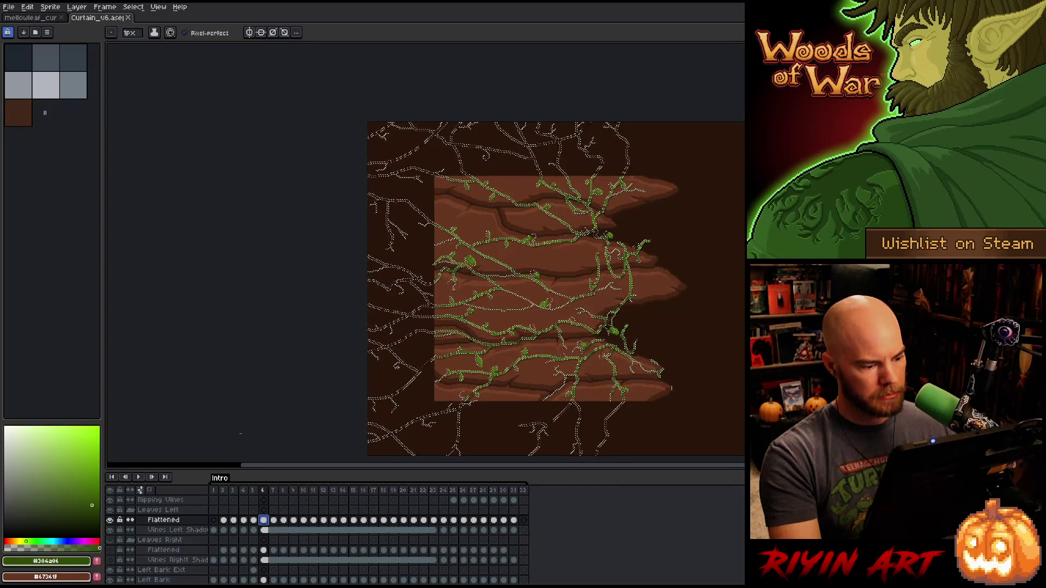
{"action": "left_click", "coordinate": [254, 530]}
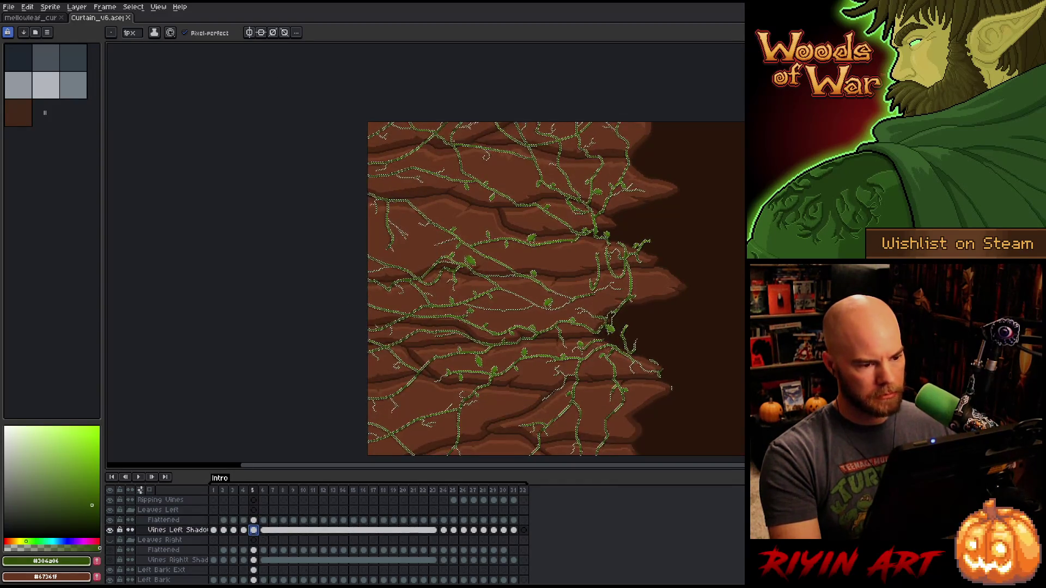
{"action": "key", "text": "v"}
- Clear the selection and enlarge the pencil brush to about 12px
{"action": "scroll", "coordinate": [510, 221], "scroll_direction": "up", "scroll_amount": 5}
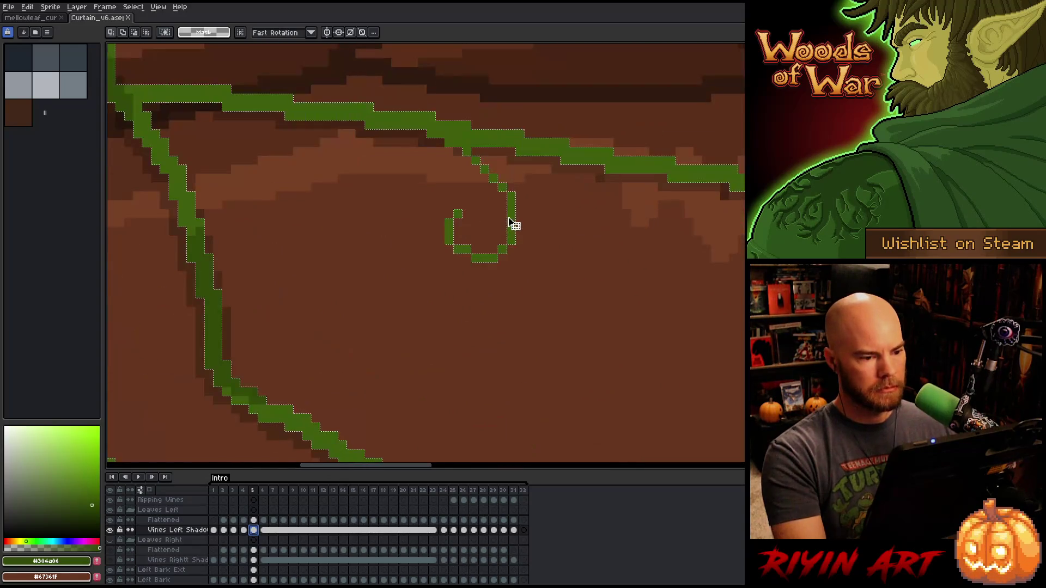
{"action": "scroll", "coordinate": [518, 221], "scroll_direction": "down", "scroll_amount": 5}
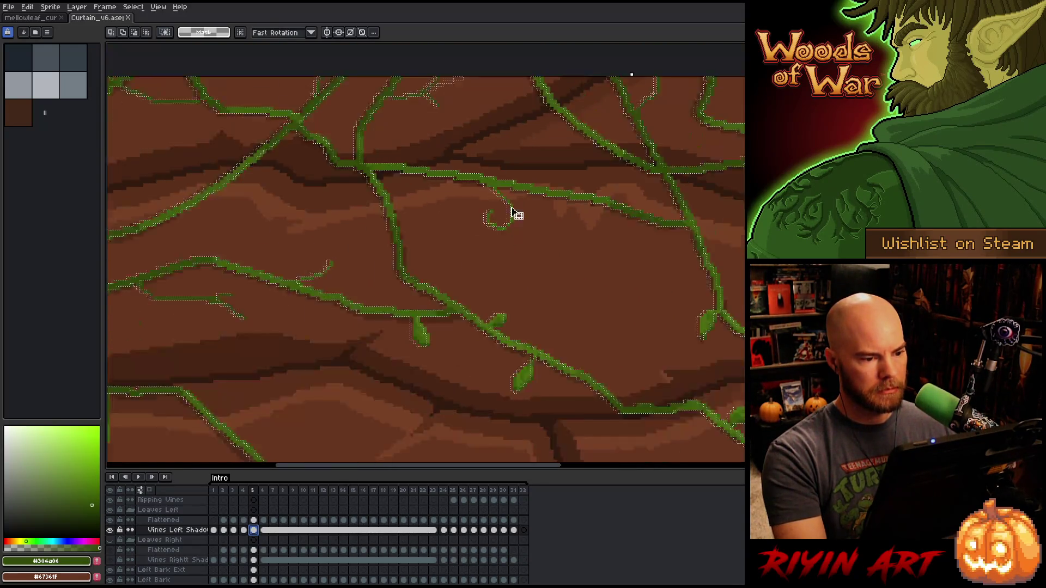
{"action": "left_click_drag", "start_coordinate": [507, 149], "coordinate": [527, 242]}
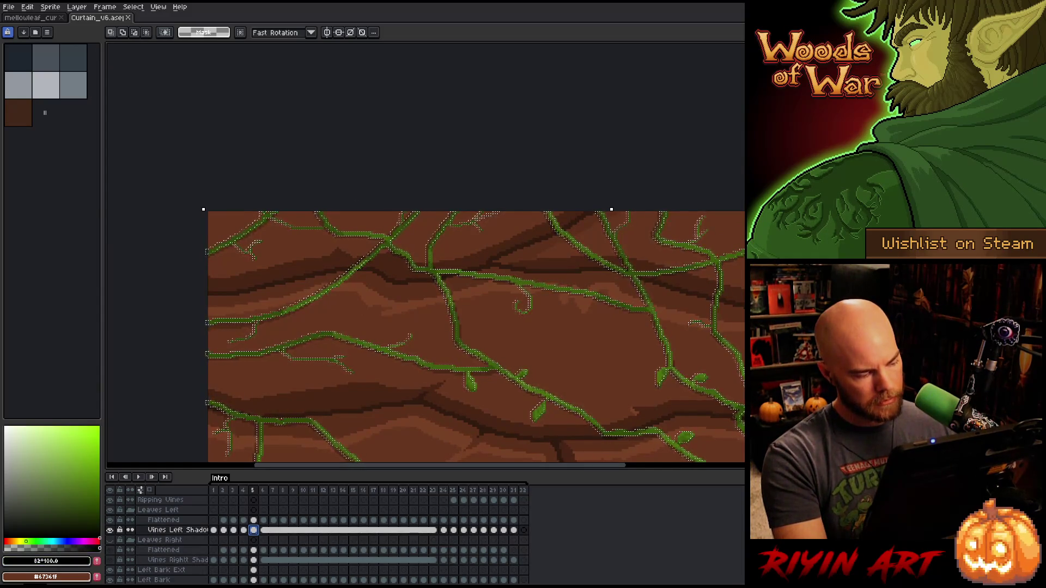
{"action": "scroll", "coordinate": [464, 268], "scroll_direction": "up", "scroll_amount": 3}
{"action": "scroll", "coordinate": [490, 253], "scroll_direction": "down", "scroll_amount": 1}
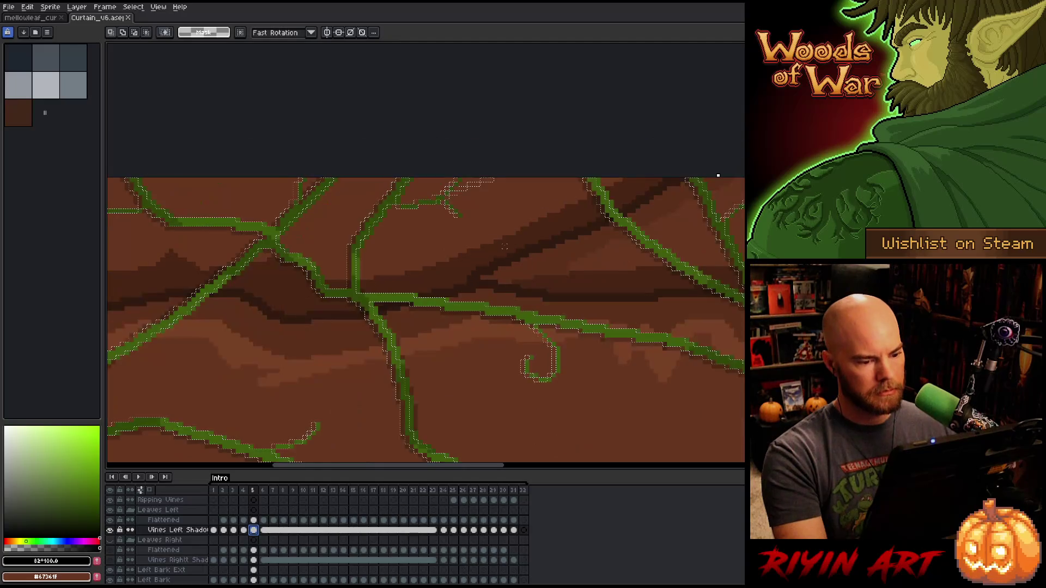
{"action": "key", "text": "ctrl+d"}
{"action": "key", "text": "b"}
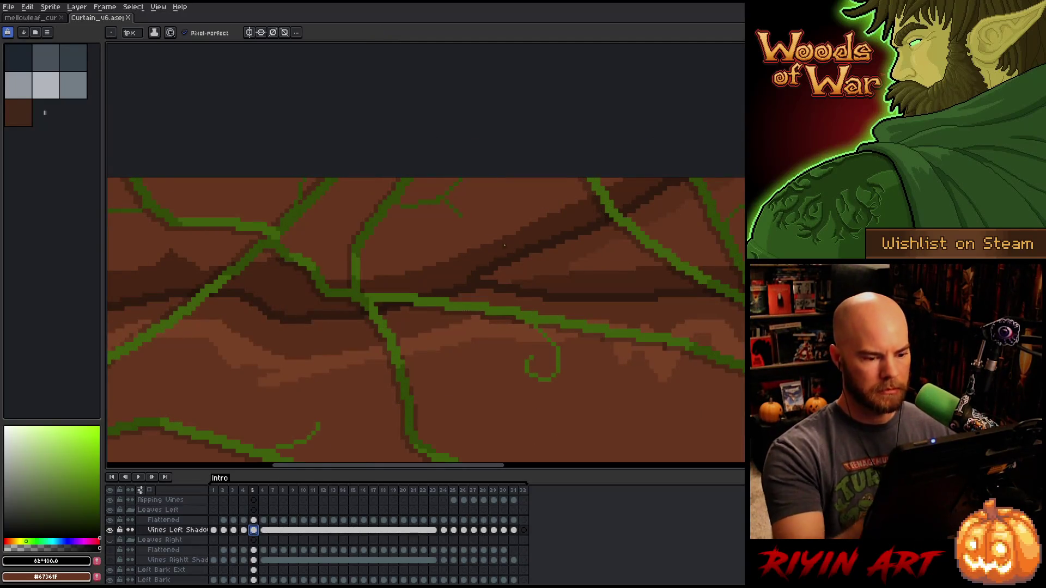
{"action": "key", "text": "plus"}
{"action": "key", "text": "plus"}
{"action": "key", "text": "plus"}
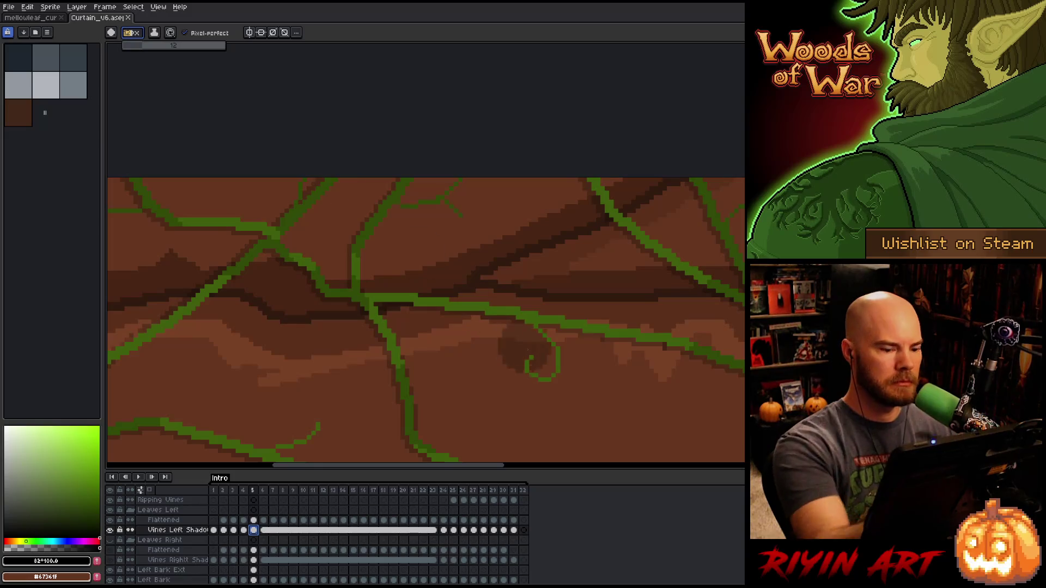
{"action": "key", "text": "minus"}
{"action": "key", "text": "minus"}
{"action": "key", "text": "minus"}
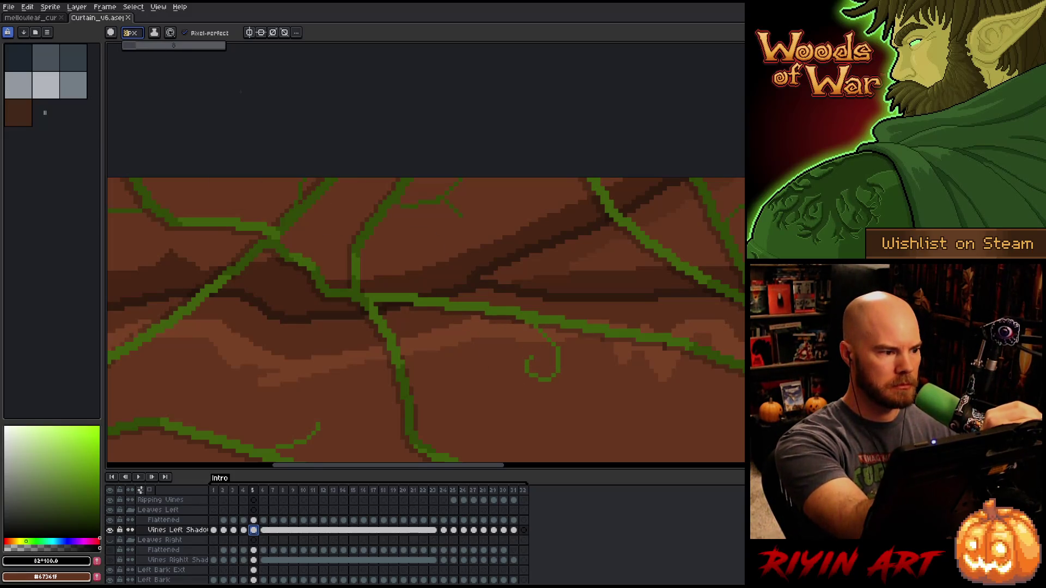
{"action": "left_click", "coordinate": [524, 355]}
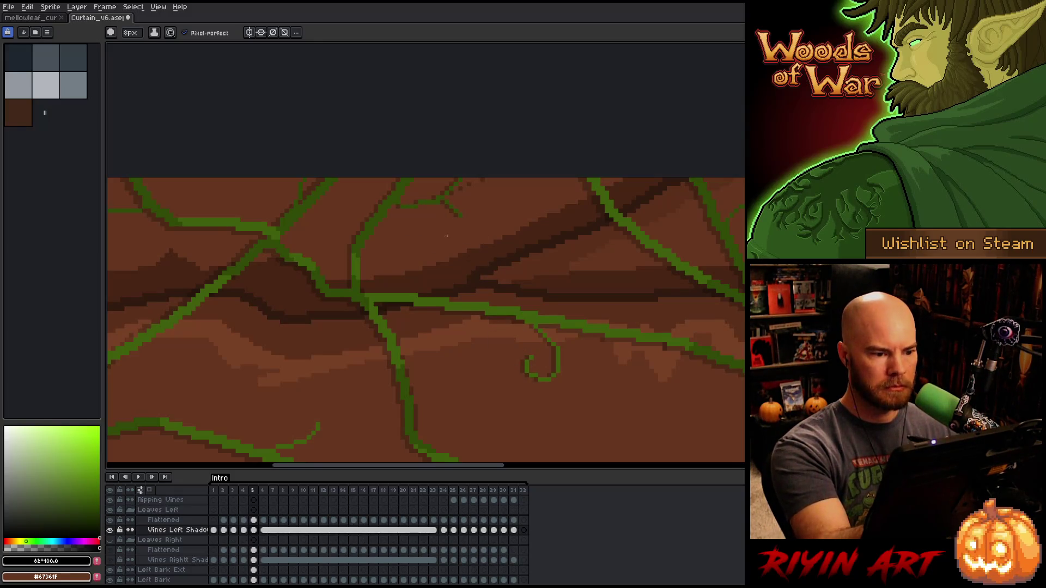
{"action": "key", "text": "b"}
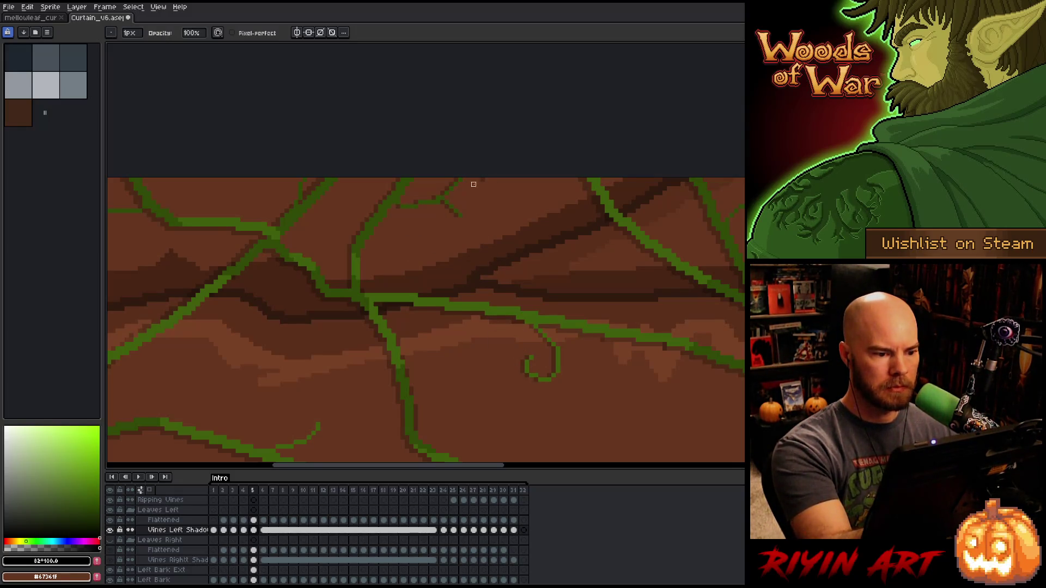
{"action": "key", "text": "e"}
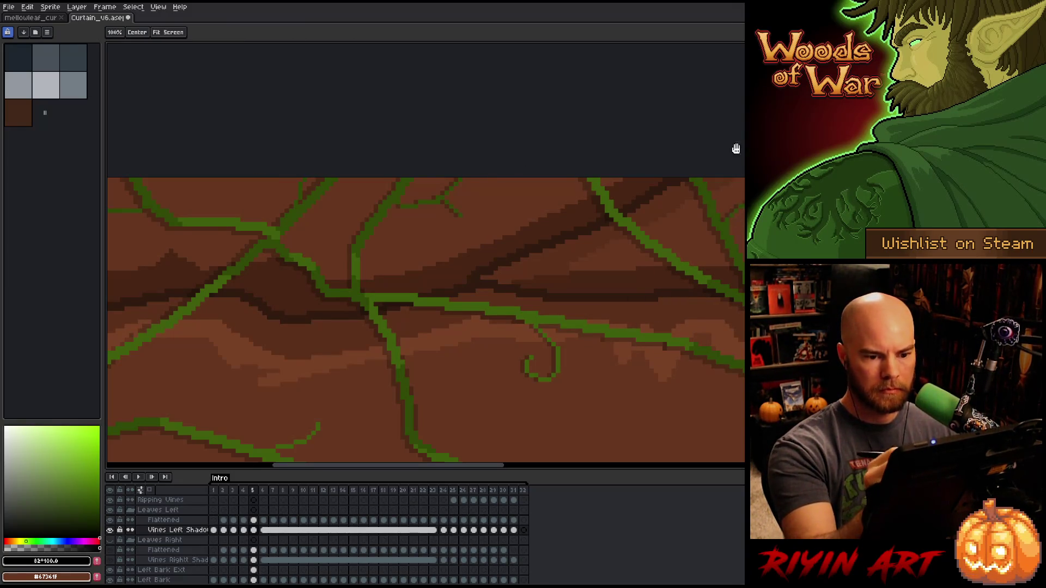
{"action": "left_click_drag", "start_coordinate": [405, 187], "coordinate": [638, 205]}
{"action": "left_click_drag", "start_coordinate": [556, 207], "coordinate": [687, 188]}
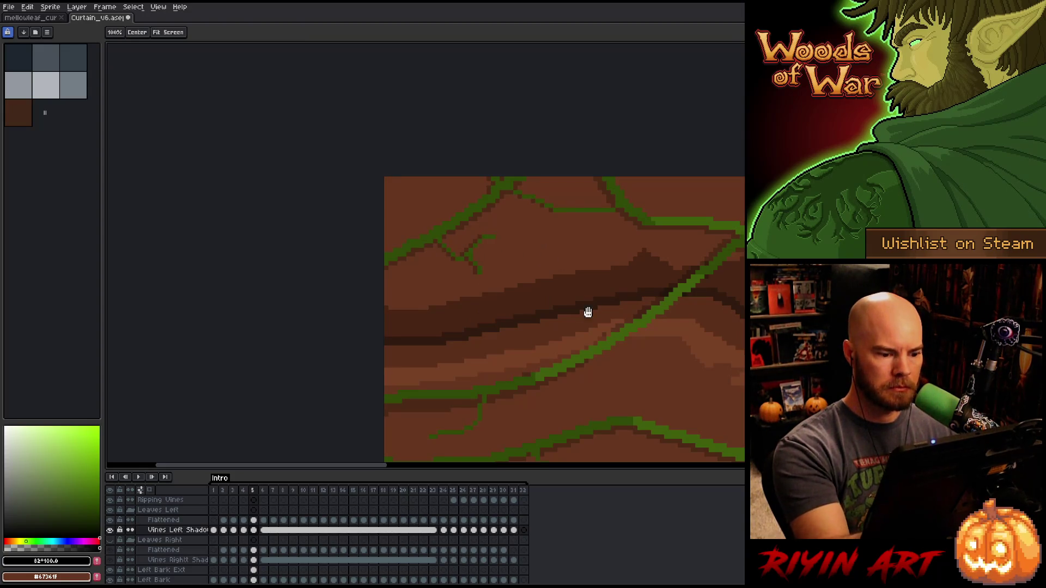
{"action": "left_click_drag", "start_coordinate": [474, 424], "coordinate": [556, 269]}
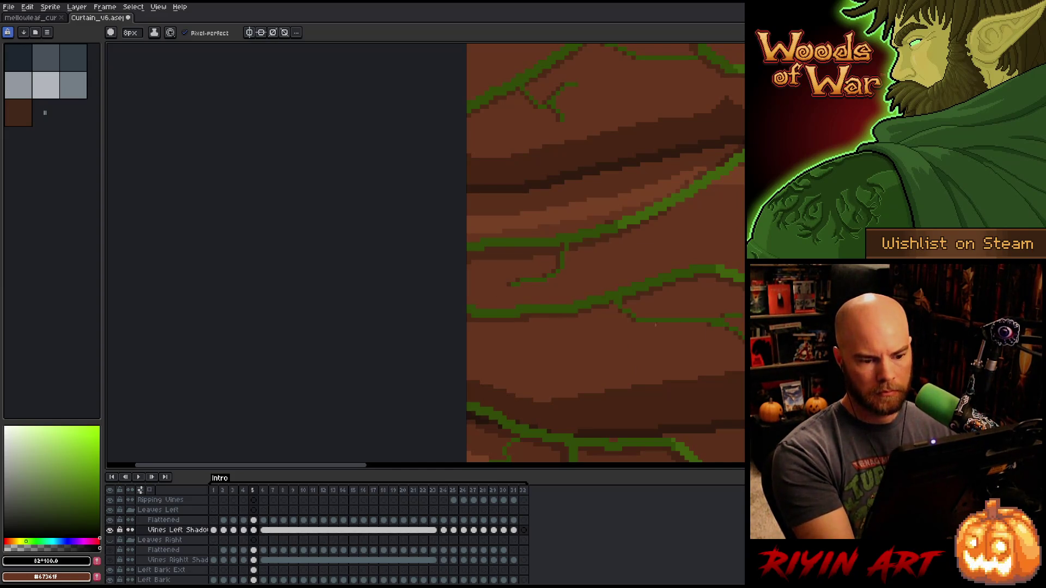
{"action": "key", "text": "space"}
{"action": "scroll", "coordinate": [690, 343], "scroll_direction": "up", "scroll_amount": 3}
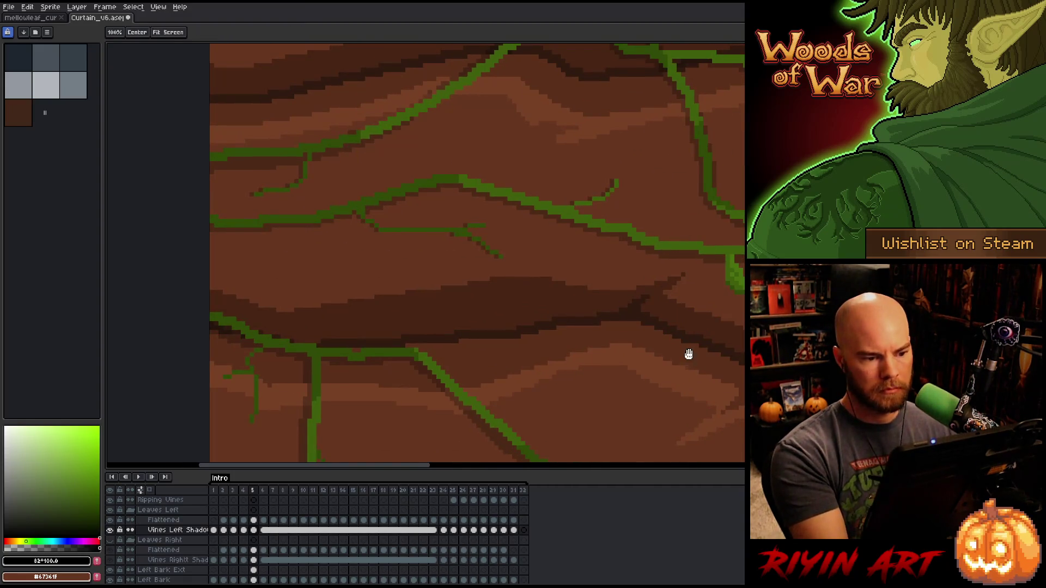
{"action": "left_click_drag", "start_coordinate": [689, 355], "coordinate": [794, 312]}
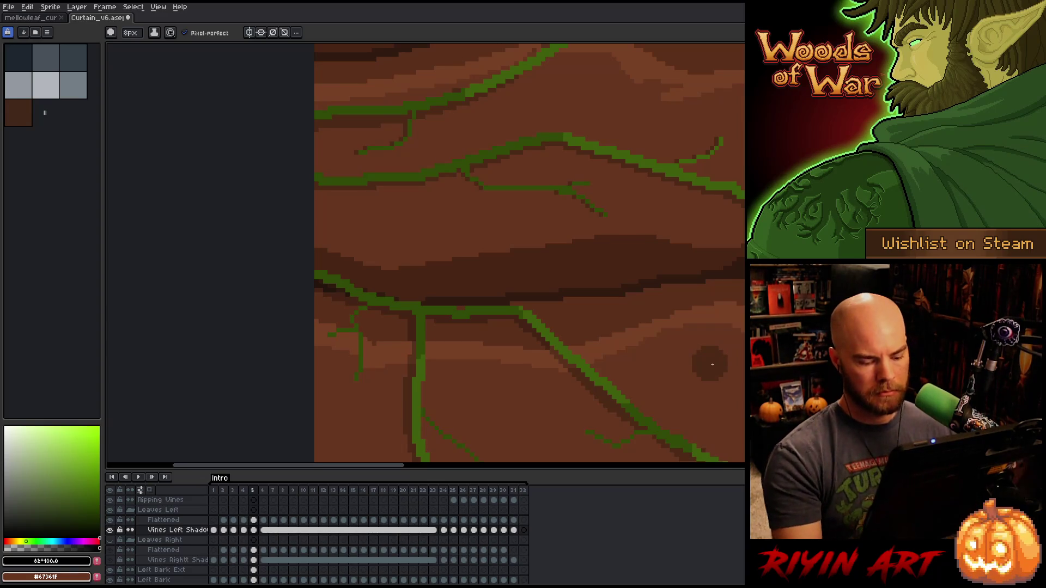
{"action": "key", "text": "m"}
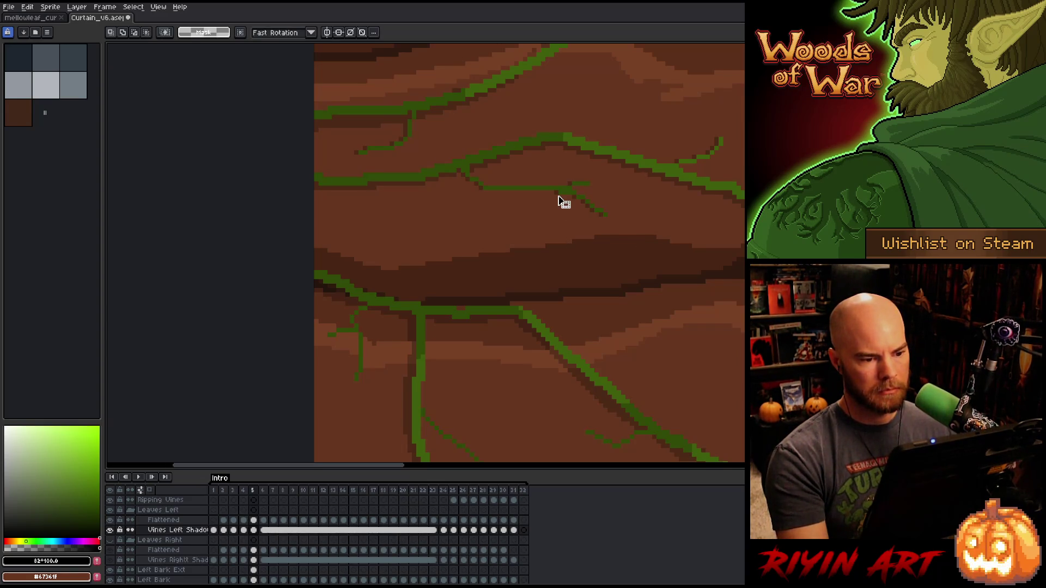
- Magic-wand the vine shadows, nudge them one pixel down, deselect, and review the vines
{"action": "left_click", "coordinate": [557, 201]}
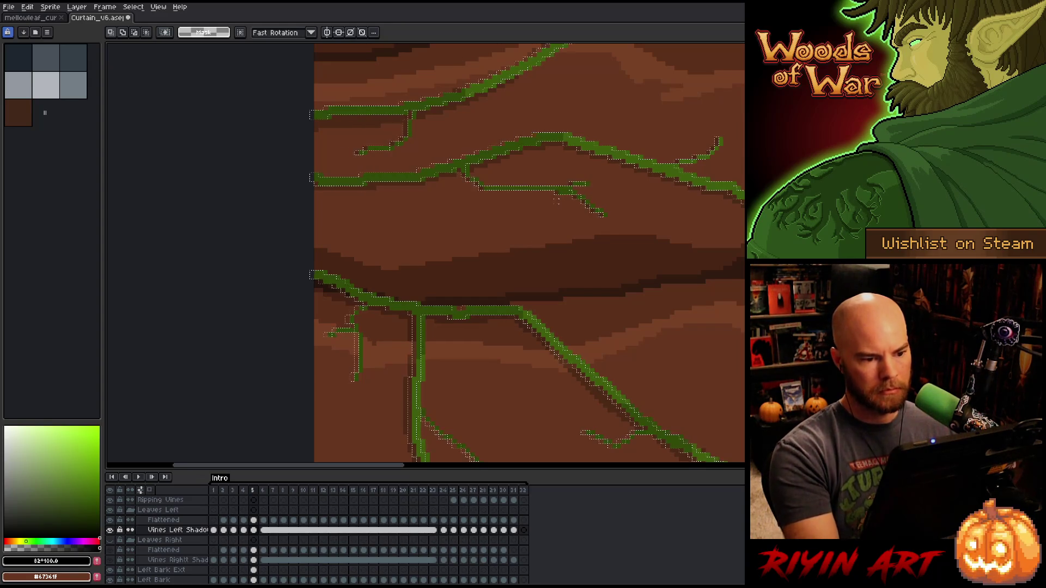
{"action": "left_click_drag", "start_coordinate": [561, 200], "coordinate": [565, 202]}
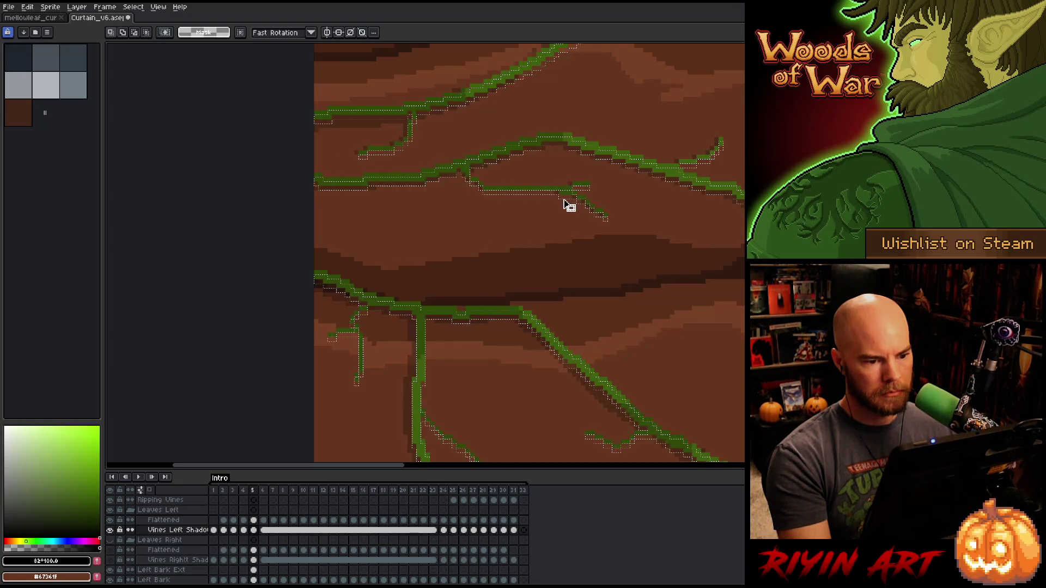
{"action": "key", "text": "ctrl+d"}
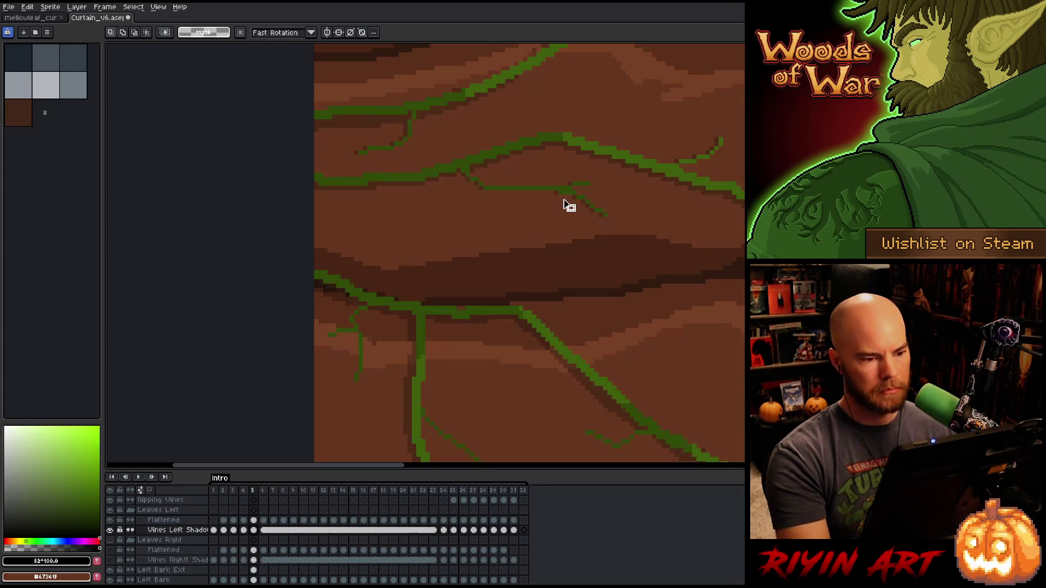
{"action": "key", "text": "b"}
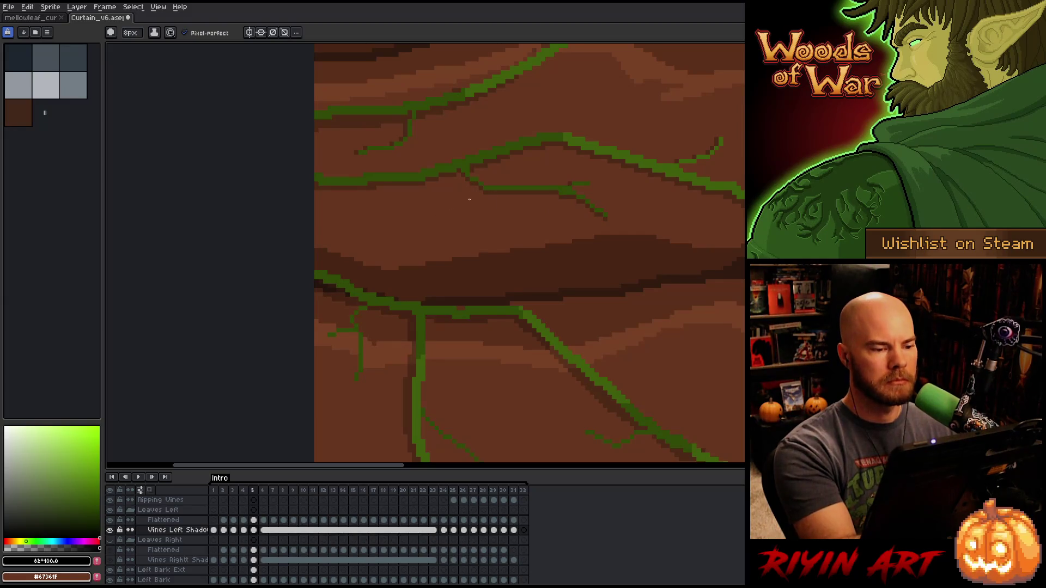
{"action": "key", "text": "space"}
{"action": "left_click_drag", "start_coordinate": [548, 362], "coordinate": [655, 252]}
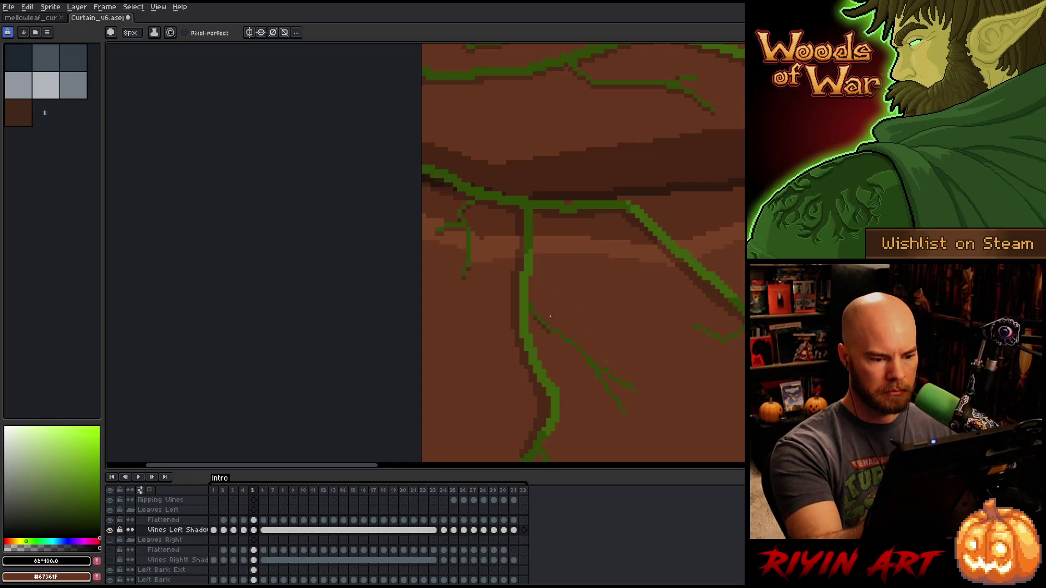
{"action": "key", "text": "space"}
{"action": "left_click_drag", "start_coordinate": [701, 409], "coordinate": [582, 374]}
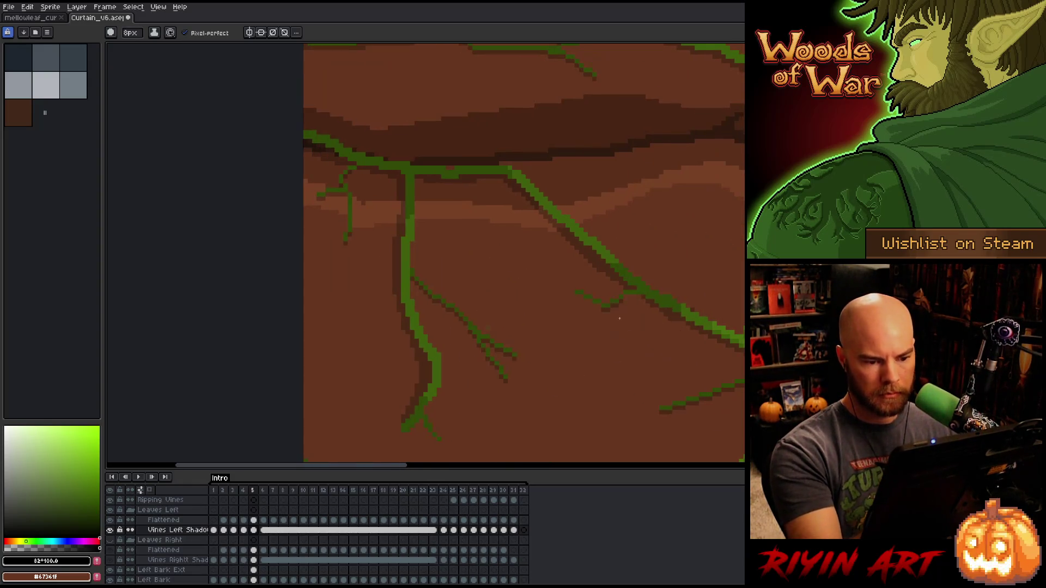
{"action": "key", "text": "space"}
{"action": "mouse_move", "coordinate": [686, 436]}
{"action": "left_mouse_down"}
{"action": "mouse_move", "coordinate": [511, 370]}
{"action": "mouse_move", "coordinate": [527, 262]}
{"action": "left_mouse_up"}
{"action": "left_click_drag", "start_coordinate": [653, 351], "coordinate": [717, 269]}
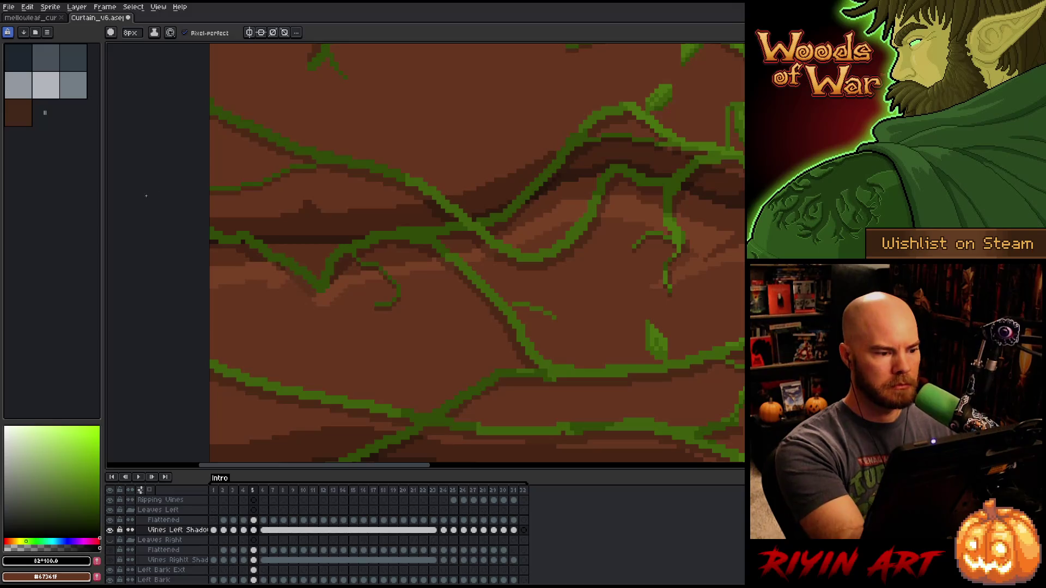
{"action": "key", "text": "space"}
{"action": "left_click_drag", "start_coordinate": [396, 306], "coordinate": [432, 143]}
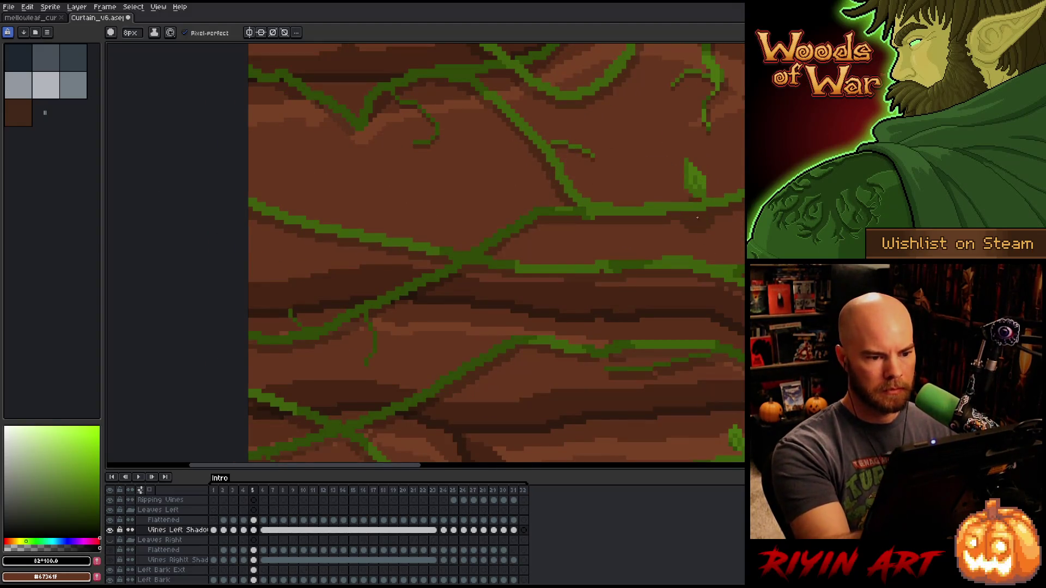
{"action": "key", "text": "space"}
{"action": "left_click_drag", "start_coordinate": [501, 324], "coordinate": [534, 281]}
{"action": "key", "text": "space"}
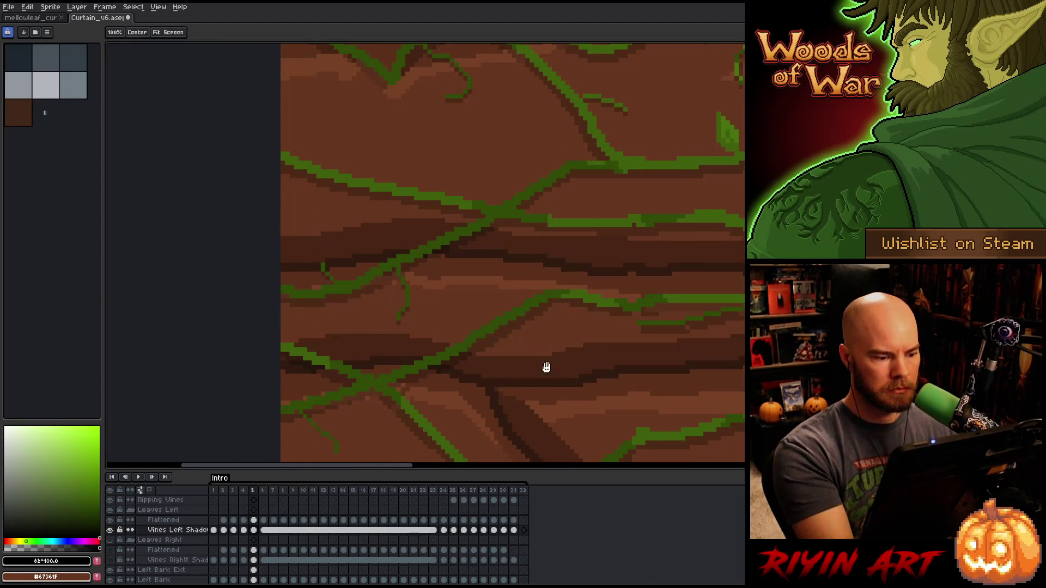
{"action": "left_click_drag", "start_coordinate": [544, 367], "coordinate": [607, 279]}
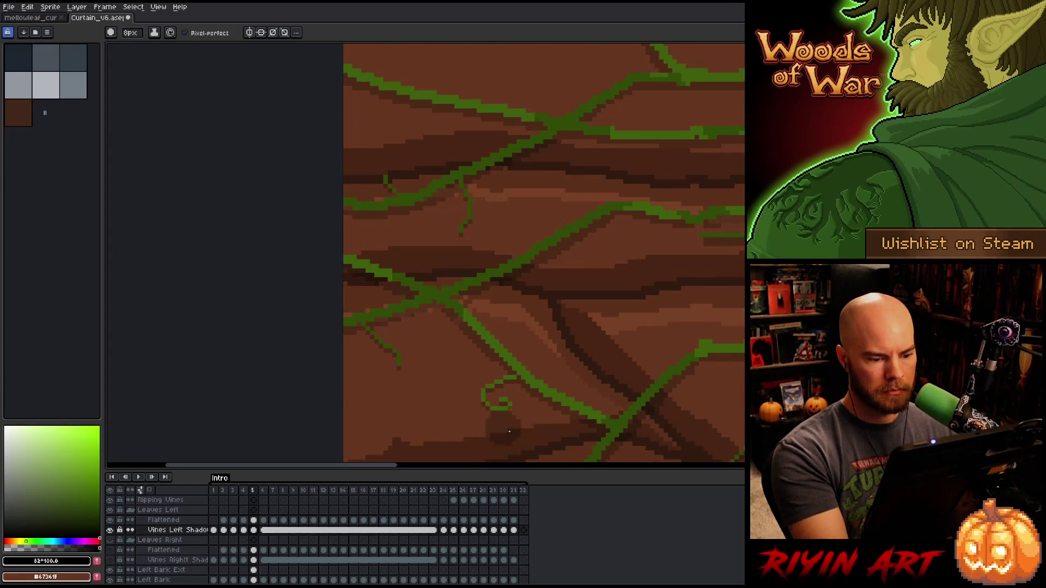
{"action": "key", "text": "space"}
{"action": "left_click_drag", "start_coordinate": [503, 428], "coordinate": [378, 330]}
{"action": "key", "text": "space"}
{"action": "left_click_drag", "start_coordinate": [522, 426], "coordinate": [378, 363]}
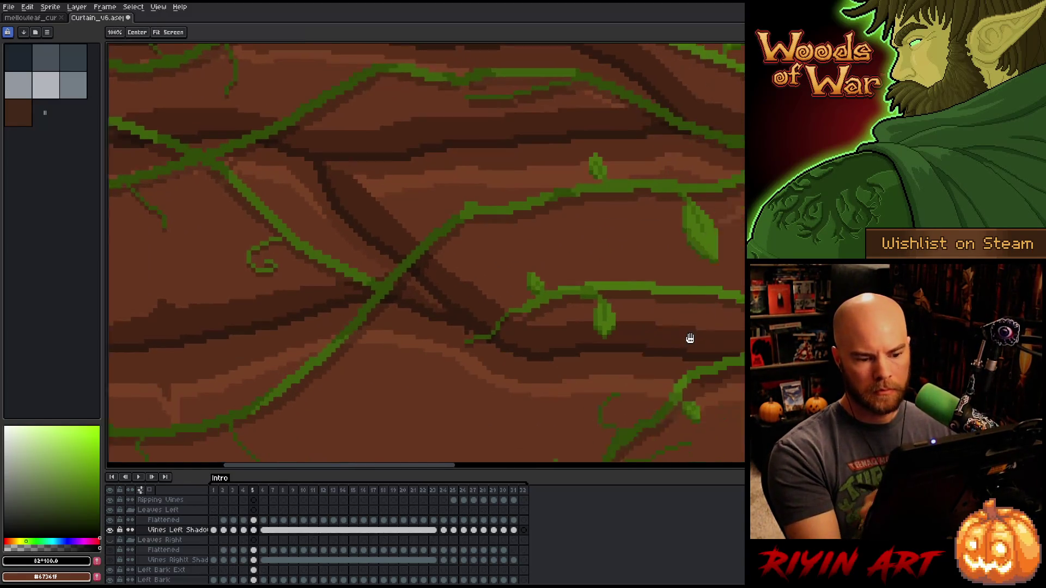
{"action": "left_click_drag", "start_coordinate": [724, 390], "coordinate": [801, 249]}
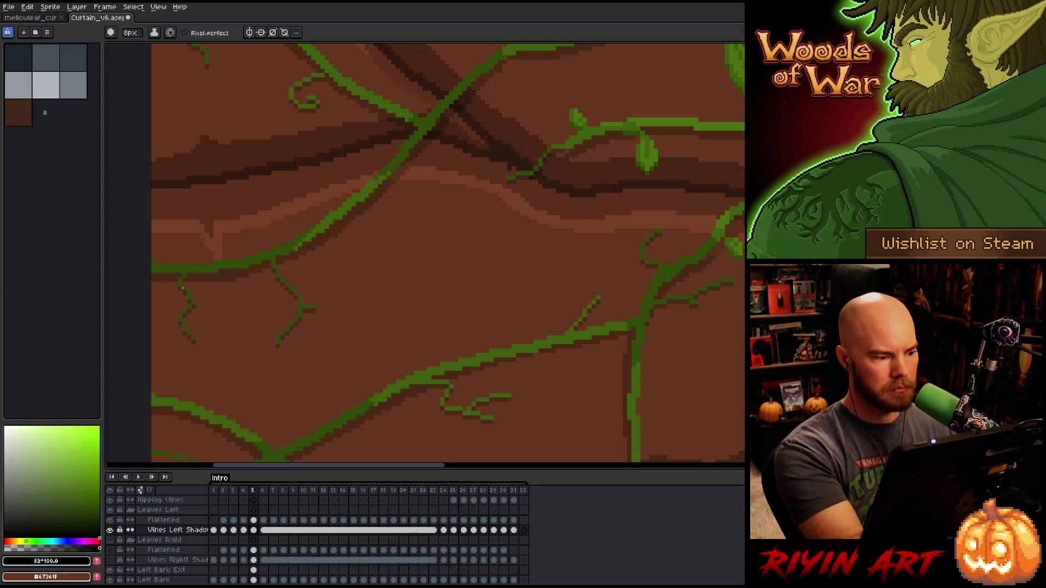
{"action": "left_click_drag", "start_coordinate": [393, 378], "coordinate": [548, 210]}
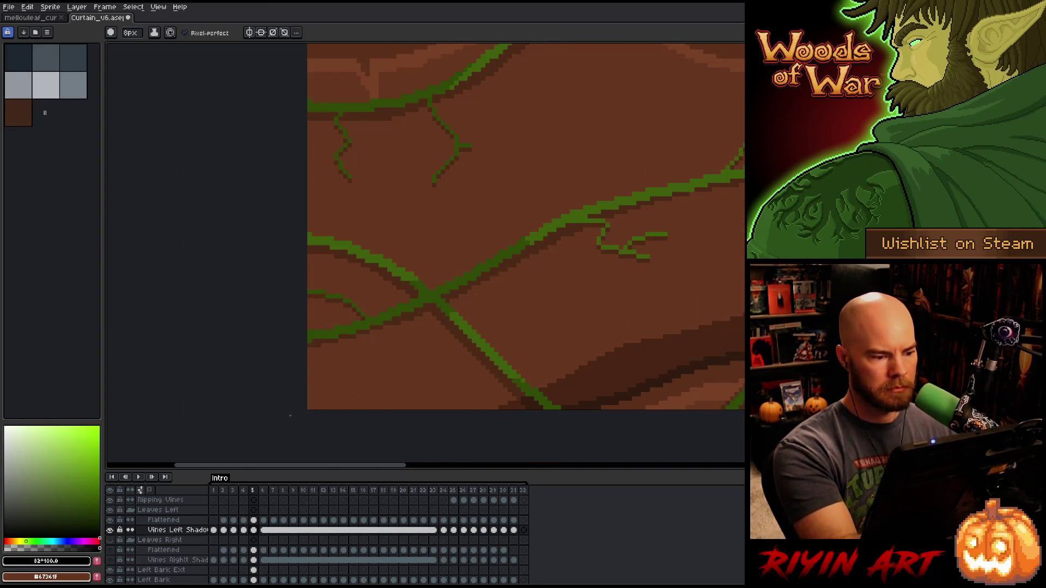
{"action": "mouse_move", "coordinate": [290, 416]}
{"action": "left_mouse_down"}
{"action": "mouse_move", "coordinate": [524, 276]}
{"action": "mouse_move", "coordinate": [333, 327]}
{"action": "left_mouse_up"}
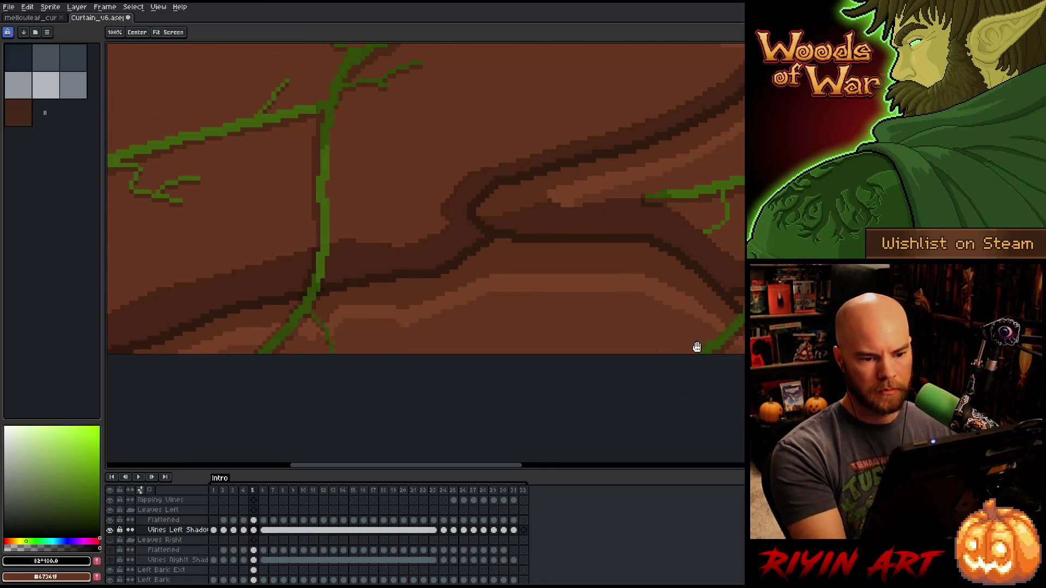
{"action": "left_click_drag", "start_coordinate": [697, 347], "coordinate": [517, 376]}
{"action": "mouse_move", "coordinate": [626, 327]}
{"action": "left_mouse_down"}
{"action": "mouse_move", "coordinate": [605, 444]}
{"action": "mouse_move", "coordinate": [687, 282]}
{"action": "mouse_move", "coordinate": [711, 127]}
{"action": "mouse_move", "coordinate": [646, 320]}
{"action": "mouse_move", "coordinate": [671, 406]}
{"action": "mouse_move", "coordinate": [704, 455]}
{"action": "mouse_move", "coordinate": [692, 432]}
{"action": "mouse_move", "coordinate": [714, 397]}
{"action": "left_mouse_up"}
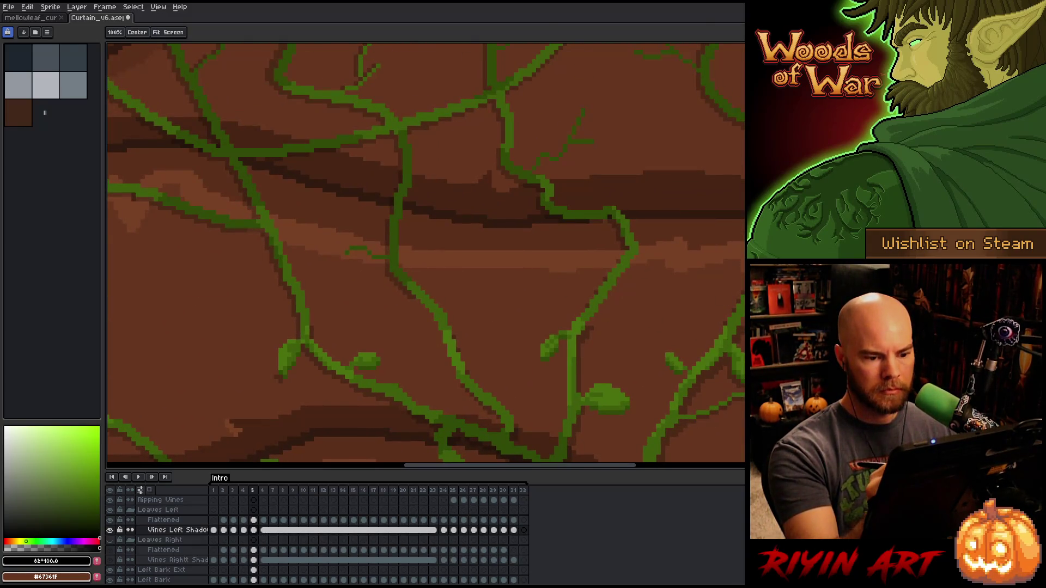
{"action": "key", "text": "b"}
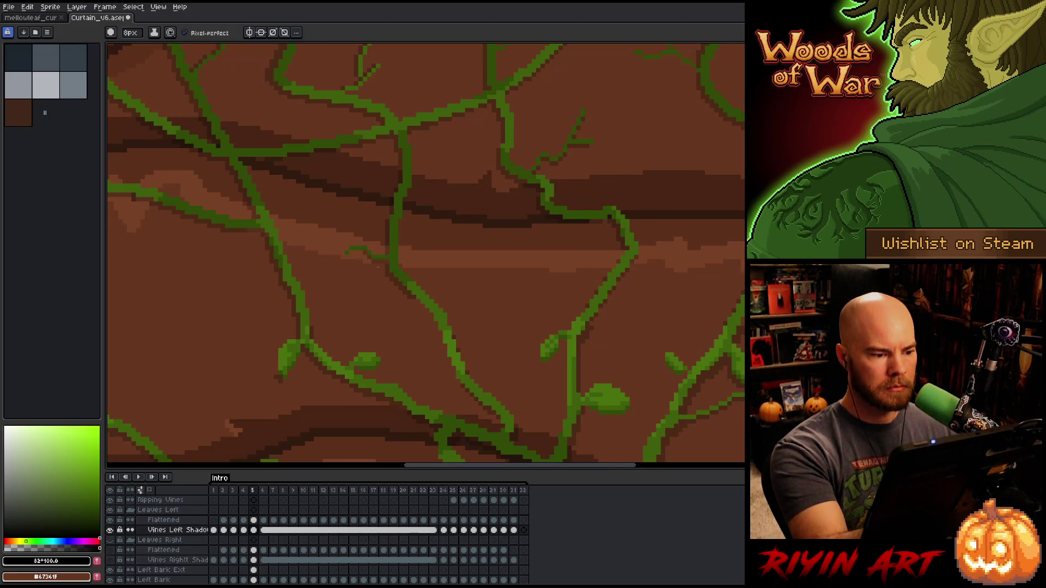
{"action": "key", "text": "h"}
{"action": "left_click_drag", "start_coordinate": [605, 242], "coordinate": [687, 378]}
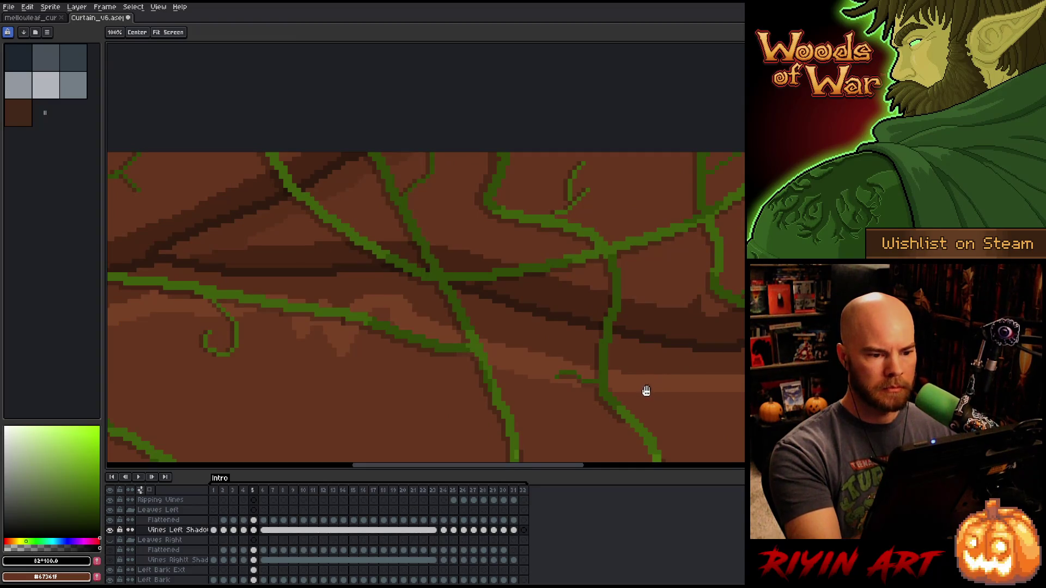
- Pan across the leafy vines while switching between pencil, move and eraser tools
{"action": "key", "text": "b"}
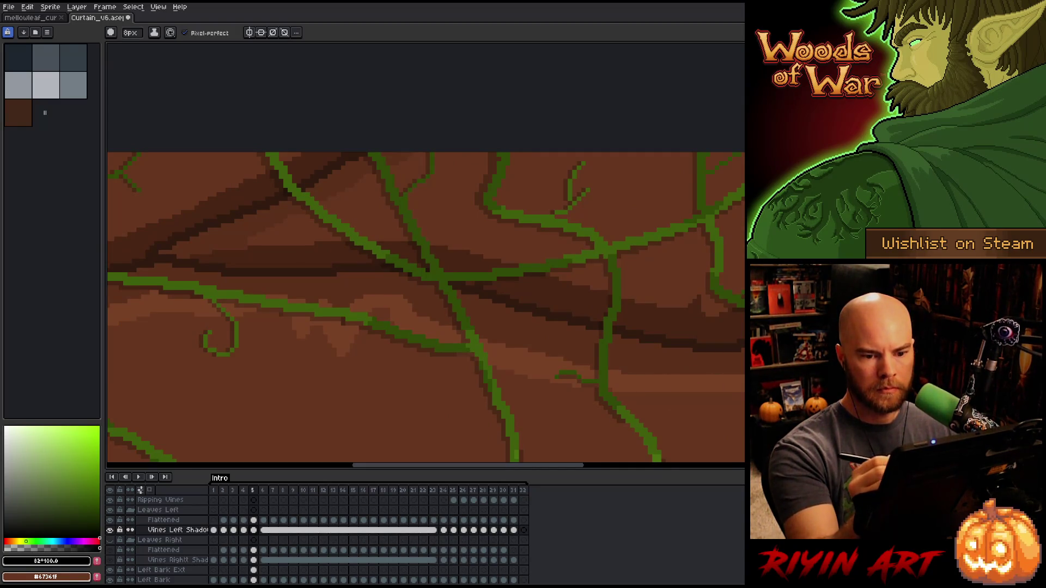
{"action": "key", "text": "h"}
{"action": "left_click_drag", "start_coordinate": [671, 269], "coordinate": [741, 47]}
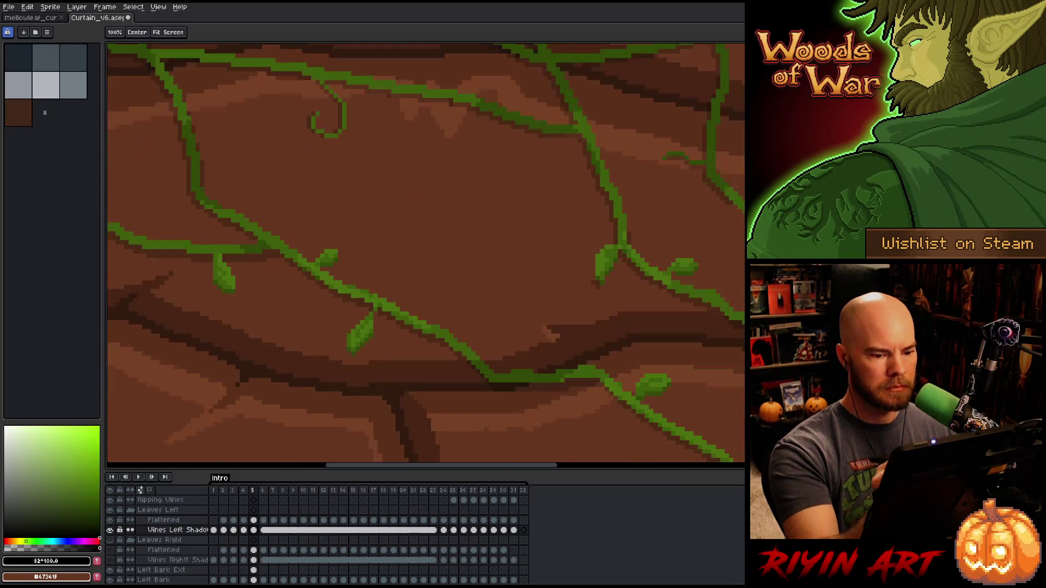
{"action": "left_click_drag", "start_coordinate": [369, 285], "coordinate": [369, 204]}
{"action": "key", "text": "b"}
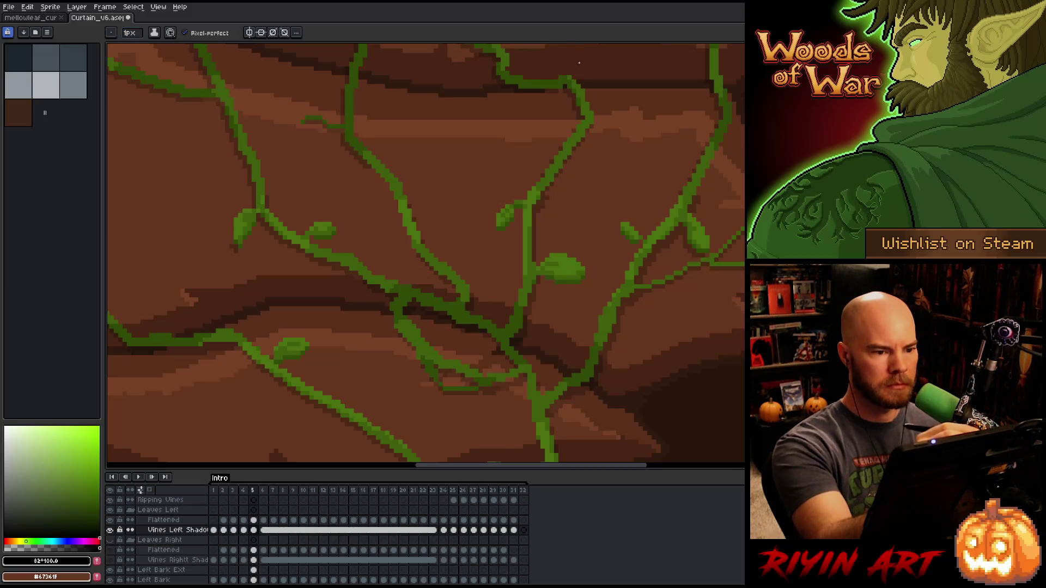
{"action": "key", "text": "v"}
{"action": "key", "text": "b"}
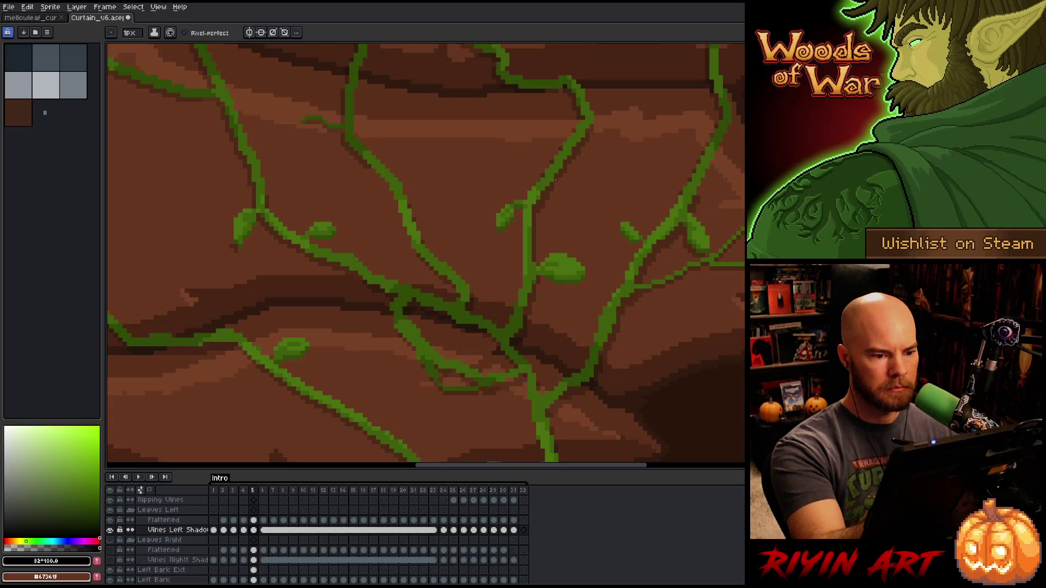
{"action": "key", "text": "e"}
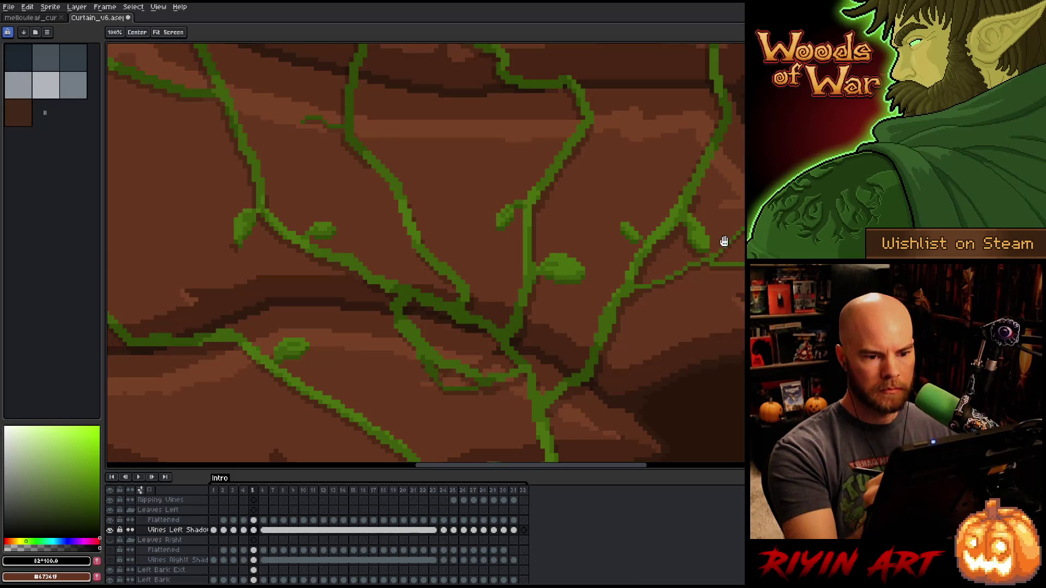
- Check the sprite's top edge and zoom out to review the whole curtain
{"action": "mouse_move", "coordinate": [719, 240]}
{"action": "left_mouse_down"}
{"action": "mouse_move", "coordinate": [715, 402]}
{"action": "mouse_move", "coordinate": [734, 360]}
{"action": "mouse_move", "coordinate": [600, 175]}
{"action": "left_mouse_up"}
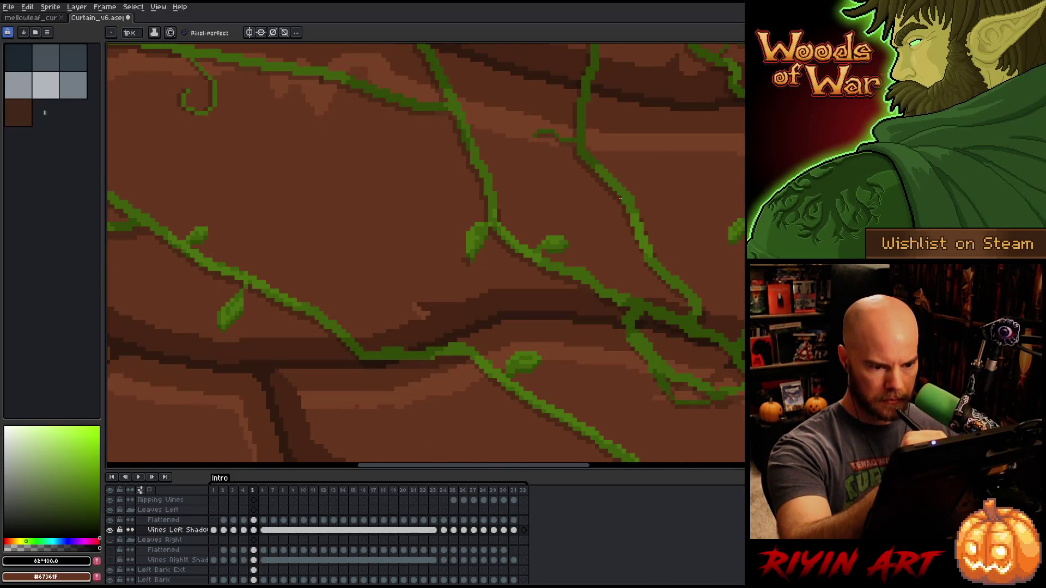
{"action": "key", "text": "e"}
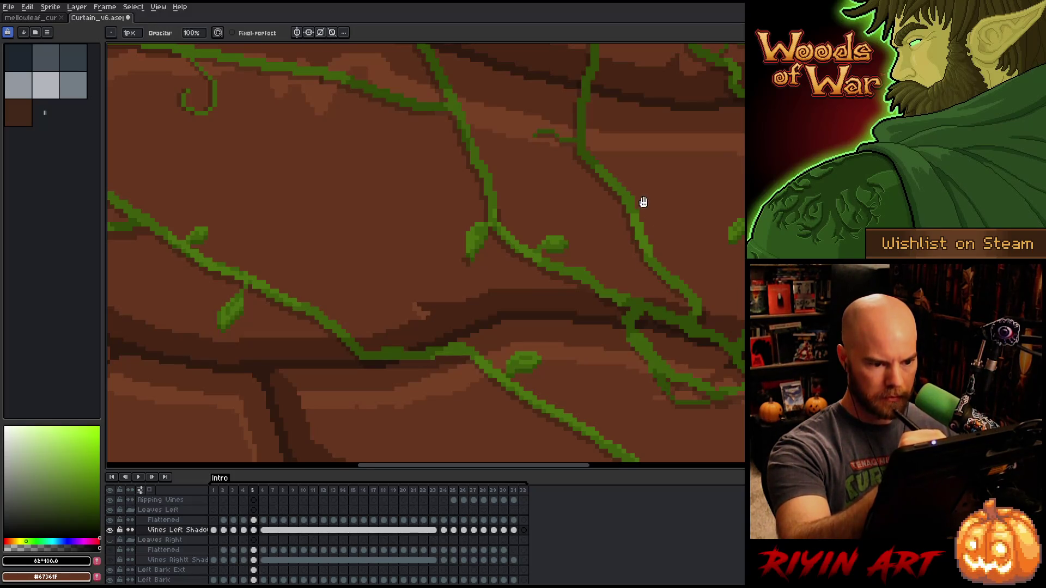
{"action": "left_click_drag", "start_coordinate": [643, 202], "coordinate": [719, 258]}
{"action": "key", "text": "b"}
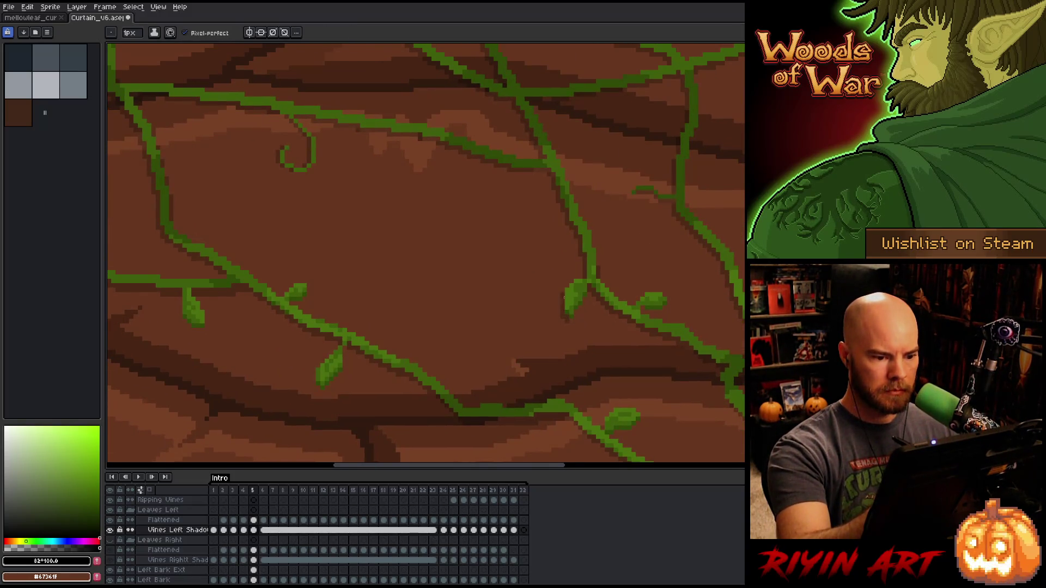
{"action": "key", "text": "e"}
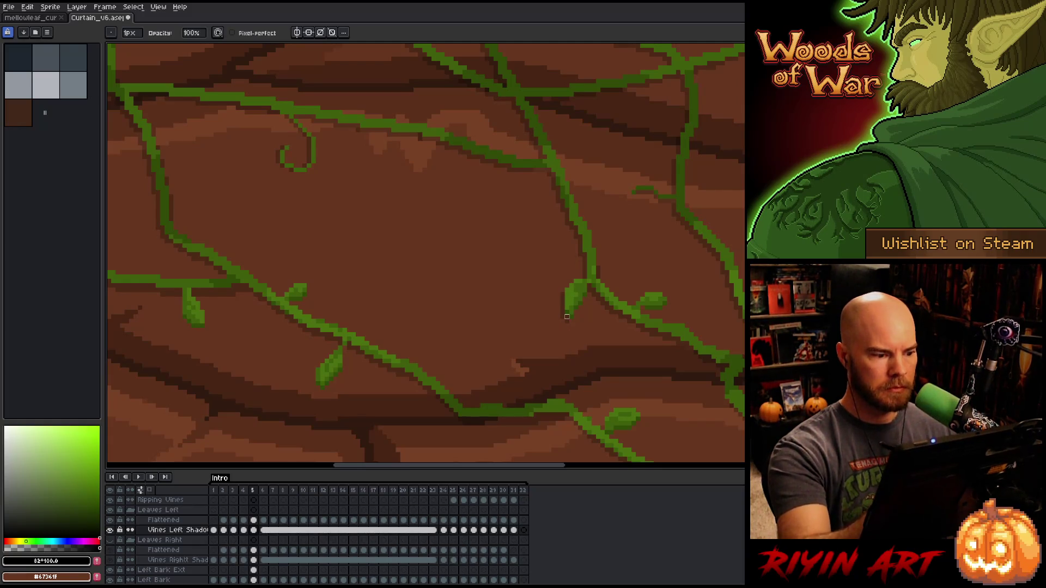
{"action": "scroll", "coordinate": [580, 308], "scroll_direction": "down", "scroll_amount": 2}
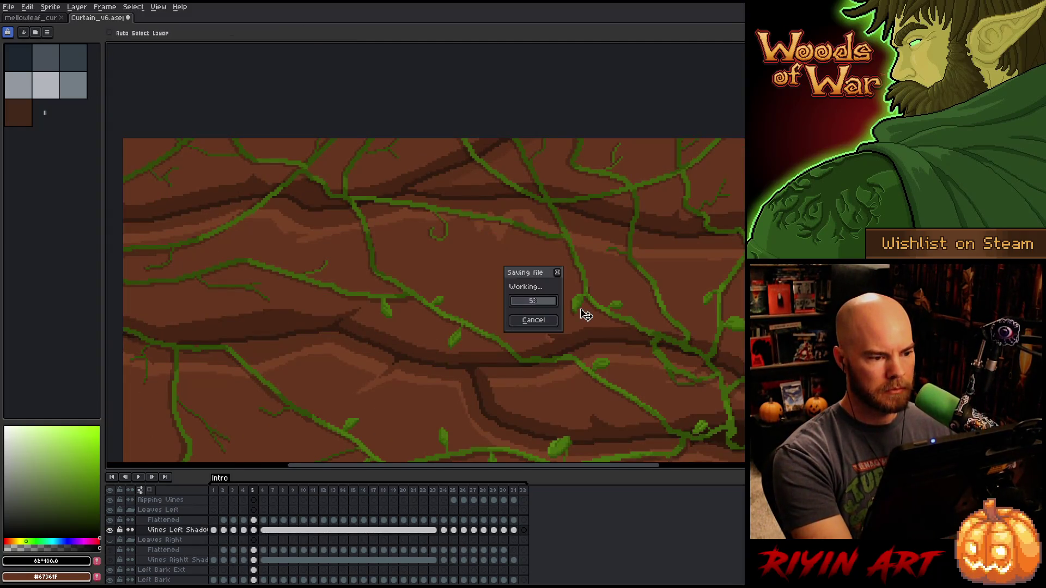
{"action": "scroll", "coordinate": [582, 310], "scroll_direction": "down", "scroll_amount": 2}
{"action": "left_click_drag", "start_coordinate": [583, 354], "coordinate": [577, 215]}
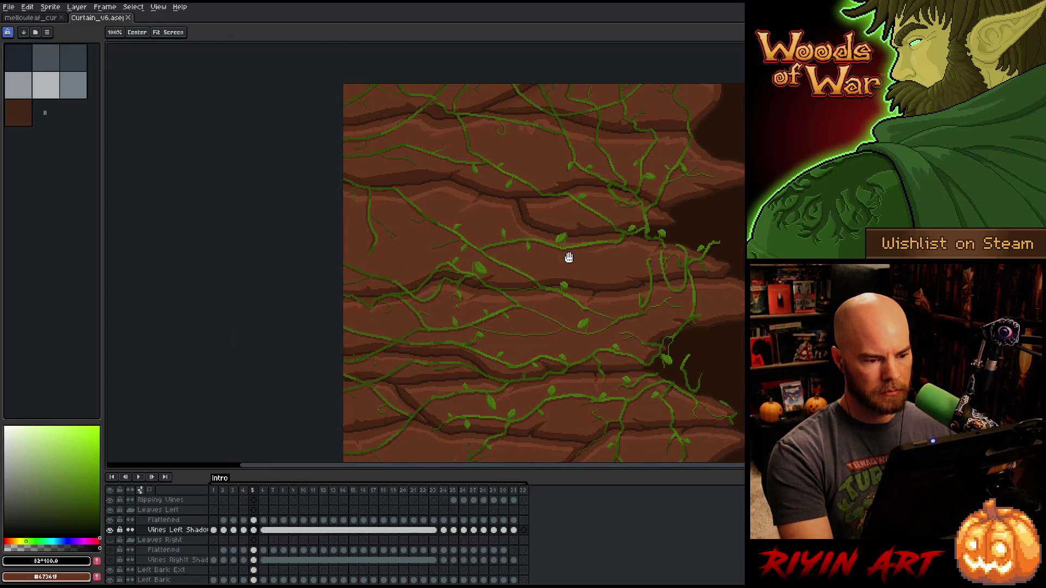
{"action": "scroll", "coordinate": [564, 252], "scroll_direction": "down", "scroll_amount": 2}
{"action": "left_click_drag", "start_coordinate": [575, 304], "coordinate": [523, 285]}
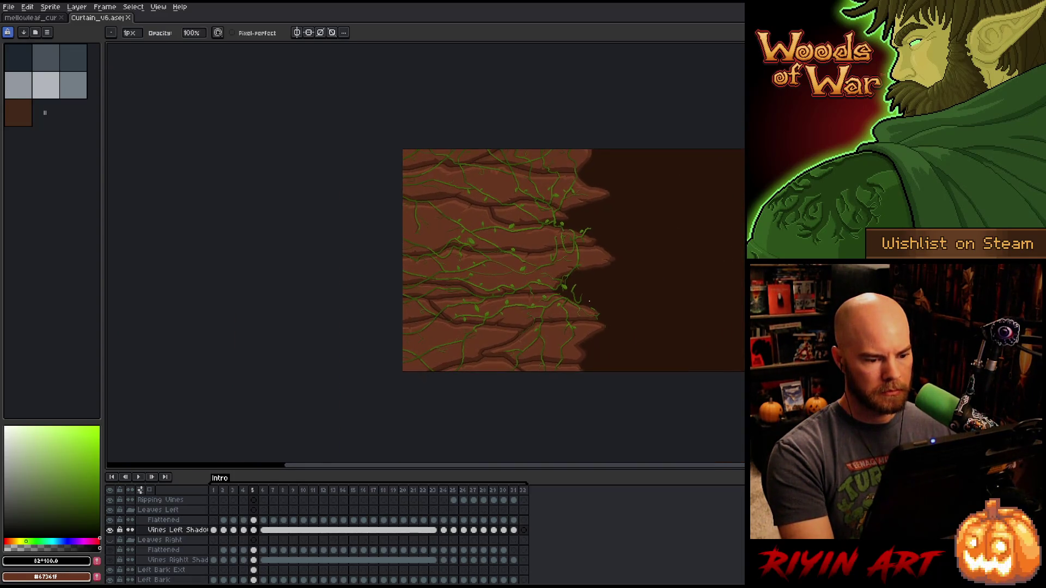
{"action": "scroll", "coordinate": [610, 289], "scroll_direction": "up", "scroll_amount": 1}
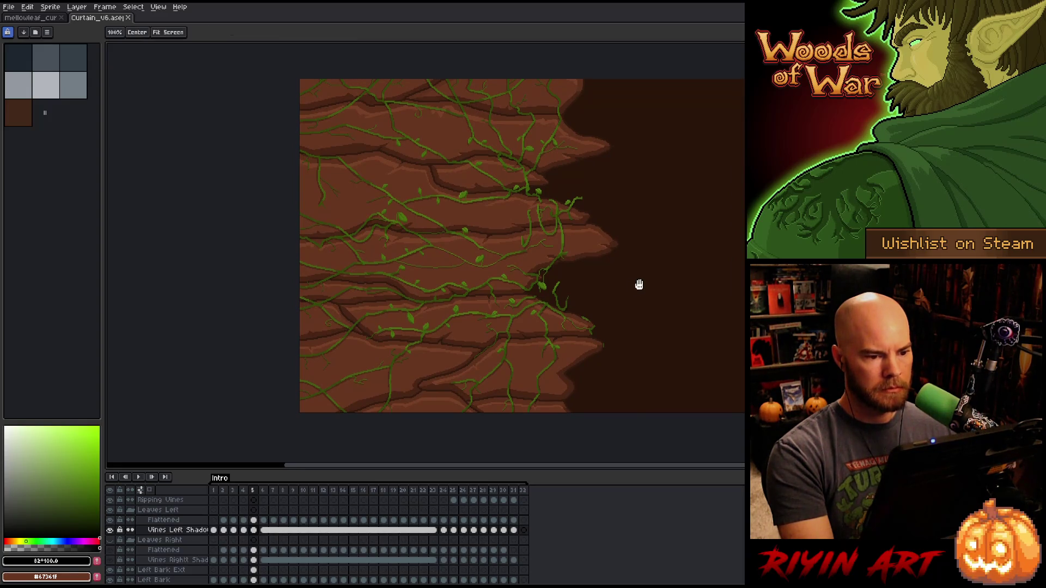
{"action": "left_click_drag", "start_coordinate": [637, 285], "coordinate": [562, 294]}
{"action": "right_click", "coordinate": [547, 315]}
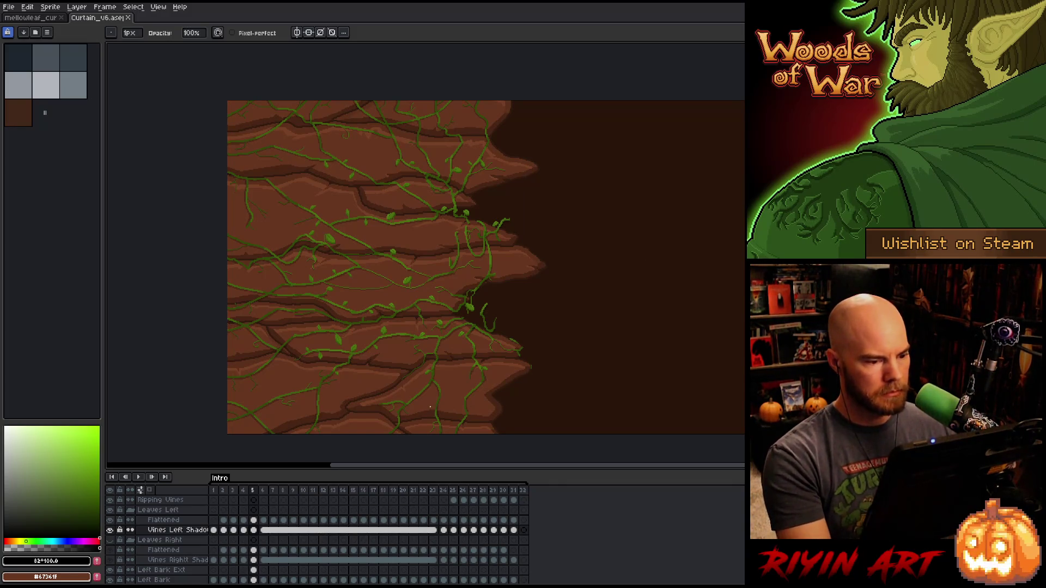
{"action": "left_click_drag", "start_coordinate": [454, 348], "coordinate": [353, 344]}
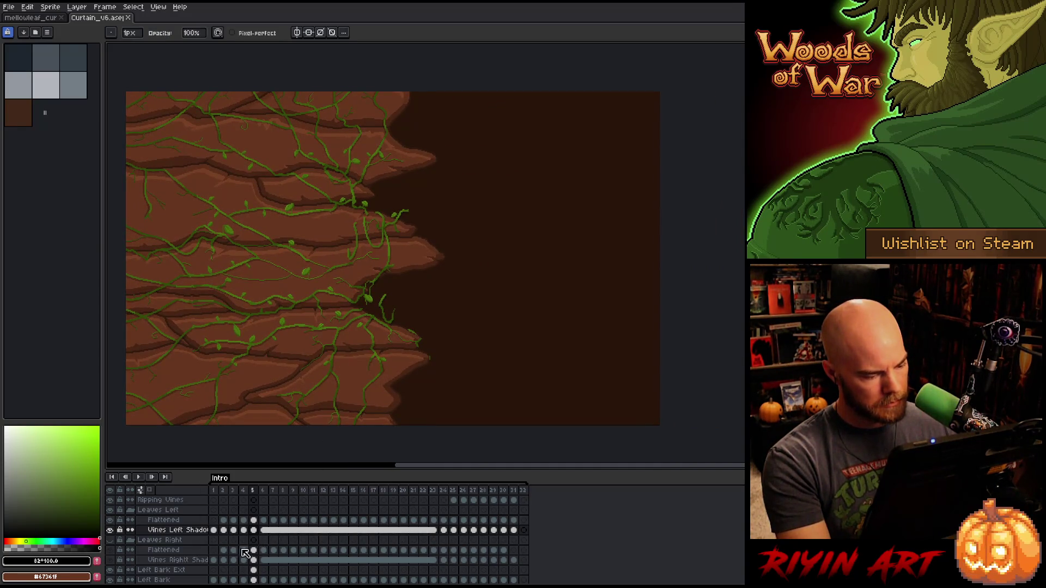
- Briefly hide Leaves Left to check, then hide Left Bark and show Right Bark
{"action": "left_click", "coordinate": [113, 512]}
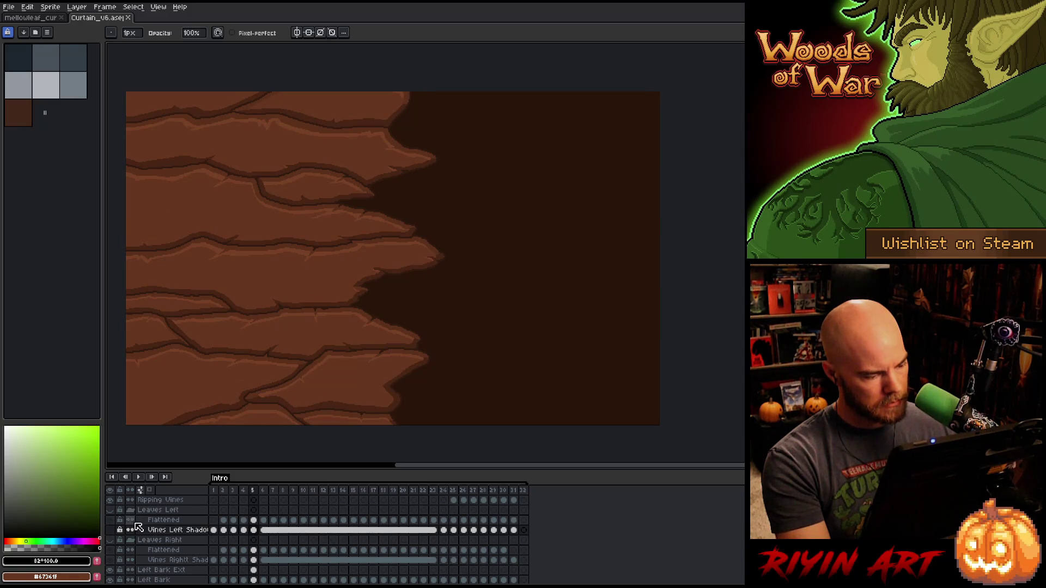
{"action": "scroll", "coordinate": [138, 527], "scroll_direction": "down", "scroll_amount": 1}
{"action": "left_click", "coordinate": [111, 514]}
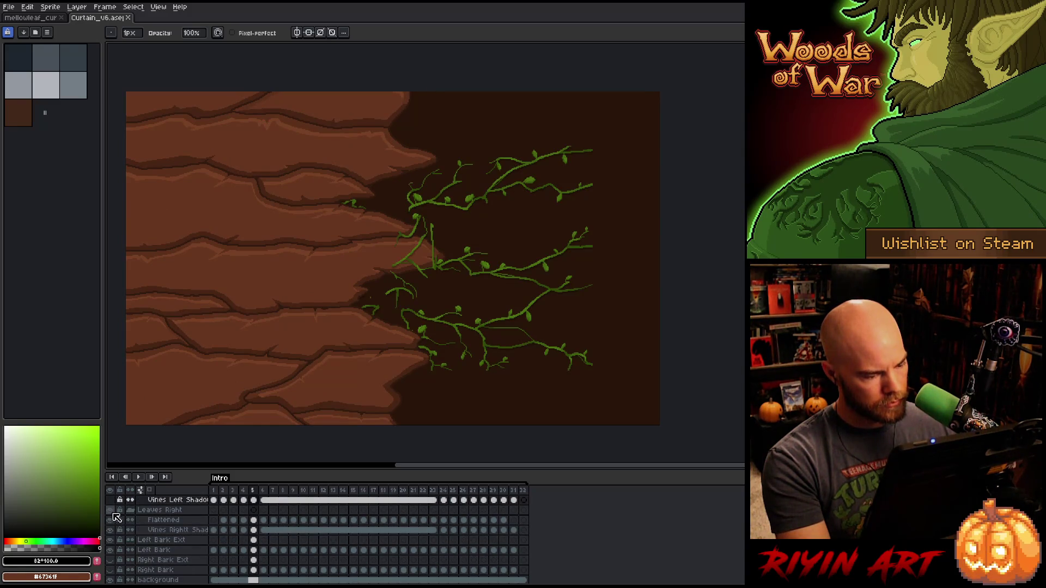
{"action": "left_click", "coordinate": [111, 550]}
{"action": "left_click", "coordinate": [111, 569]}
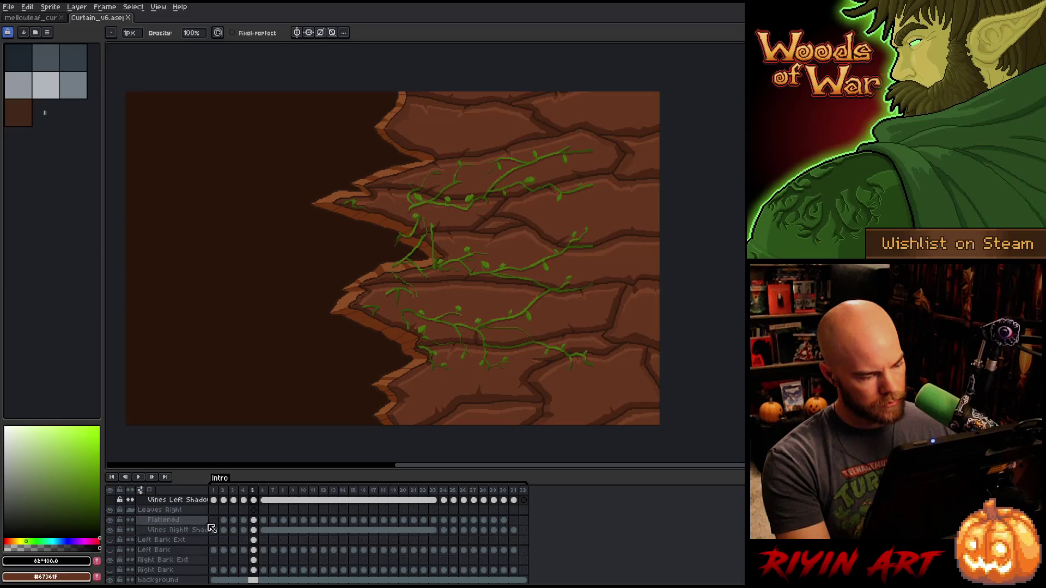
{"action": "scroll", "coordinate": [216, 512], "scroll_direction": "up", "scroll_amount": 3}
{"action": "scroll", "coordinate": [219, 520], "scroll_direction": "down", "scroll_amount": 3}
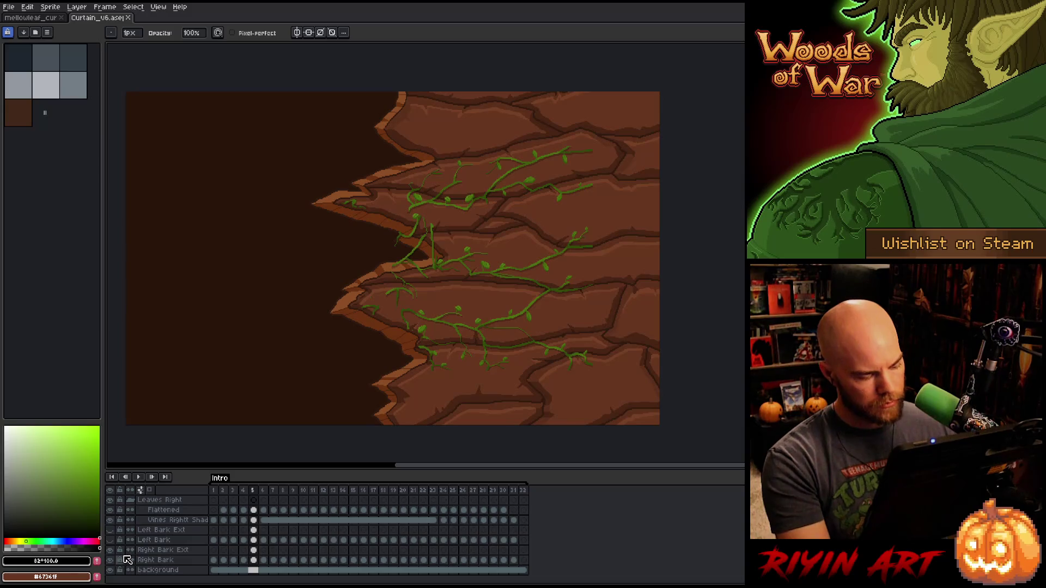
{"action": "scroll", "coordinate": [248, 539], "scroll_direction": "up", "scroll_amount": 4}
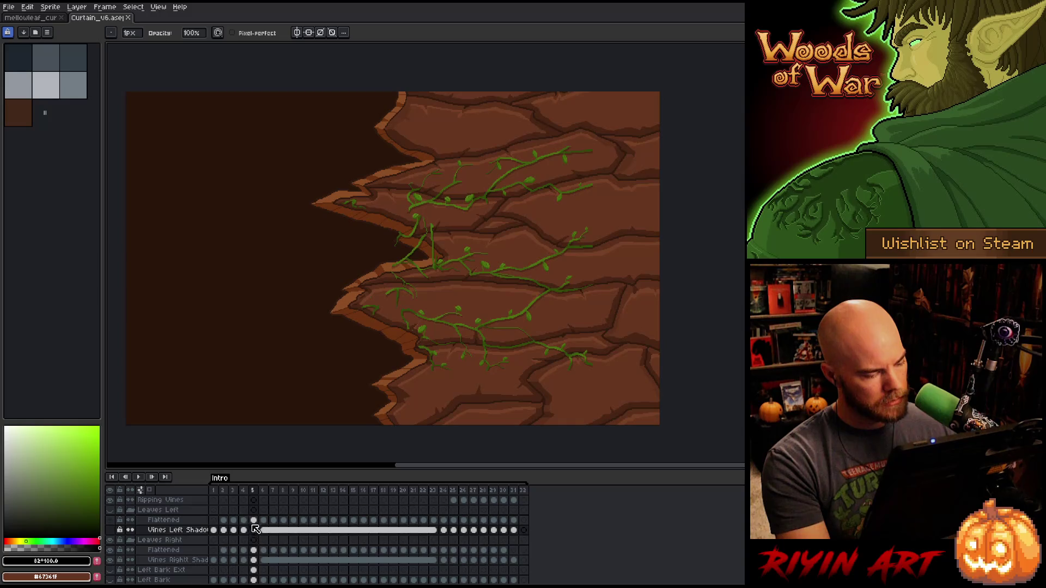
- On the Leaves Right Flattened layer, extend a 3px dark vine green stroke to the right canvas edge
{"action": "left_click", "coordinate": [255, 551]}
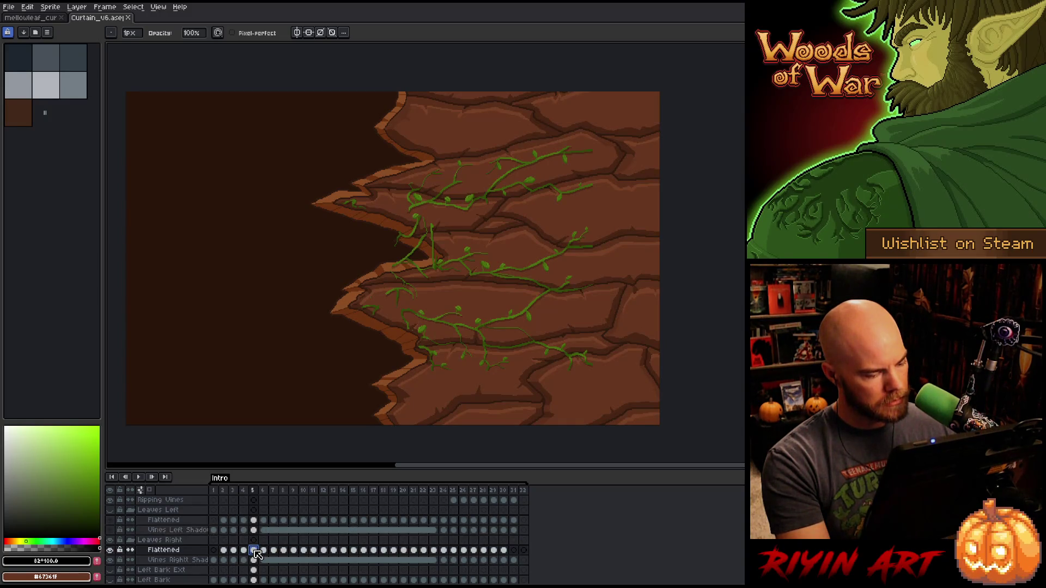
{"action": "scroll", "coordinate": [562, 168], "scroll_direction": "up", "scroll_amount": 5}
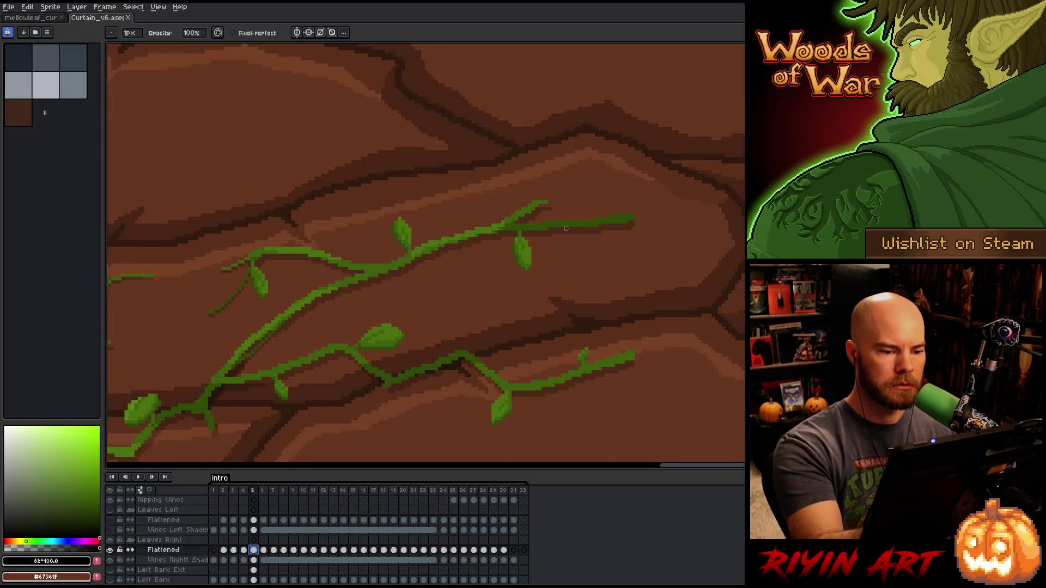
{"action": "left_click", "coordinate": [573, 220], "text": "alt"}
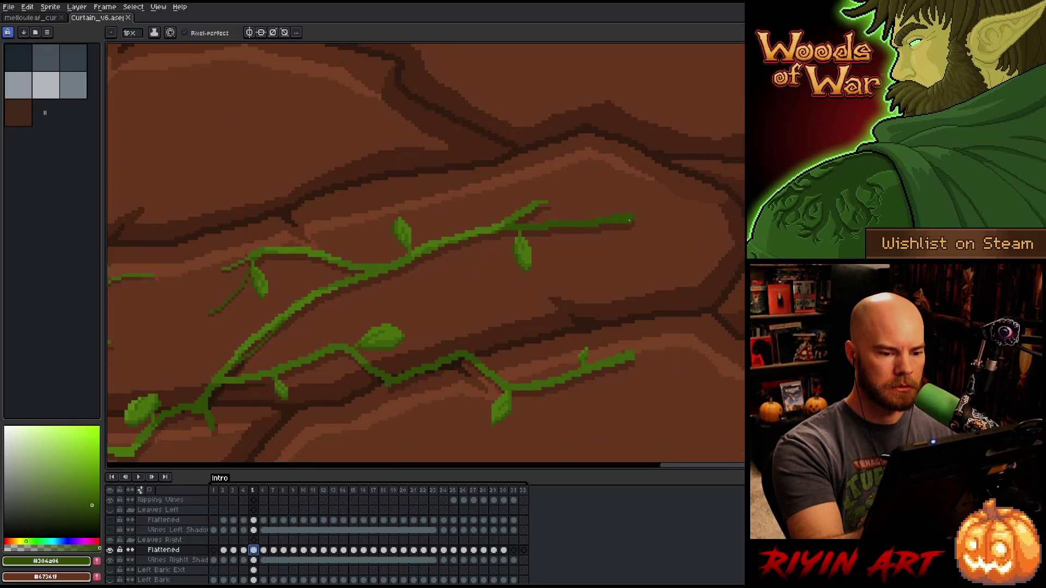
{"action": "left_click_drag", "start_coordinate": [129, 32], "coordinate": [129, 48]}
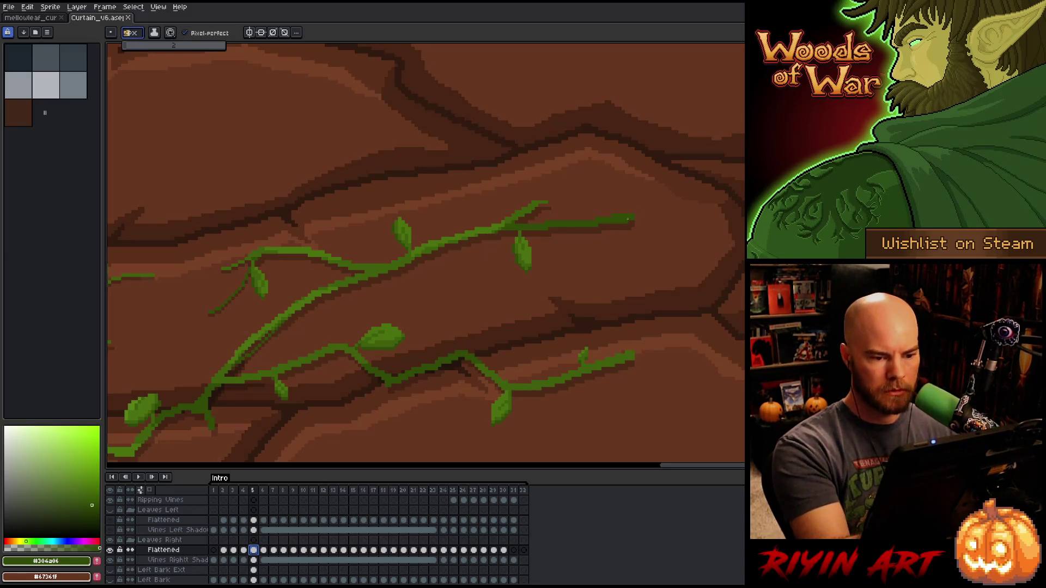
{"action": "left_click_drag", "start_coordinate": [633, 222], "coordinate": [744, 206]}
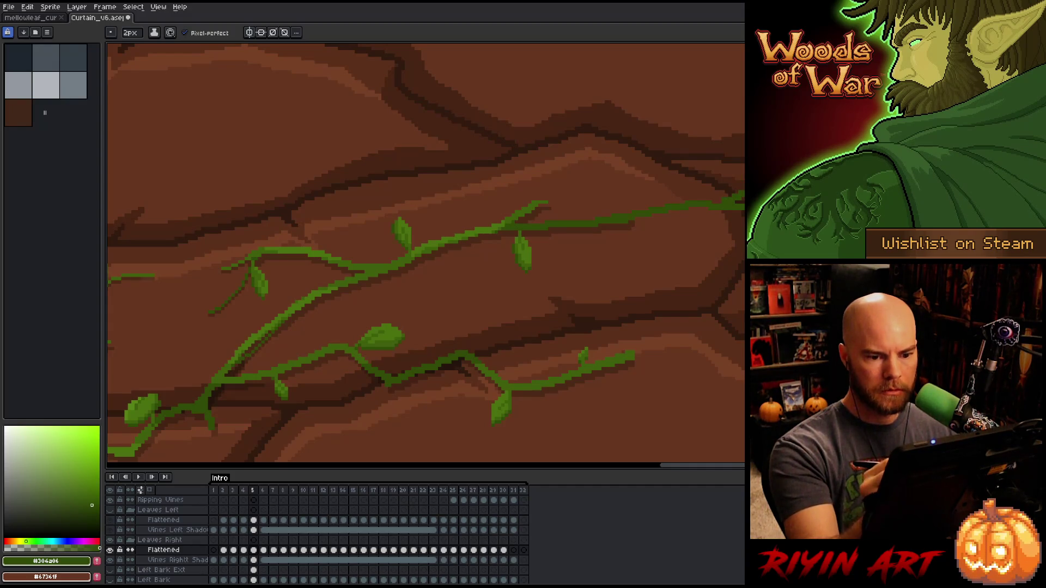
- Draw a new vine strand across the bark and continue it down the curtain
{"action": "left_click_drag", "start_coordinate": [544, 202], "coordinate": [650, 265]}
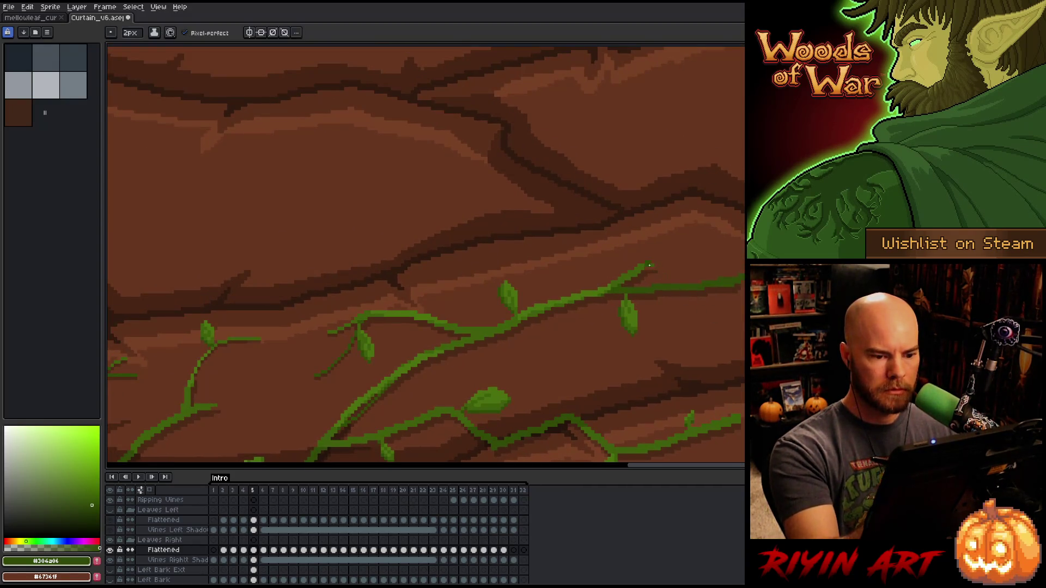
{"action": "left_click_drag", "start_coordinate": [725, 104], "coordinate": [717, 265]}
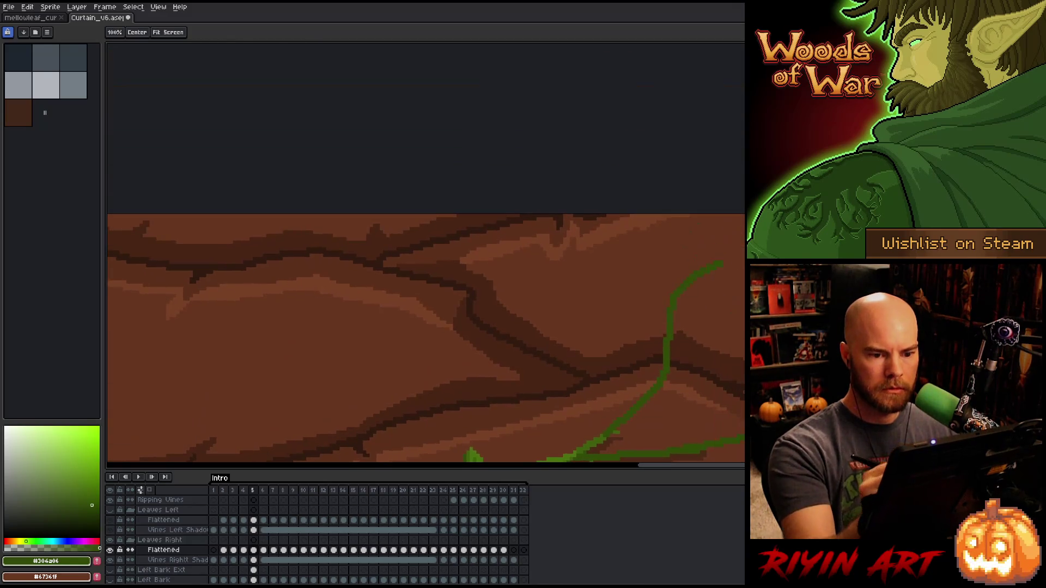
{"action": "mouse_move", "coordinate": [436, 327]}
{"action": "left_mouse_down"}
{"action": "mouse_move", "coordinate": [474, 191]}
{"action": "mouse_move", "coordinate": [496, 234]}
{"action": "left_mouse_up"}
{"action": "left_click_drag", "start_coordinate": [381, 273], "coordinate": [447, 232]}
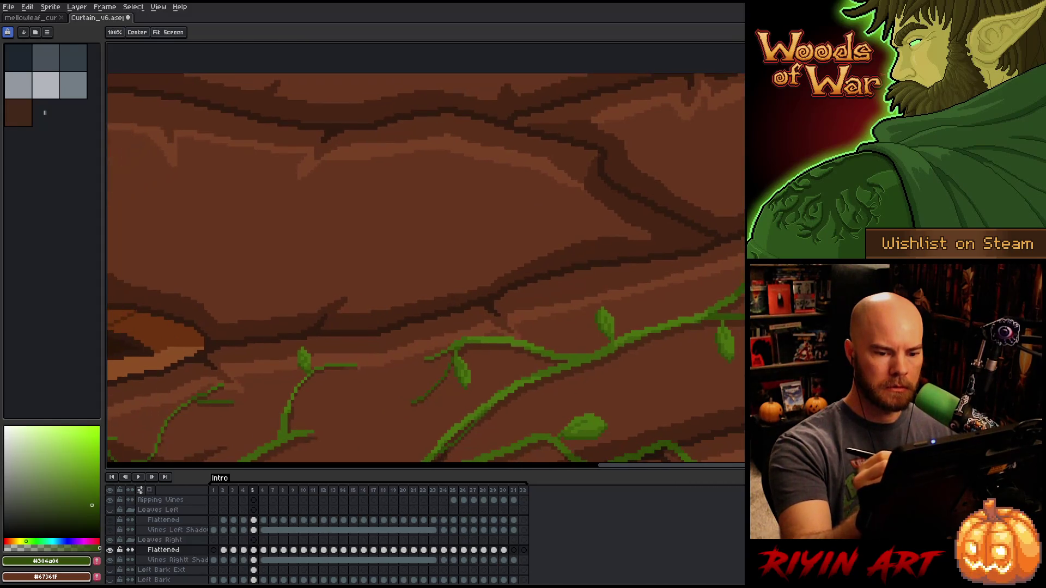
{"action": "key", "text": "e"}
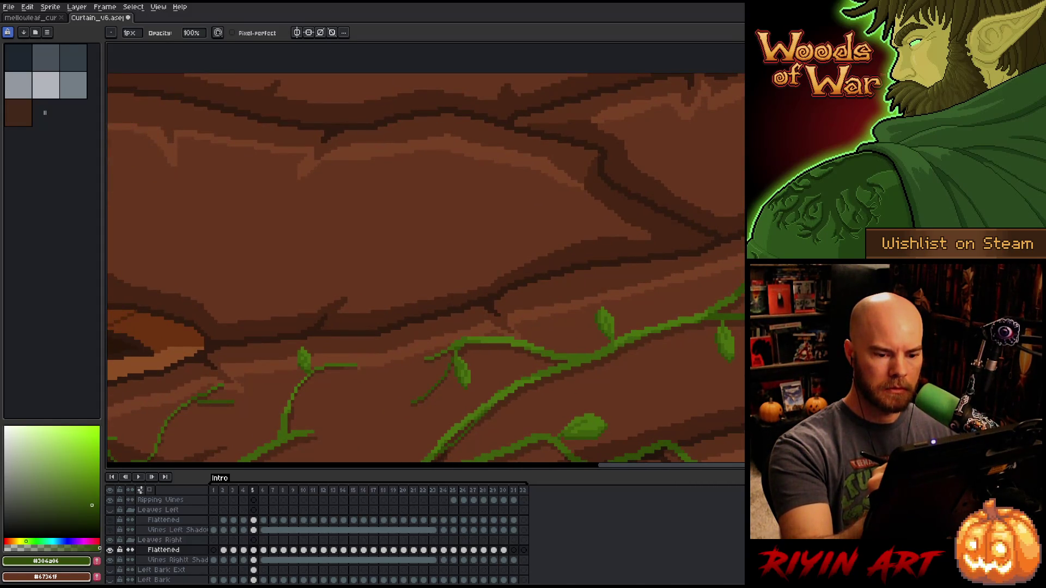
{"action": "key", "text": "b"}
{"action": "left_click_drag", "start_coordinate": [636, 217], "coordinate": [729, 283]}
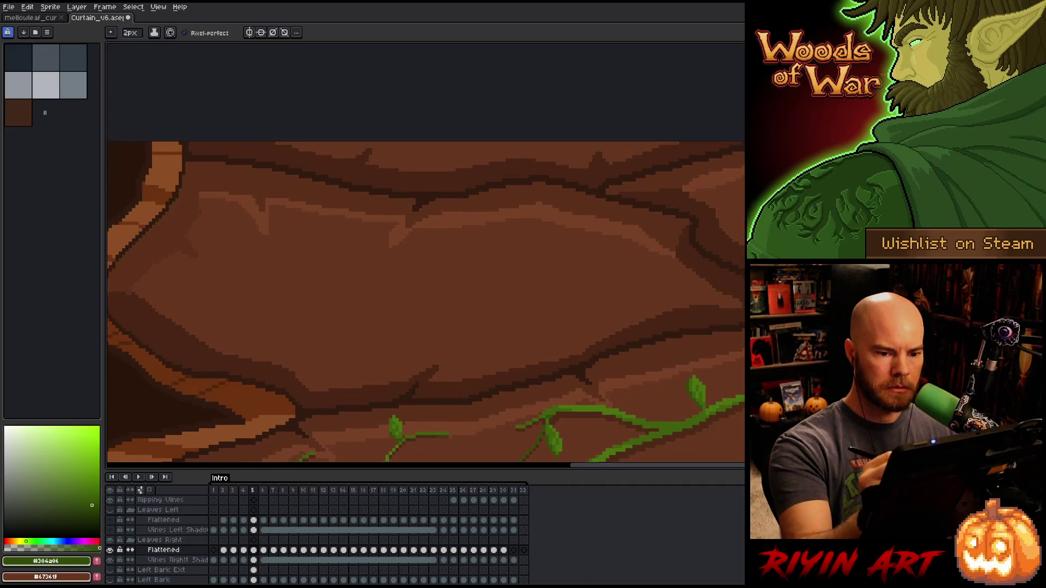
{"action": "mouse_move", "coordinate": [739, 172]}
{"action": "left_mouse_down"}
{"action": "mouse_move", "coordinate": [701, 210]}
{"action": "mouse_move", "coordinate": [529, 242]}
{"action": "left_mouse_up"}
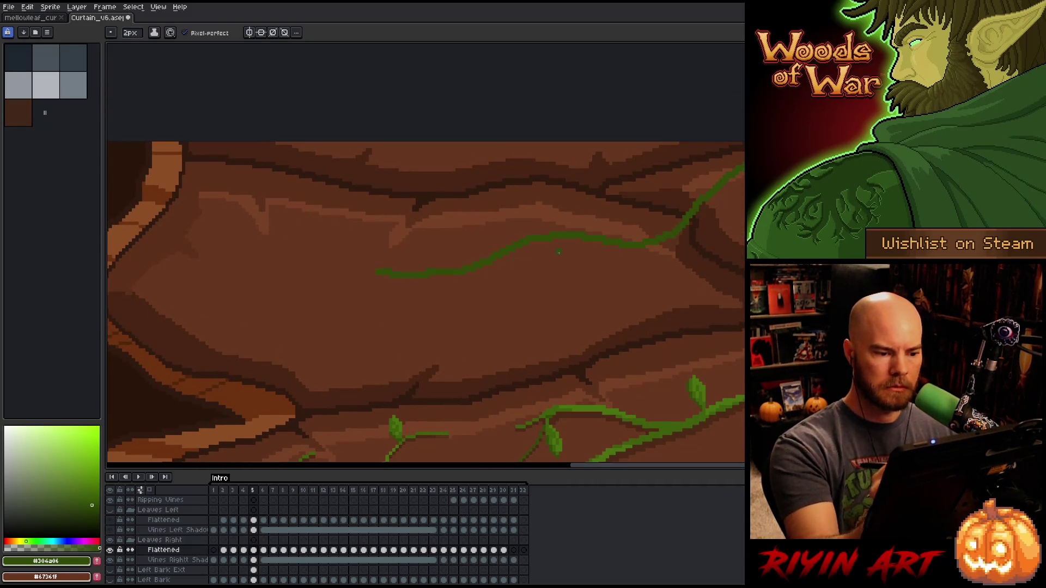
- Draw a long diagonal vine across the bark, then inspect the vines
{"action": "key", "text": "e"}
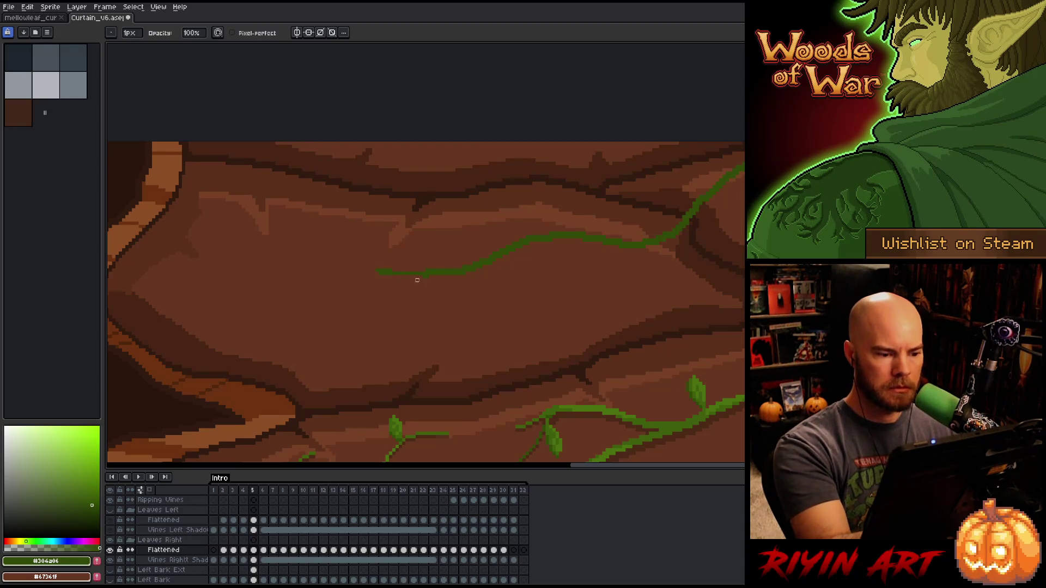
{"action": "key", "text": "b"}
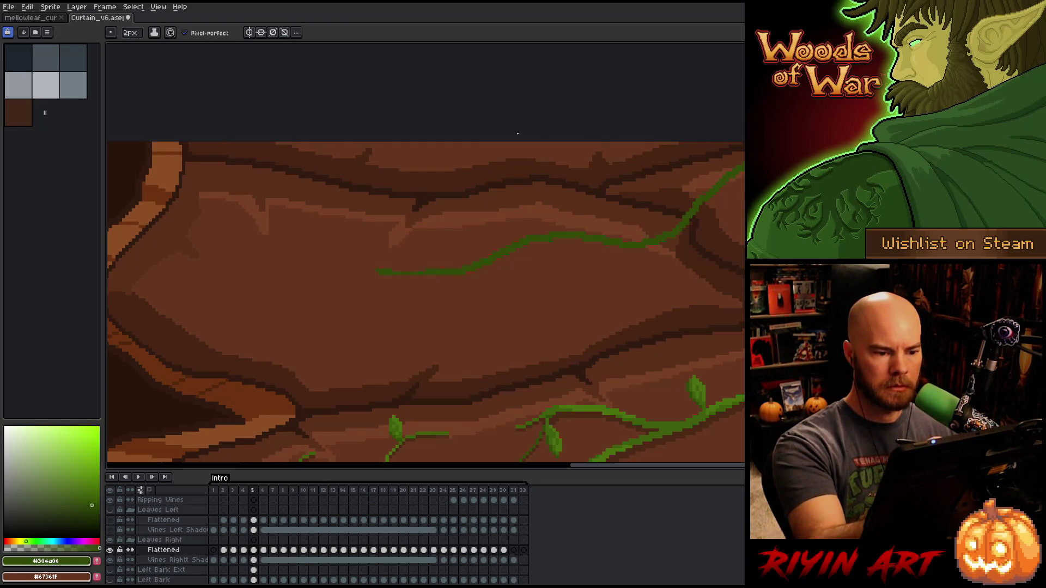
{"action": "mouse_move", "coordinate": [346, 143]}
{"action": "left_mouse_down"}
{"action": "mouse_move", "coordinate": [369, 162]}
{"action": "mouse_move", "coordinate": [510, 199]}
{"action": "mouse_move", "coordinate": [684, 282]}
{"action": "mouse_move", "coordinate": [453, 292]}
{"action": "mouse_move", "coordinate": [712, 285]}
{"action": "left_mouse_up"}
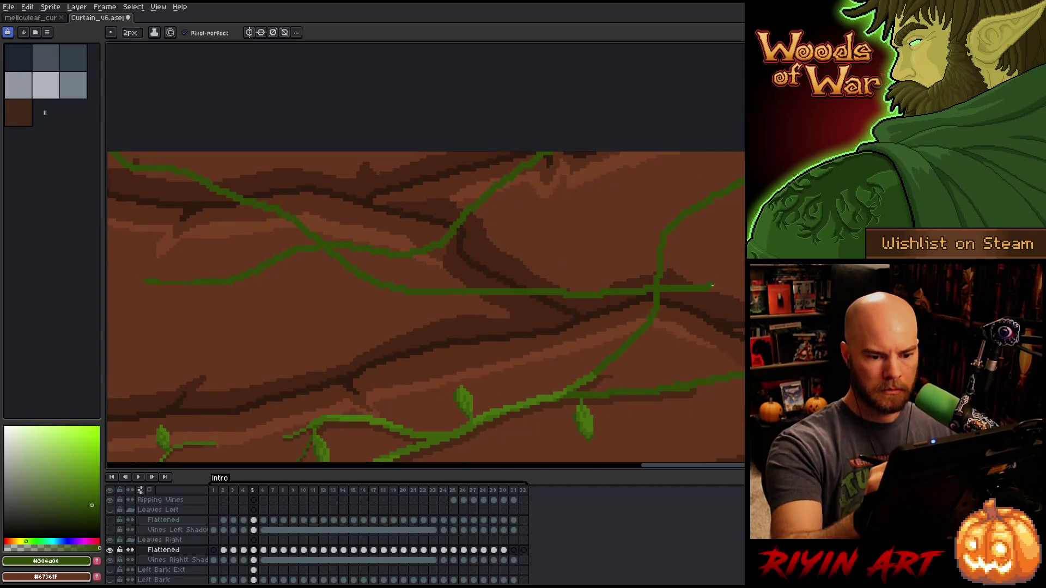
{"action": "left_click_drag", "start_coordinate": [599, 294], "coordinate": [477, 282]}
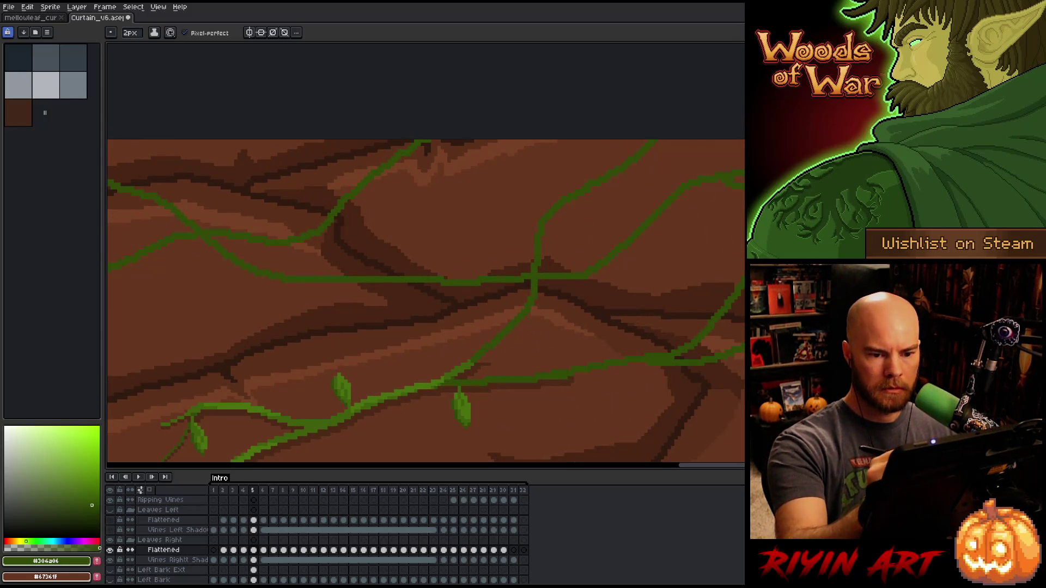
{"action": "mouse_move", "coordinate": [305, 327]}
{"action": "left_mouse_down"}
{"action": "mouse_move", "coordinate": [553, 317]}
{"action": "mouse_move", "coordinate": [697, 293]}
{"action": "mouse_move", "coordinate": [634, 189]}
{"action": "left_mouse_up"}
{"action": "key", "text": "b"}
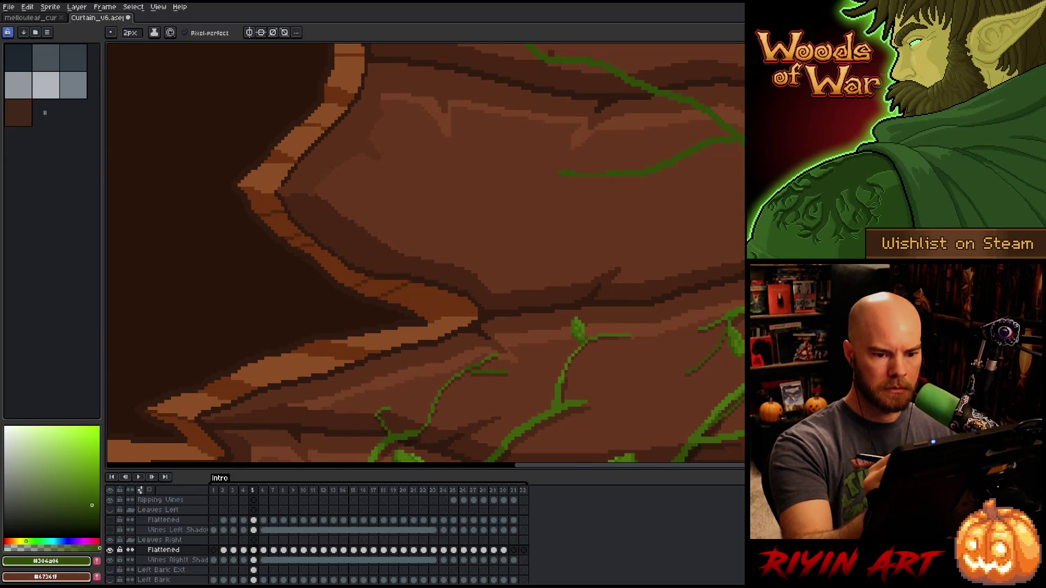
{"action": "mouse_move", "coordinate": [476, 203]}
{"action": "left_mouse_down"}
{"action": "mouse_move", "coordinate": [549, 314]}
{"action": "mouse_move", "coordinate": [538, 273]}
{"action": "mouse_move", "coordinate": [440, 243]}
{"action": "mouse_move", "coordinate": [396, 146]}
{"action": "left_mouse_up"}
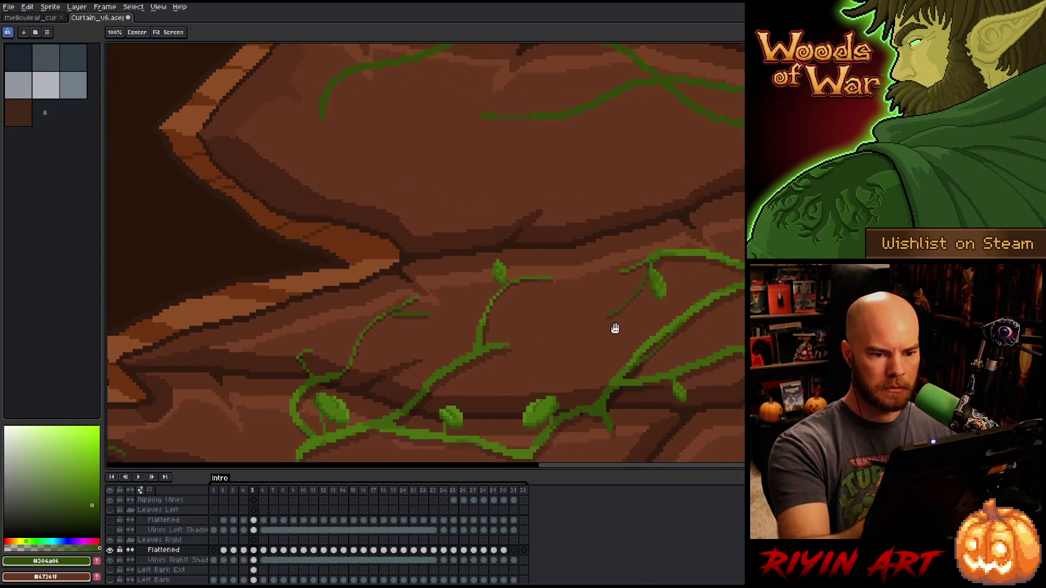
{"action": "mouse_move", "coordinate": [726, 288]}
{"action": "left_mouse_down"}
{"action": "mouse_move", "coordinate": [717, 341]}
{"action": "mouse_move", "coordinate": [670, 305]}
{"action": "mouse_move", "coordinate": [619, 224]}
{"action": "left_mouse_up"}
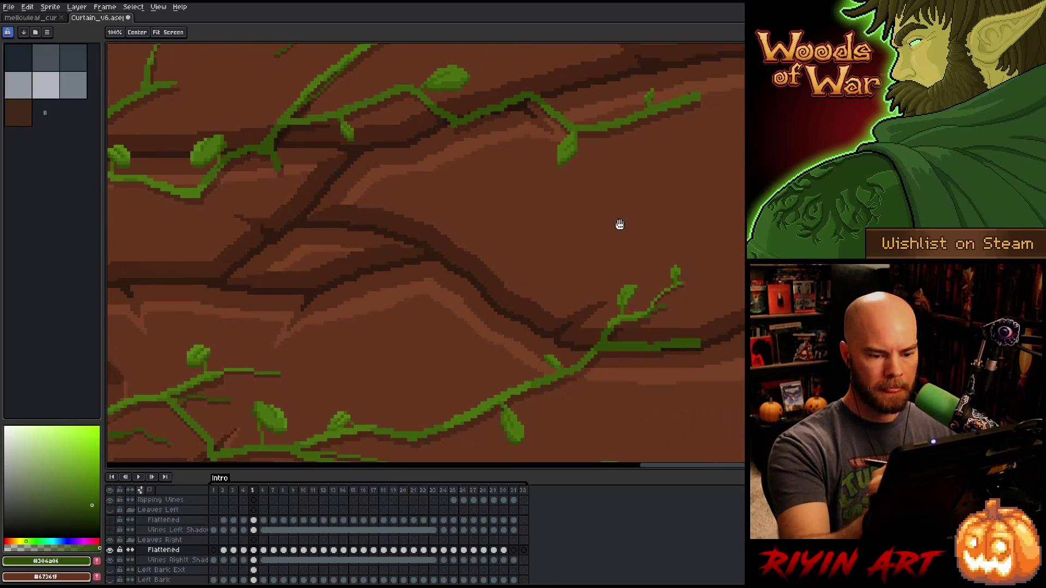
- Draw vine strands to the right canvas edge and thicken the right vine's upper edge
{"action": "mouse_move", "coordinate": [702, 342]}
{"action": "left_mouse_down"}
{"action": "mouse_move", "coordinate": [745, 340]}
{"action": "mouse_move", "coordinate": [744, 309]}
{"action": "left_mouse_up"}
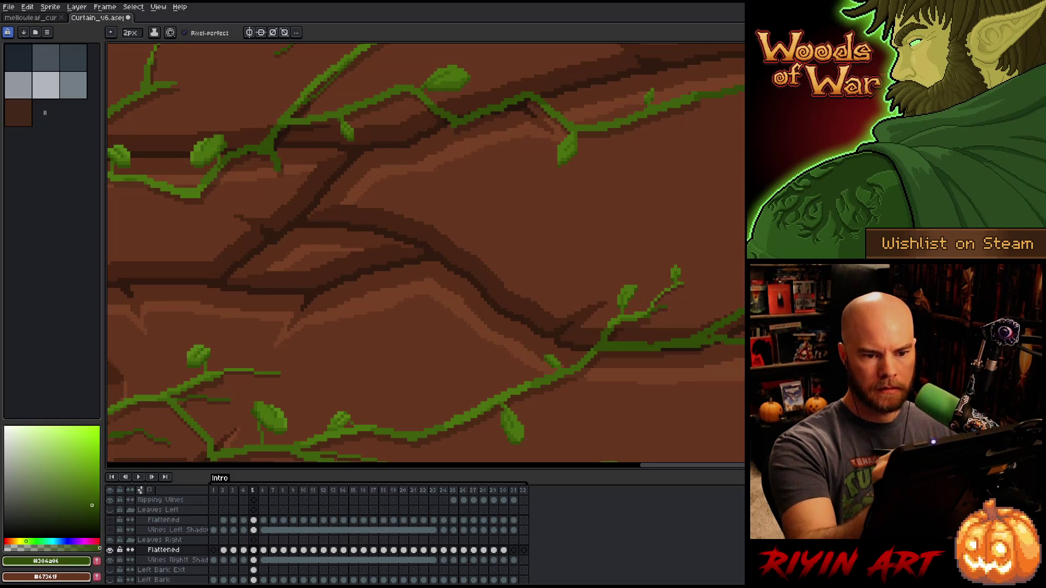
{"action": "left_click_drag", "start_coordinate": [706, 101], "coordinate": [587, 244]}
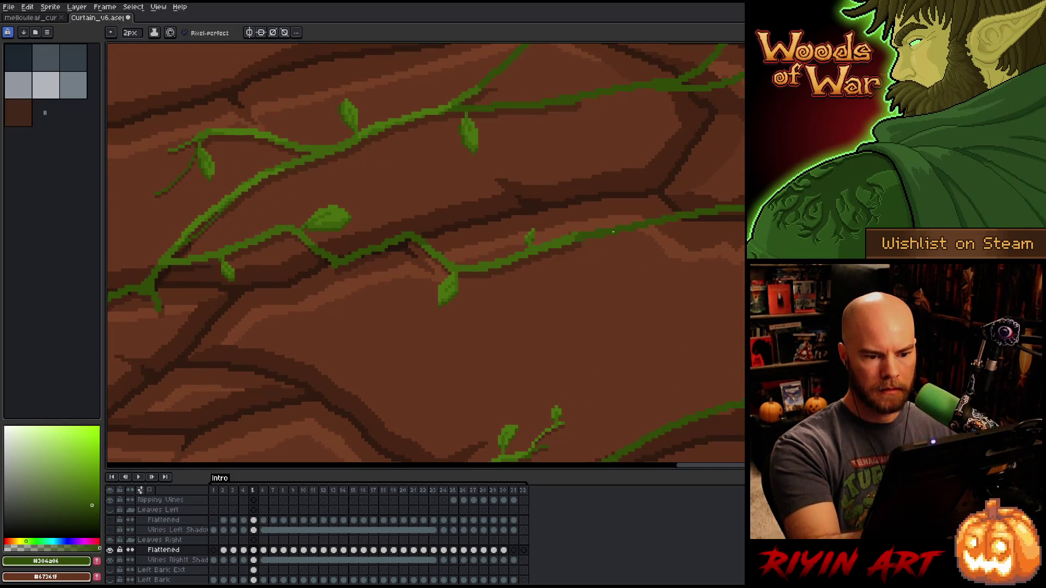
{"action": "left_click_drag", "start_coordinate": [682, 212], "coordinate": [744, 202]}
{"action": "mouse_move", "coordinate": [631, 251]}
{"action": "left_mouse_down"}
{"action": "mouse_move", "coordinate": [723, 82]}
{"action": "mouse_move", "coordinate": [734, 130]}
{"action": "left_mouse_up"}
{"action": "mouse_move", "coordinate": [703, 436]}
{"action": "left_mouse_down"}
{"action": "mouse_move", "coordinate": [693, 301]}
{"action": "mouse_move", "coordinate": [644, 234]}
{"action": "left_mouse_up"}
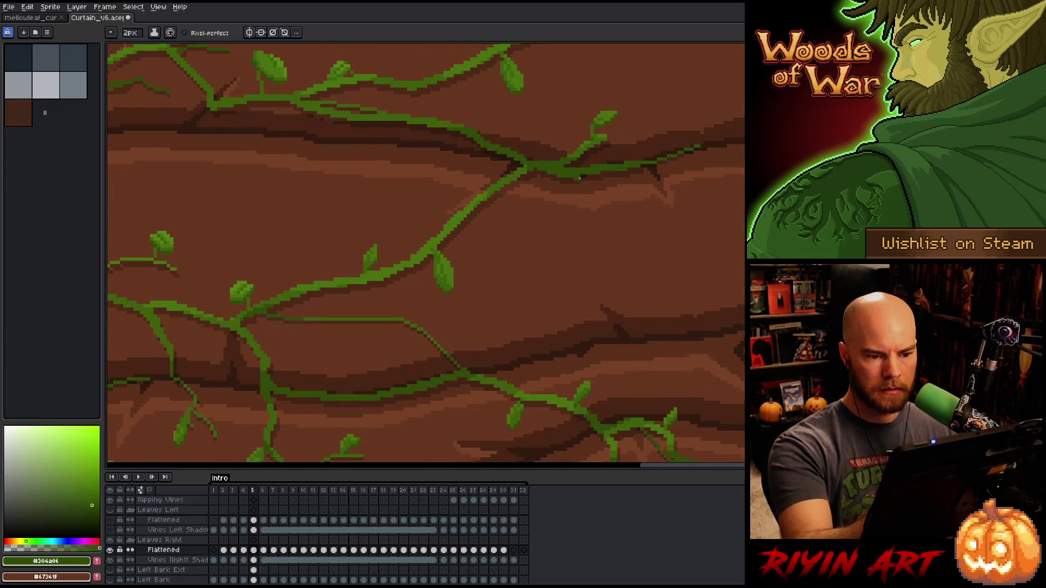
{"action": "left_click_drag", "start_coordinate": [578, 177], "coordinate": [744, 191]}
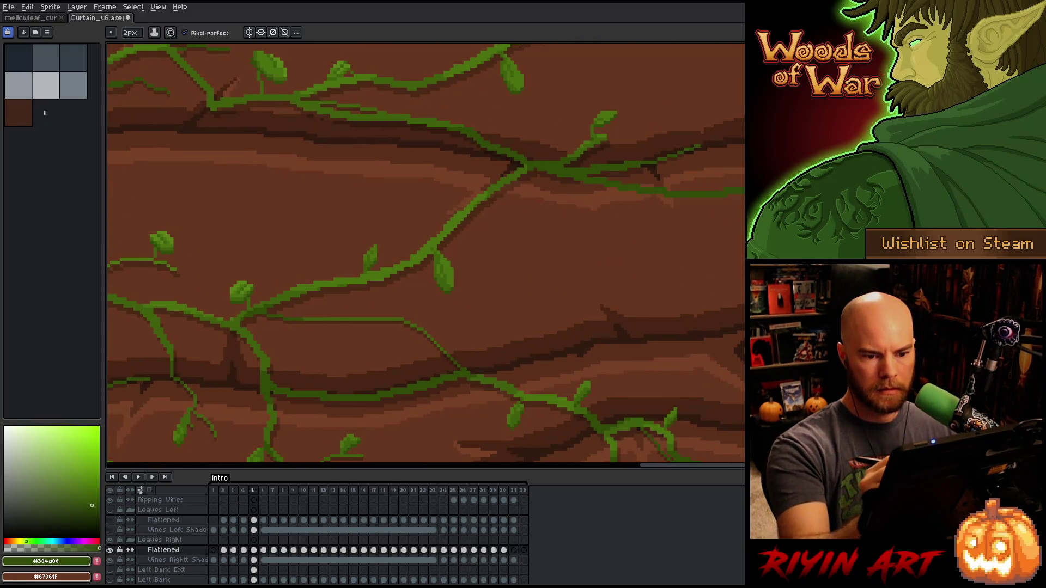
- Extend the lower vine leftward across the bark
{"action": "mouse_move", "coordinate": [425, 250]}
{"action": "left_mouse_down"}
{"action": "mouse_move", "coordinate": [401, 277]}
{"action": "mouse_move", "coordinate": [382, 256]}
{"action": "left_mouse_up"}
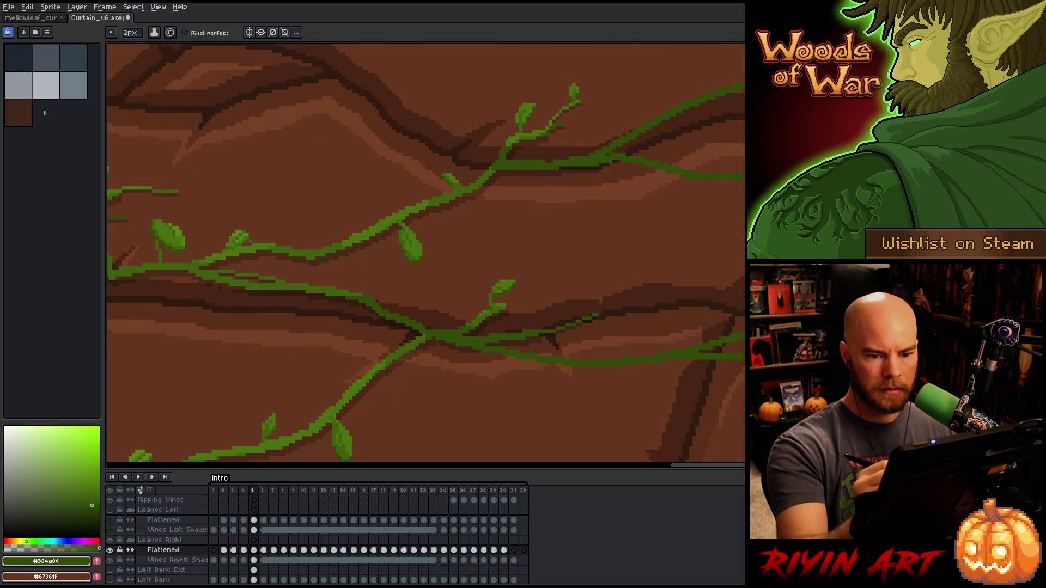
{"action": "left_click_drag", "start_coordinate": [688, 113], "coordinate": [676, 260]}
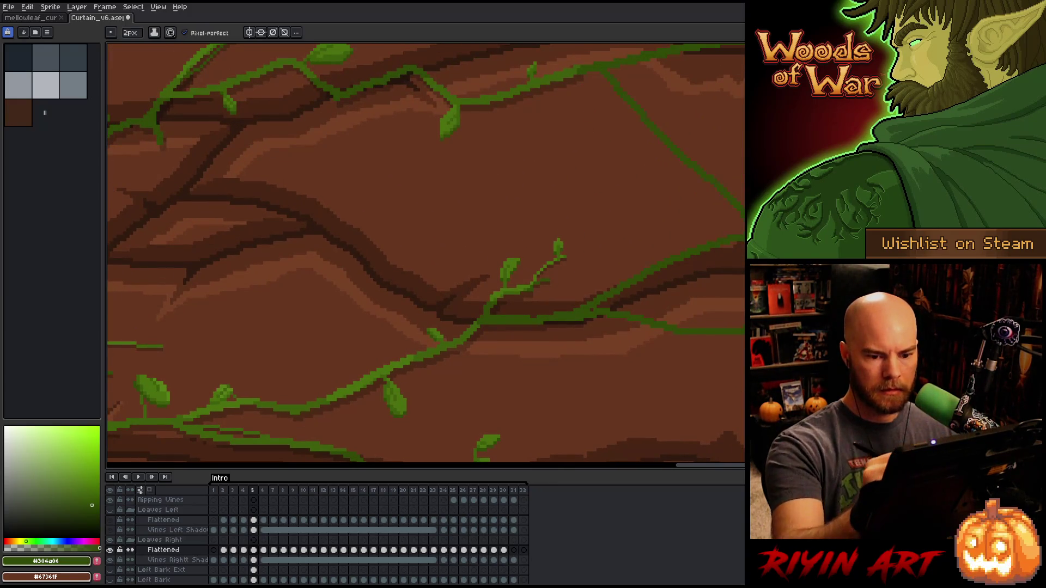
{"action": "left_click_drag", "start_coordinate": [425, 250], "coordinate": [430, 207]}
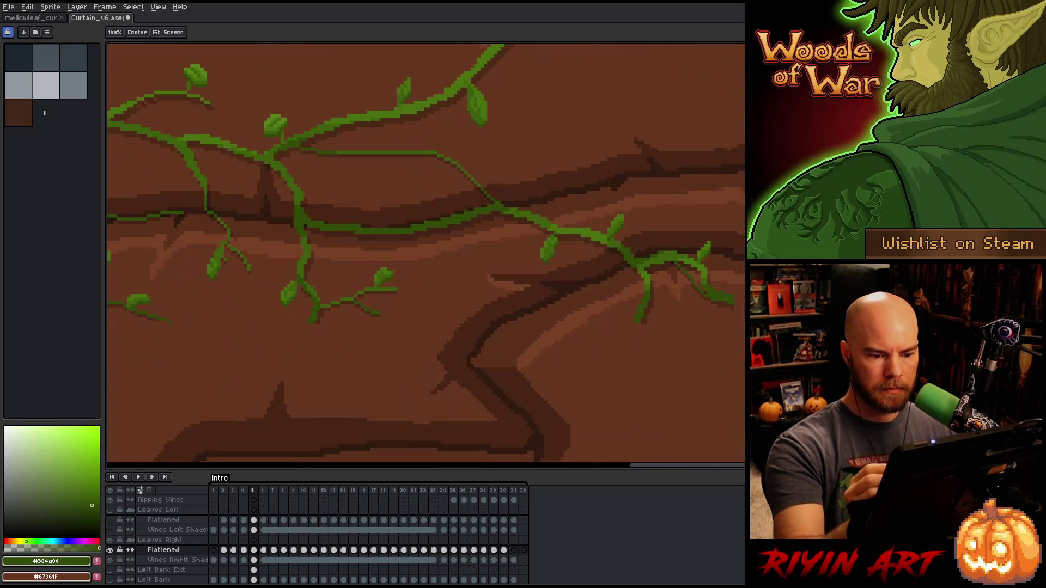
{"action": "key", "text": "b"}
{"action": "left_click_drag", "start_coordinate": [703, 142], "coordinate": [604, 188]}
{"action": "left_click_drag", "start_coordinate": [703, 235], "coordinate": [603, 280]}
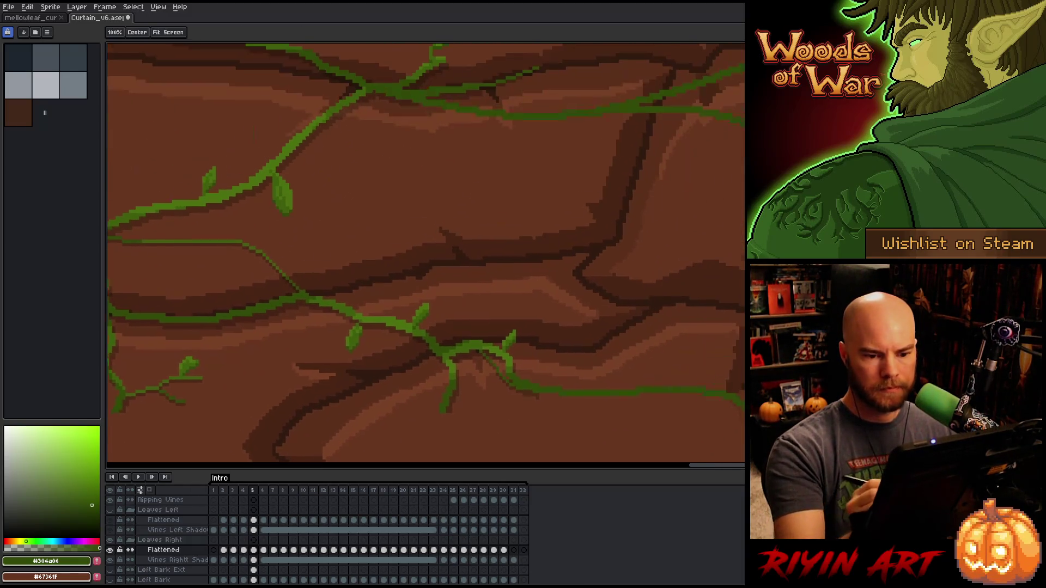
{"action": "key", "text": "space"}
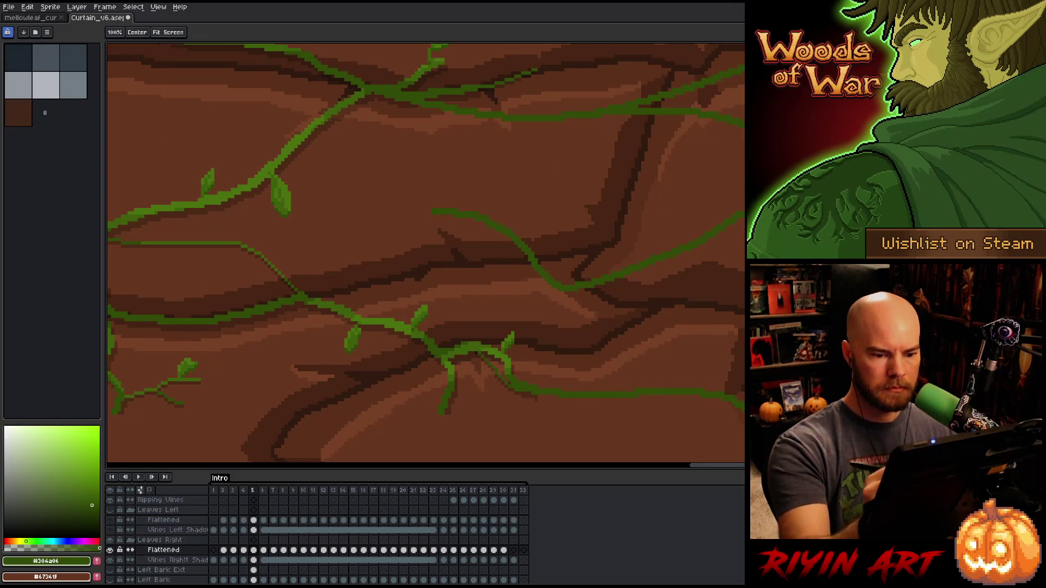
{"action": "mouse_move", "coordinate": [573, 414]}
{"action": "left_mouse_down"}
{"action": "mouse_move", "coordinate": [600, 218]}
{"action": "mouse_move", "coordinate": [600, 104]}
{"action": "left_mouse_up"}
{"action": "left_click_drag", "start_coordinate": [421, 344], "coordinate": [513, 399]}
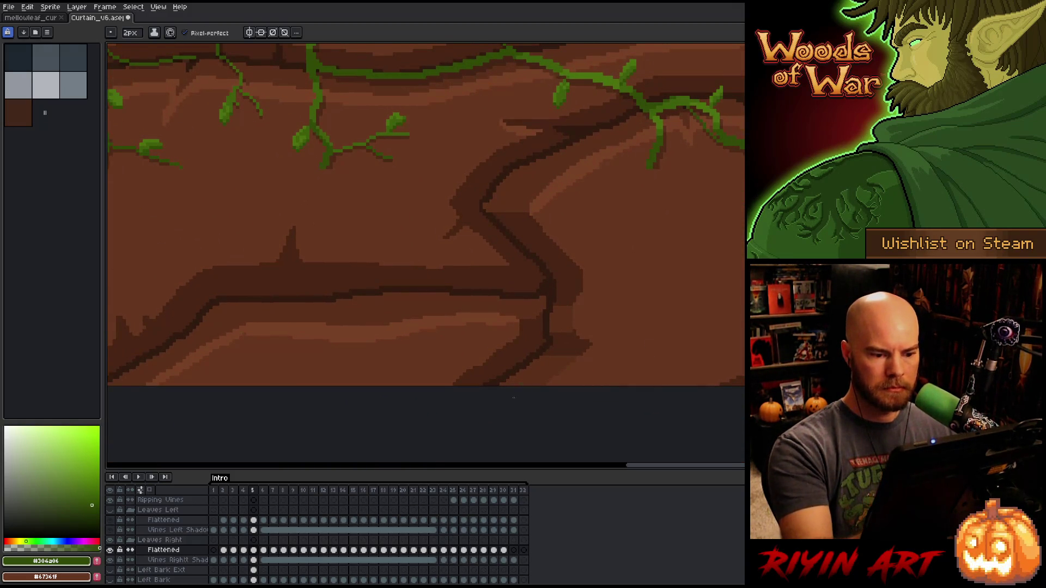
{"action": "left_click_drag", "start_coordinate": [425, 218], "coordinate": [422, 217]}
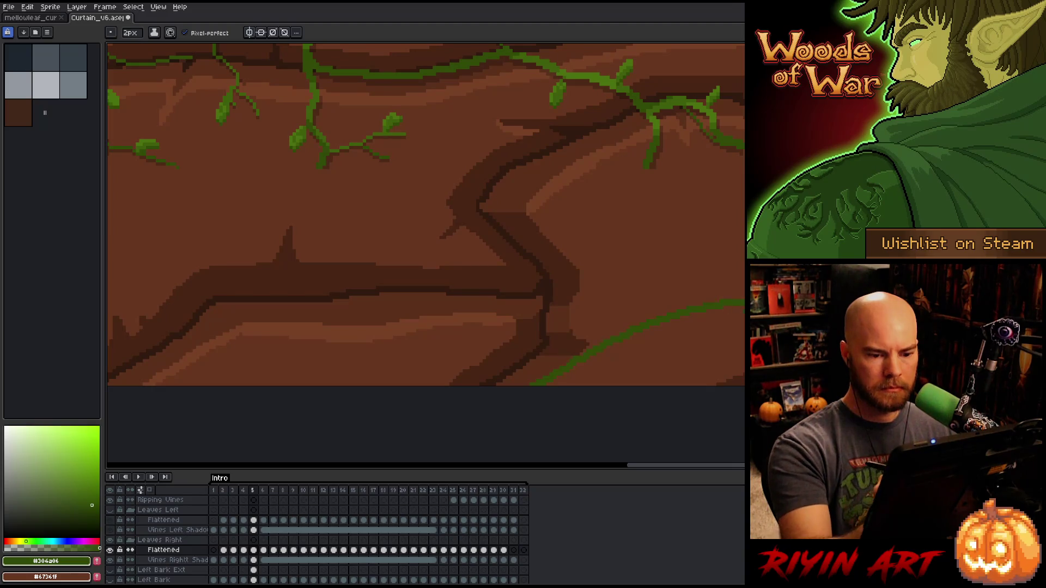
{"action": "left_click_drag", "start_coordinate": [605, 321], "coordinate": [383, 288]}
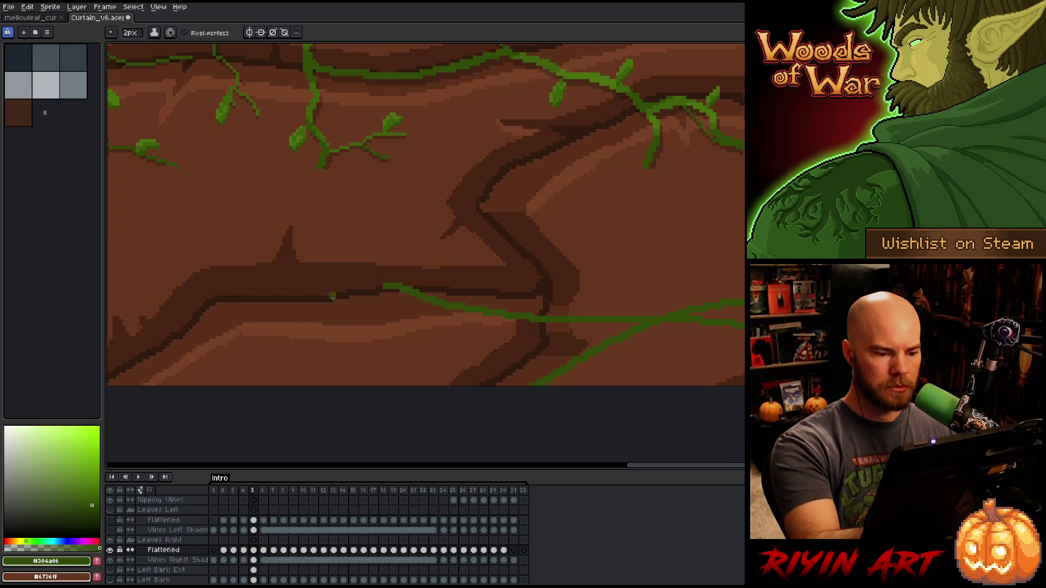
- Add a new vine branch running down-left and extend the vine further left
{"action": "key", "text": "space"}
{"action": "mouse_move", "coordinate": [555, 383]}
{"action": "left_mouse_down"}
{"action": "mouse_move", "coordinate": [763, 425]}
{"action": "mouse_move", "coordinate": [642, 381]}
{"action": "left_mouse_up"}
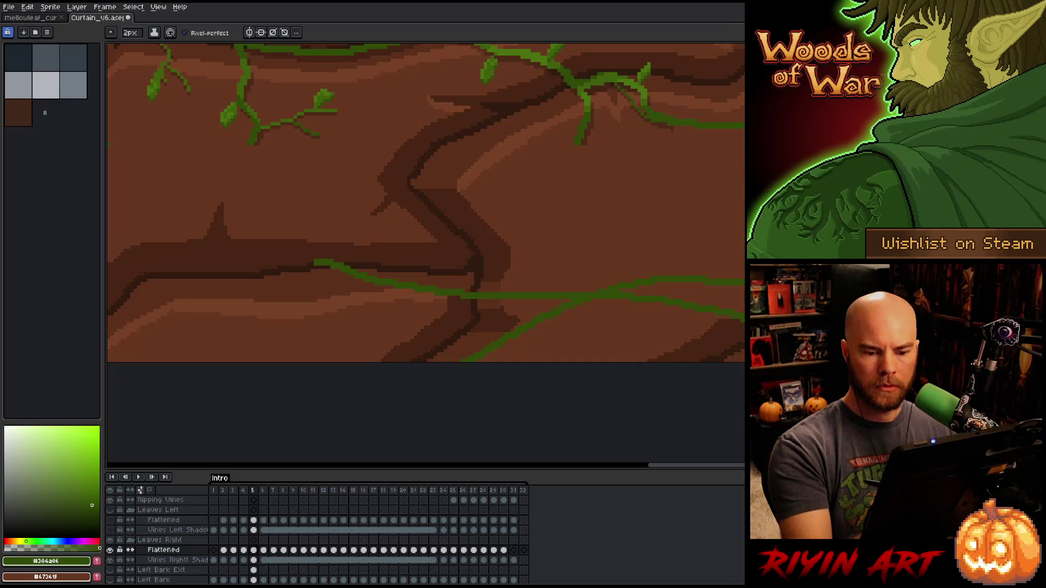
{"action": "key", "text": "space"}
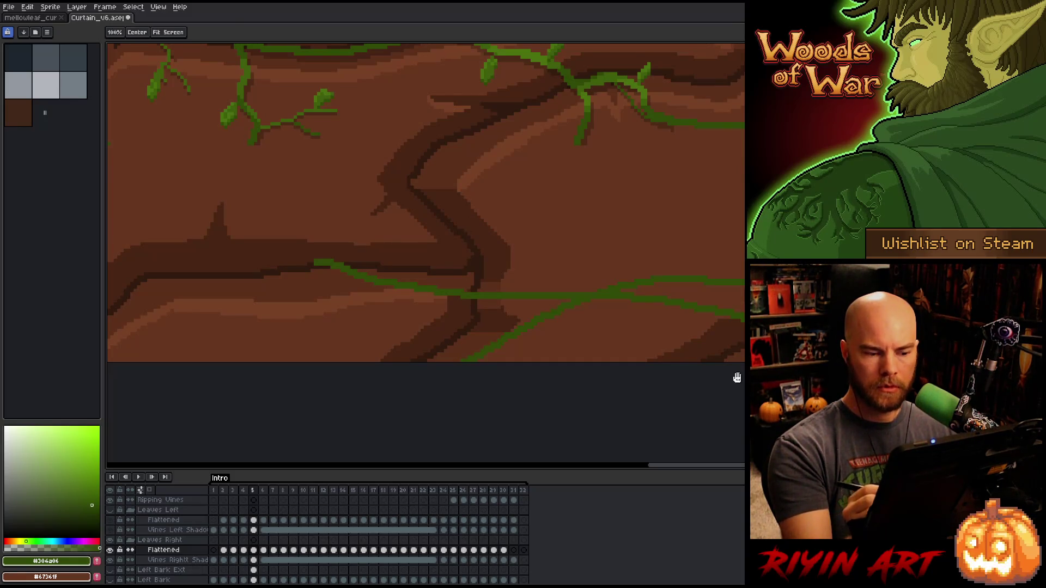
{"action": "mouse_move", "coordinate": [319, 261]}
{"action": "left_mouse_down"}
{"action": "mouse_move", "coordinate": [598, 272]}
{"action": "mouse_move", "coordinate": [575, 253]}
{"action": "mouse_move", "coordinate": [484, 248]}
{"action": "left_mouse_up"}
{"action": "left_click_drag", "start_coordinate": [673, 304], "coordinate": [567, 363]}
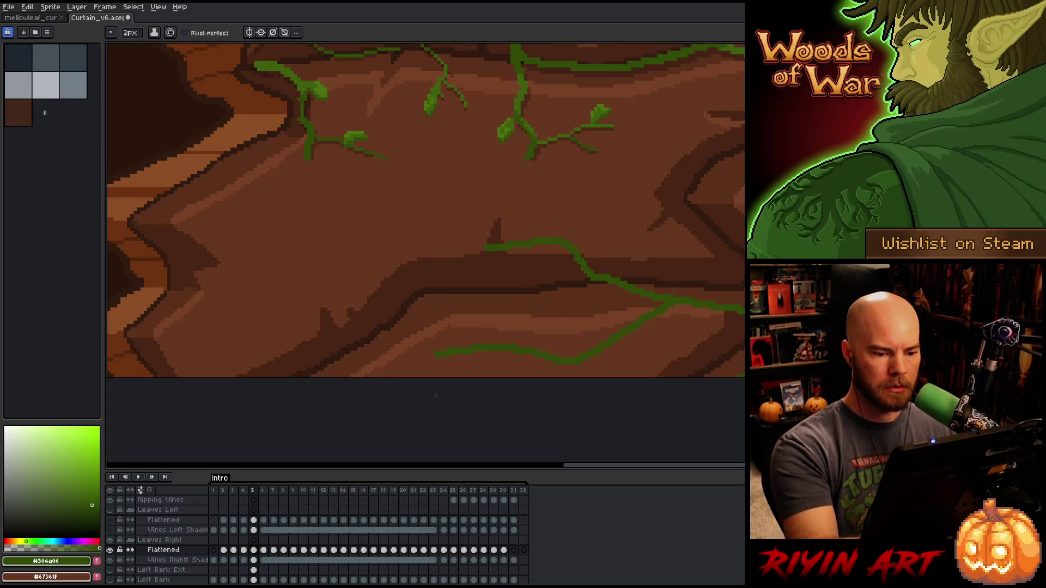
{"action": "left_click_drag", "start_coordinate": [484, 248], "coordinate": [367, 244]}
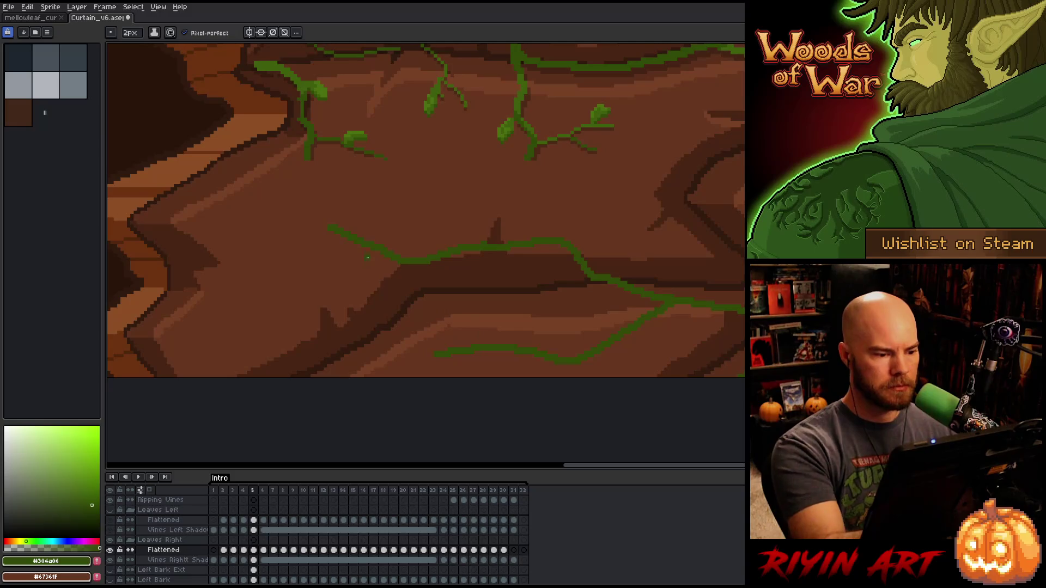
- Set the brush to 1px and draw a thin tendril off the vine
{"action": "scroll", "coordinate": [651, 304], "scroll_direction": "left", "scroll_amount": 4}
{"action": "left_click", "coordinate": [131, 33]}
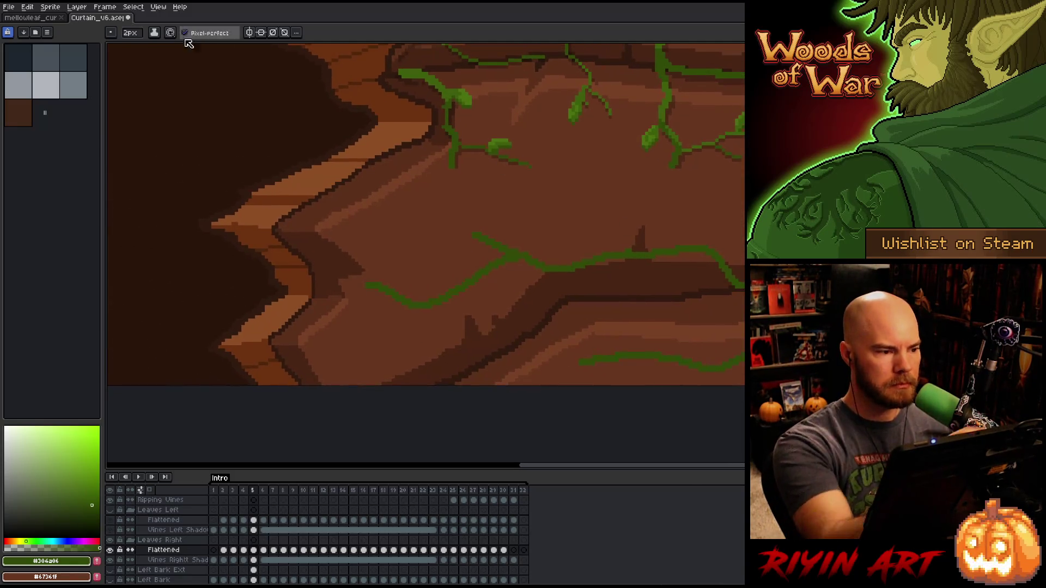
{"action": "left_click_drag", "start_coordinate": [186, 46], "coordinate": [124, 46]}
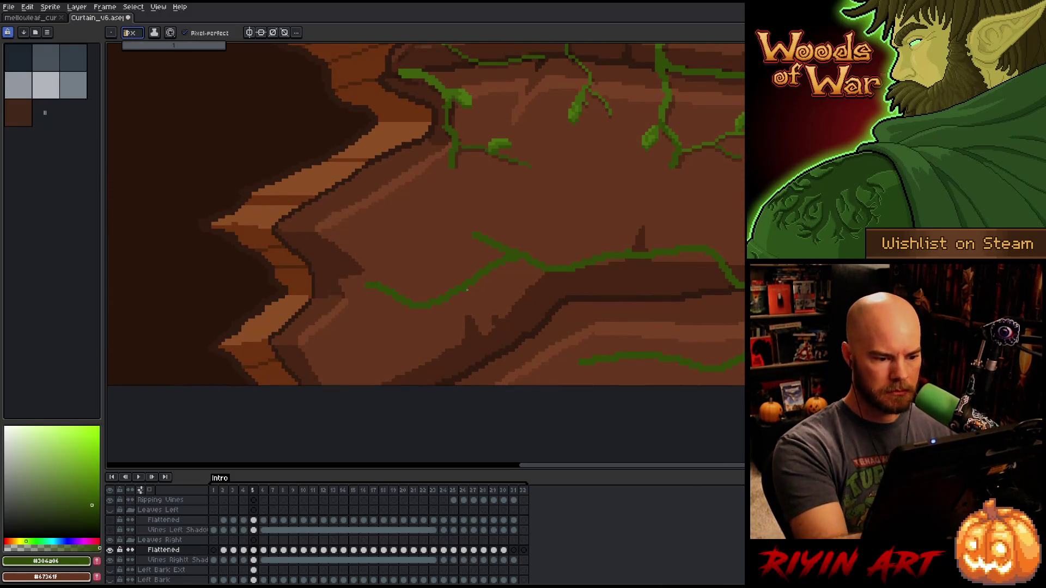
{"action": "left_click_drag", "start_coordinate": [456, 295], "coordinate": [435, 319]}
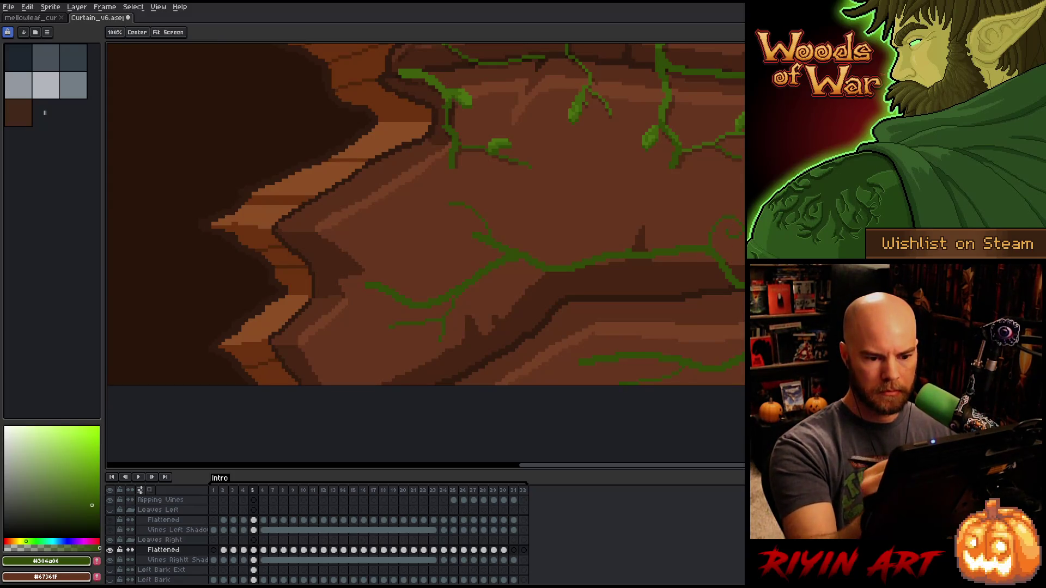
- Draw another thin 1px tendril rising from the upper vines
{"action": "scroll", "coordinate": [631, 235], "scroll_direction": "right", "scroll_amount": 6}
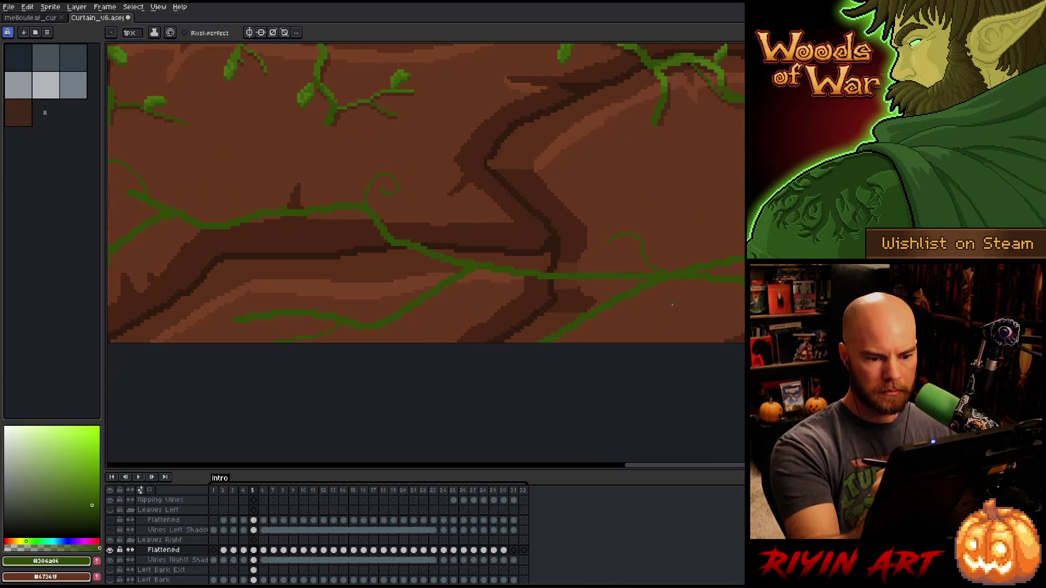
{"action": "left_click_drag", "start_coordinate": [939, 289], "coordinate": [689, 311]}
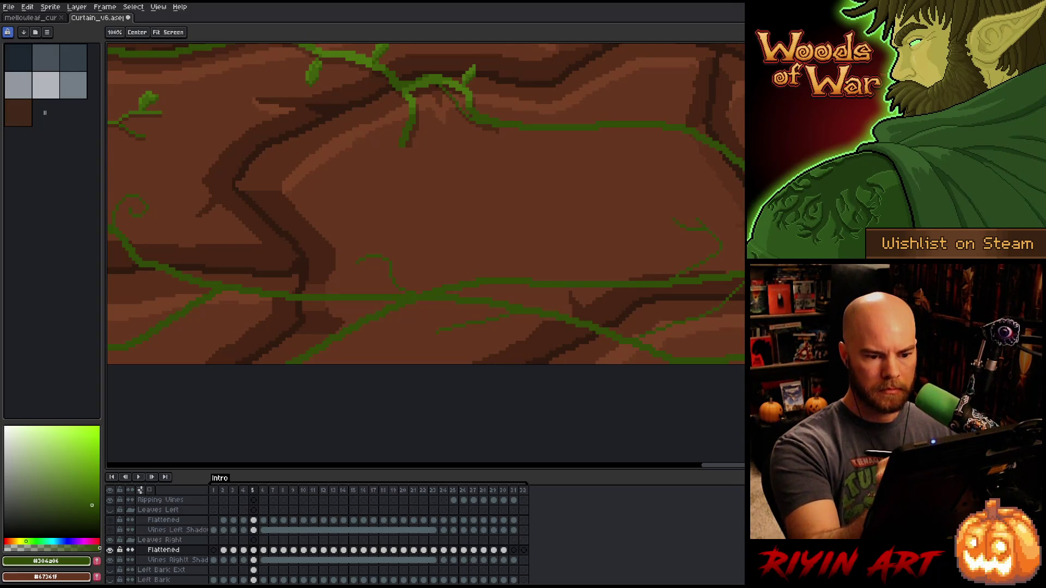
{"action": "left_click_drag", "start_coordinate": [642, 134], "coordinate": [642, 232]}
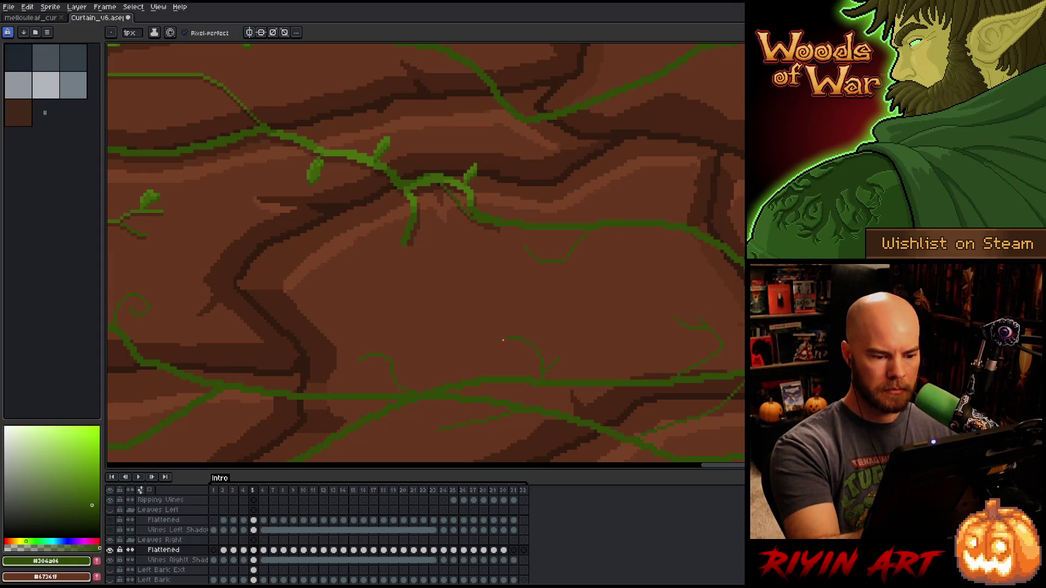
{"action": "left_click_drag", "start_coordinate": [722, 343], "coordinate": [669, 428]}
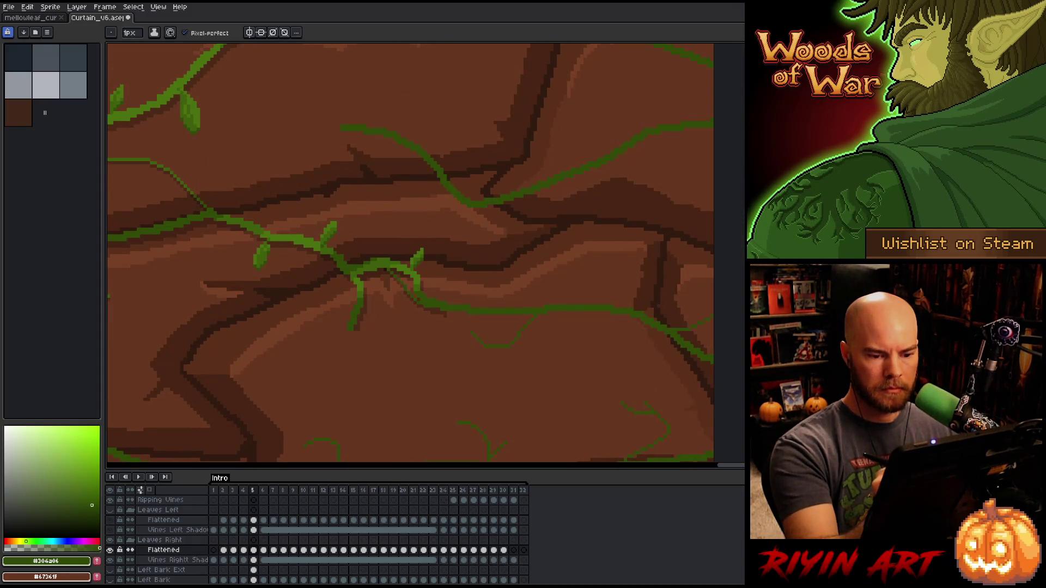
{"action": "left_click_drag", "start_coordinate": [625, 143], "coordinate": [705, 287]}
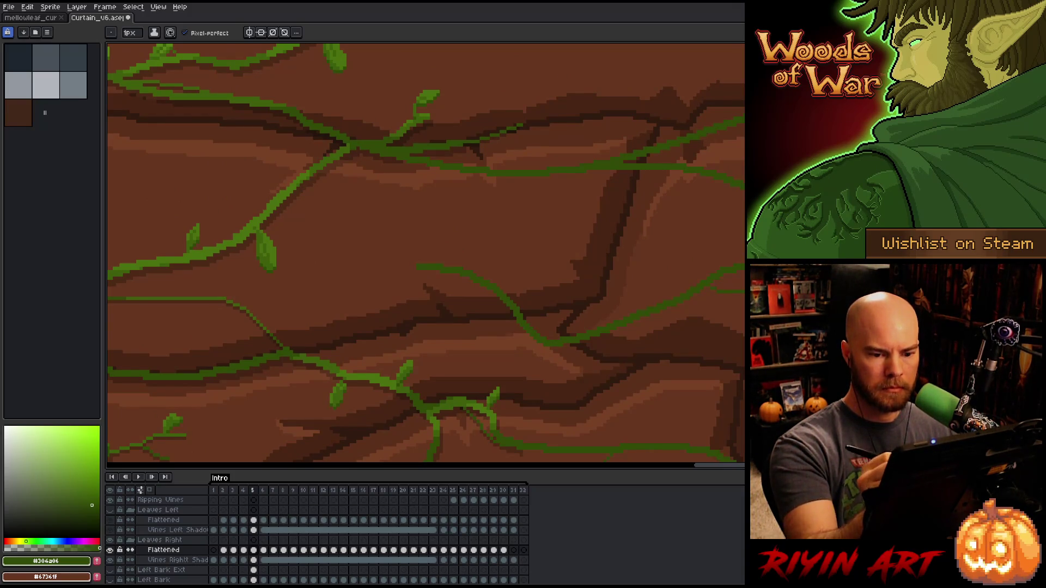
{"action": "left_click_drag", "start_coordinate": [634, 316], "coordinate": [600, 259]}
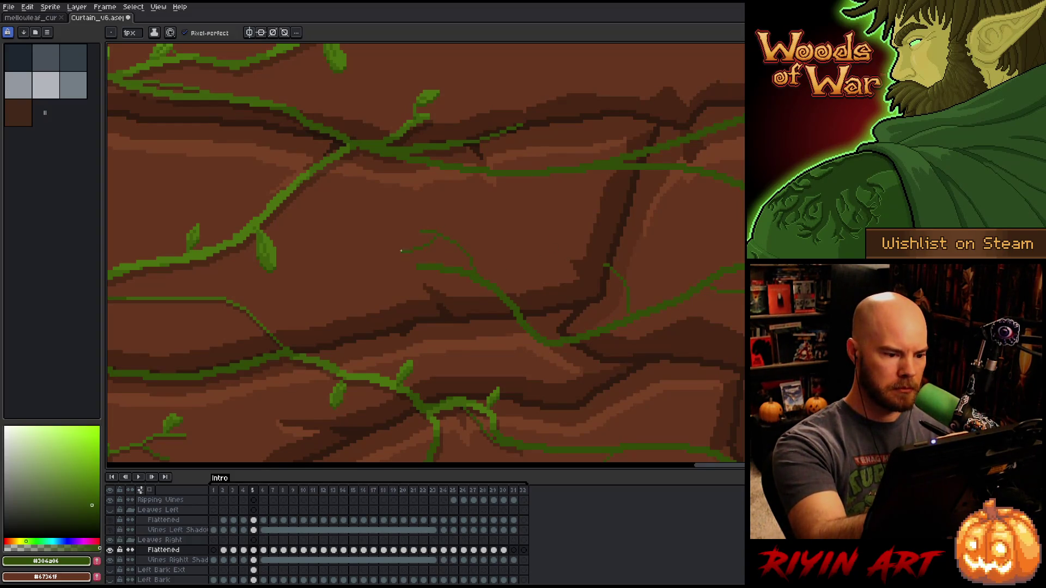
{"action": "mouse_move", "coordinate": [509, 243]}
{"action": "left_mouse_down"}
{"action": "mouse_move", "coordinate": [602, 357]}
{"action": "mouse_move", "coordinate": [558, 431]}
{"action": "left_mouse_up"}
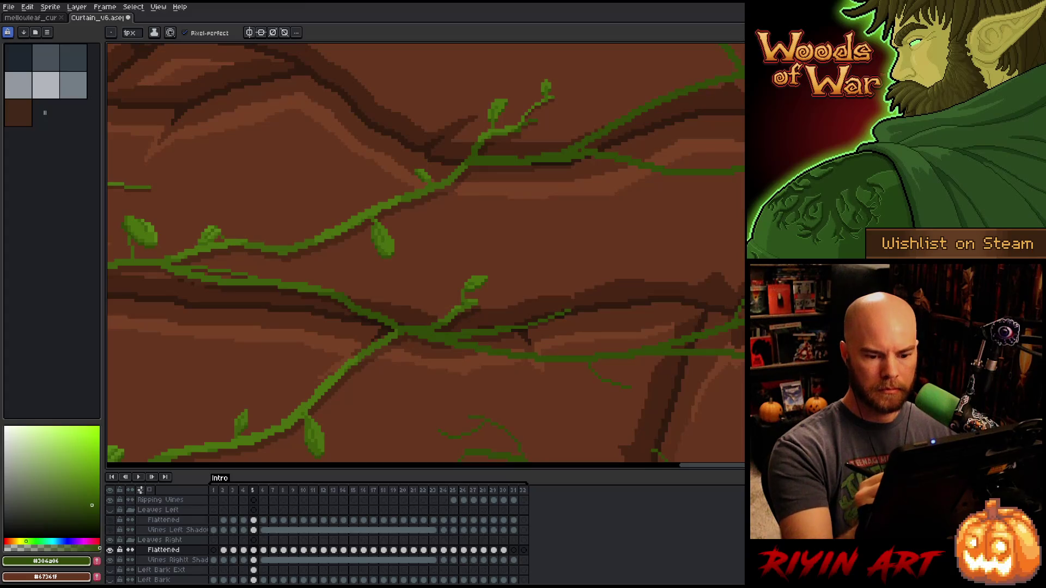
{"action": "left_click_drag", "start_coordinate": [491, 218], "coordinate": [441, 357]}
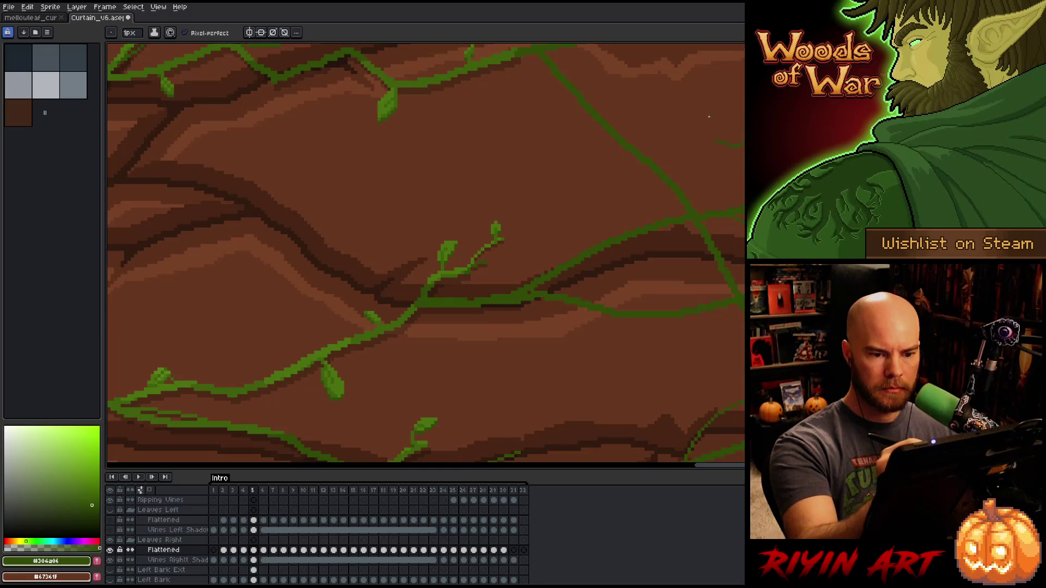
{"action": "left_click_drag", "start_coordinate": [606, 132], "coordinate": [701, 228]}
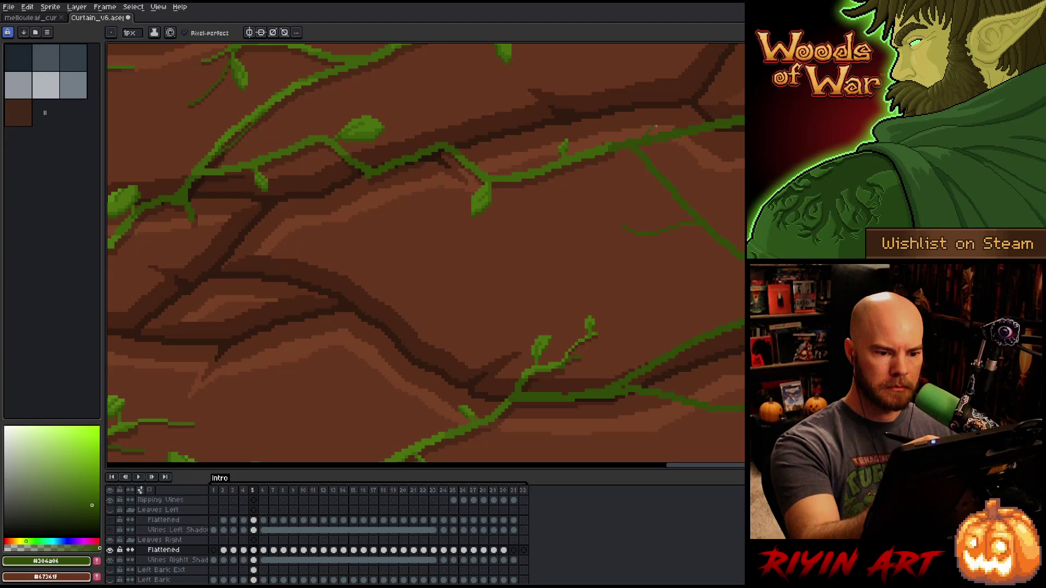
{"action": "left_click_drag", "start_coordinate": [657, 127], "coordinate": [618, 291]}
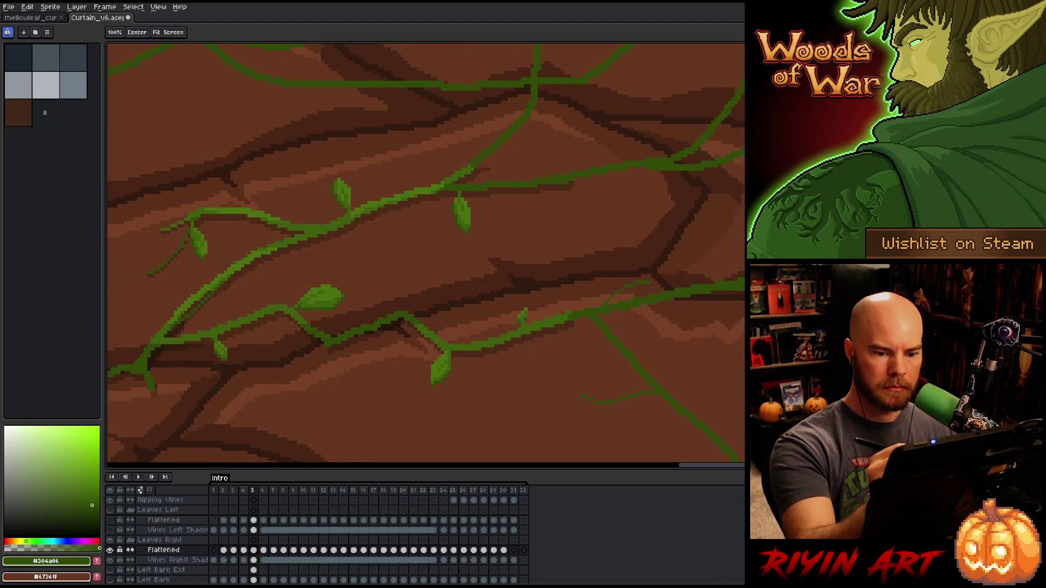
{"action": "mouse_move", "coordinate": [568, 182]}
{"action": "left_mouse_down"}
{"action": "mouse_move", "coordinate": [643, 234]}
{"action": "mouse_move", "coordinate": [665, 293]}
{"action": "left_mouse_up"}
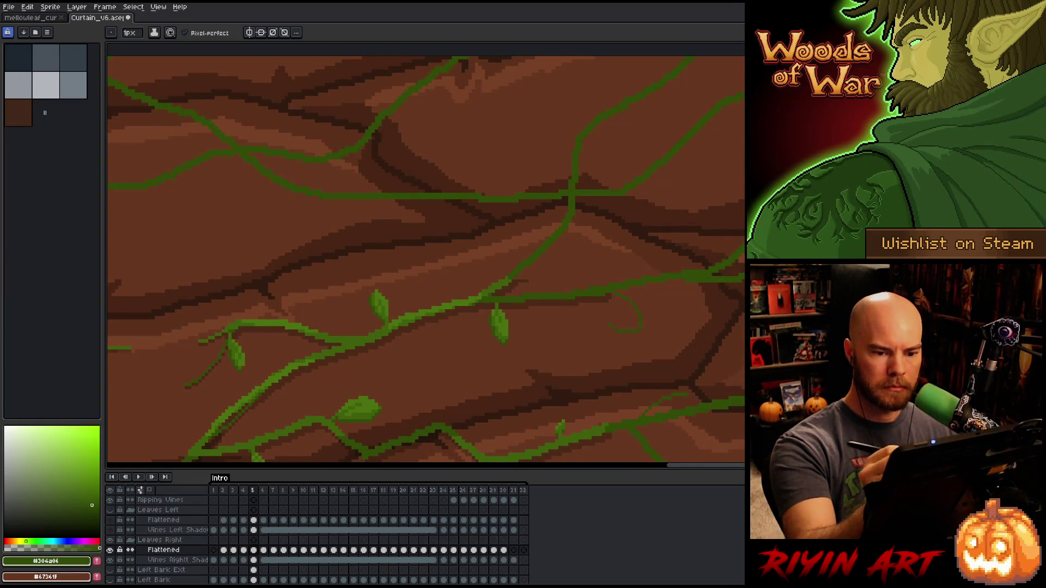
{"action": "left_click_drag", "start_coordinate": [490, 245], "coordinate": [539, 354]}
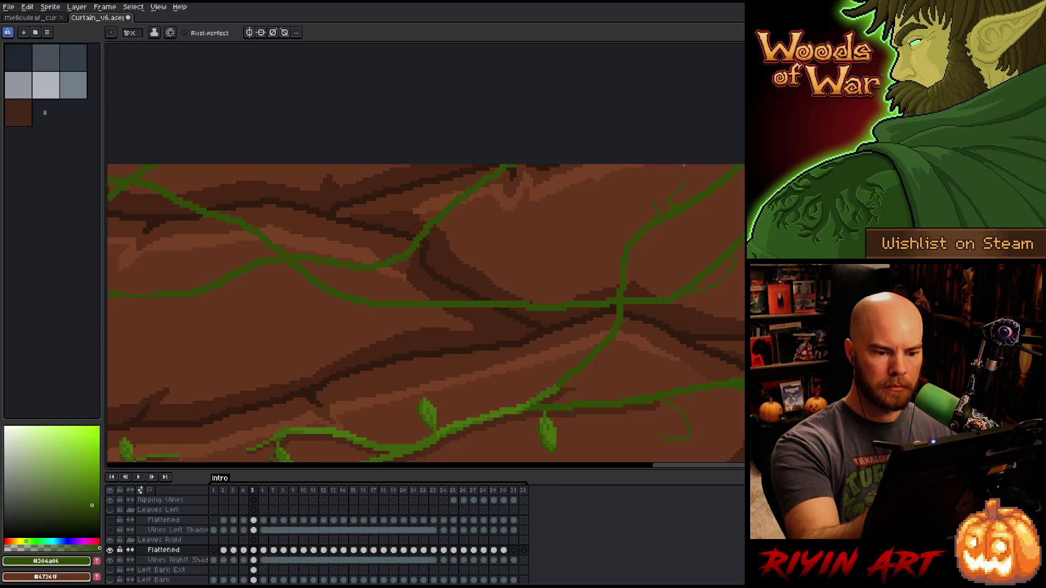
- Paint a green vine stroke along the top bark near the curtain's left fold
{"action": "scroll", "coordinate": [425, 305], "scroll_direction": "left", "scroll_amount": 5}
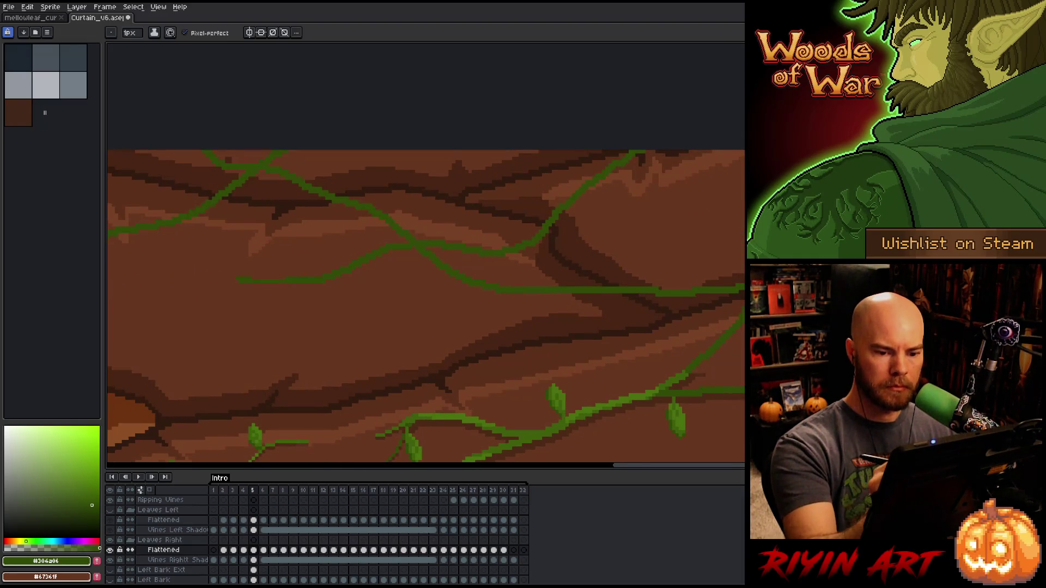
{"action": "scroll", "coordinate": [605, 301], "scroll_direction": "left", "scroll_amount": 3}
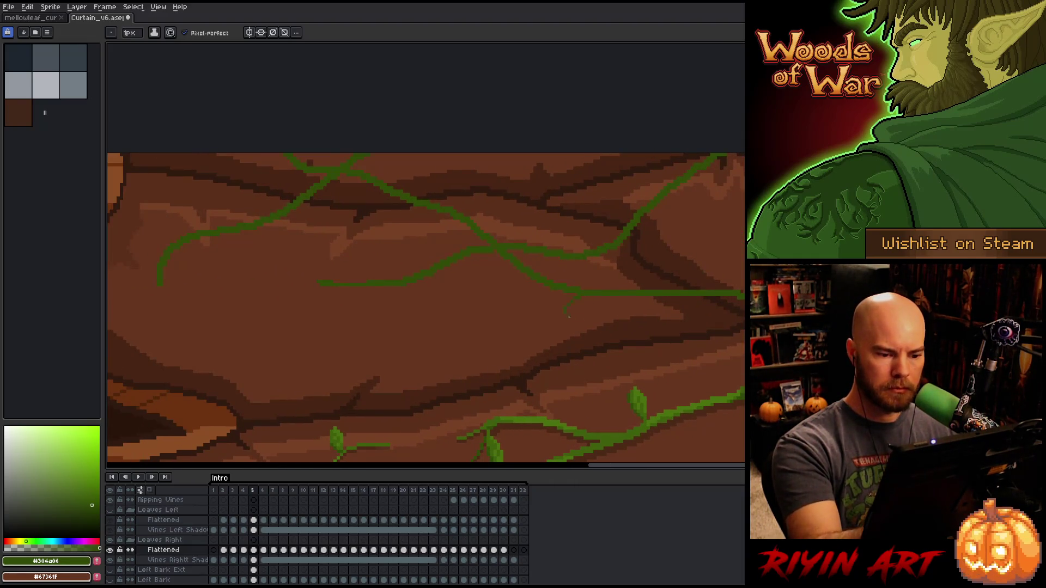
{"action": "scroll", "coordinate": [597, 303], "scroll_direction": "left", "scroll_amount": 4}
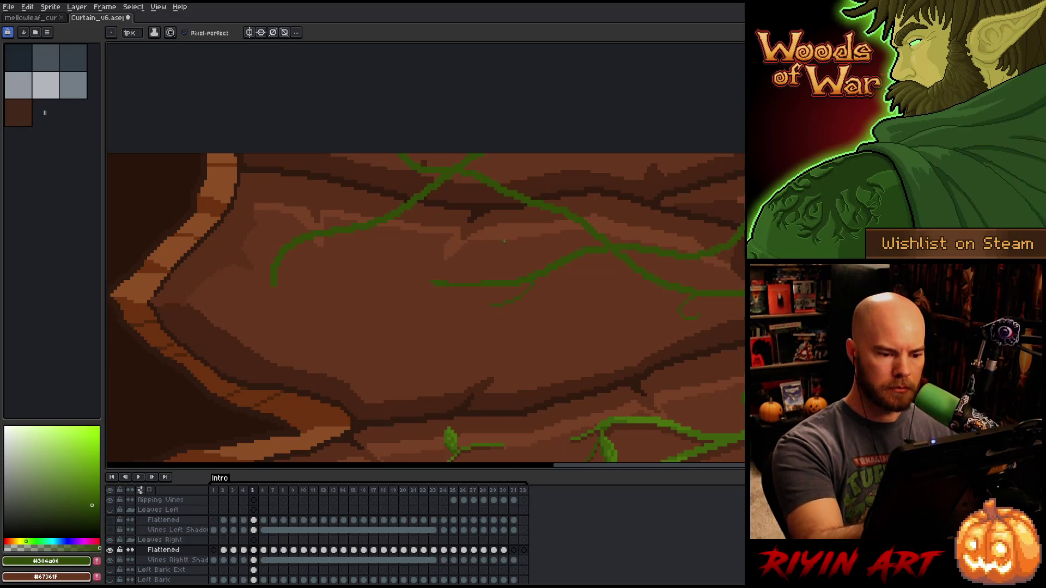
{"action": "mouse_move", "coordinate": [404, 251]}
{"action": "left_mouse_down"}
{"action": "mouse_move", "coordinate": [586, 381]}
{"action": "mouse_move", "coordinate": [603, 235]}
{"action": "left_mouse_up"}
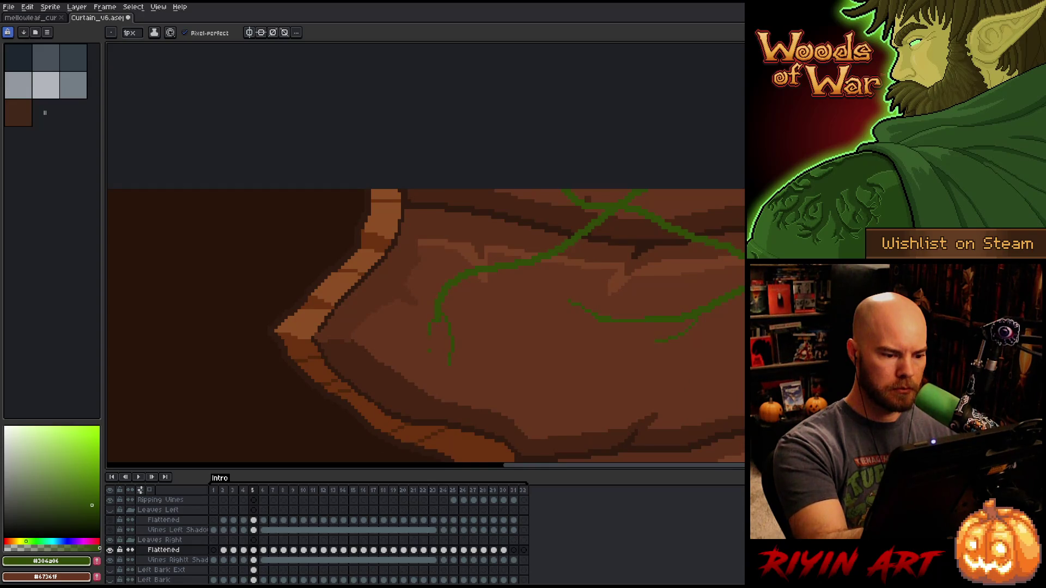
{"action": "left_click_drag", "start_coordinate": [576, 354], "coordinate": [603, 421]}
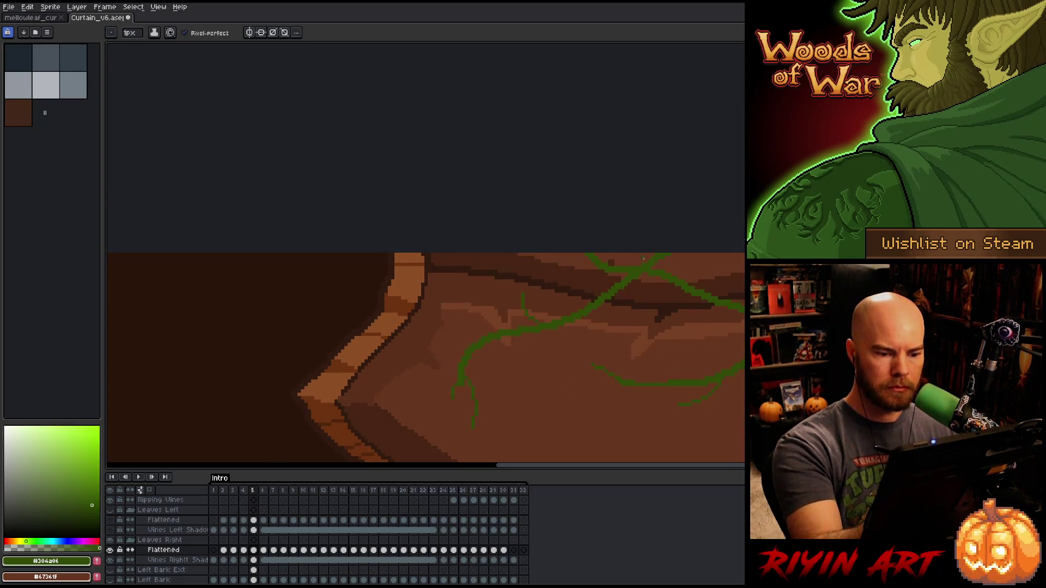
{"action": "left_click_drag", "start_coordinate": [549, 253], "coordinate": [493, 257]}
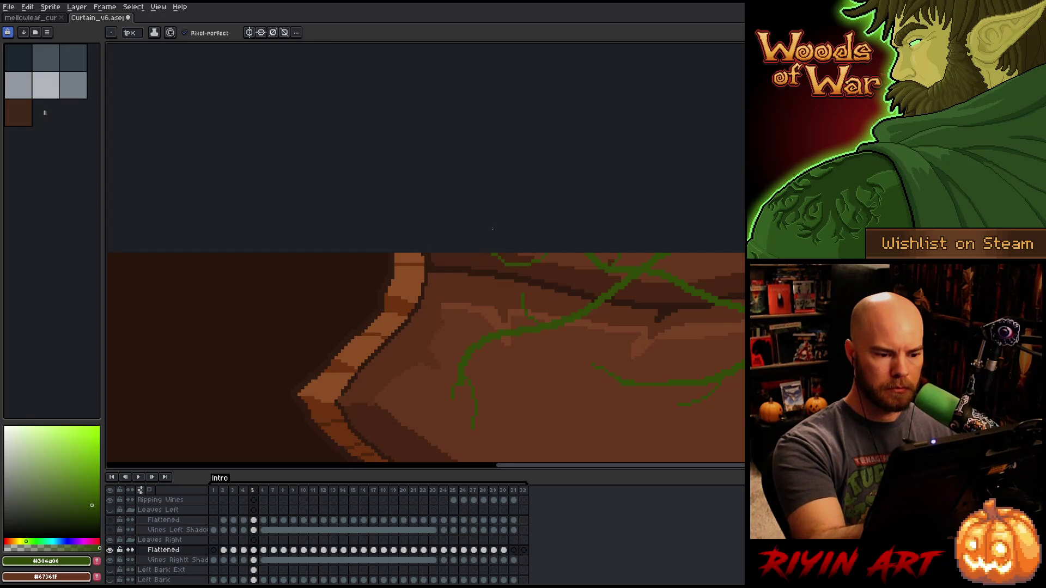
{"action": "left_click_drag", "start_coordinate": [728, 367], "coordinate": [577, 357]}
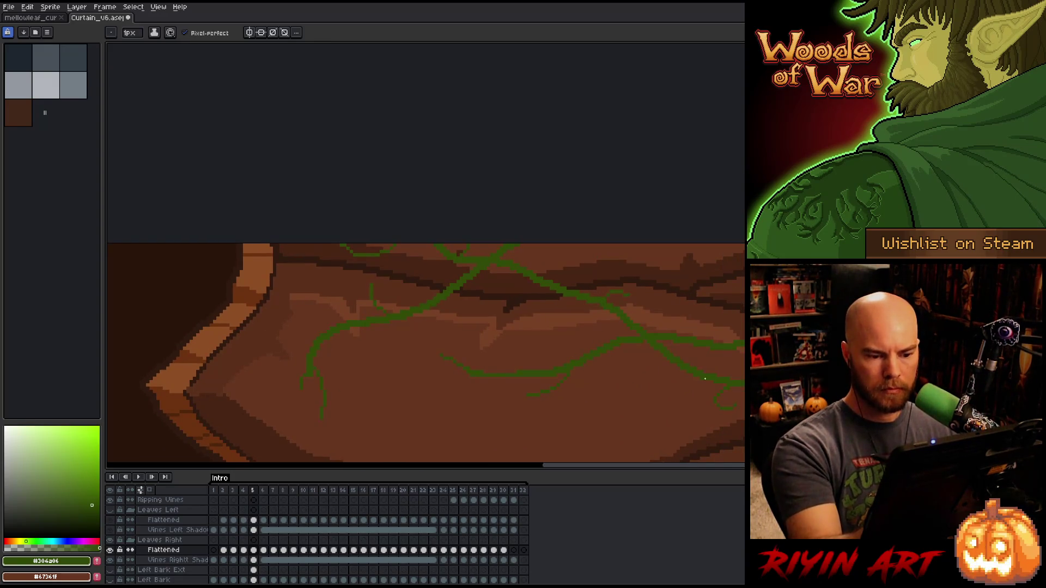
{"action": "left_click_drag", "start_coordinate": [705, 379], "coordinate": [723, 253]}
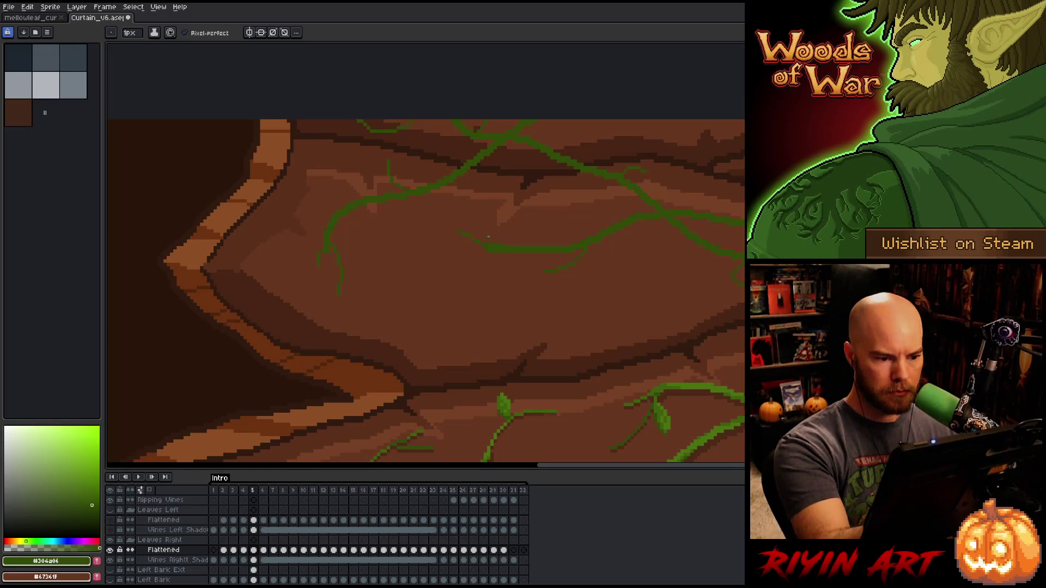
{"action": "mouse_move", "coordinate": [574, 255]}
{"action": "left_mouse_down"}
{"action": "mouse_move", "coordinate": [687, 268]}
{"action": "mouse_move", "coordinate": [738, 327]}
{"action": "mouse_move", "coordinate": [654, 261]}
{"action": "mouse_move", "coordinate": [600, 249]}
{"action": "left_mouse_up"}
- Frame the whole curtain and open the Select Color Range settings with Shift+C
{"action": "scroll", "coordinate": [599, 249], "scroll_direction": "down", "scroll_amount": 5}
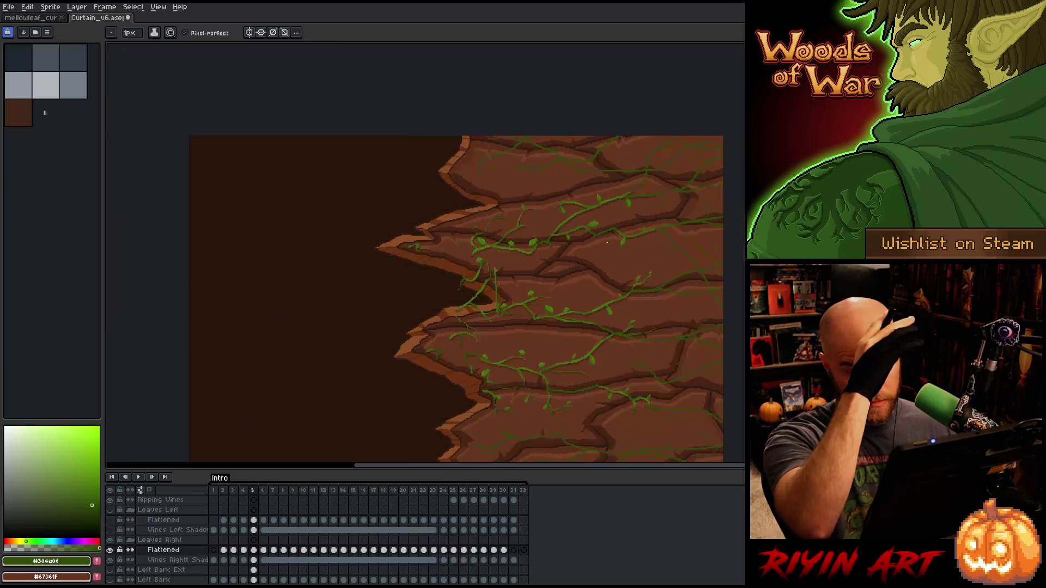
{"action": "scroll", "coordinate": [606, 249], "scroll_direction": "up", "scroll_amount": 2}
{"action": "scroll", "coordinate": [605, 249], "scroll_direction": "down", "scroll_amount": 1}
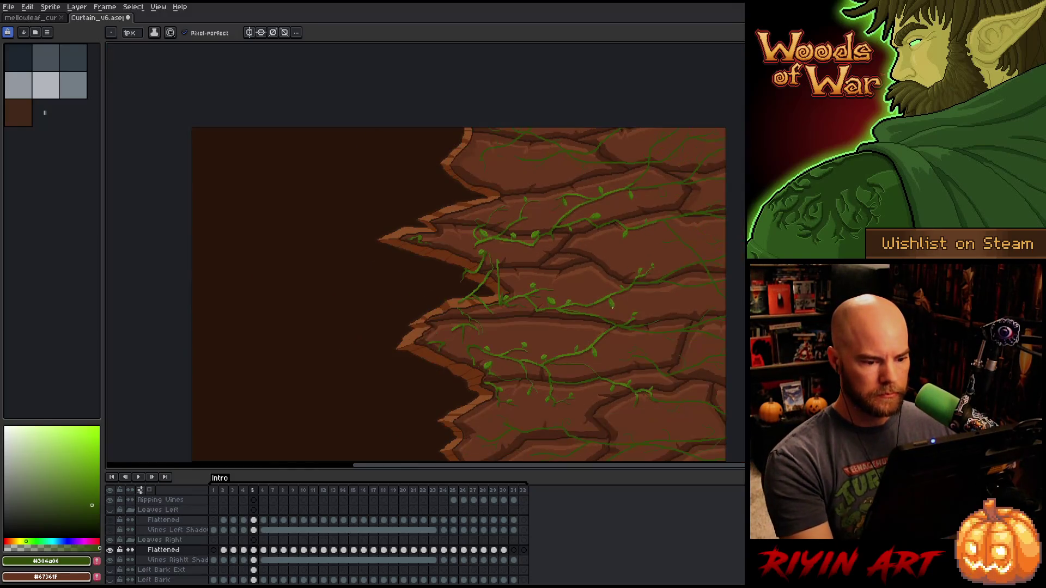
{"action": "left_click_drag", "start_coordinate": [603, 311], "coordinate": [529, 271]}
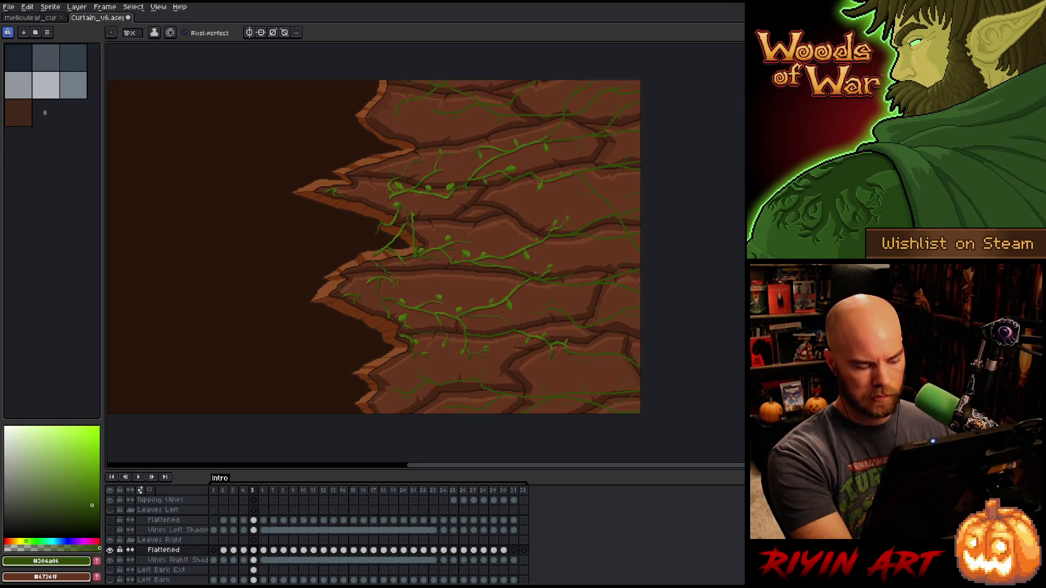
{"action": "key", "text": "shift+c"}
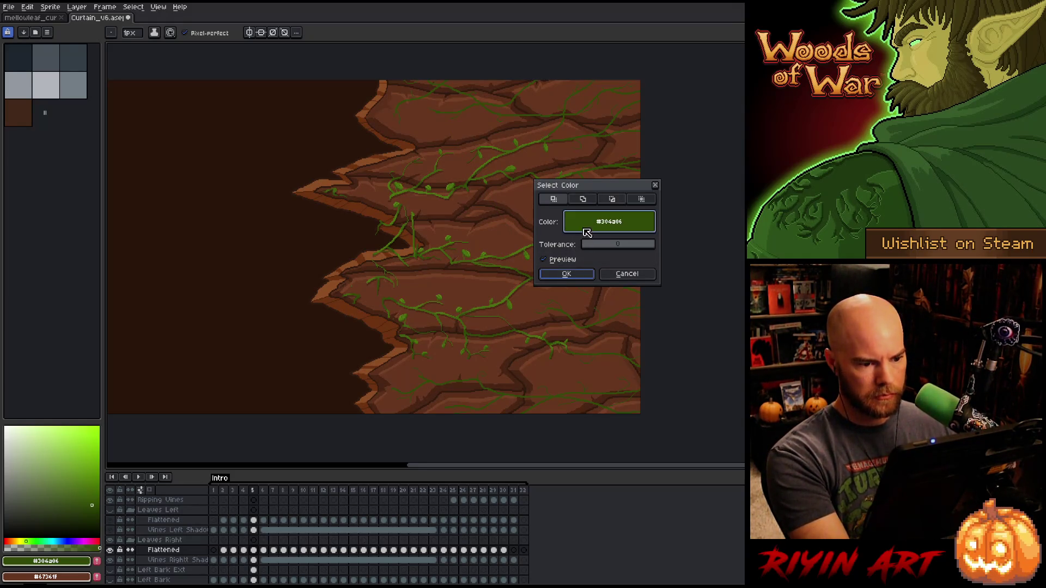
- Select all vine-green pixels by sampling the vine colour in Color Range
{"action": "left_click", "coordinate": [599, 110]}
{"action": "left_click", "coordinate": [565, 107]}
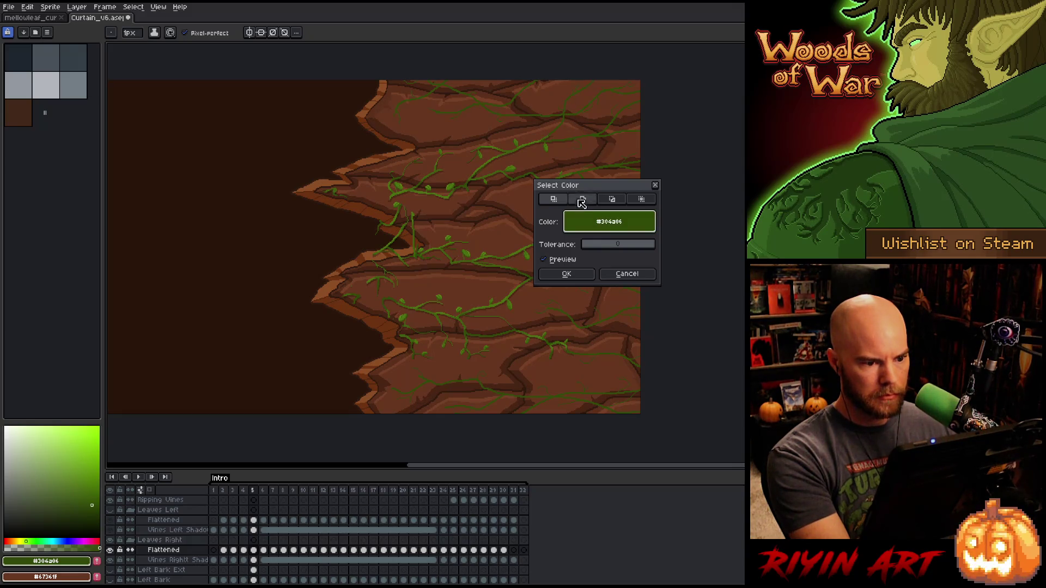
{"action": "left_click", "coordinate": [567, 274]}
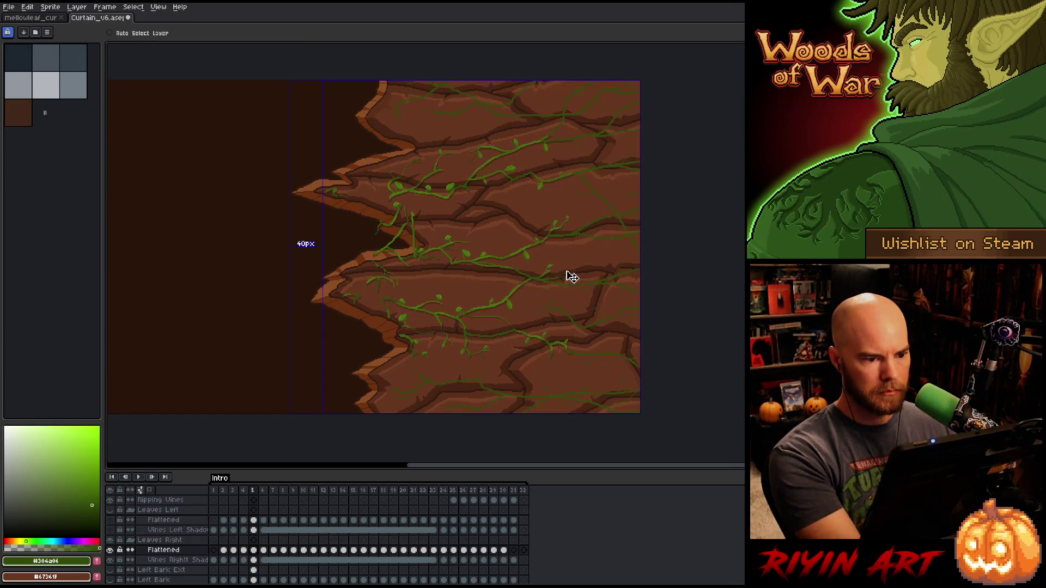
- Deselect, save the curtain file, and sample a lighter vine green as drawing colour
{"action": "key", "text": "ctrl+d"}
{"action": "key", "text": "ctrl+s"}
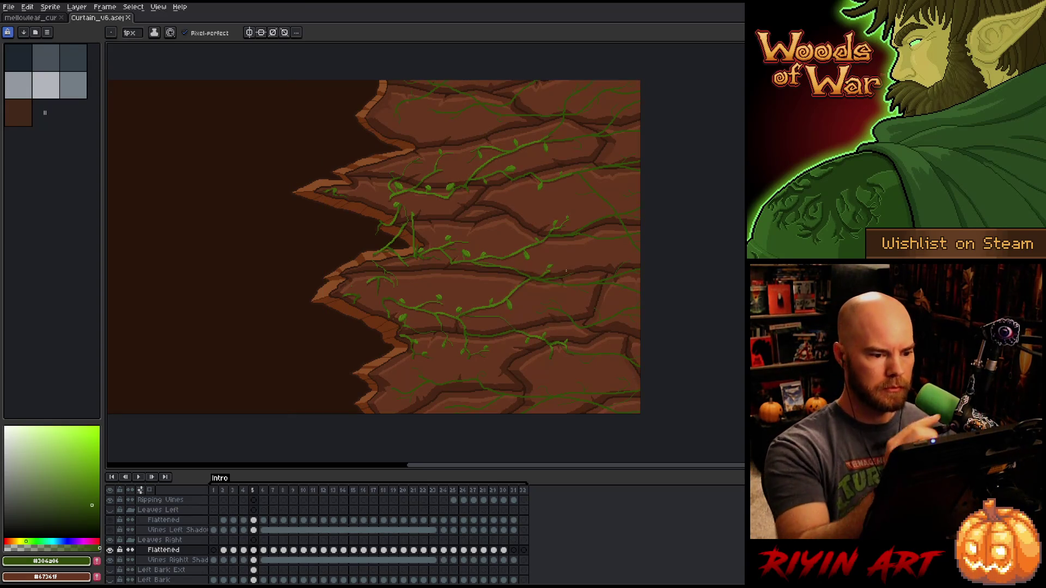
{"action": "left_click", "coordinate": [519, 252], "text": "alt"}
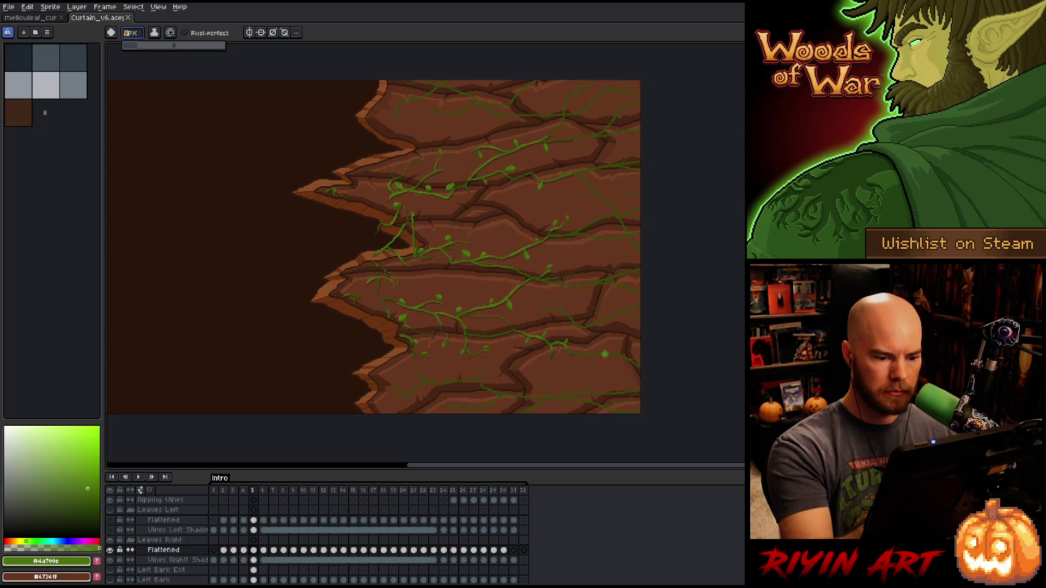
- Paint a short vine stroke with a 26px brush, then sample a darker vine green
{"action": "key", "text": "plus"}
{"action": "key", "text": "plus"}
{"action": "key", "text": "plus"}
{"action": "left_click_drag", "start_coordinate": [617, 386], "coordinate": [572, 390]}
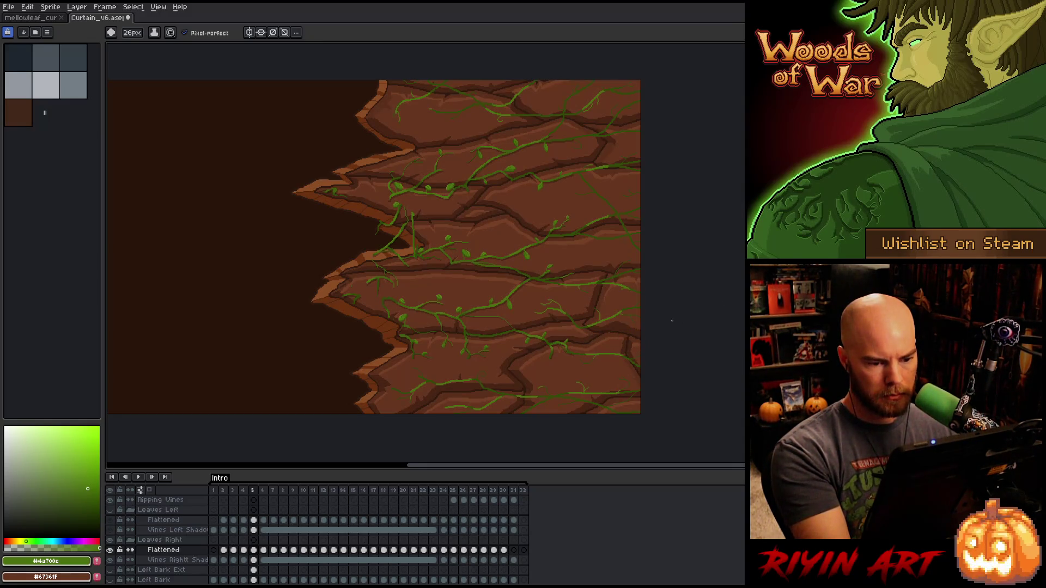
{"action": "key", "text": "i"}
{"action": "left_click", "coordinate": [469, 306]}
{"action": "left_click", "coordinate": [473, 308]}
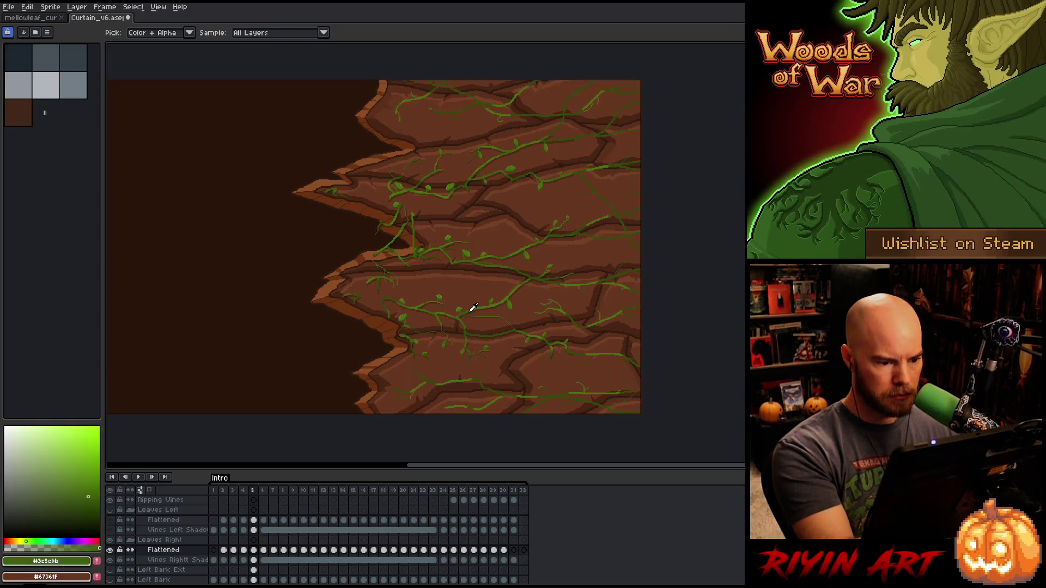
{"action": "key", "text": "b"}
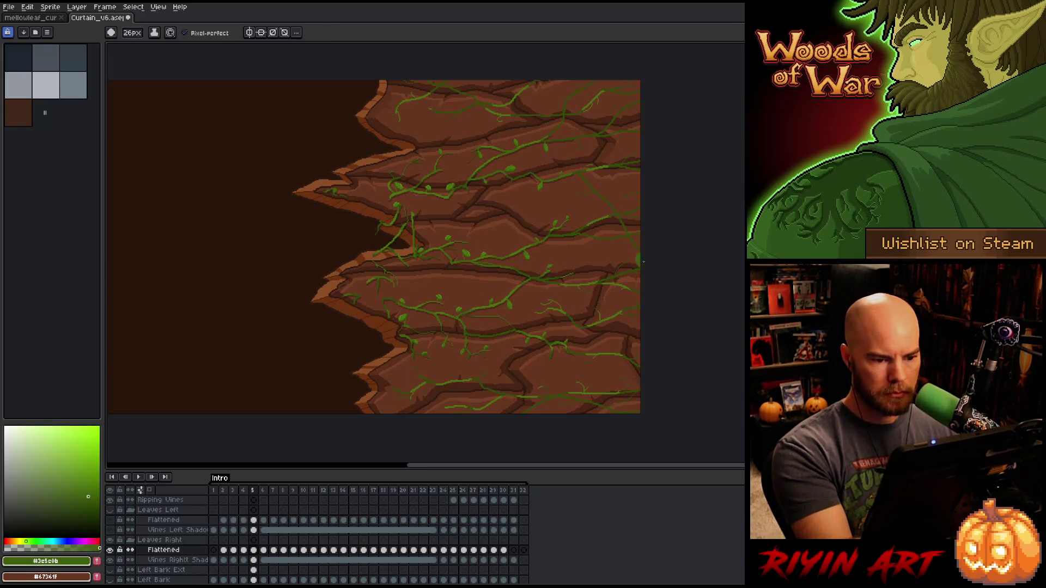
- Set the brush to 8px and sample the darkest vine green #306a06 as drawing colour
{"action": "left_click", "coordinate": [132, 33]}
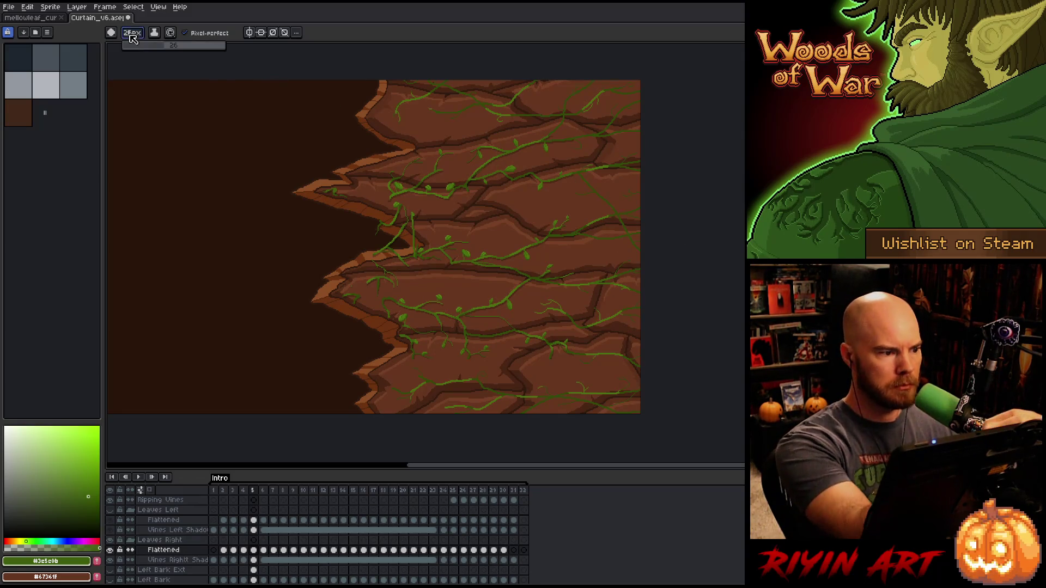
{"action": "left_click_drag", "start_coordinate": [140, 46], "coordinate": [131, 46]}
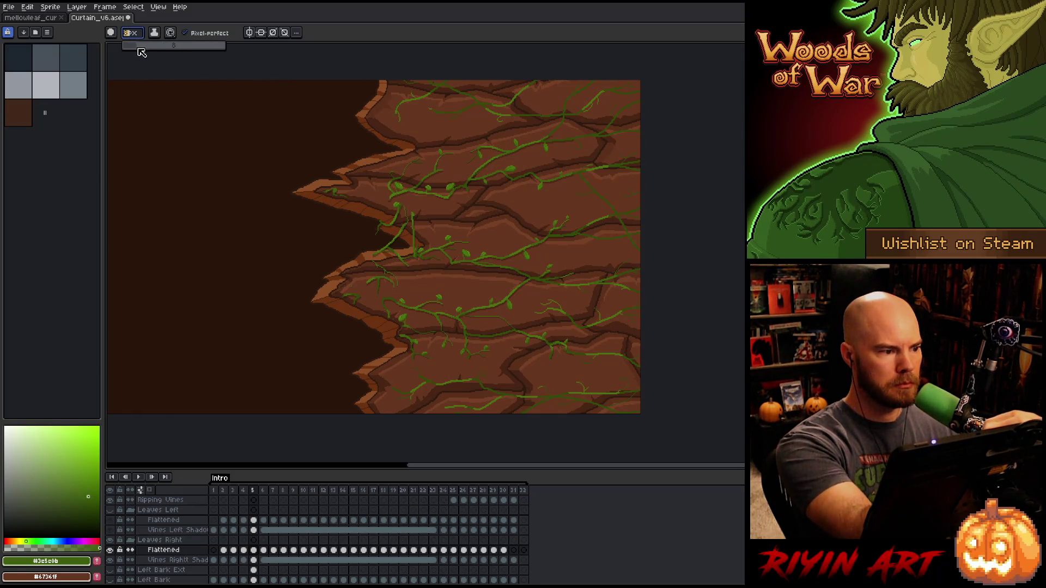
{"action": "left_click", "coordinate": [702, 279]}
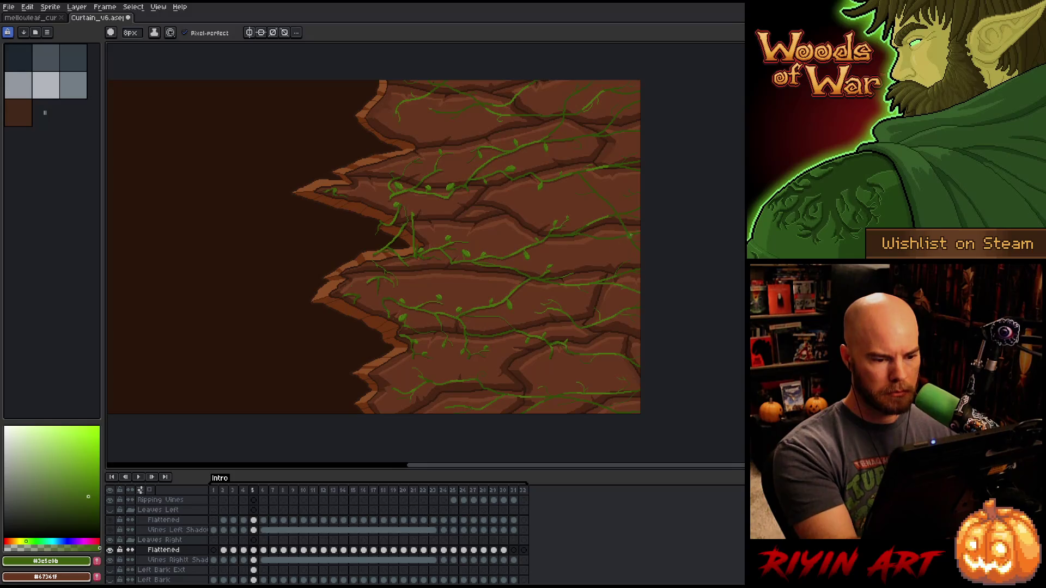
{"action": "key", "text": "space"}
{"action": "left_click_drag", "start_coordinate": [637, 237], "coordinate": [634, 313]}
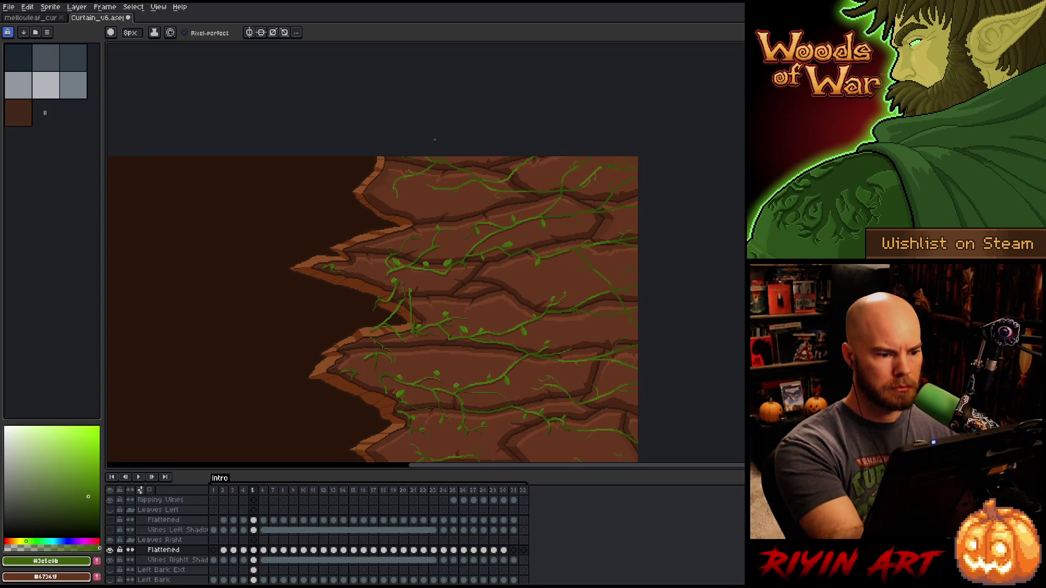
{"action": "mouse_move", "coordinate": [654, 362]}
{"action": "left_mouse_down"}
{"action": "mouse_move", "coordinate": [710, 306]}
{"action": "mouse_move", "coordinate": [706, 292]}
{"action": "mouse_move", "coordinate": [652, 279]}
{"action": "left_mouse_up"}
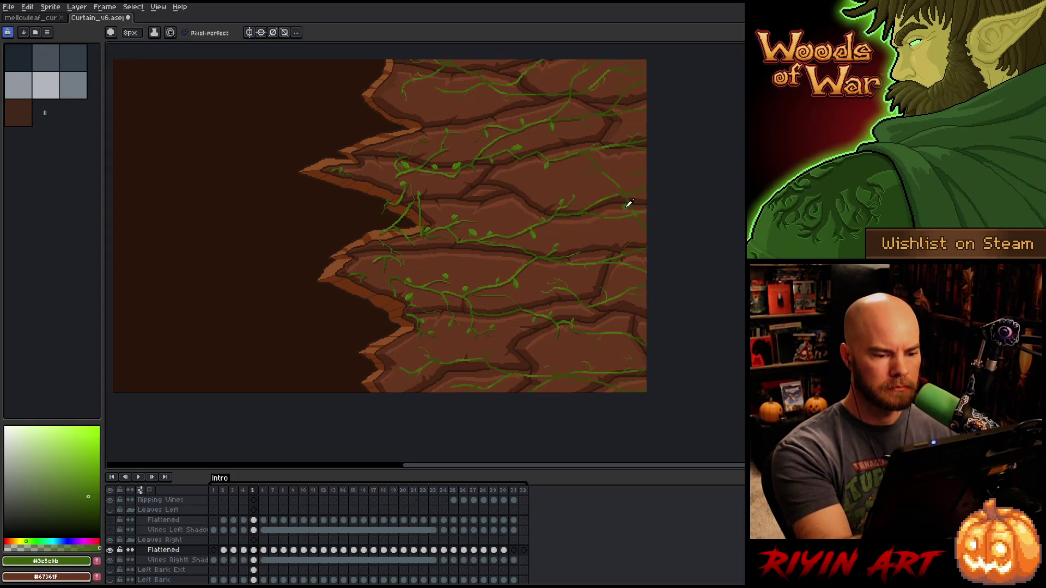
{"action": "left_click", "coordinate": [632, 203], "text": "alt"}
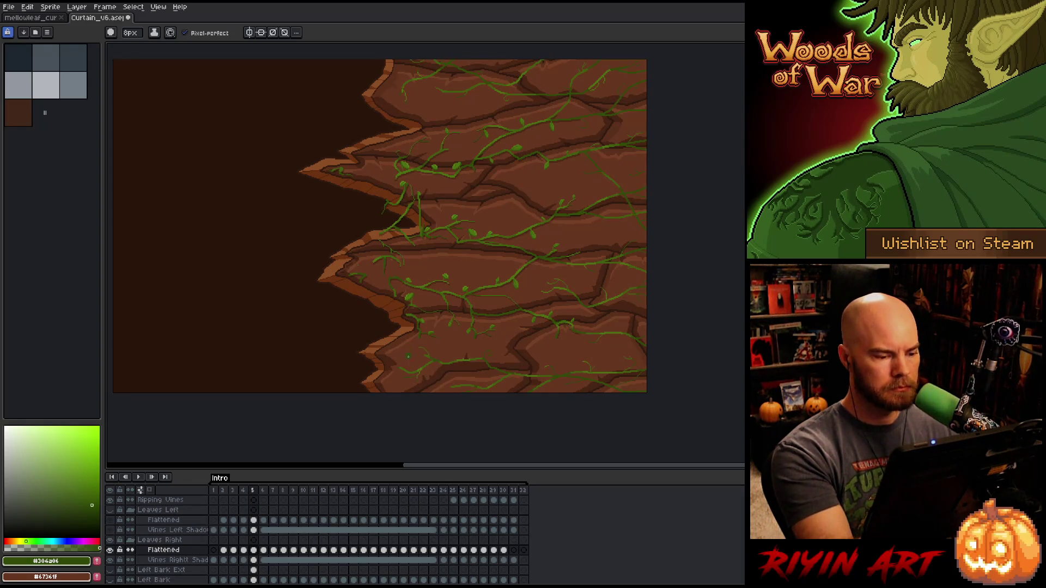
- Select the contents of the Vines Left Shadow layer with the move tool active
{"action": "left_click", "coordinate": [453, 531], "text": "ctrl"}
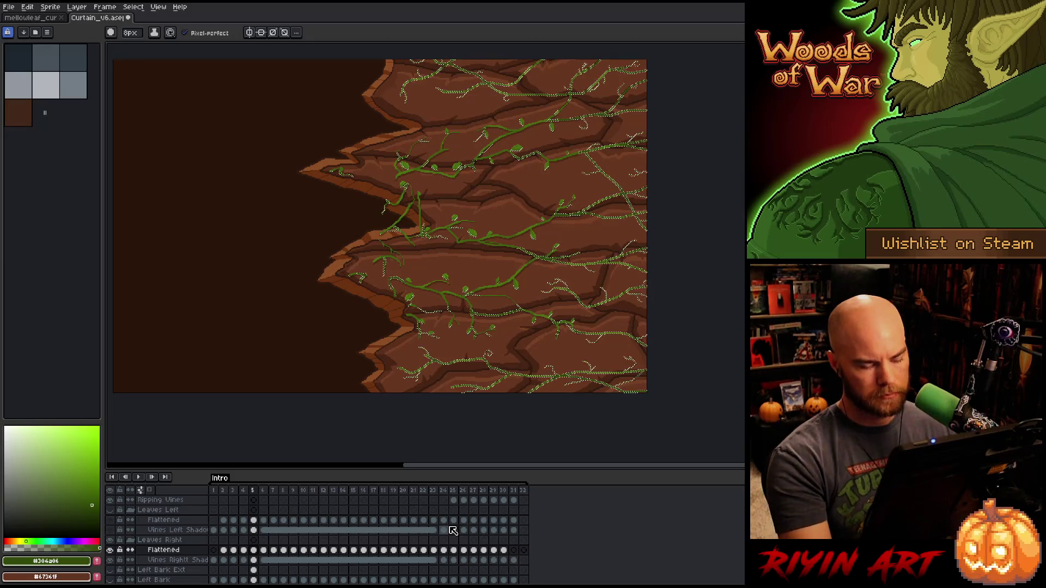
{"action": "key", "text": "m"}
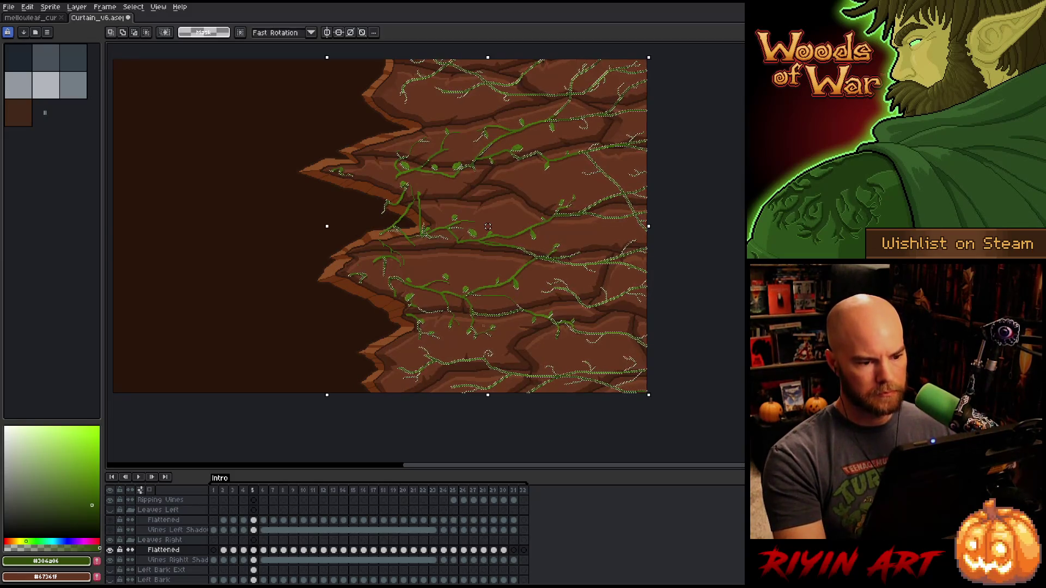
{"action": "scroll", "coordinate": [382, 231], "scroll_direction": "up", "scroll_amount": 2}
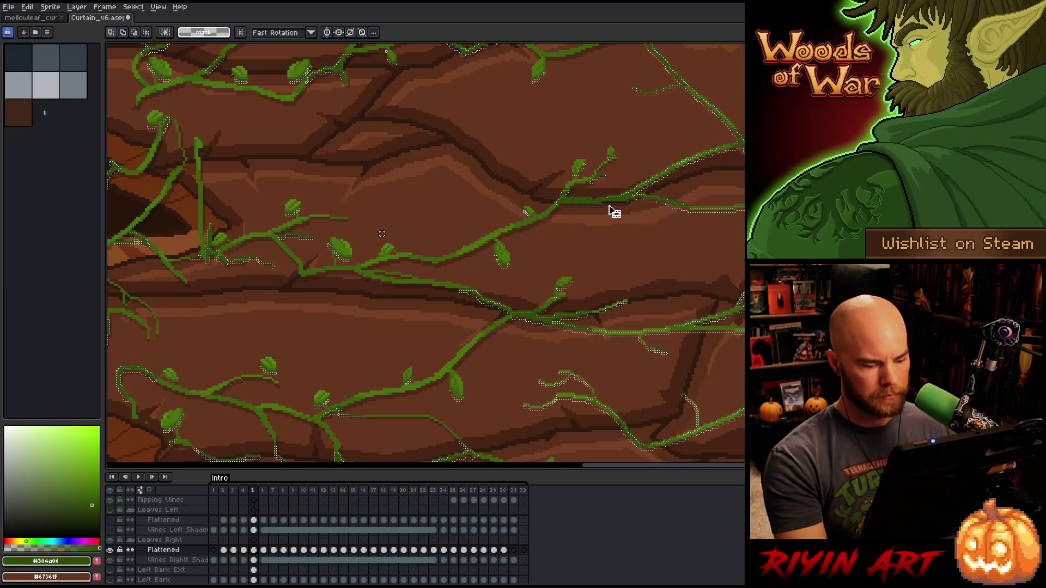
- On the Vines Right Shadow layer, clear the selection and select all green vines by colour
{"action": "left_click", "coordinate": [254, 560]}
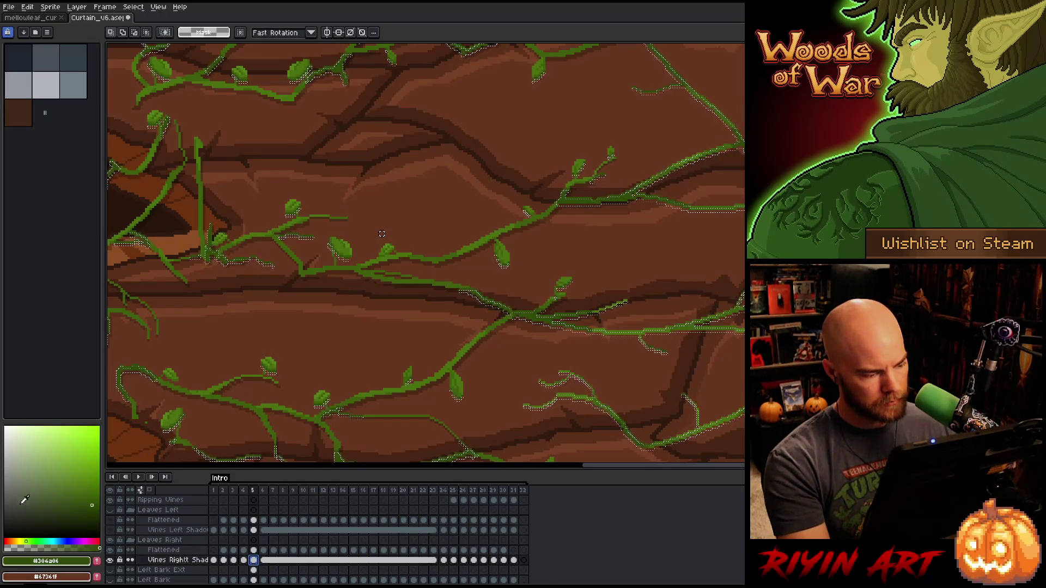
{"action": "key", "text": "ctrl+d"}
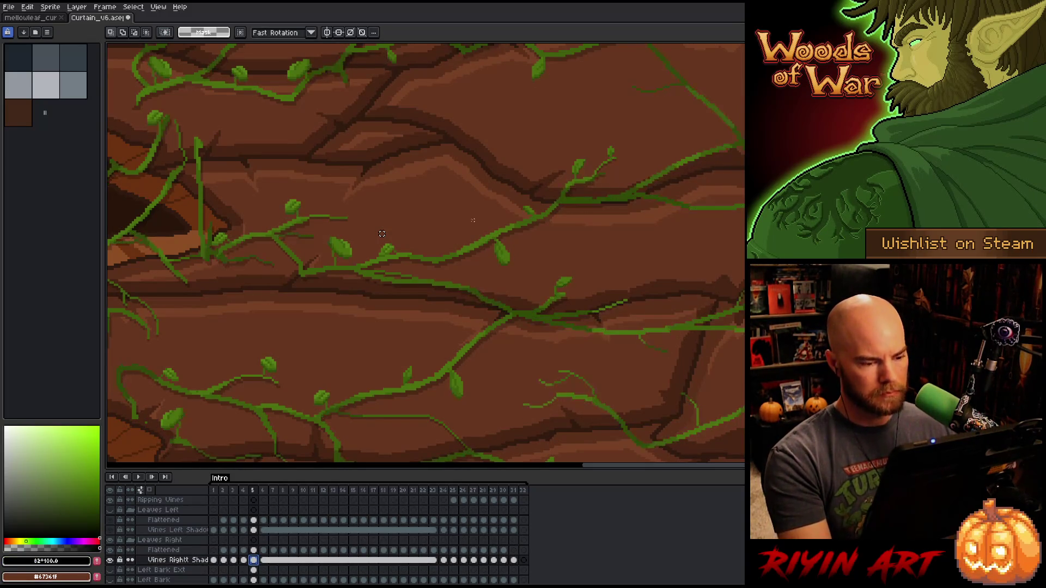
{"action": "scroll", "coordinate": [467, 171], "scroll_direction": "down", "scroll_amount": 2}
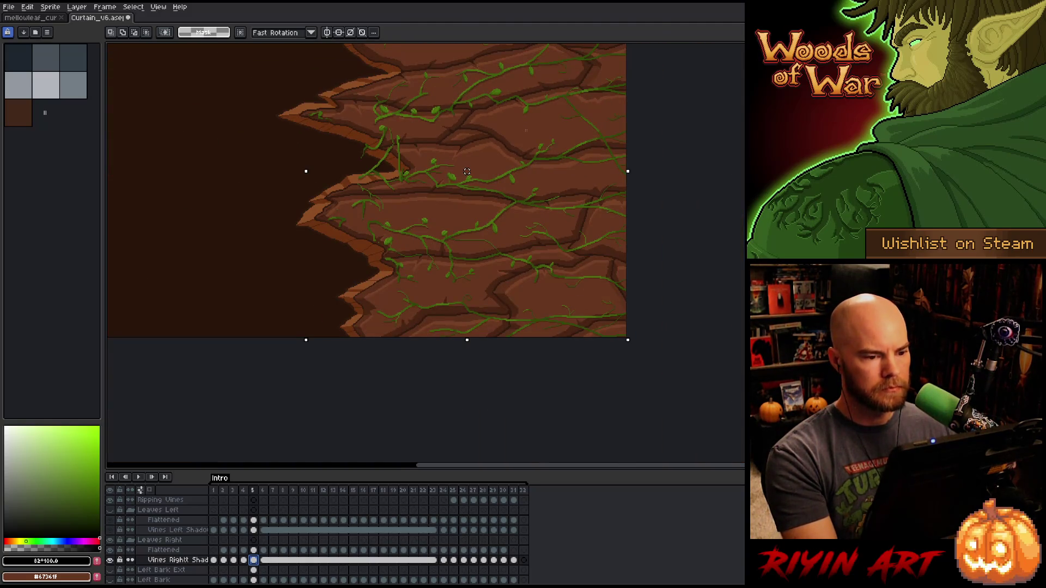
{"action": "mouse_move", "coordinate": [522, 131]}
{"action": "left_mouse_down"}
{"action": "mouse_move", "coordinate": [538, 159]}
{"action": "mouse_move", "coordinate": [532, 238]}
{"action": "mouse_move", "coordinate": [547, 259]}
{"action": "left_mouse_up"}
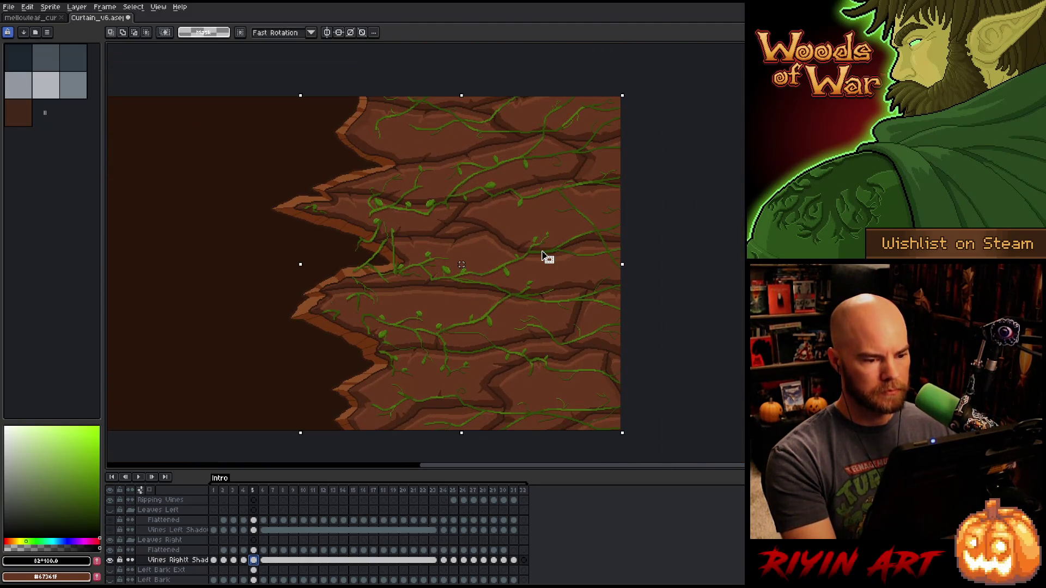
{"action": "scroll", "coordinate": [543, 250], "scroll_direction": "up", "scroll_amount": 4}
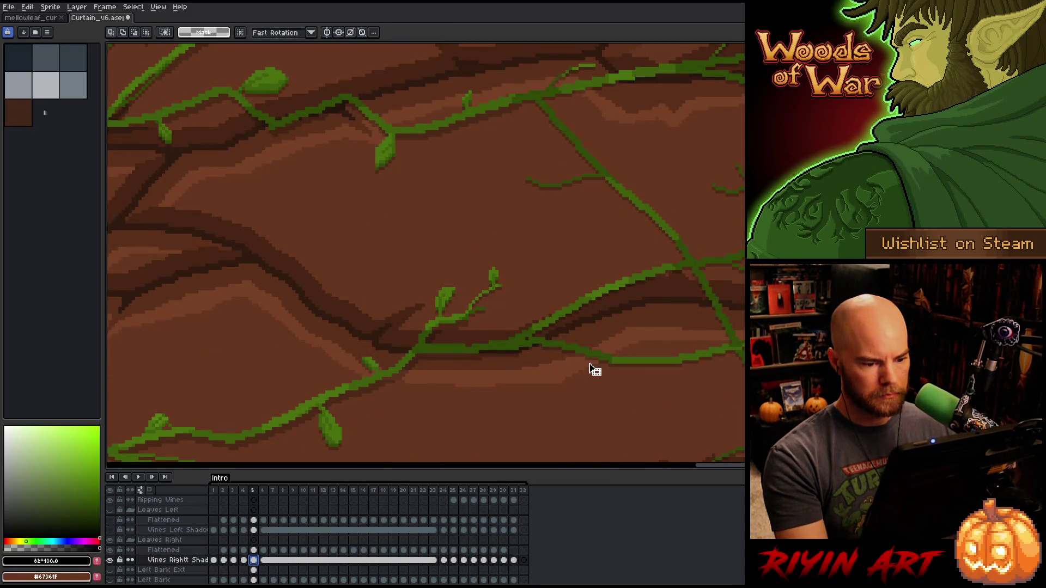
{"action": "left_click", "coordinate": [590, 365]}
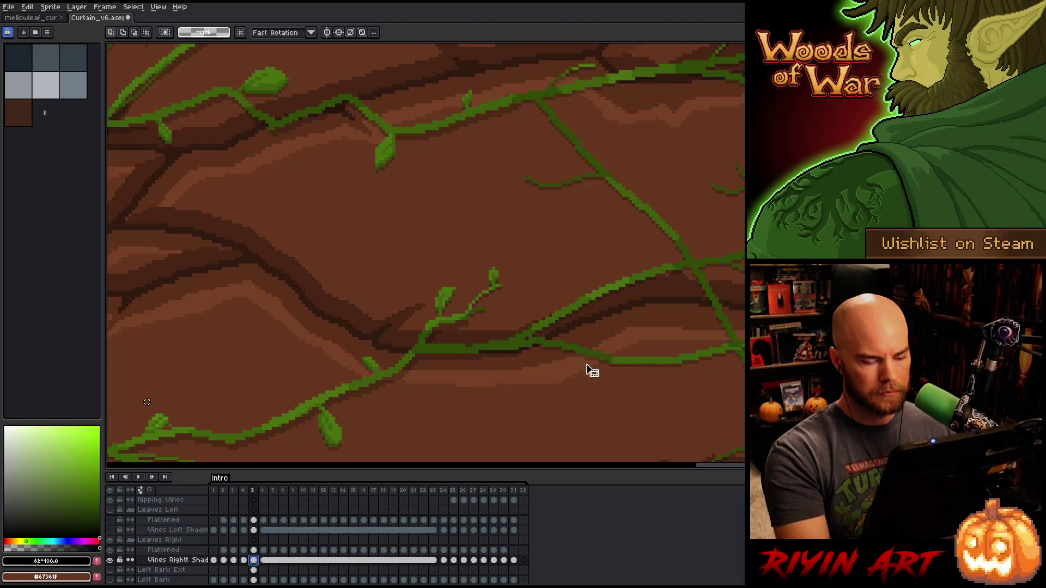
{"action": "scroll", "coordinate": [404, 376], "scroll_direction": "down", "scroll_amount": 3}
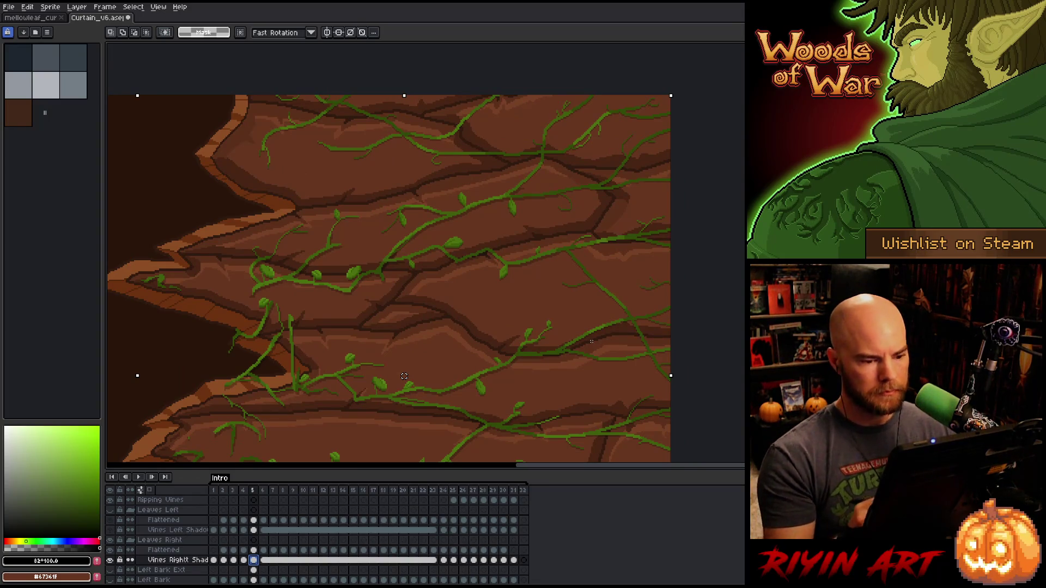
{"action": "key", "text": "b"}
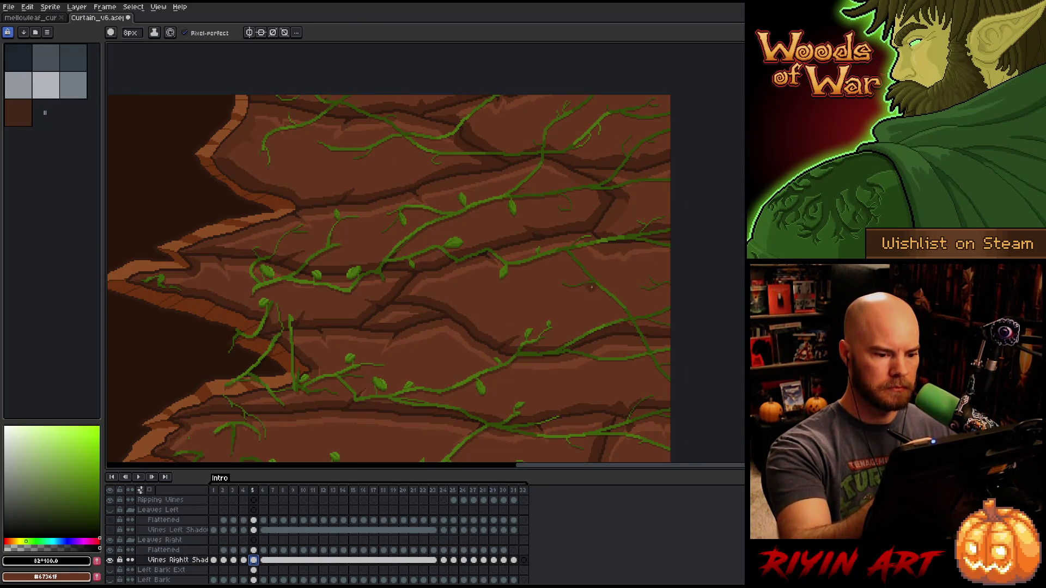